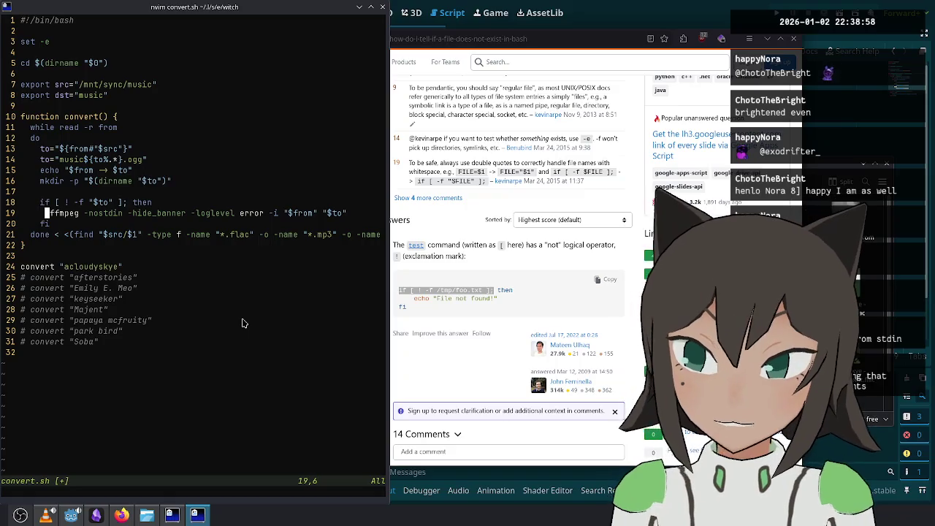
# Step: Move the echo line inside the if block so it only prints when a file is converted
pyautogui.press('k')
pyautogui.press('k')
pyautogui.press('k')
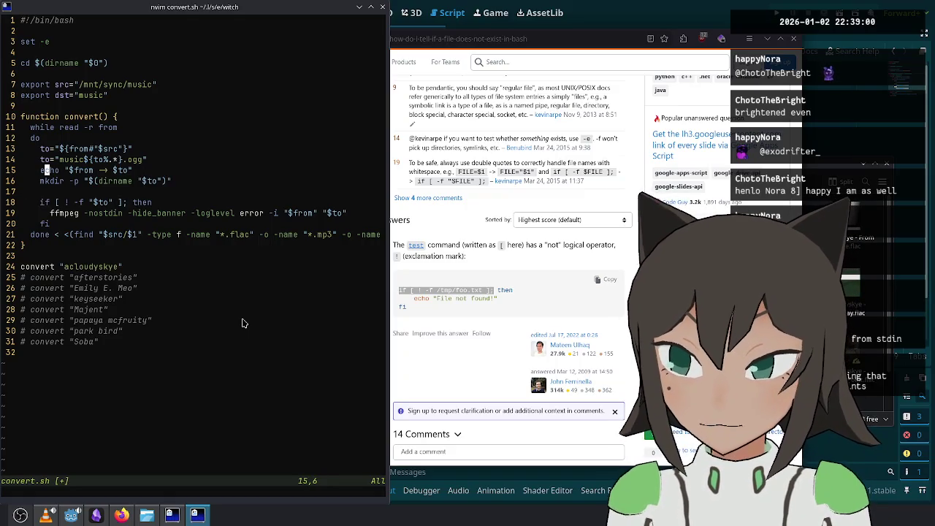
pyautogui.press('j')
pyautogui.press('j')
pyautogui.press('j')
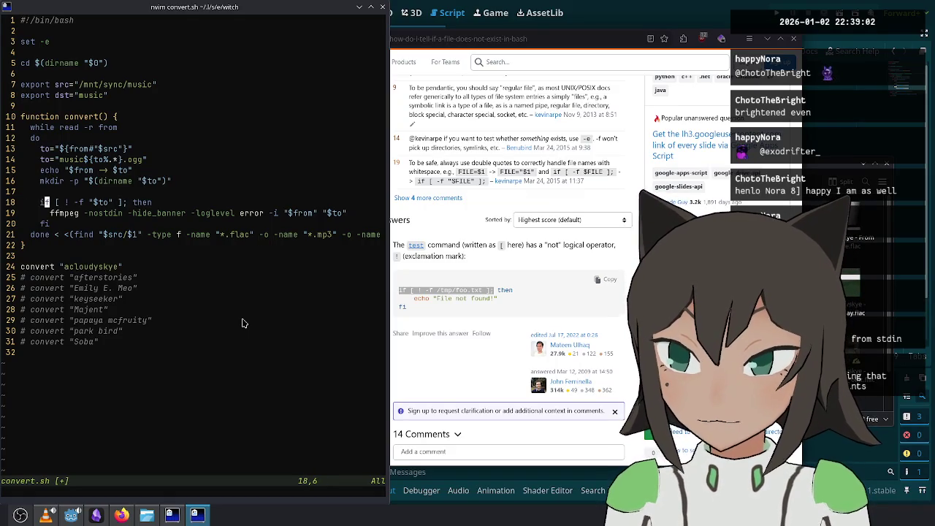
pyautogui.press('k')
pyautogui.press('k')
pyautogui.press('d')
pyautogui.press('d')
pyautogui.press('j')
pyautogui.press('j')
pyautogui.write('pi')
pyautogui.press('Escape')
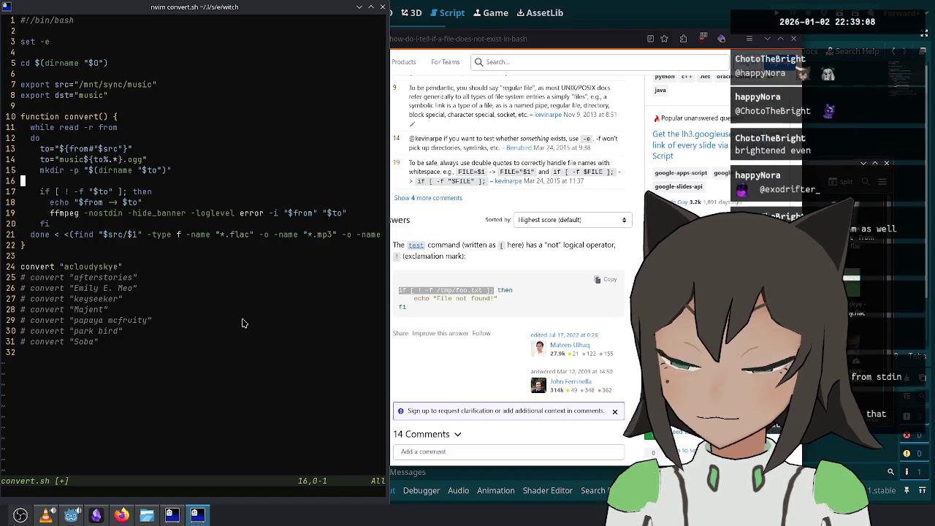
pyautogui.press('k')
pyautogui.press('k')
pyautogui.press('k')
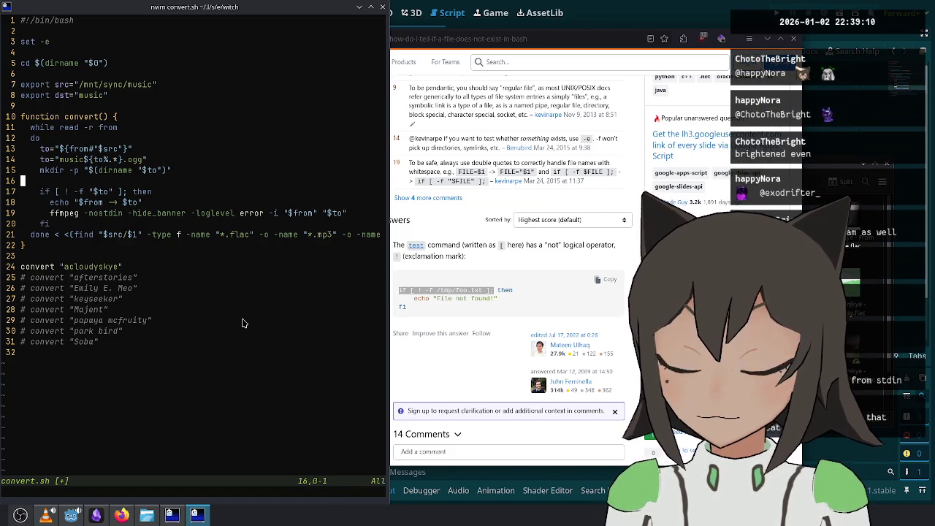
pyautogui.press('j')
pyautogui.press('j')
pyautogui.press('j')
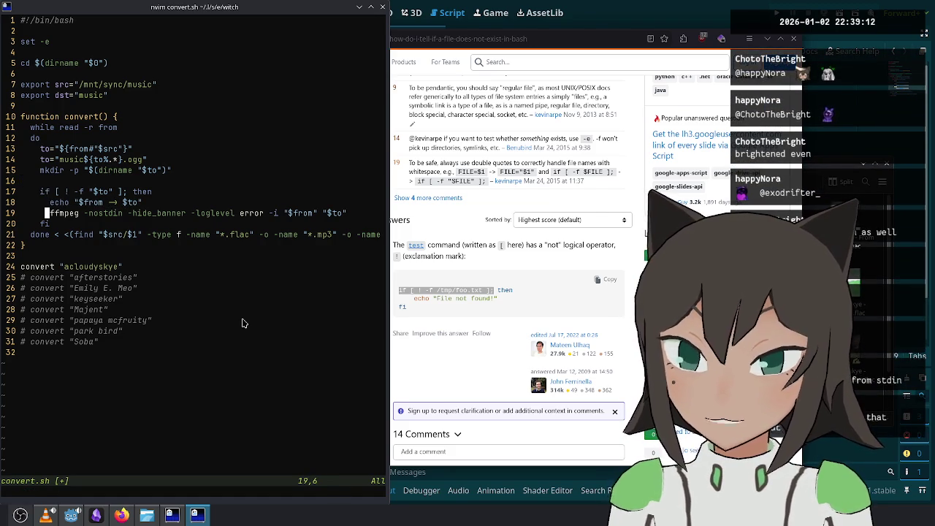
pyautogui.press('k')
pyautogui.press('k')
pyautogui.press('k')
pyautogui.press('k')
pyautogui.press('k')
pyautogui.press('j')
pyautogui.press('j')
pyautogui.press('j')
pyautogui.press('j')
pyautogui.press('j')
pyautogui.press('j')
pyautogui.press('l')
pyautogui.press('l')
pyautogui.press('l')
pyautogui.press('l')
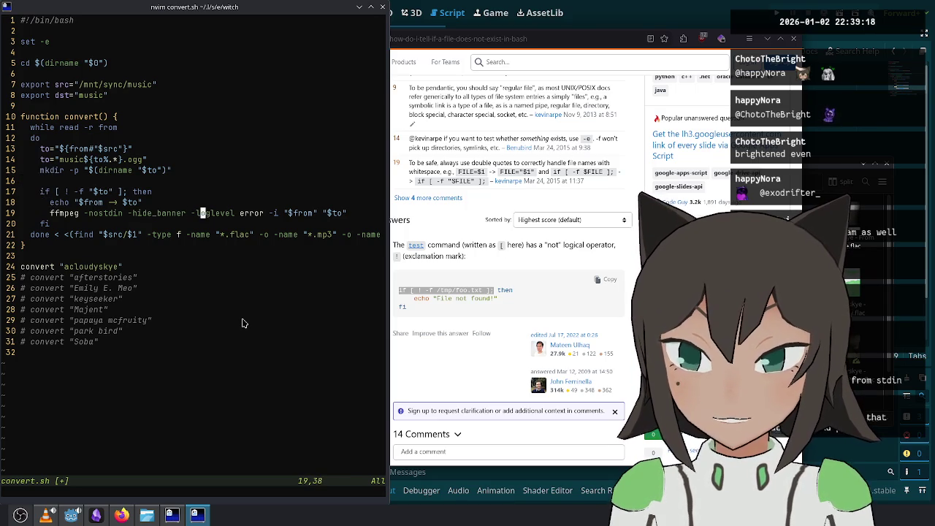
pyautogui.press('k')
pyautogui.press('k')
pyautogui.press('k')
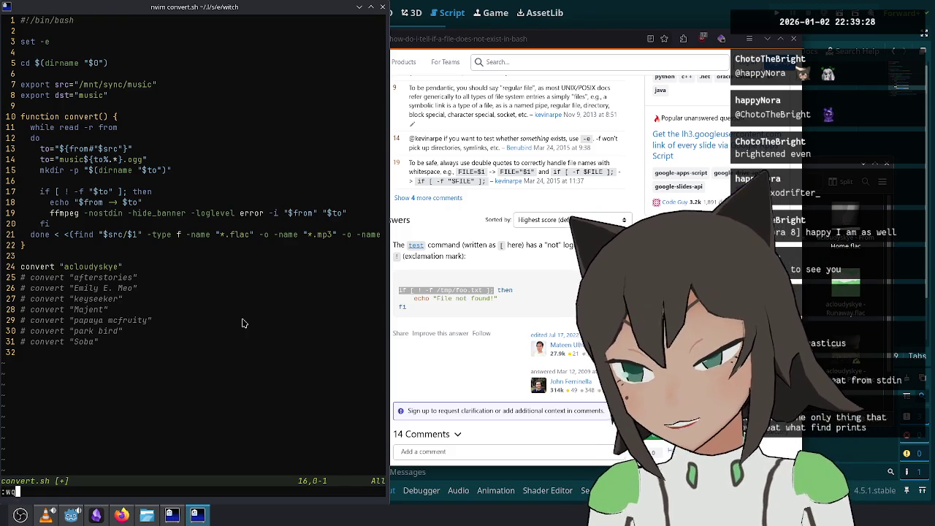
# Step: Uncomment the artist convert lines 25–31 with a column selection and delete the trailing empty line
pyautogui.press('$')
pyautogui.press('j')
pyautogui.press('j')
pyautogui.press('j')
pyautogui.press('j')
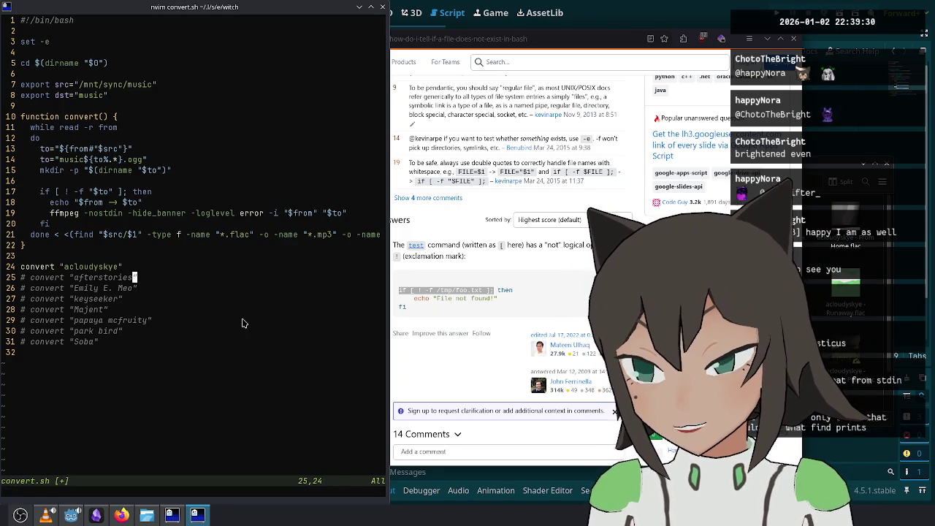
pyautogui.press('0')
pyautogui.hotkey('ctrl', 'v')
pyautogui.press('j')
pyautogui.press('j')
pyautogui.press('j')
pyautogui.press('j')
pyautogui.press('j')
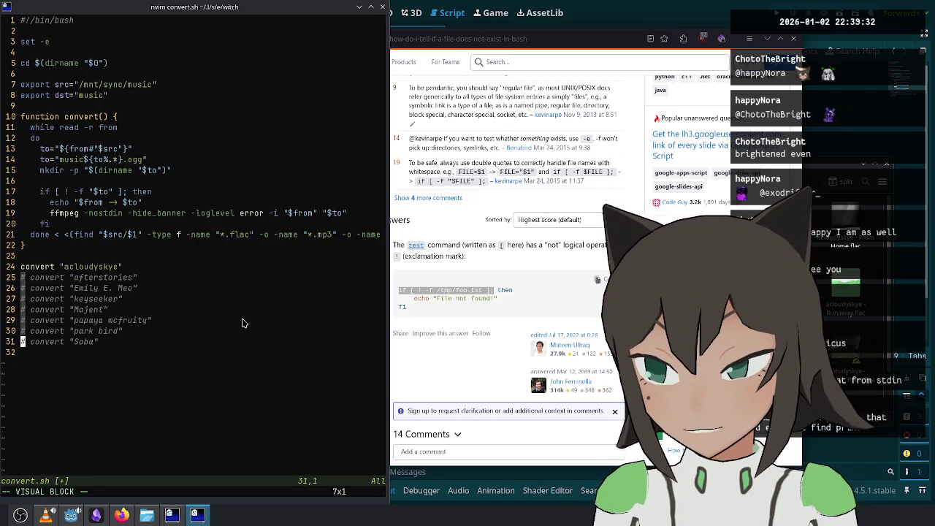
pyautogui.press('l')
pyautogui.press('d')
pyautogui.press('j')
pyautogui.press('j')
pyautogui.press('j')
pyautogui.press('j')
pyautogui.press('j')
pyautogui.press('d')
pyautogui.press('d')
# Step: Save convert.sh with :wq, review the script and quit Neovim
pyautogui.write(':wq')
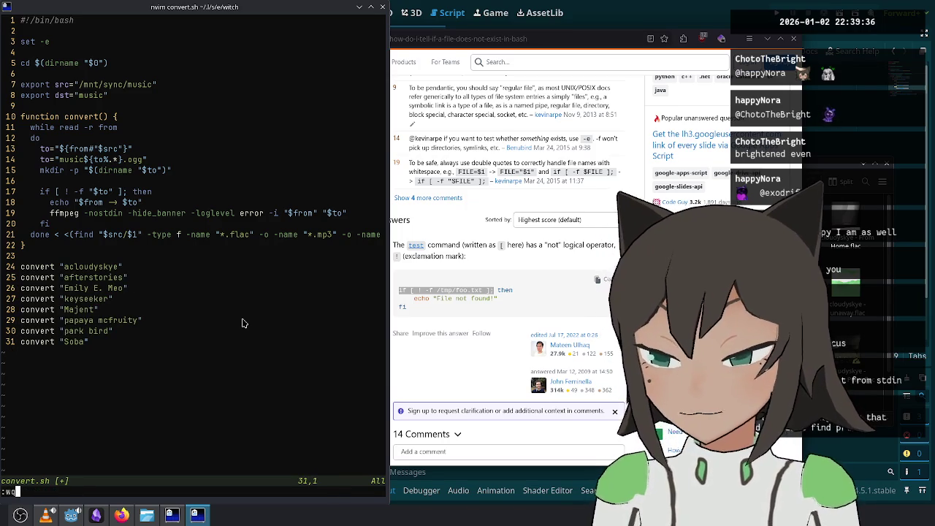
pyautogui.press('Return')
pyautogui.press('k')
pyautogui.press('k')
pyautogui.press('{')
pyautogui.press('{')
pyautogui.press('j')
pyautogui.press('j')
pyautogui.press('k')
pyautogui.press('k')
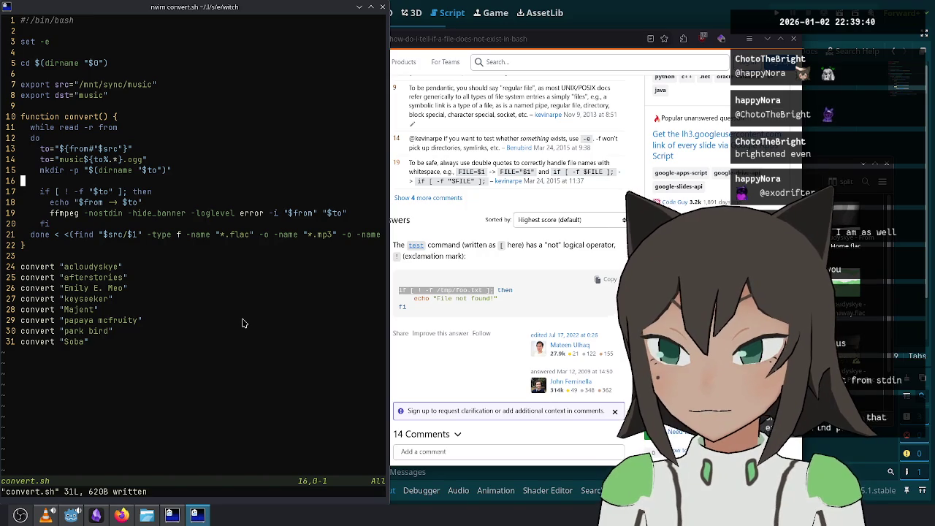
pyautogui.press('k')
pyautogui.press('k')
pyautogui.press('k')
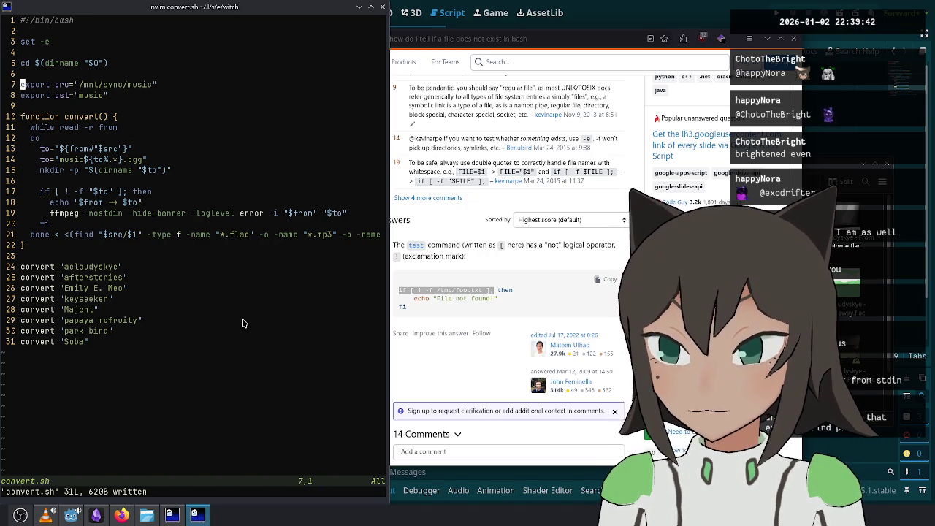
pyautogui.press('k')
pyautogui.press('k')
pyautogui.press('k')
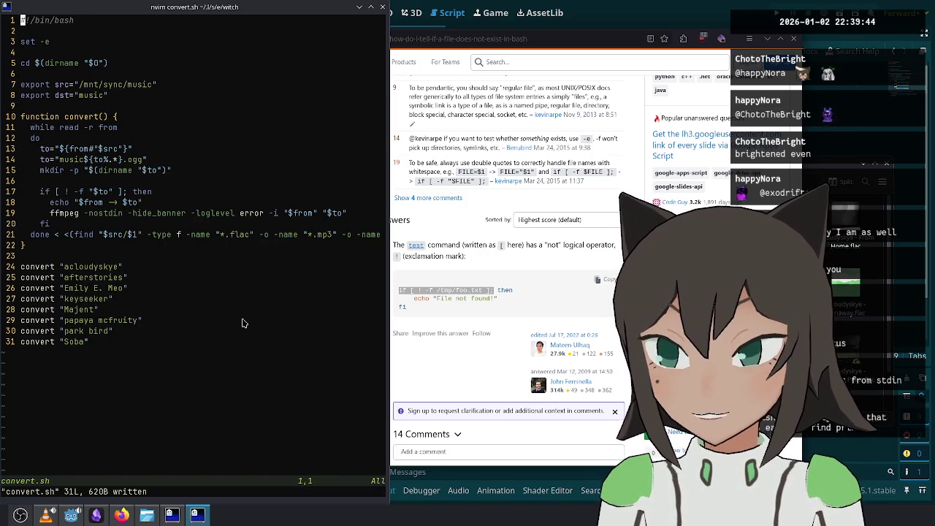
pyautogui.write(':q')
pyautogui.press('Return')
# Step: List the files and copy convert.sh into the witch project's bin folder
pyautogui.write('ls')
pyautogui.press('Return')
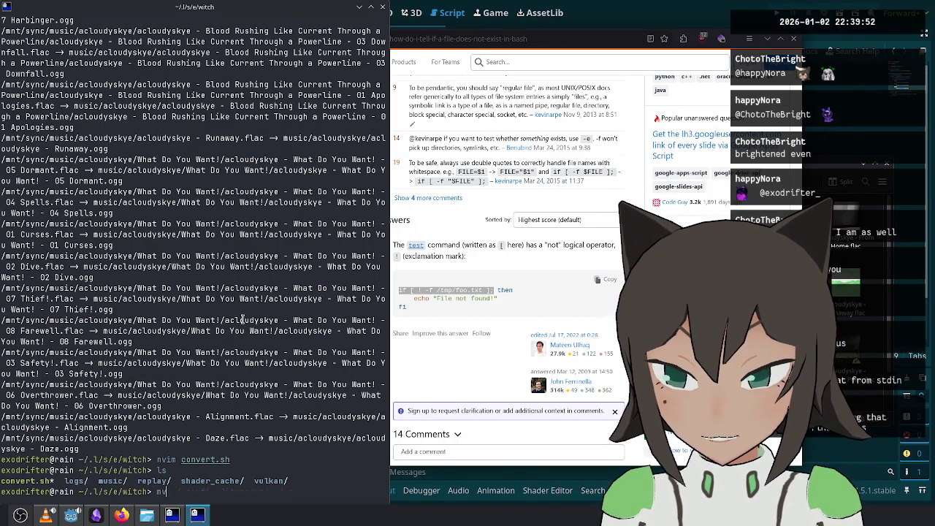
pyautogui.press('BackSpace')
pyautogui.press('BackSpace')
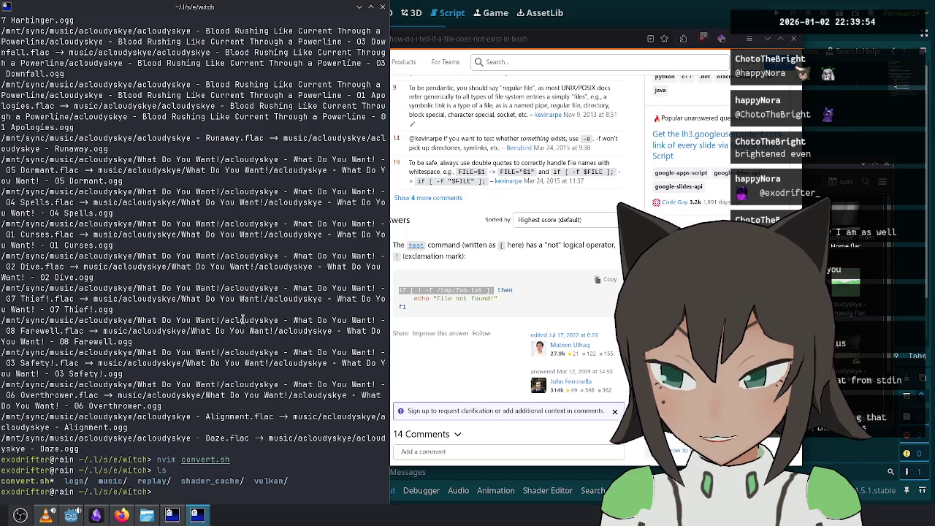
pyautogui.write('cp conte')
pyautogui.press('BackSpace')
pyautogui.press('BackSpace')
pyautogui.press('Tab')
pyautogui.write('work')
pyautogui.press('Tab')
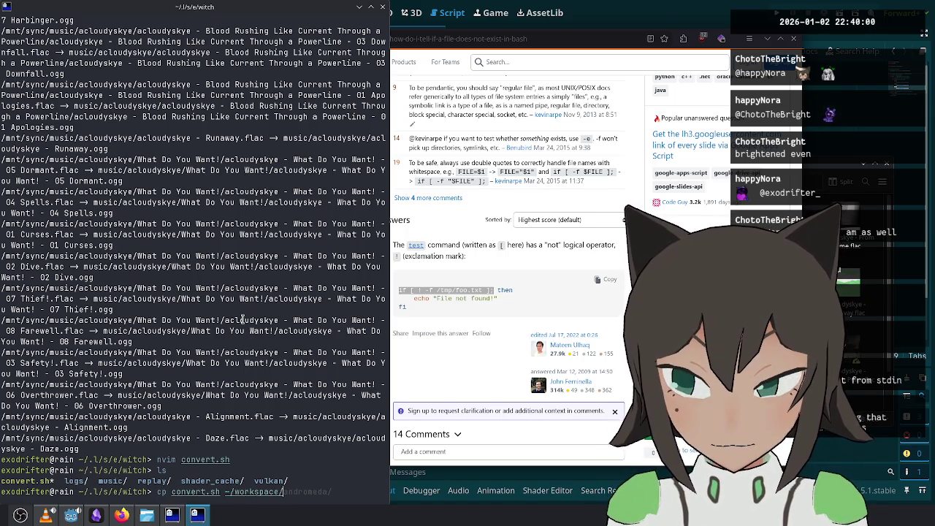
pyautogui.press('Tab')
pyautogui.press('Tab')
pyautogui.press('Tab')
pyautogui.press('Tab')
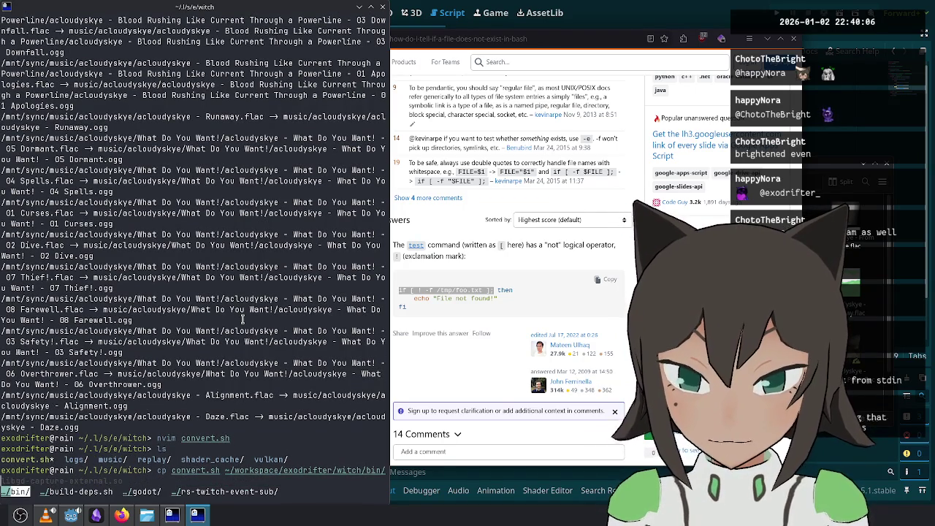
pyautogui.press('Return')
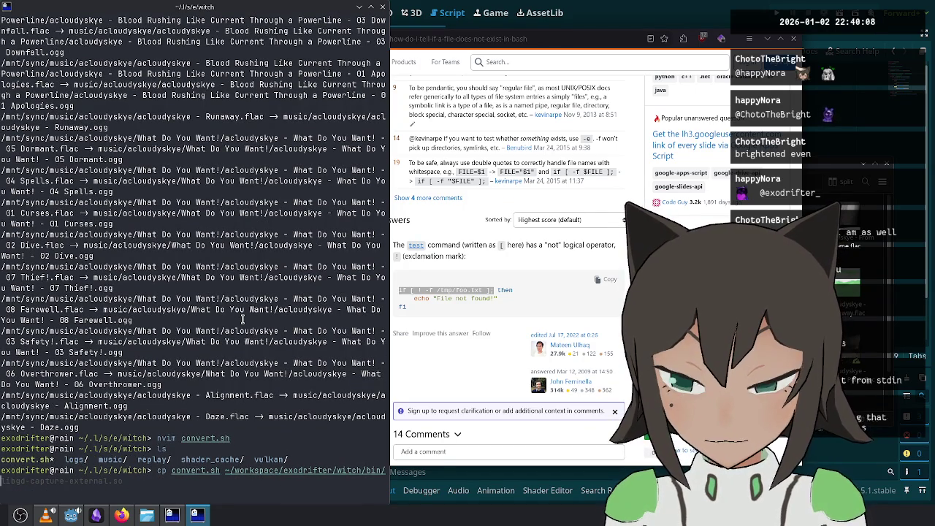
pyautogui.press('Return')
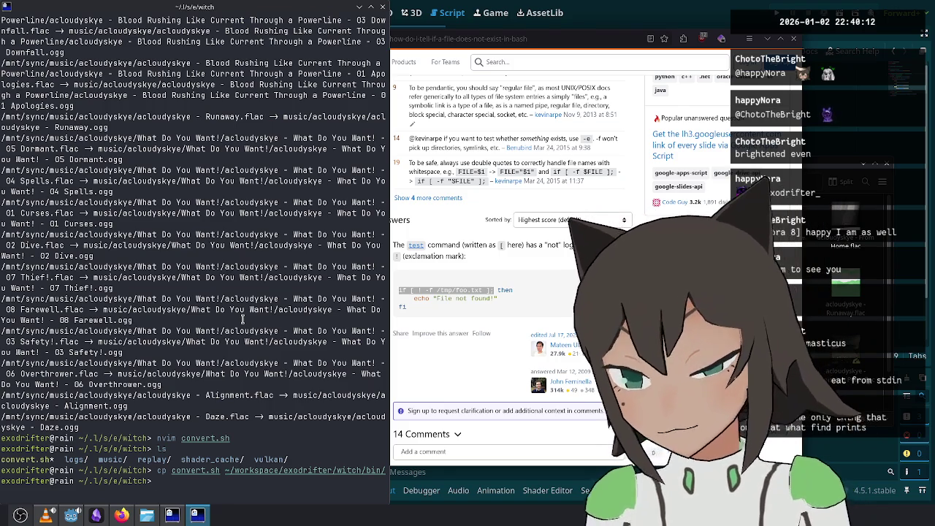
# Step: Run ./convert.sh to convert the remaining FLAC albums and select the missing afterstories path in its error
pyautogui.write('./convert.sh')
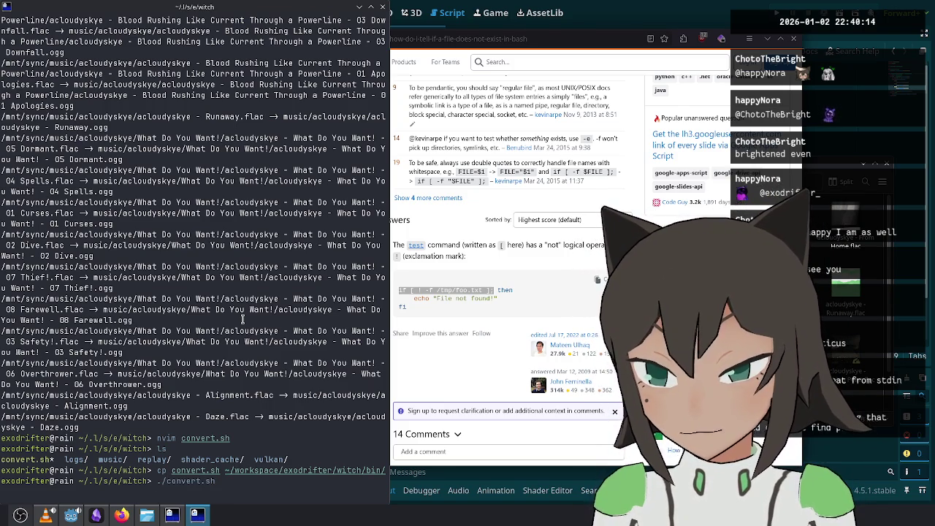
pyautogui.press('Return')
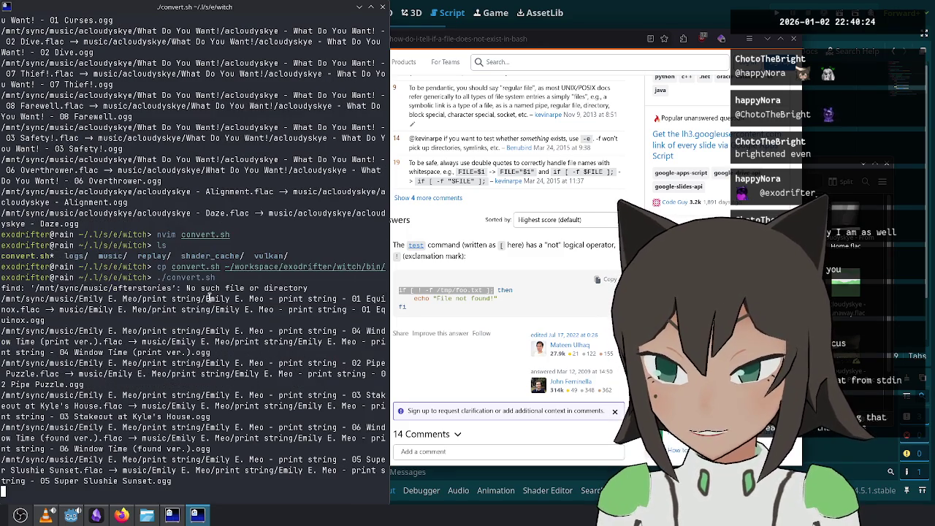
pyautogui.moveTo(153, 288); pyautogui.dragTo(55, 288)
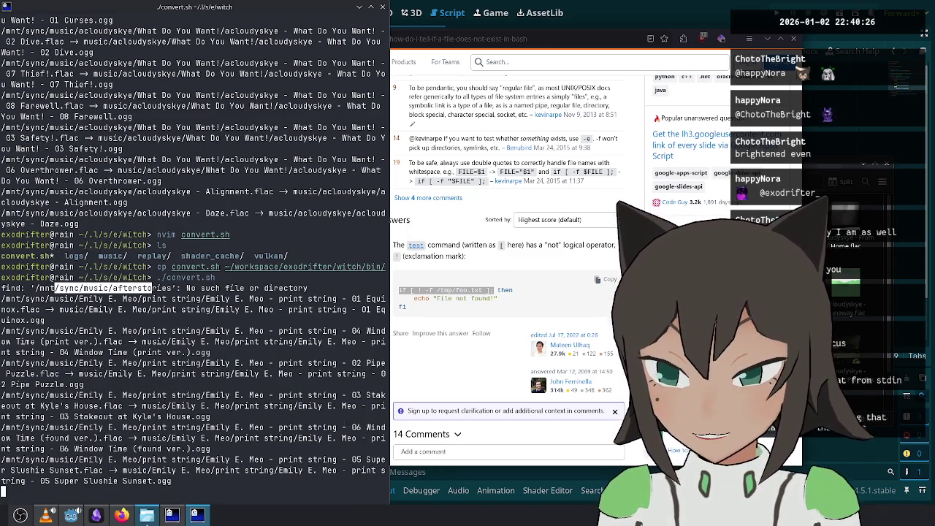
pyautogui.click(147, 515)
pyautogui.click(552, 182)
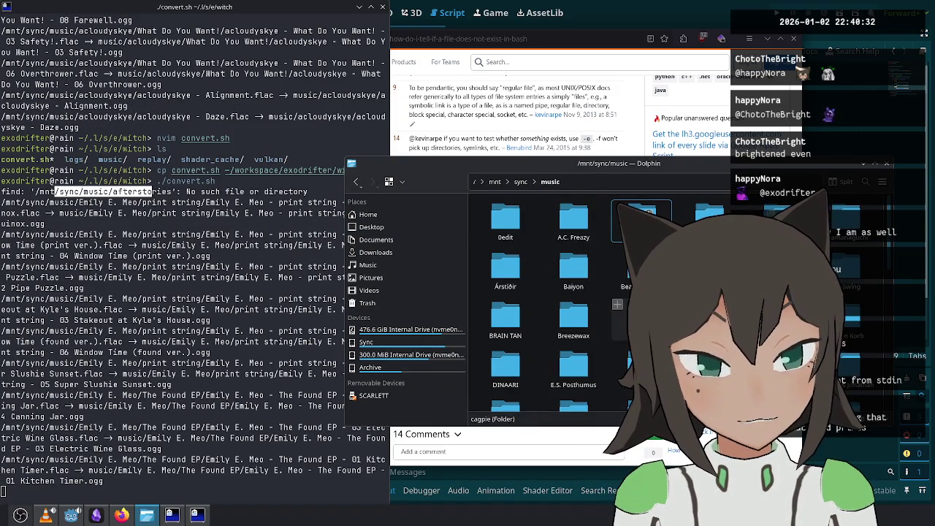
pyautogui.scroll(-1, 548, 307)
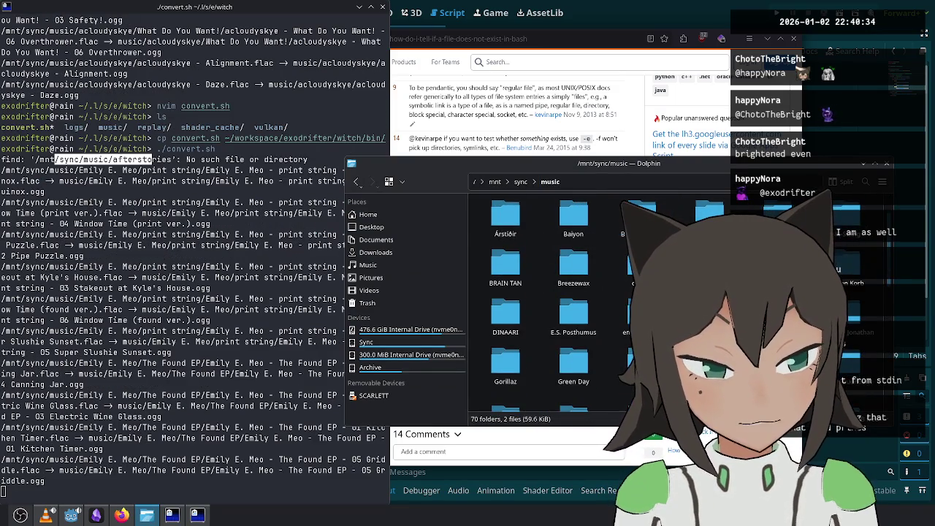
pyautogui.scroll(-5, 541, 307)
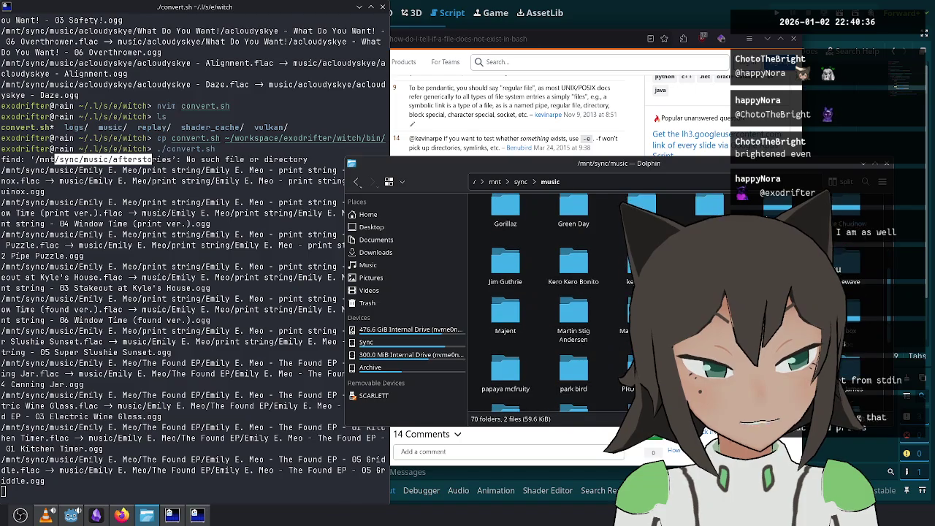
pyautogui.scroll(1, 585, 292)
pyautogui.doubleClick(642, 264)
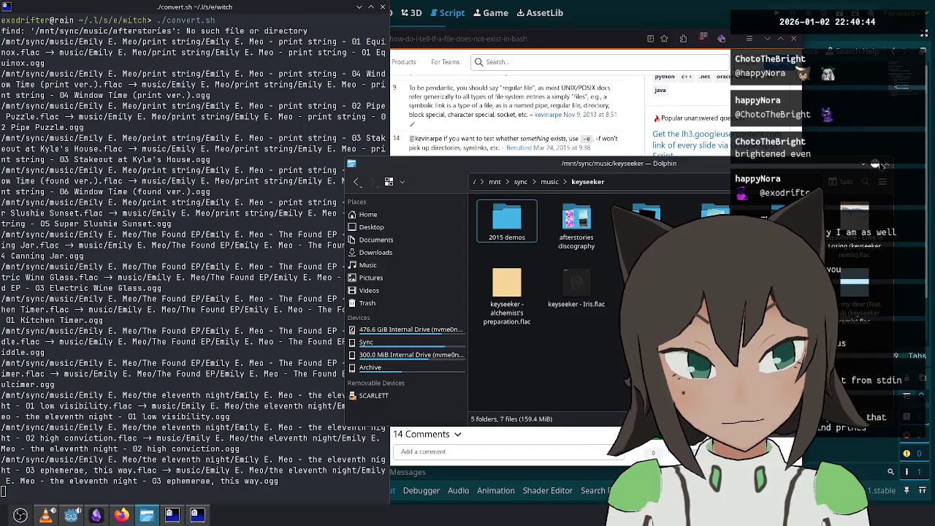
pyautogui.click(887, 163)
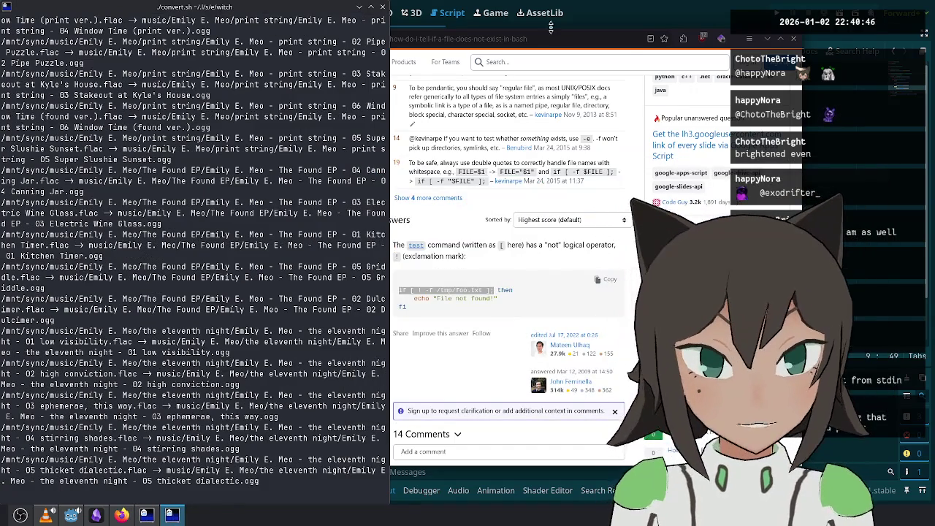
pyautogui.hotkey('alt', 'Tab')
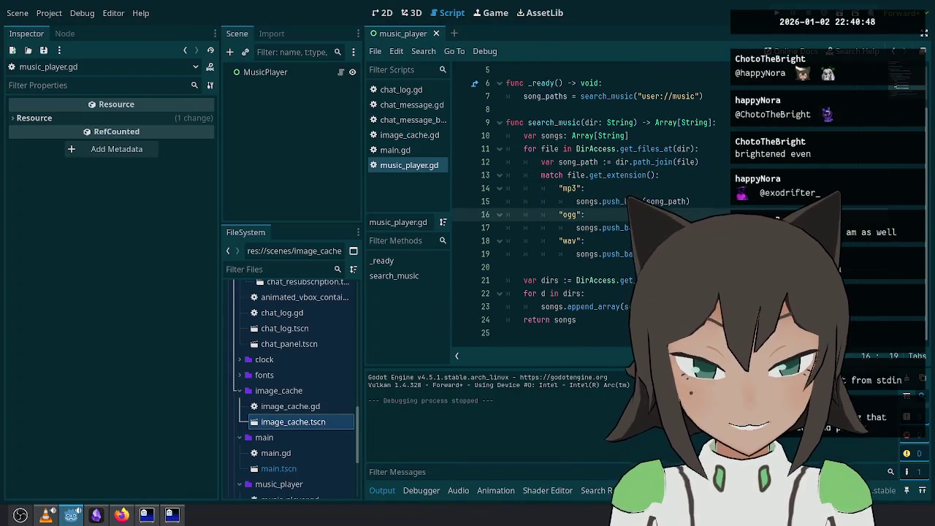
pyautogui.click(585, 293)
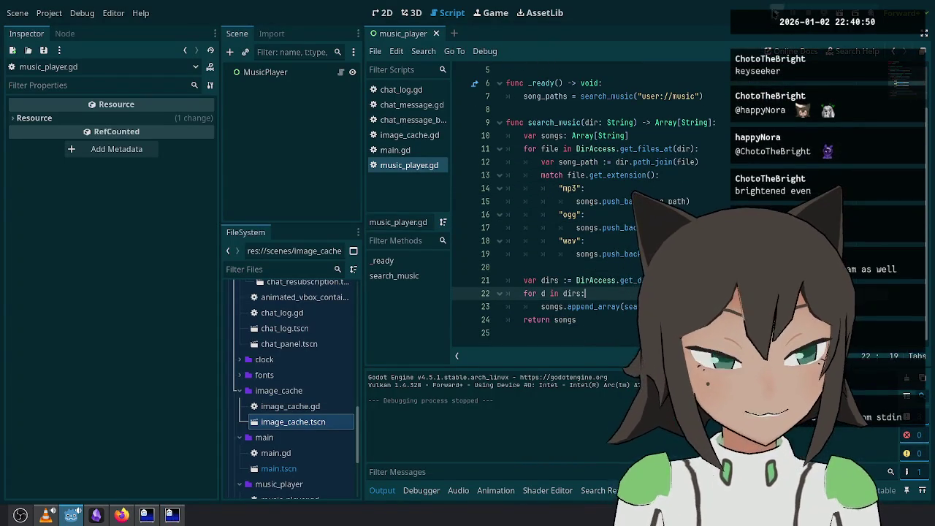
pyautogui.press('F6')
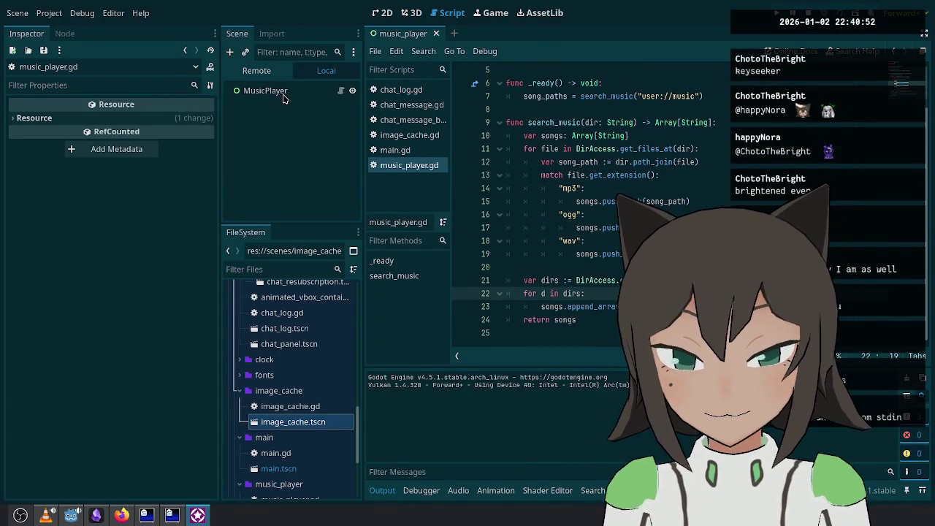
pyautogui.click(267, 92)
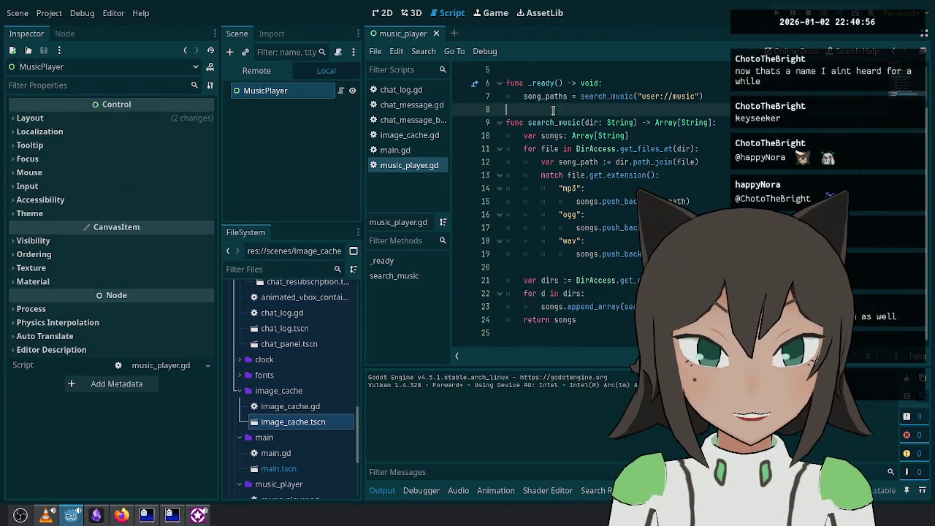
pyautogui.click(247, 106)
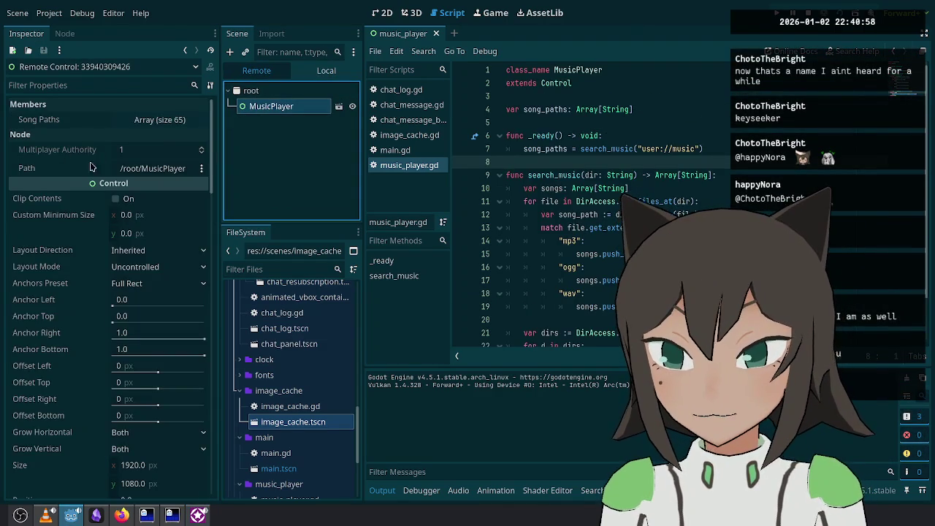
pyautogui.click(161, 120)
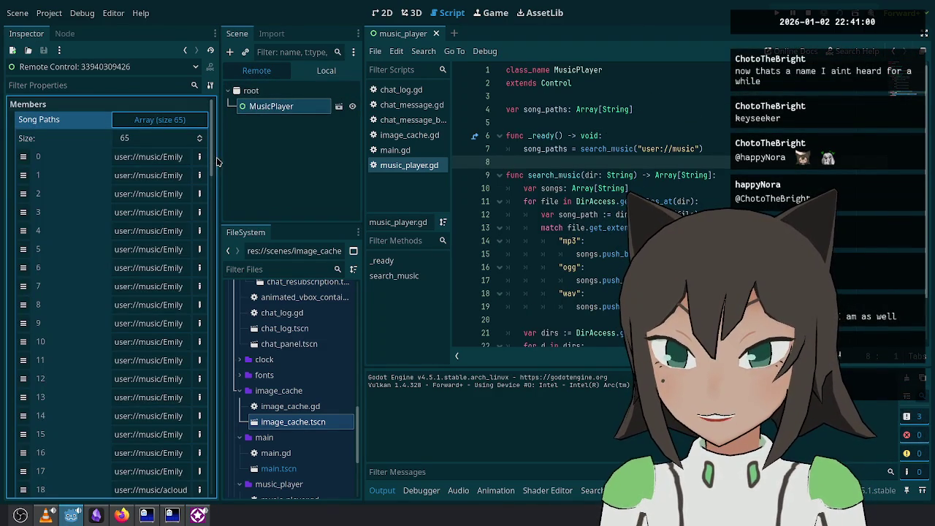
pyautogui.moveTo(219, 161)
pyautogui.mouseDown()
pyautogui.moveTo(419, 157)
pyautogui.moveTo(407, 157)
pyautogui.mouseUp()
pyautogui.click(303, 156)
pyautogui.moveTo(273, 158); pyautogui.dragTo(291, 163)
pyautogui.scroll(-5, 274, 241)
pyautogui.scroll(3, 305, 345)
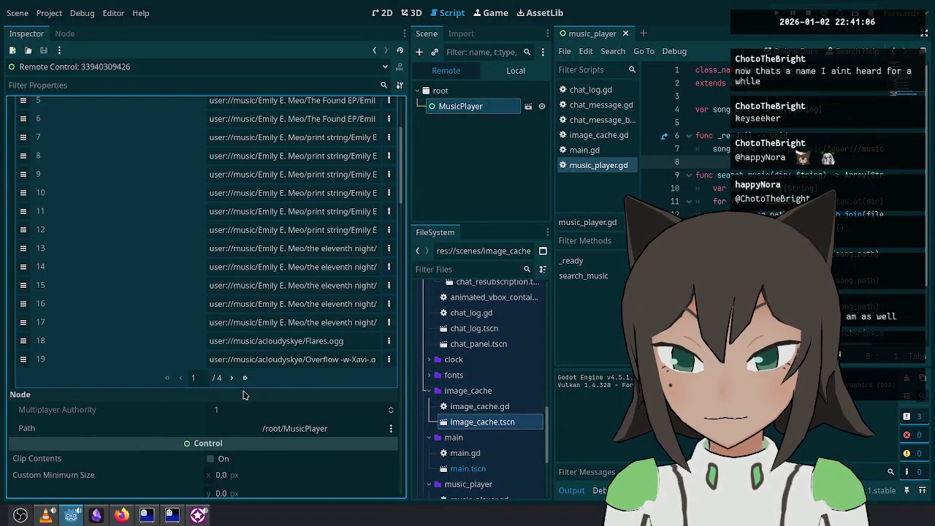
pyautogui.moveTo(334, 341); pyautogui.dragTo(282, 342)
pyautogui.moveTo(409, 124)
pyautogui.mouseDown()
pyautogui.moveTo(333, 138)
pyautogui.moveTo(164, 274)
pyautogui.mouseUp()
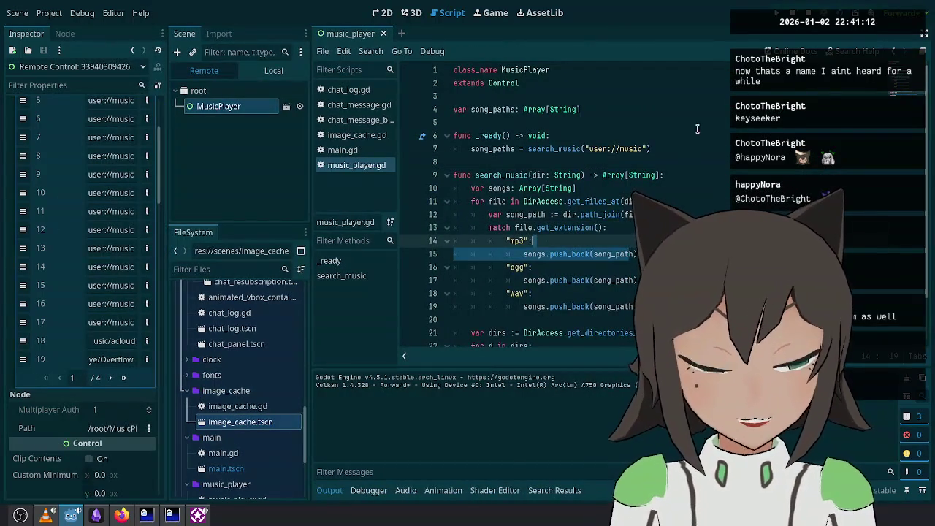
pyautogui.press('F8')
pyautogui.scroll(-2, 511, 219)
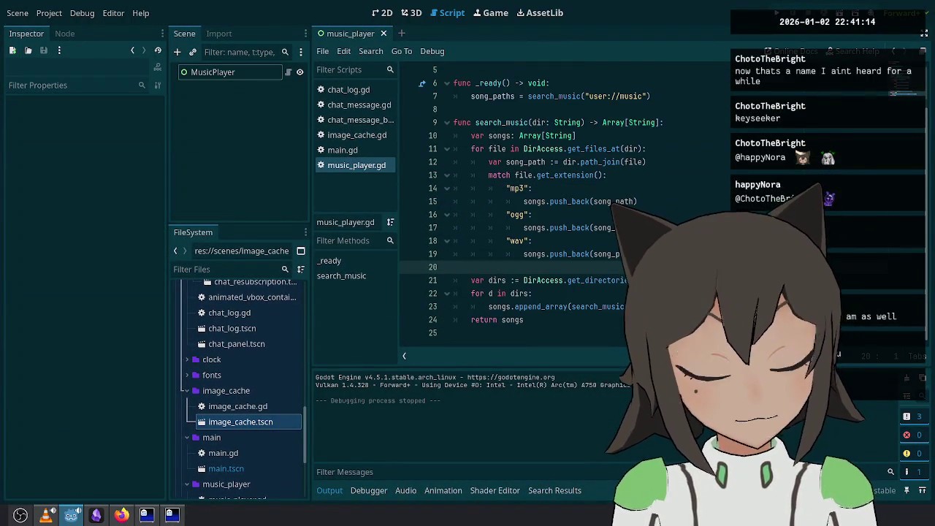
pyautogui.scroll(2, 632, 161)
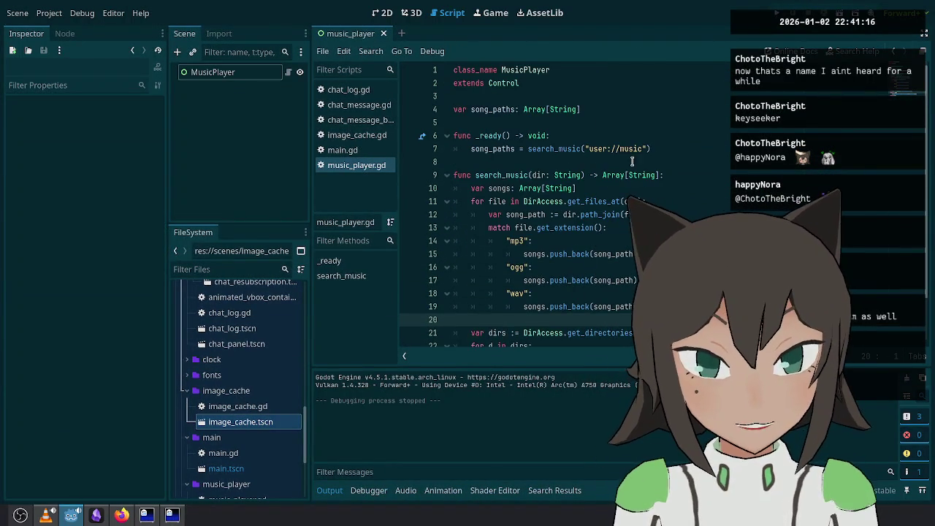
pyautogui.click(689, 119)
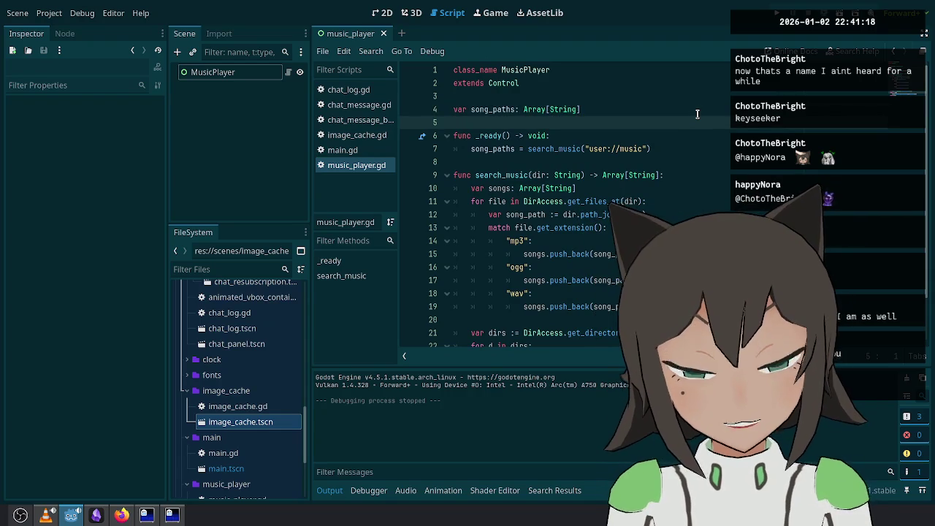
pyautogui.click(220, 72)
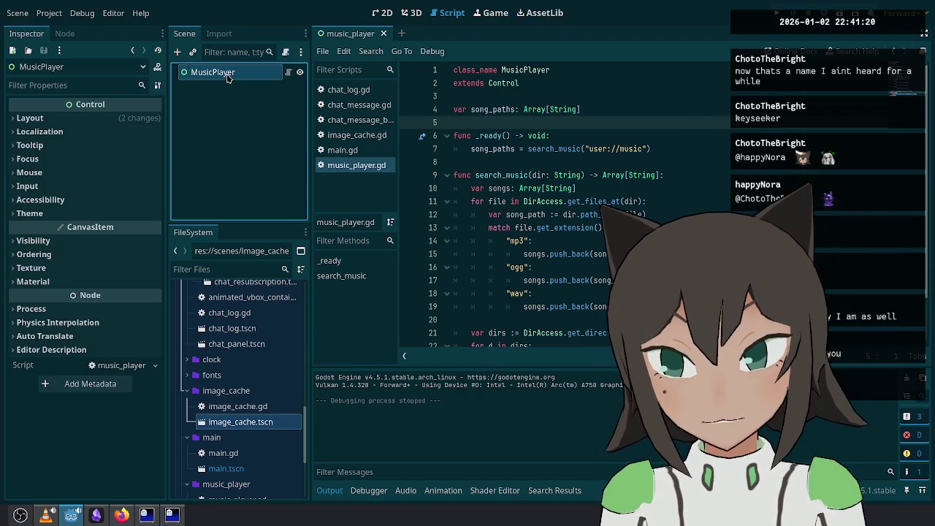
# Step: Add an AudioStreamPlayer child to MusicPlayer and give it a scene-unique name
pyautogui.rightClick(227, 73)
pyautogui.click(277, 103)
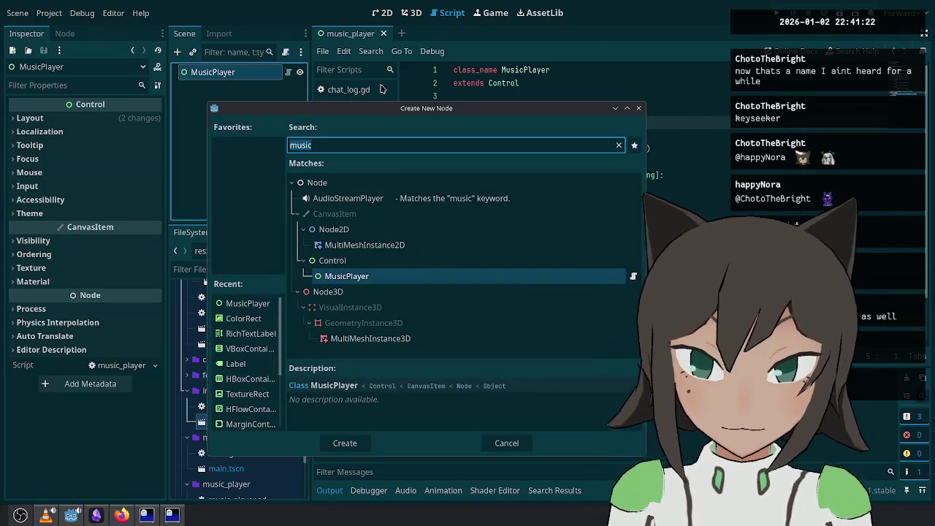
pyautogui.press('Up')
pyautogui.press('Up')
pyautogui.press('Up')
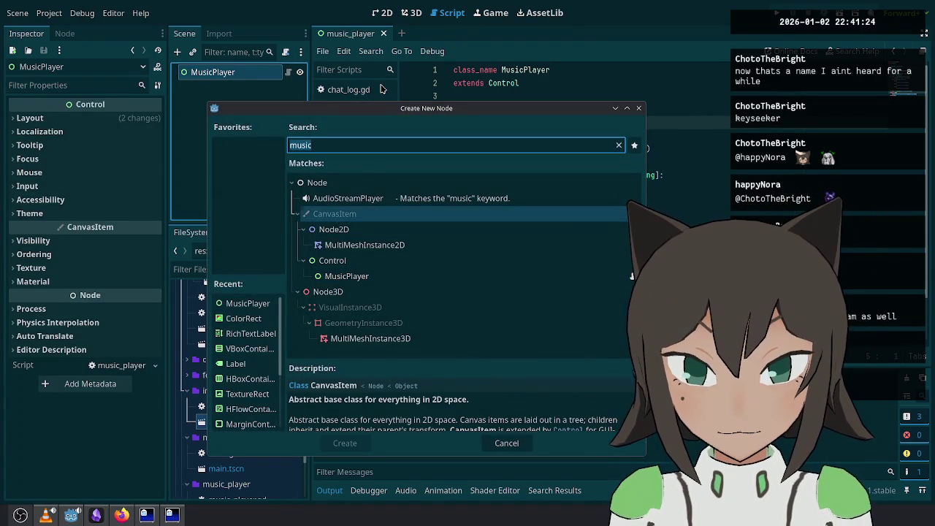
pyautogui.doubleClick(379, 200)
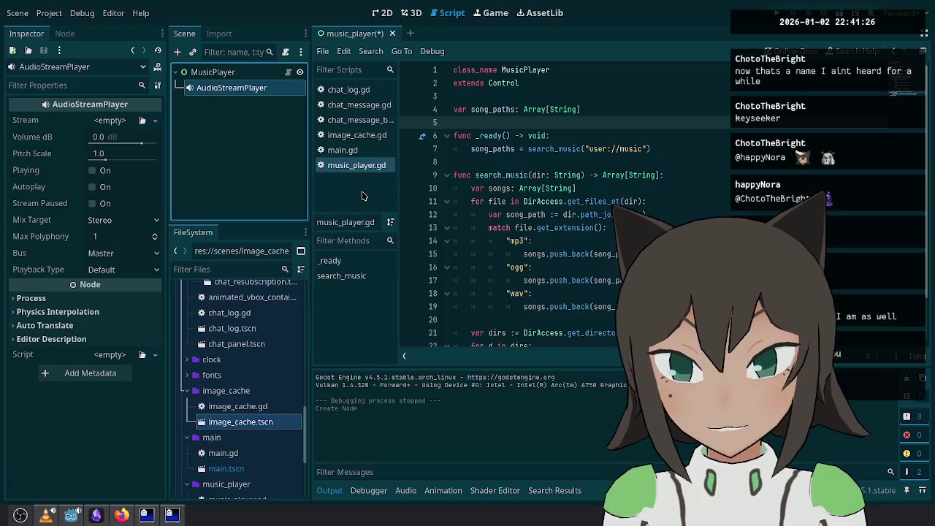
pyautogui.rightClick(244, 94)
pyautogui.click(285, 364)
# Step: Reference the AudioStreamPlayer in the script as an onready variable named player and save
pyautogui.moveTo(229, 91)
pyautogui.mouseDown()
pyautogui.moveTo(680, 150)
pyautogui.moveTo(604, 121)
pyautogui.moveTo(578, 134)
pyautogui.mouseUp()
pyautogui.doubleClick(573, 136)
pyautogui.write('player')
pyautogui.hotkey('ctrl', 's')
# Step: Add a func _process(_delta: float) -> void: after the _ready function
pyautogui.scroll(-2, 646, 143)
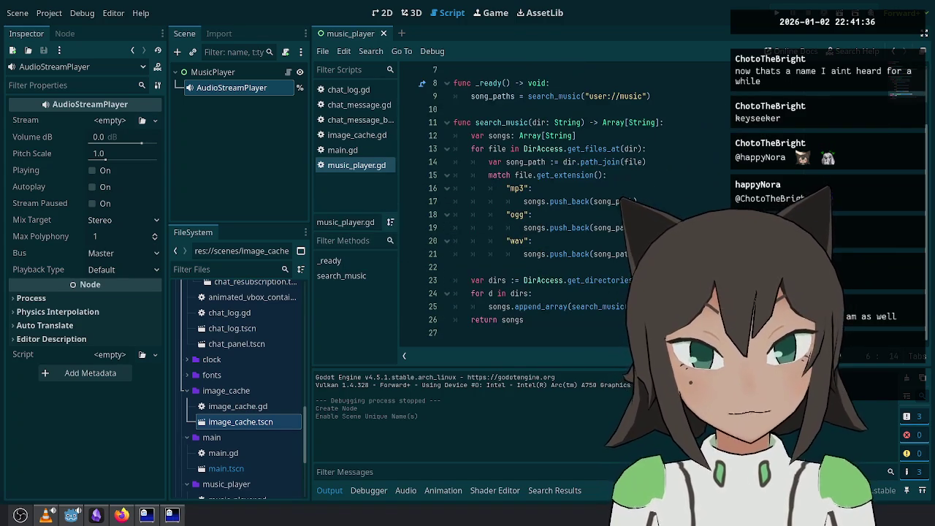
pyautogui.click(710, 307)
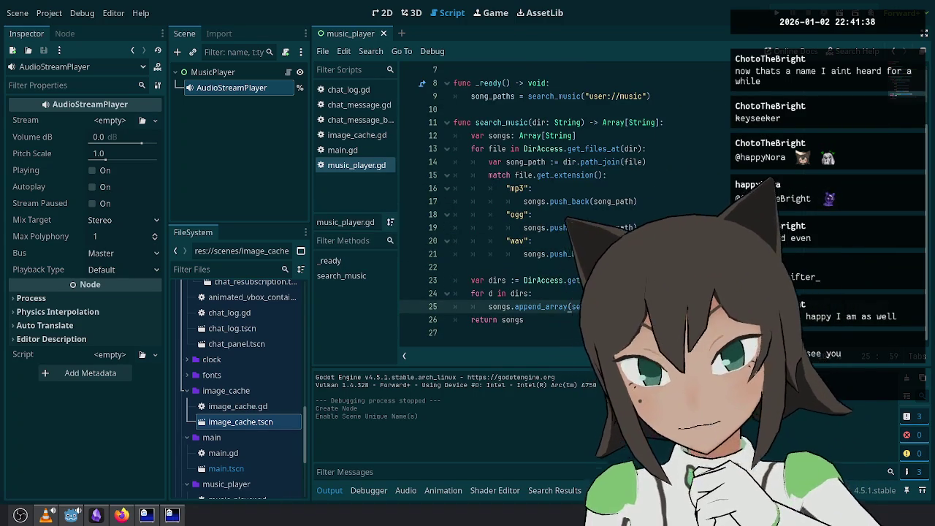
pyautogui.scroll(2, 702, 182)
pyautogui.click(703, 179)
pyautogui.press('Return')
pyautogui.press('Return')
pyautogui.write('func _process() -> void')
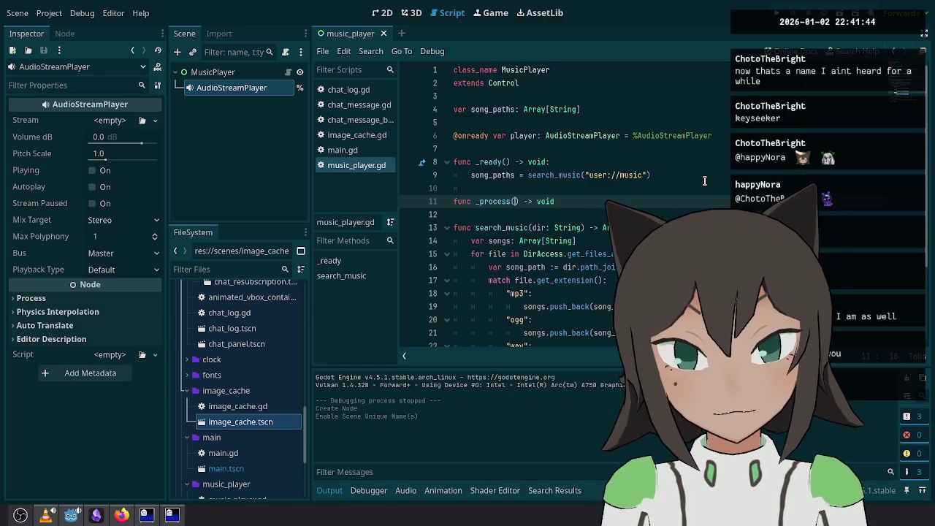
pyautogui.write('_delta: float) -> voi')
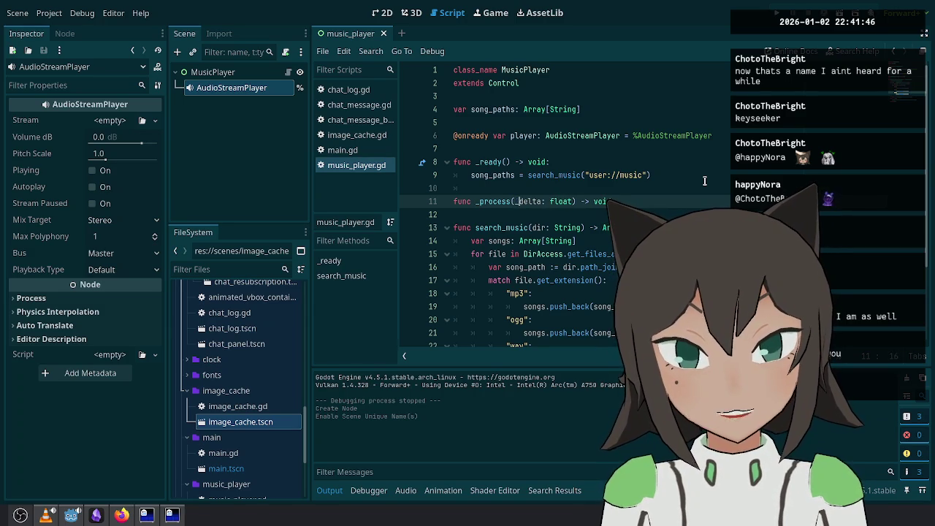
pyautogui.write('d:')
pyautogui.press('Return')
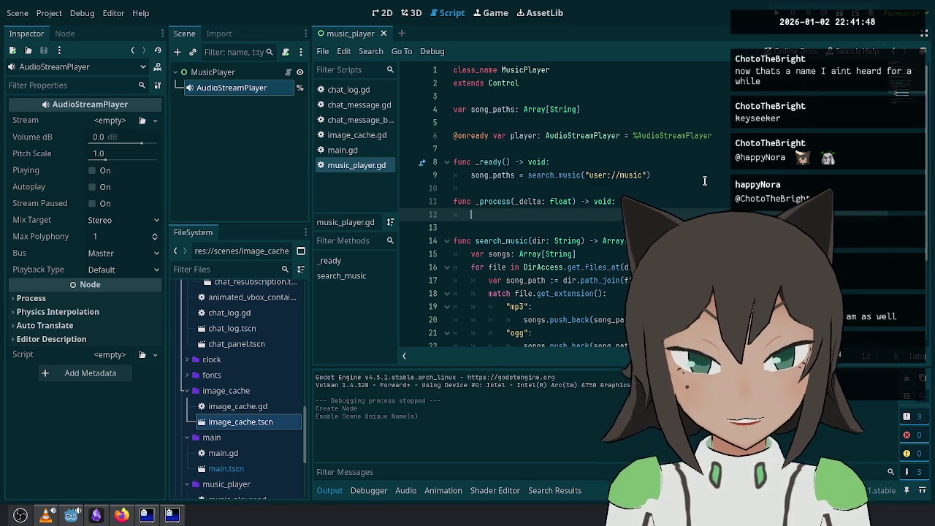
# Step: Write the song_path := pick_random line and the stream assignment in _process
pyautogui.write('player.stream =')
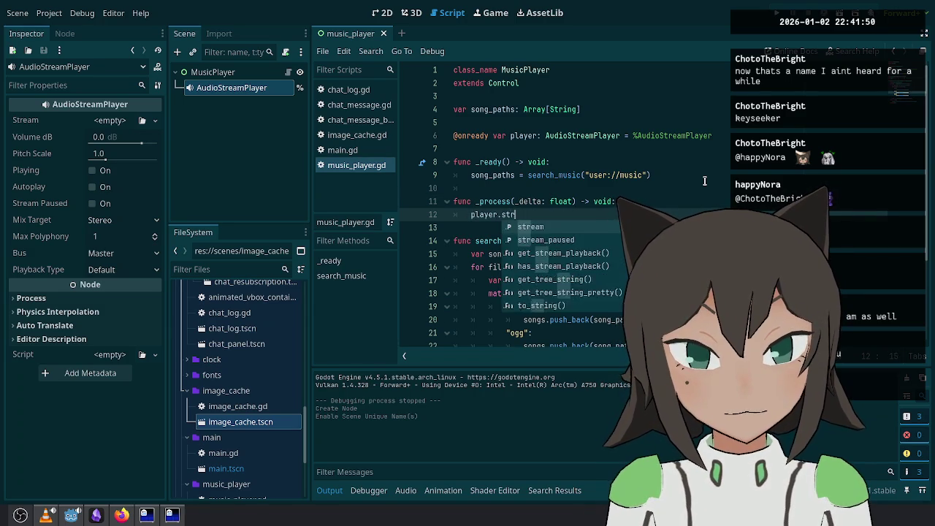
pyautogui.press('Escape')
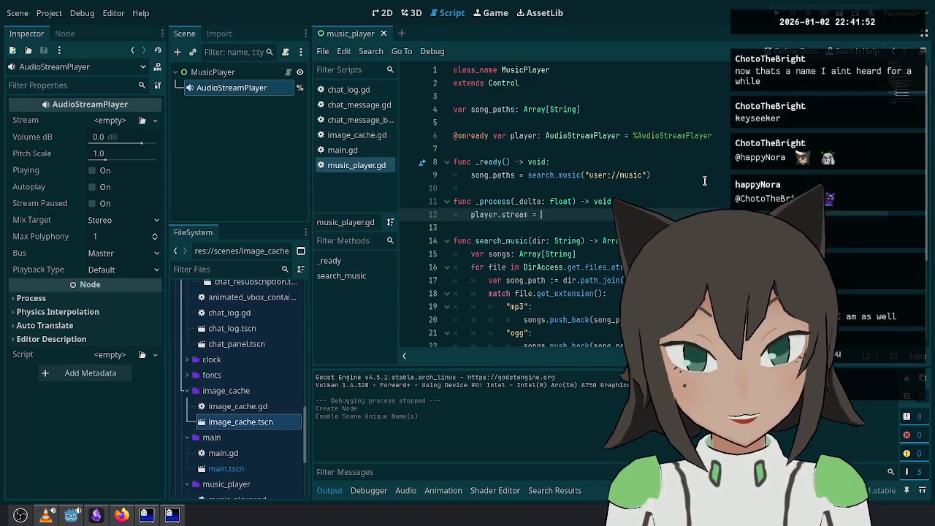
pyautogui.hotkey('ctrl', 'shift', 'Return')
pyautogui.write('song_paths.')
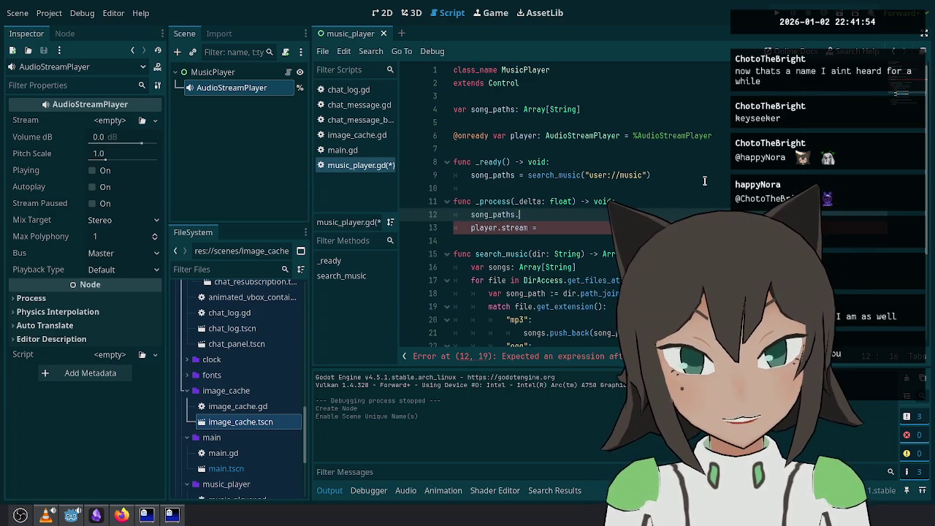
pyautogui.write('pick')
pyautogui.press('Return')
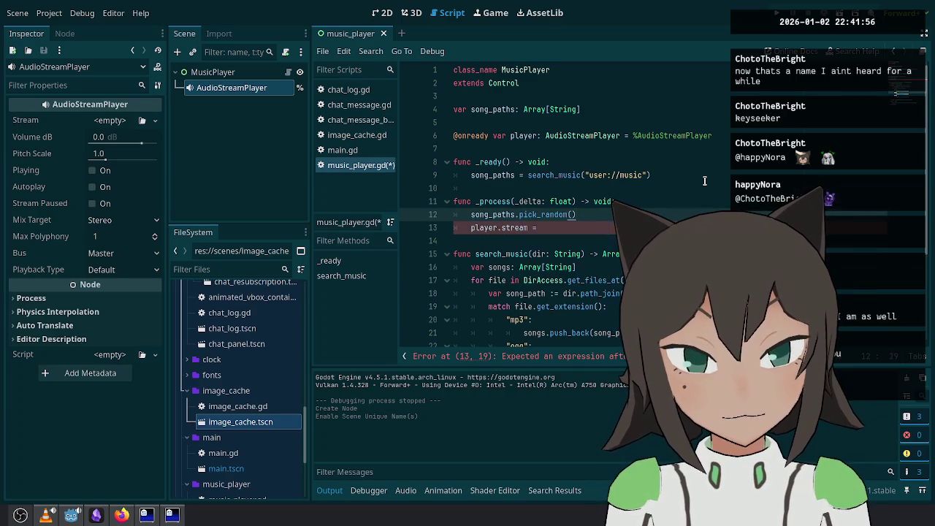
pyautogui.write('var pat')
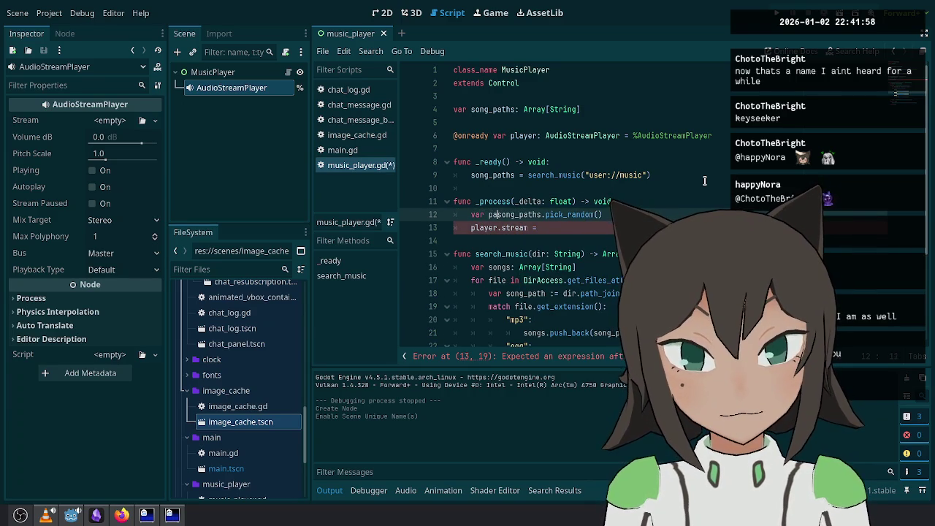
pyautogui.press('BackSpace')
pyautogui.press('BackSpace')
pyautogui.press('BackSpace')
pyautogui.write('song_path :=')
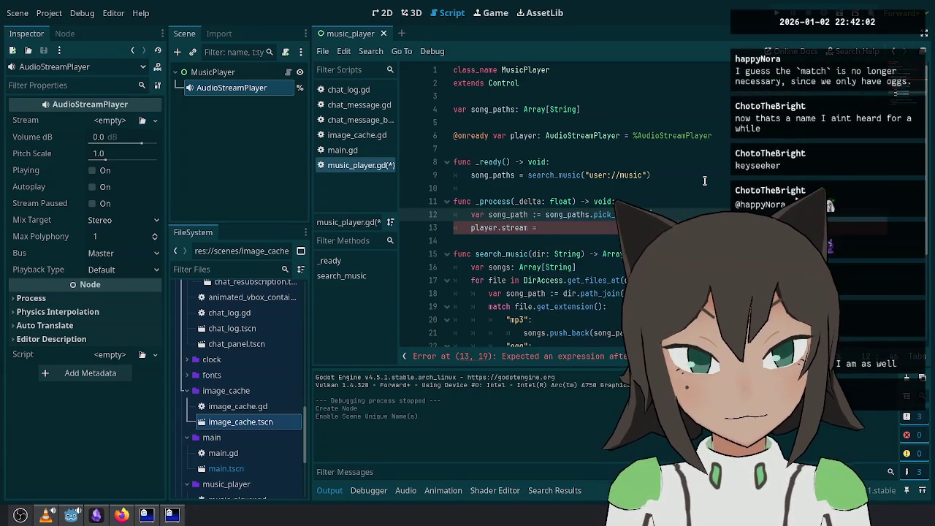
# Step: Declare a var stream: AudioStream above the _ready function
pyautogui.hotkey('ctrl', 'shift', 'Return')
pyautogui.press('Up')
pyautogui.press('Up')
pyautogui.press('Up')
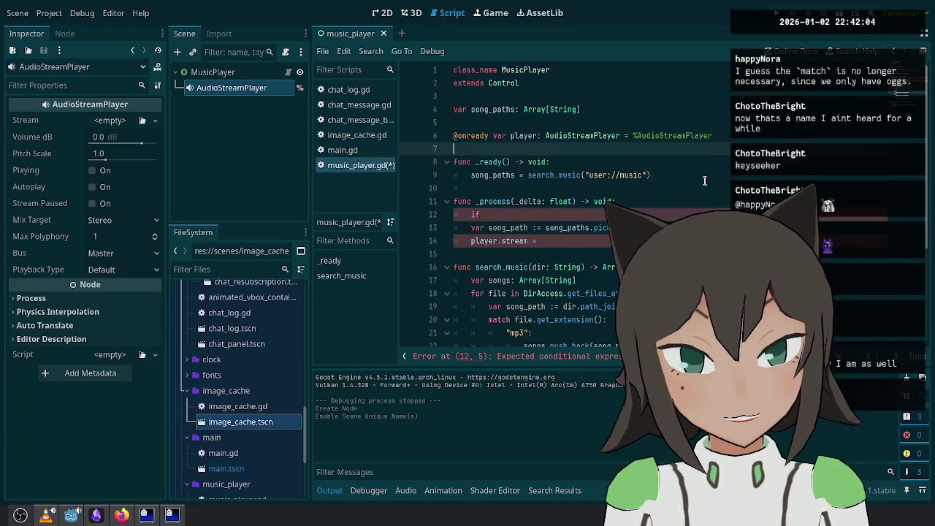
pyautogui.hotkey('ctrl', 'shift', 'Return')
pyautogui.hotkey('ctrl', 'shift', 'Return')
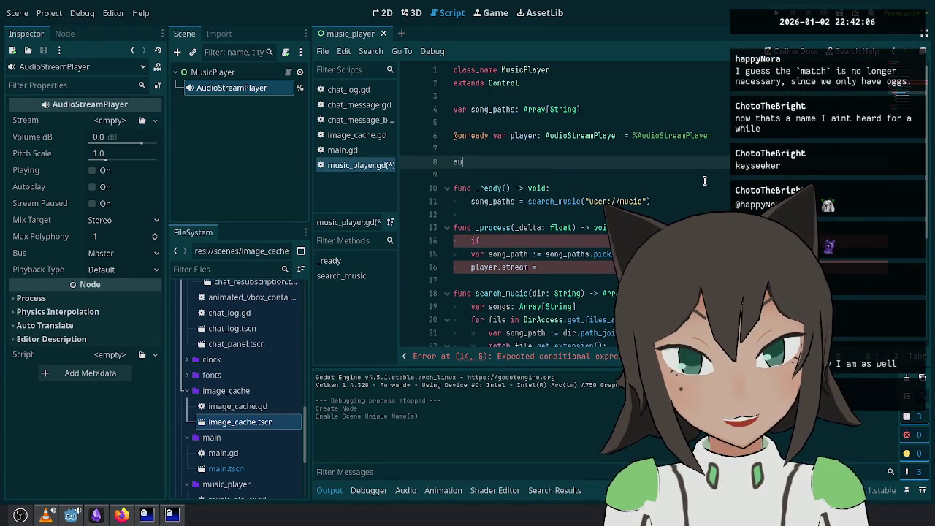
pyautogui.write('dioSst')
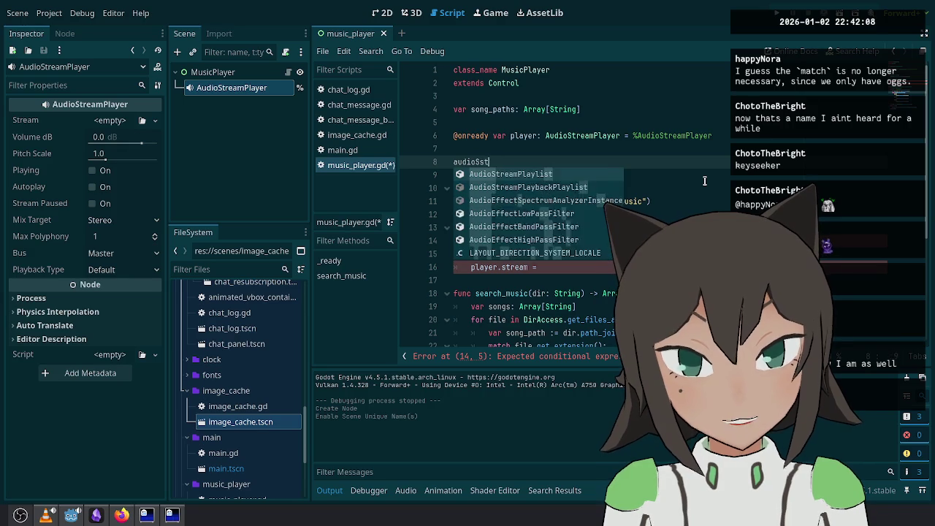
pyautogui.write('rea')
pyautogui.press('Return')
pyautogui.write('var stream:')
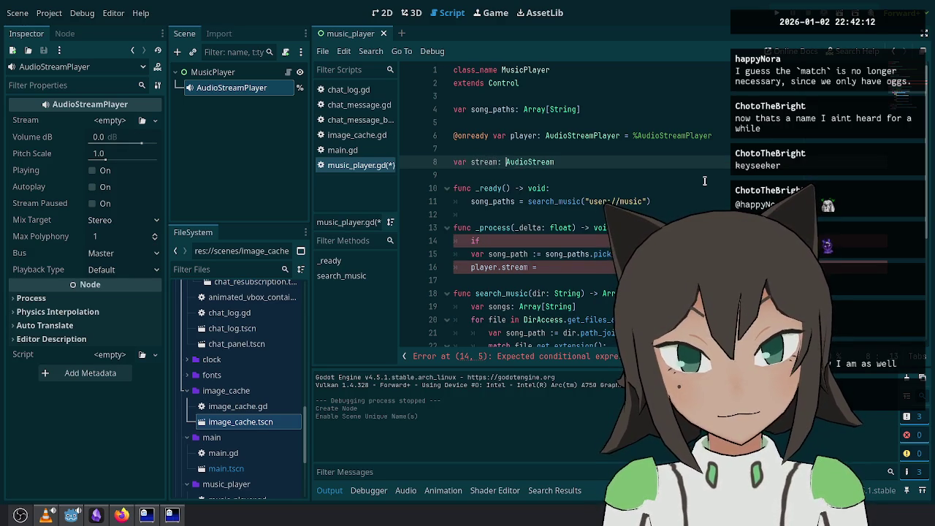
# Step: Write the condition if not is_instance_valid(stream): above the song-picking lines
pyautogui.press('Down')
pyautogui.press('Down')
pyautogui.press('Down')
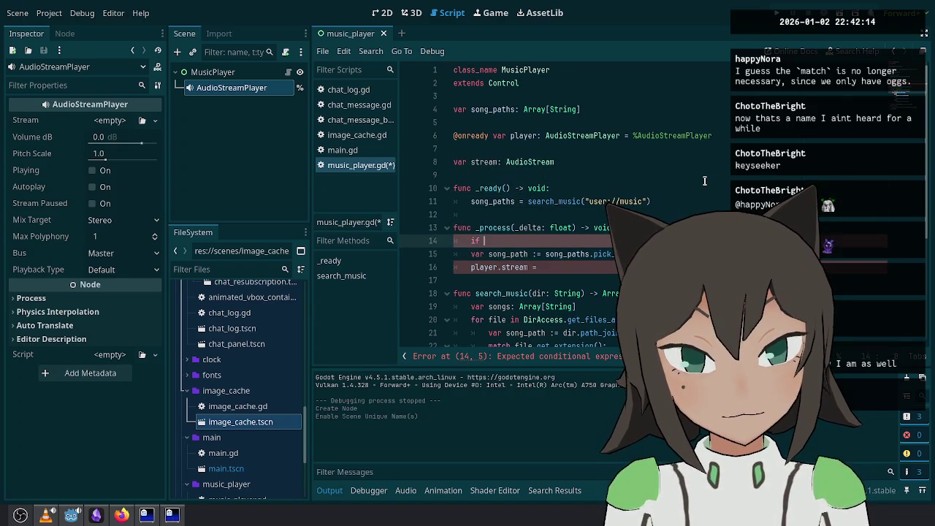
pyautogui.write('valid')
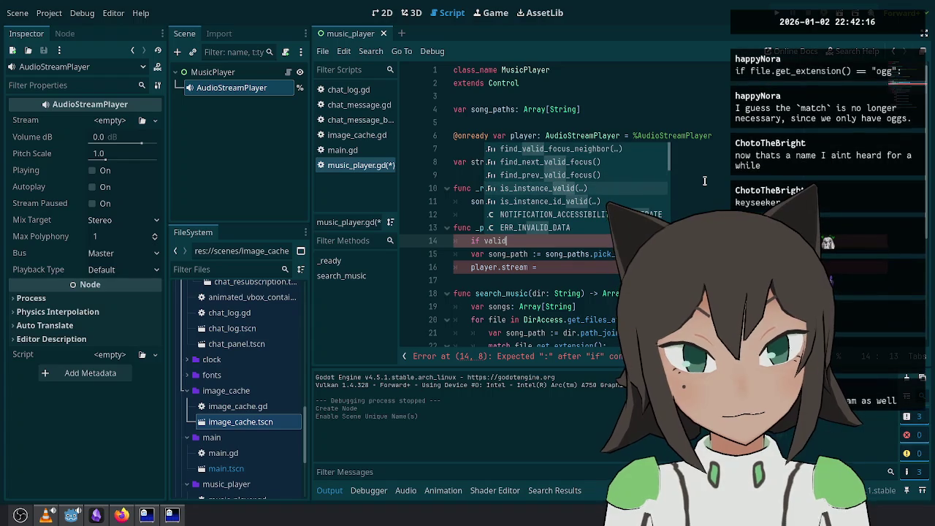
pyautogui.hotkey('ctrl', 'BackSpace')
pyautogui.press('BackSpace')
pyautogui.press('BackSpace')
pyautogui.write('if audio')
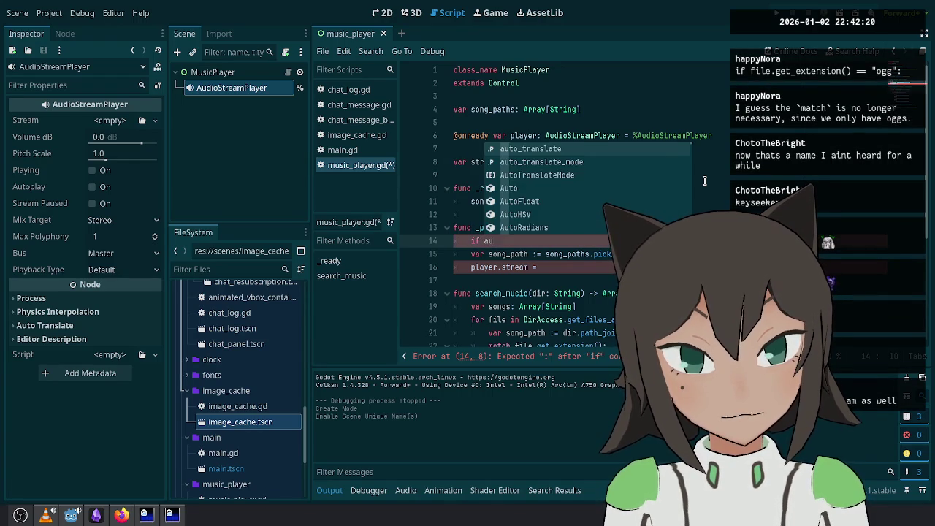
pyautogui.press('BackSpace')
pyautogui.press('BackSpace')
pyautogui.press('BackSpace')
pyautogui.write('stream !=')
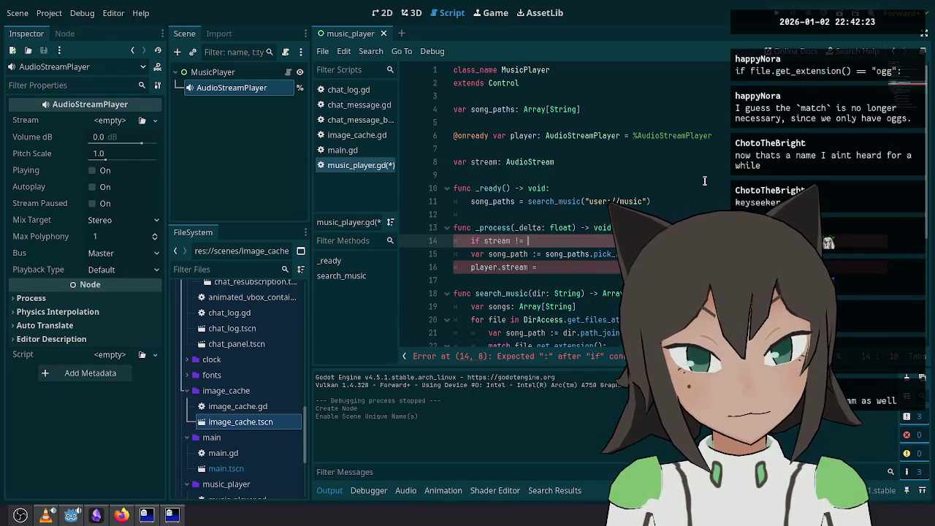
pyautogui.press('BackSpace')
pyautogui.press('BackSpace')
pyautogui.press('BackSpace')
pyautogui.write('!')
pyautogui.write('valid')
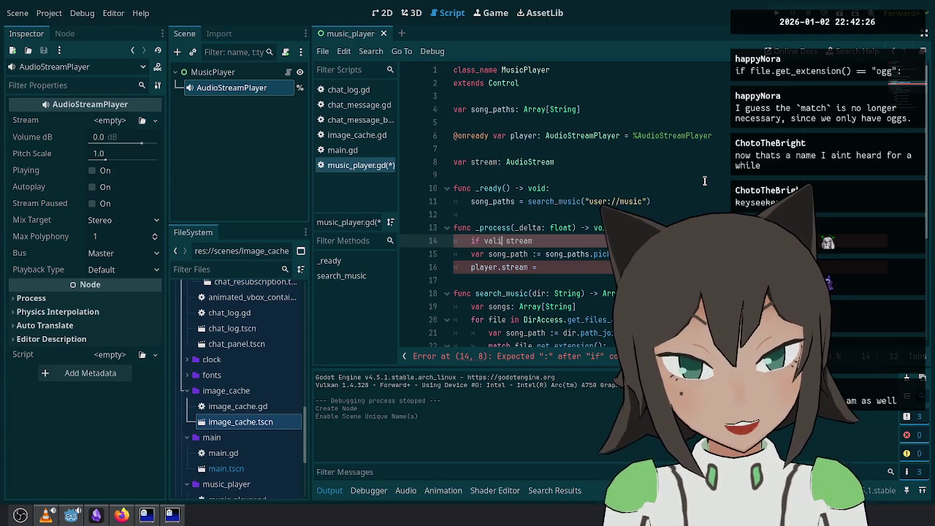
pyautogui.press('Down')
pyautogui.press('Down')
pyautogui.press('Return')
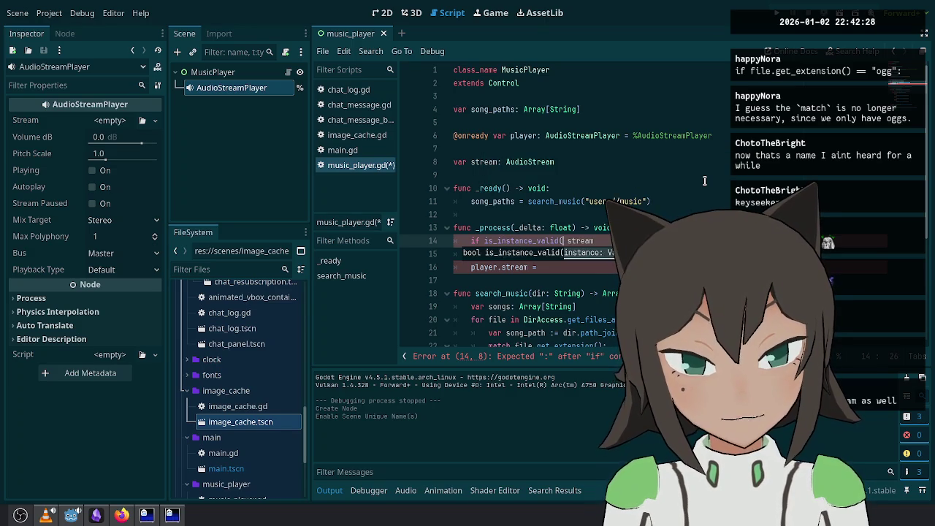
pyautogui.write('not')
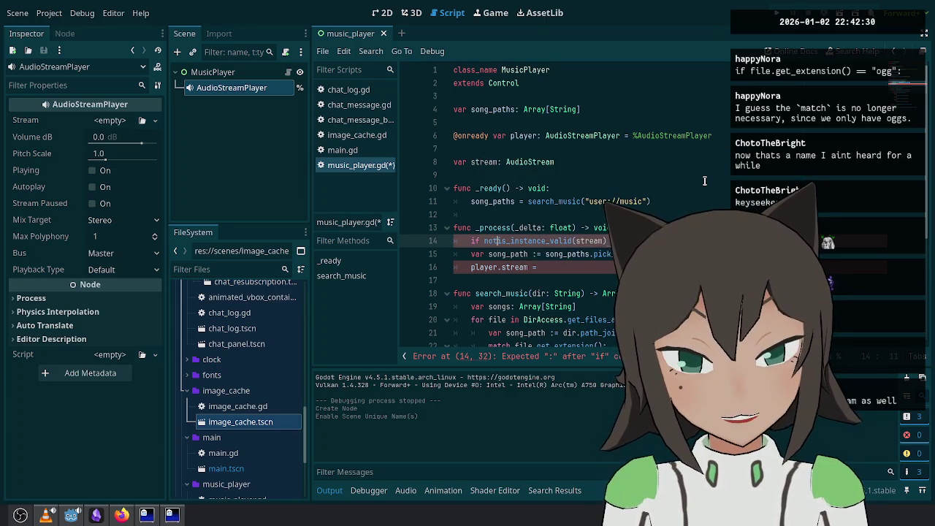
# Step: Indent the pick and load(song_path) lines under the condition and add player.play()
pyautogui.press('Down')
pyautogui.hotkey('shift', 'Down')
pyautogui.press('Tab')
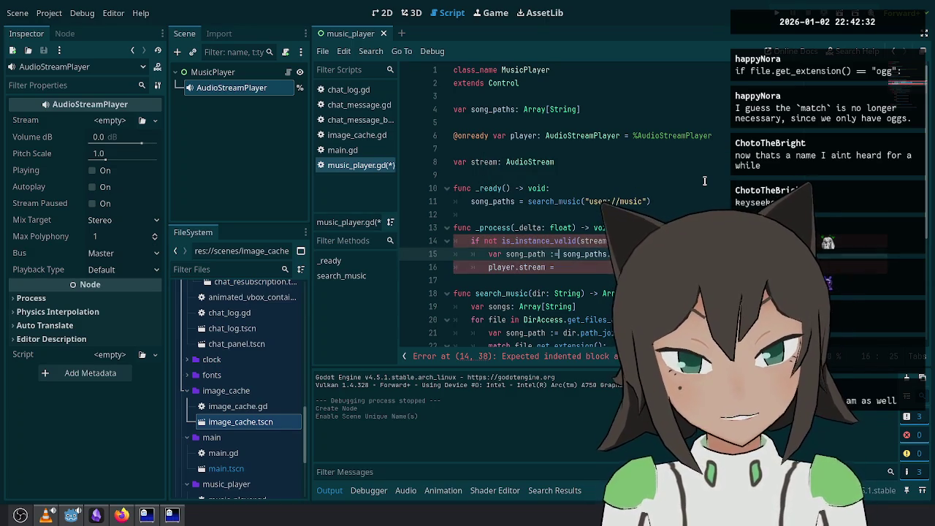
pyautogui.press('End')
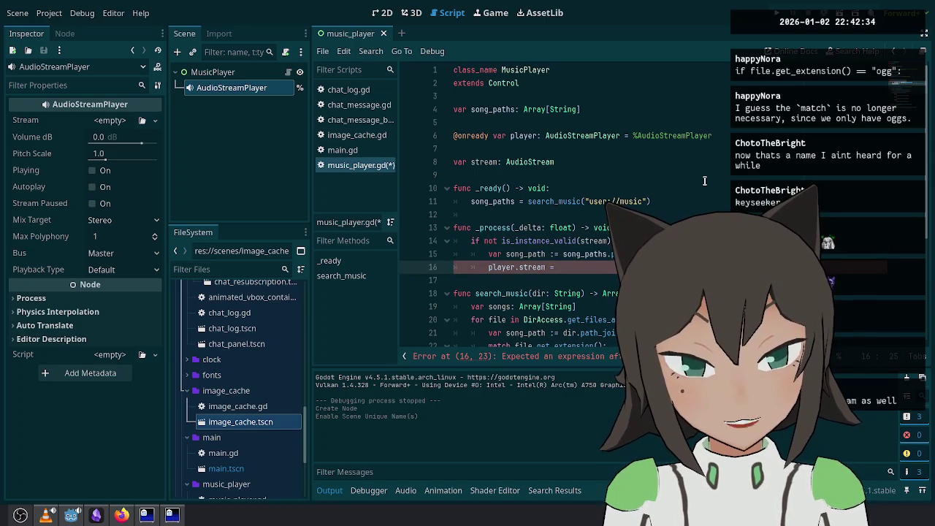
pyautogui.write('load(song_path)')
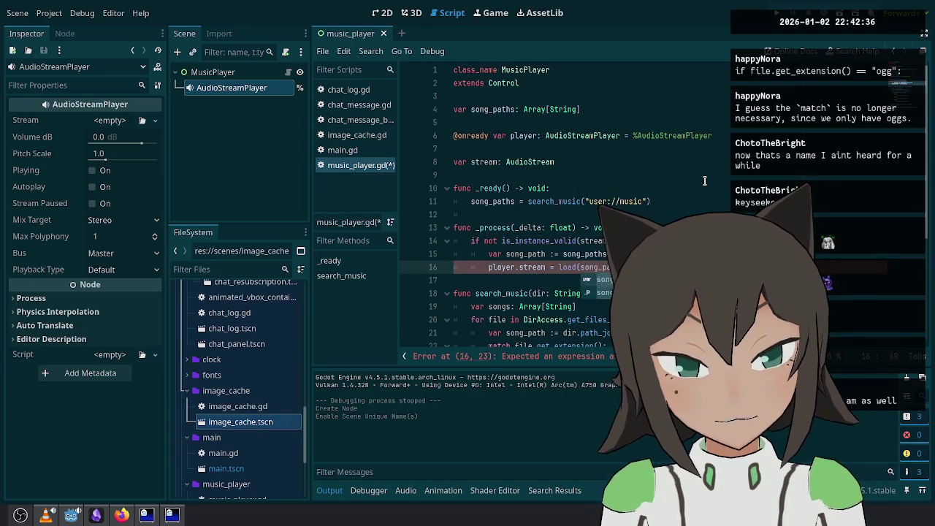
pyautogui.press('Return')
pyautogui.write('play.')
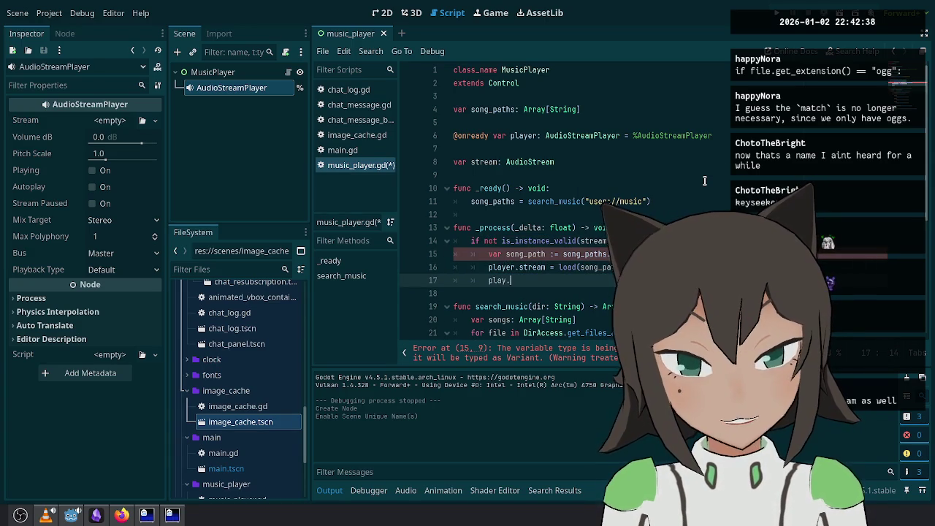
pyautogui.write('er.play()')
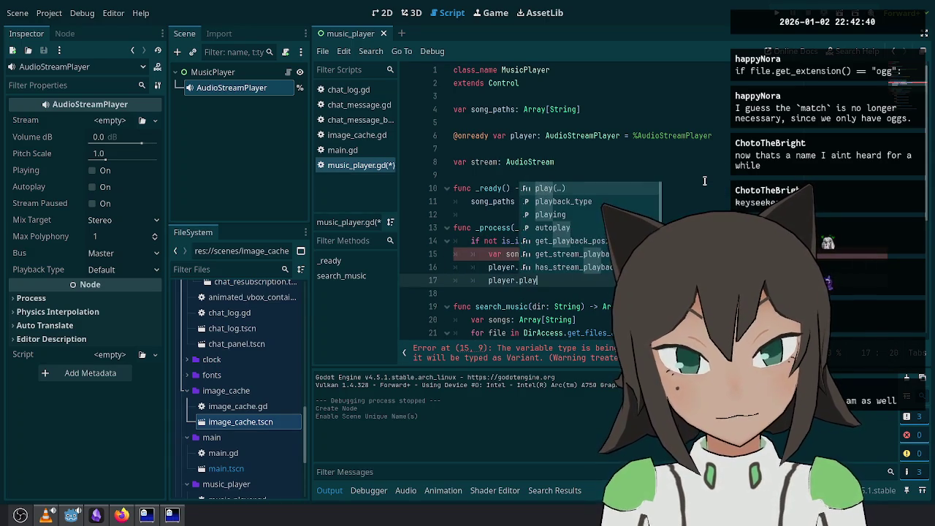
# Step: Save music_player.gd and test-run the music player scene
pyautogui.press('End')
pyautogui.press('Up')
pyautogui.press('Up')
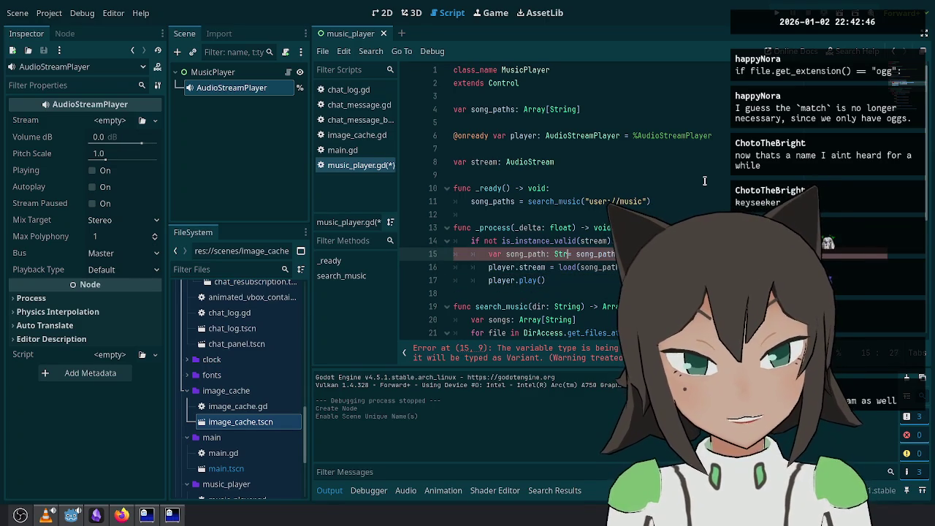
pyautogui.hotkey('ctrl', 's')
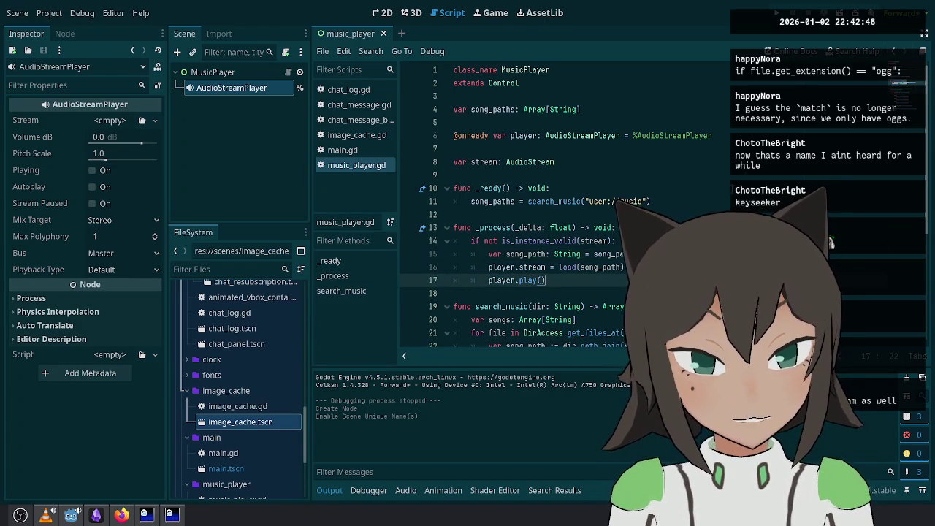
pyautogui.scroll(-2, 548, 205)
pyautogui.scroll(-1, 548, 205)
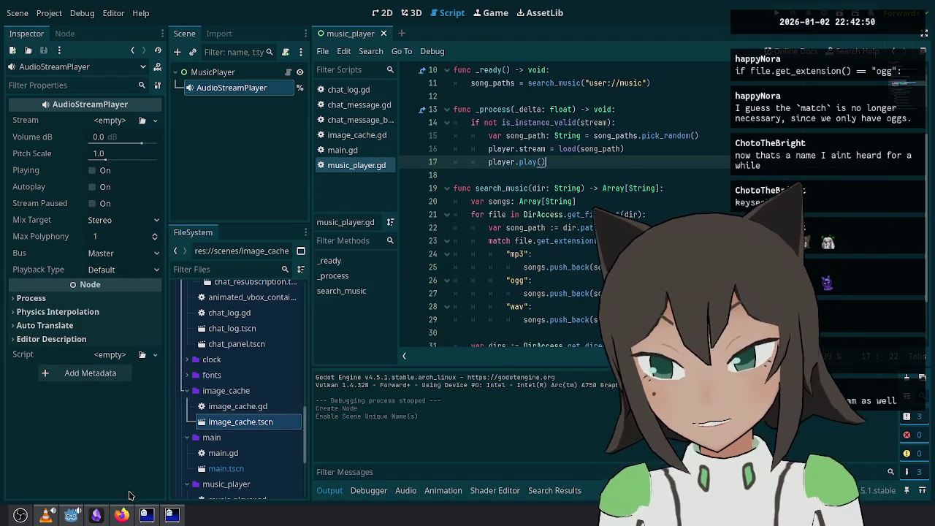
pyautogui.hotkey('alt', 'Tab')
pyautogui.hotkey('ctrl', 'q')
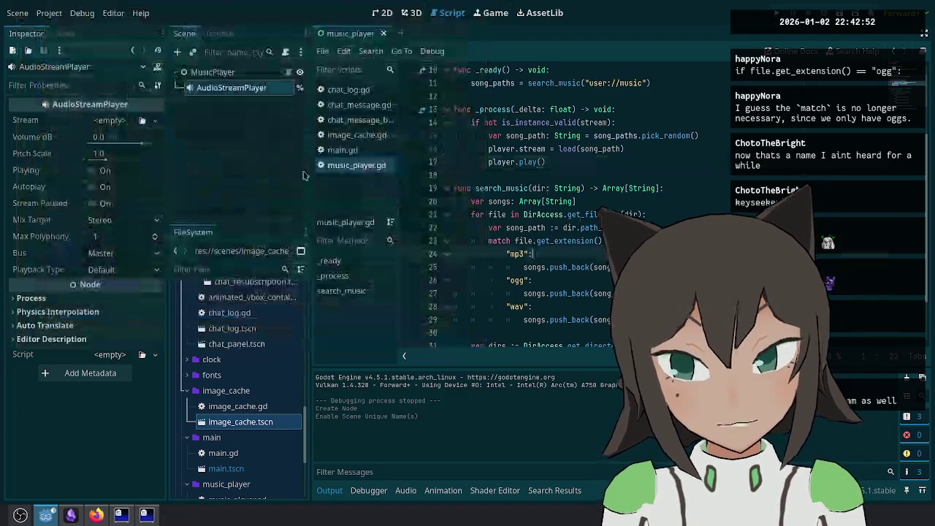
# Step: Set the player's volume to -2 dB and review the mp3, ogg and wav match branches
pyautogui.click(120, 136)
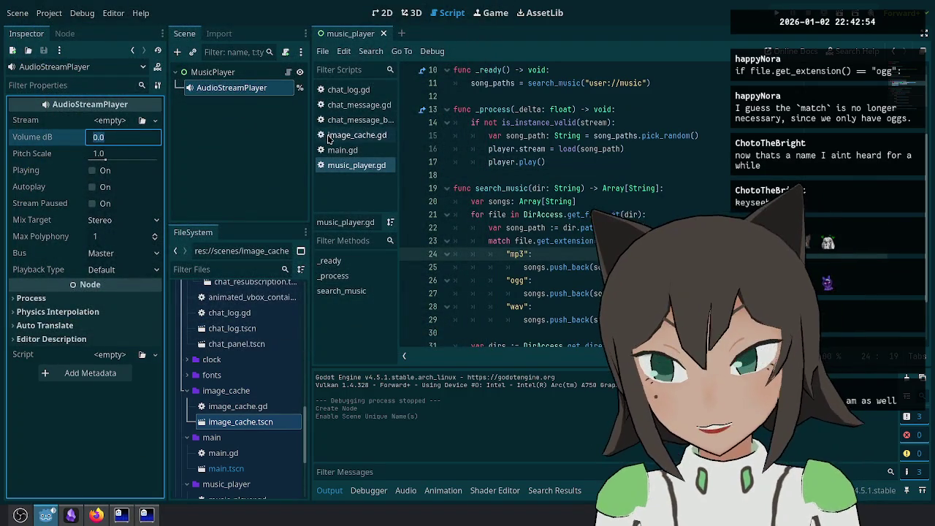
pyautogui.write('-2')
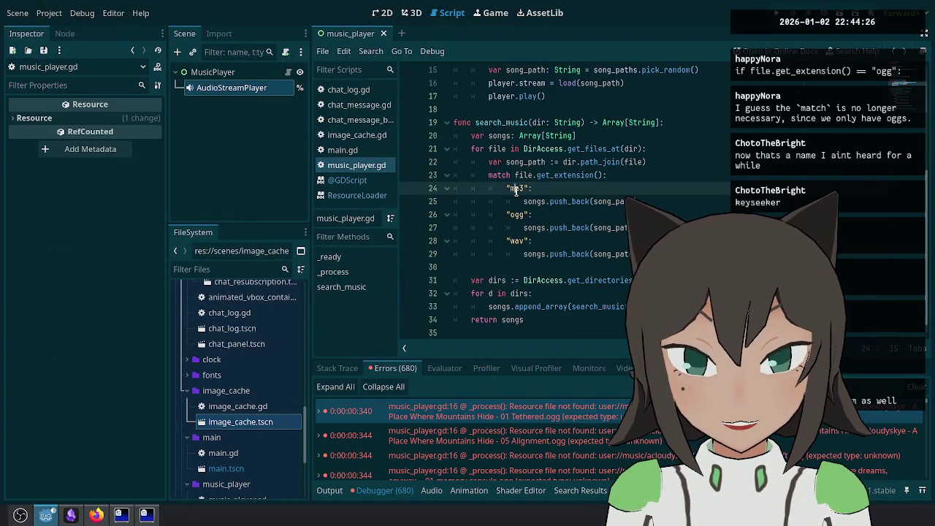
pyautogui.moveTo(506, 188)
pyautogui.mouseDown()
pyautogui.moveTo(534, 191)
pyautogui.moveTo(643, 254)
pyautogui.mouseUp()
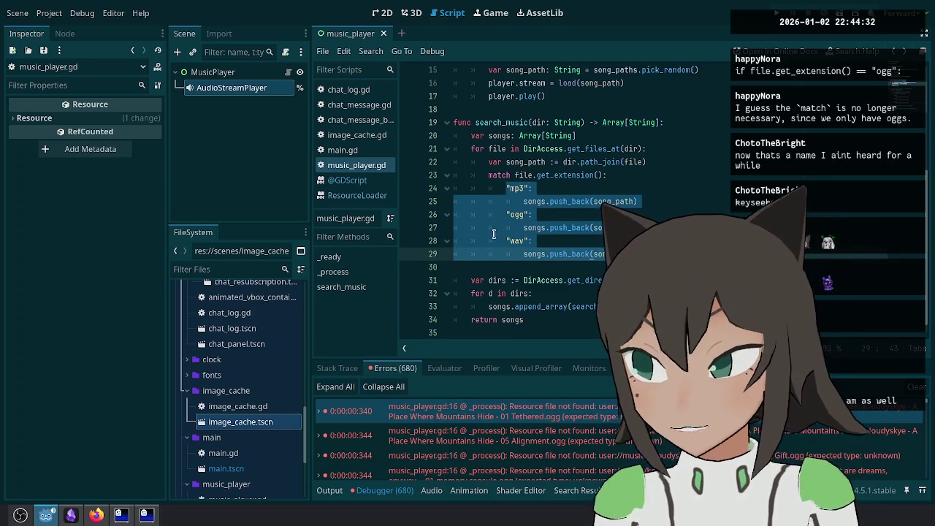
pyautogui.press('Up')
pyautogui.press('Up')
pyautogui.press('Down')
pyautogui.press('Down')
pyautogui.press('Up')
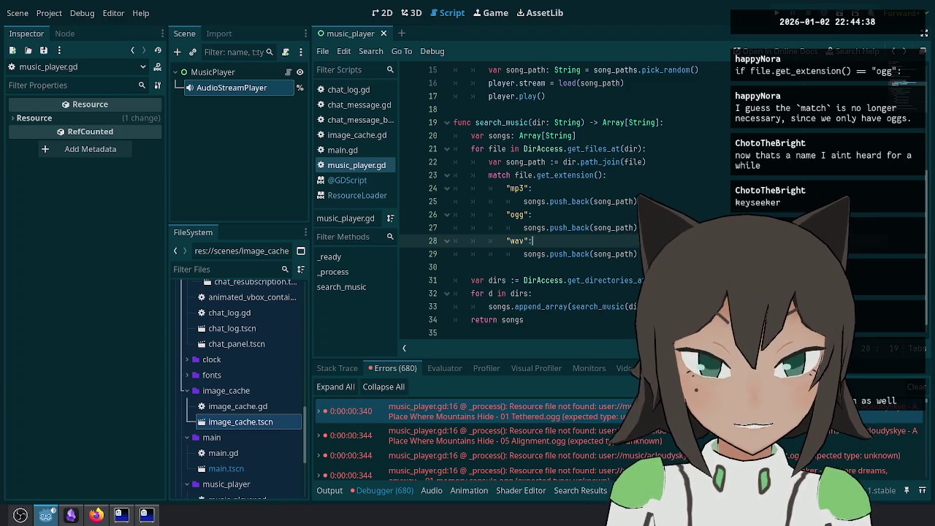
pyautogui.press('Down')
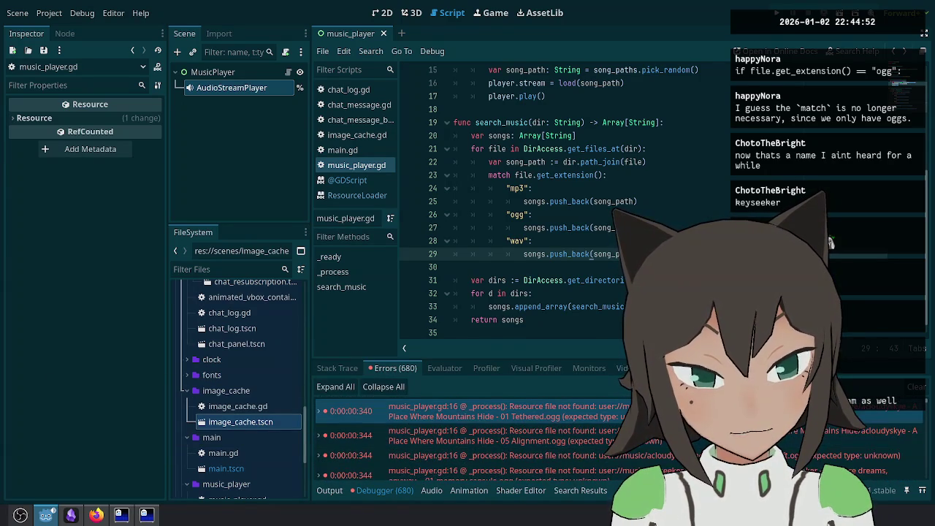
pyautogui.click(455, 201)
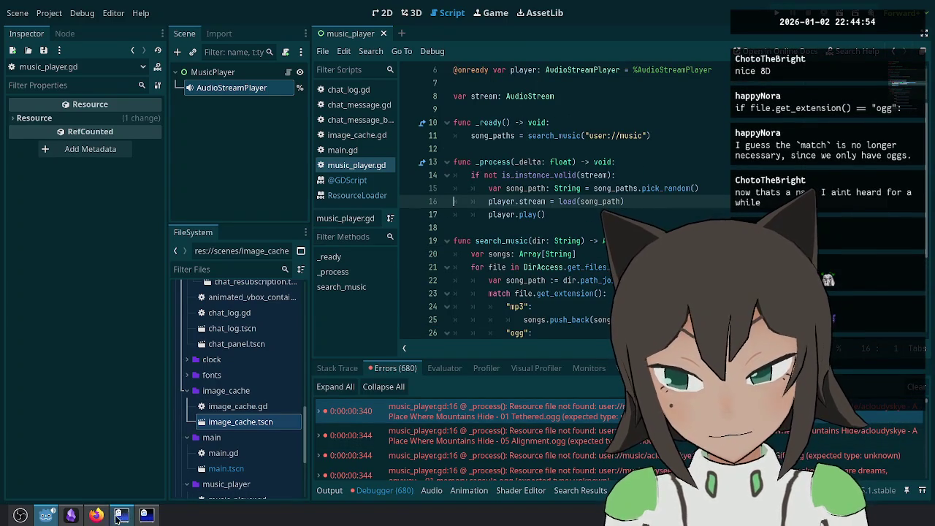
# Step: Check the convert.sh output in the terminal, then return to the _process code in Godot
pyautogui.click(138, 519)
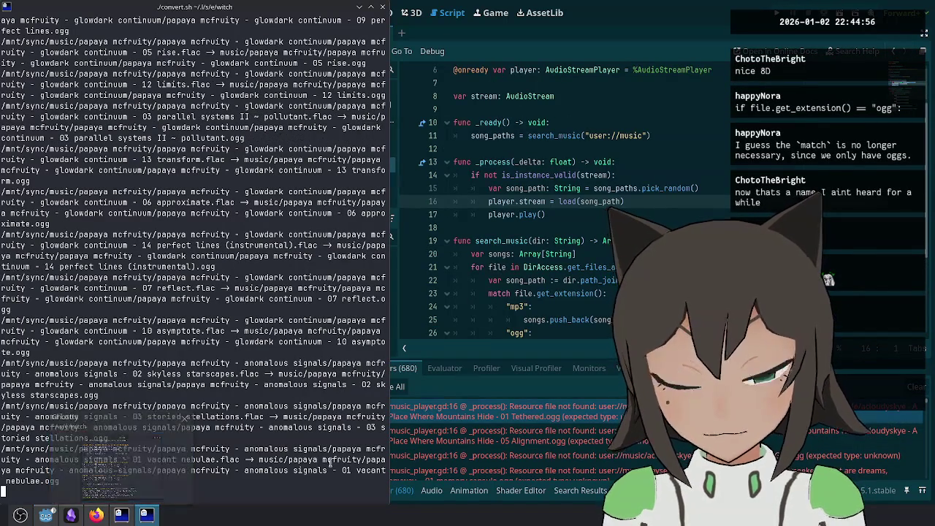
pyautogui.click(687, 296)
pyautogui.click(691, 241)
pyautogui.click(696, 176)
pyautogui.click(710, 211)
pyautogui.scroll(-4, 694, 205)
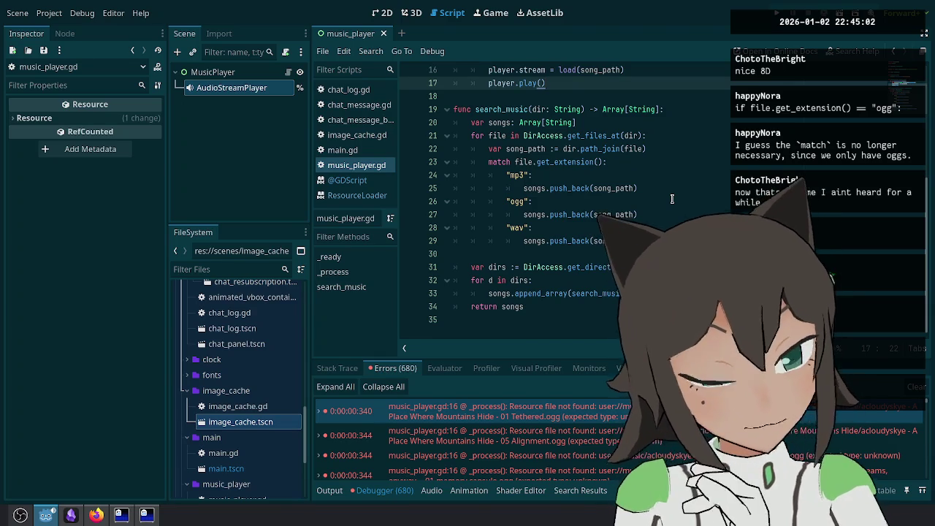
# Step: Open a new line below the song_path pick, discarding an initial FileAccess attempt
pyautogui.scroll(4, 597, 234)
pyautogui.click(657, 202)
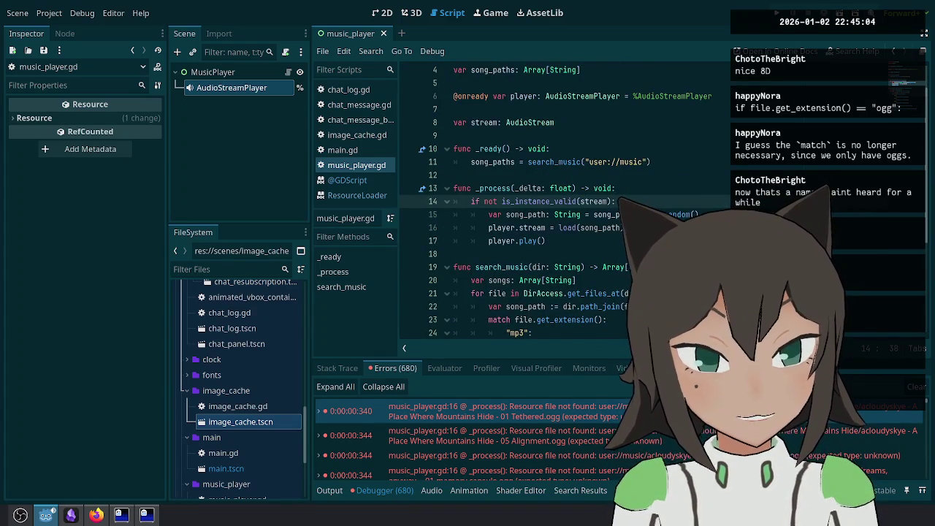
pyautogui.press('Down')
pyautogui.press('Return')
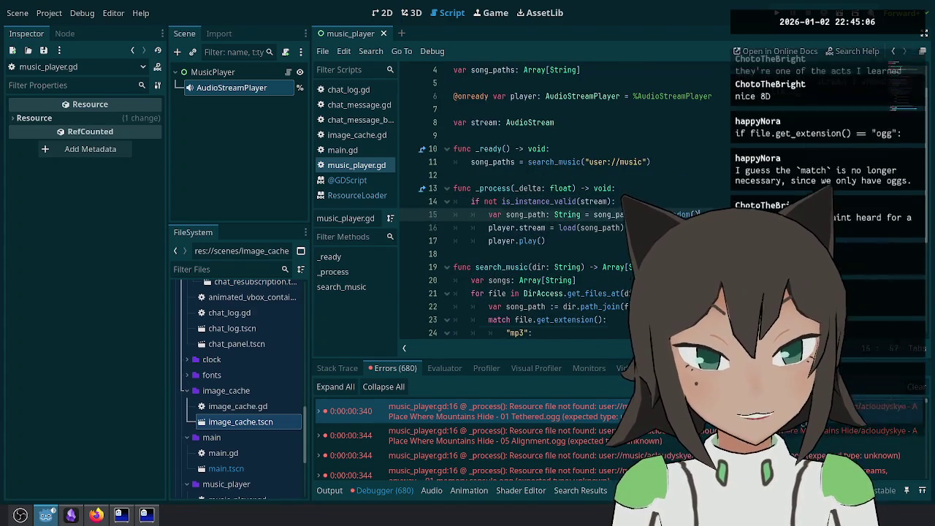
pyautogui.write('File')
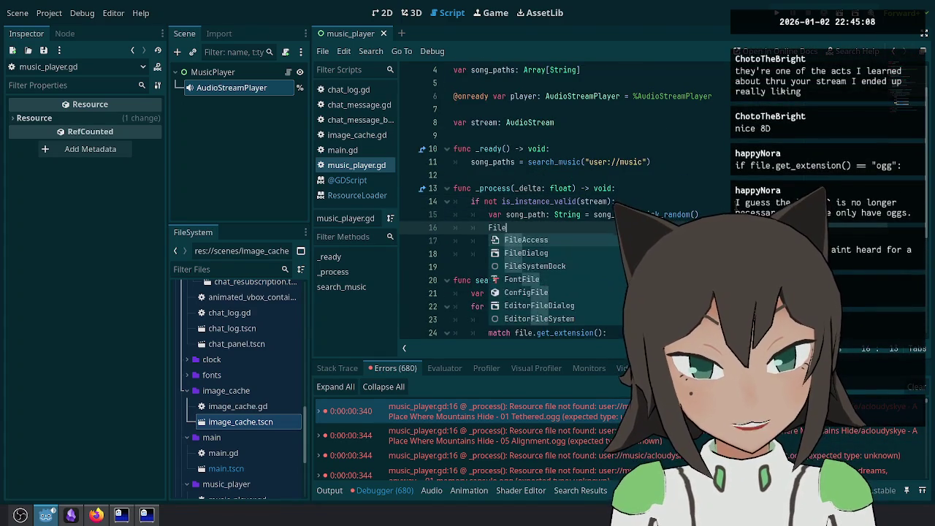
pyautogui.write('Access.doe')
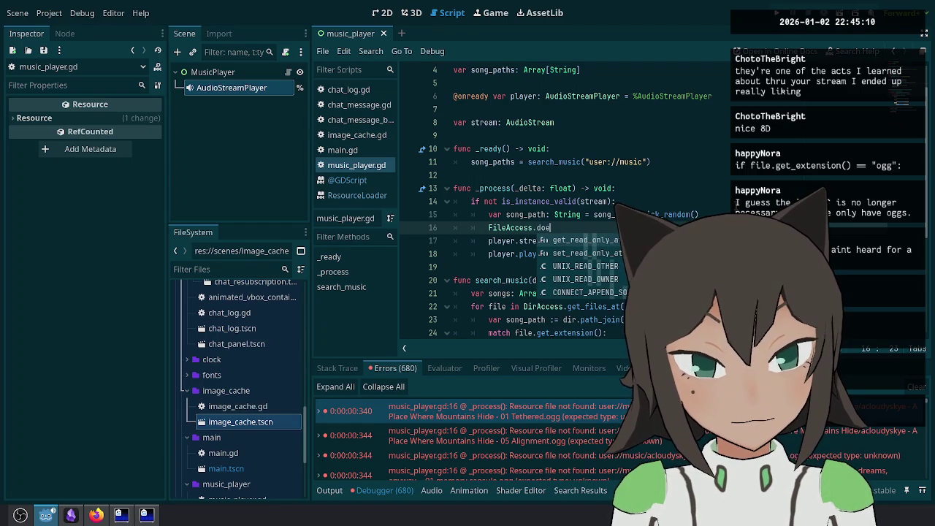
pyautogui.press('BackSpace')
pyautogui.press('BackSpace')
pyautogui.press('BackSpace')
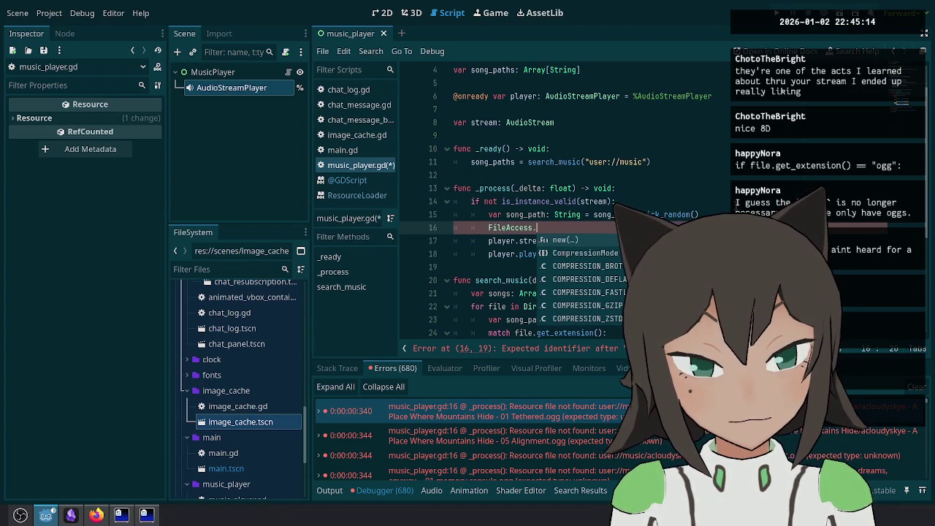
pyautogui.press('BackSpace')
pyautogui.press('BackSpace')
pyautogui.press('BackSpace')
pyautogui.scroll(-4, 764, 169)
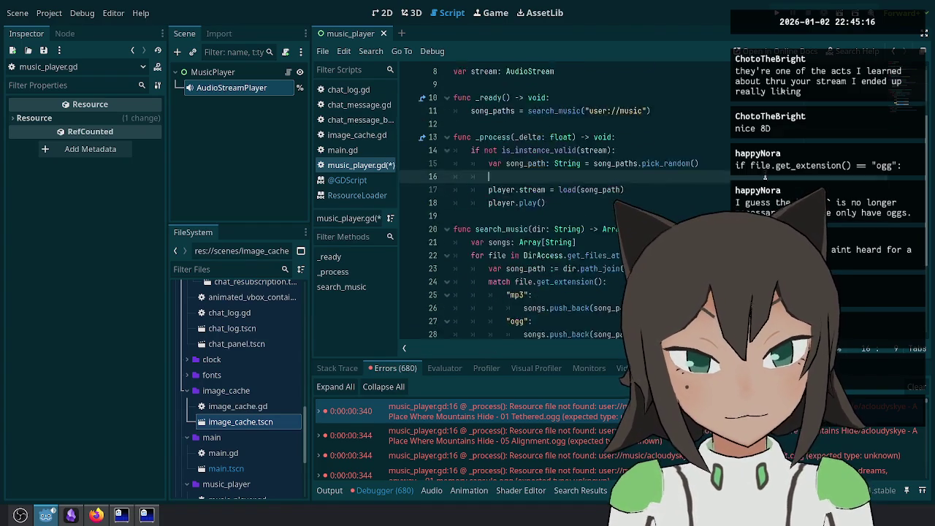
# Step: Enter DirAccess.get_files_at(song_path.get_base_dir()) on the new line
pyautogui.write('Dir')
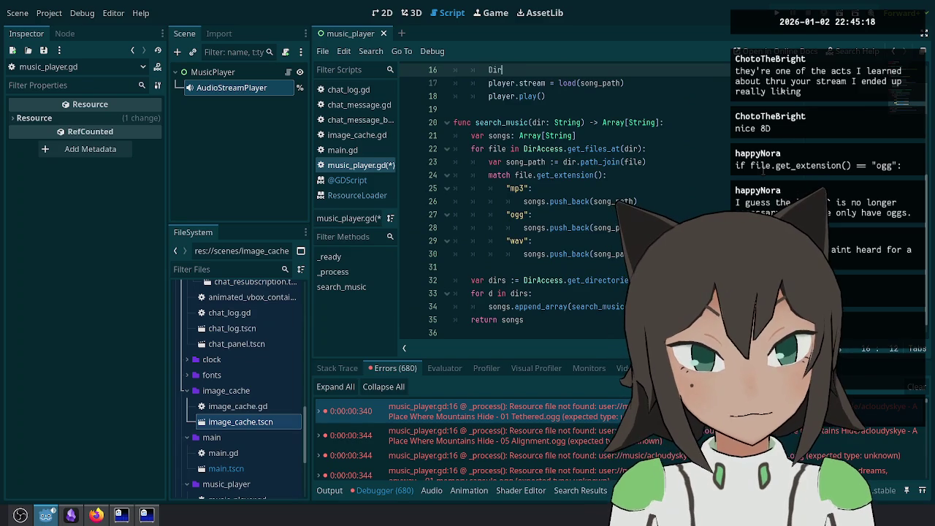
pyautogui.write('Access.get_file')
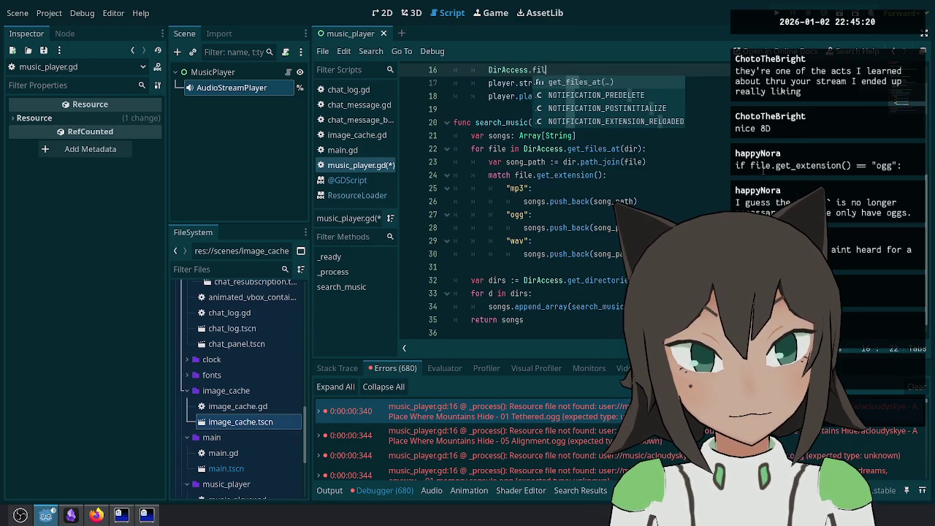
pyautogui.press('Return')
pyautogui.scroll(4, 782, 89)
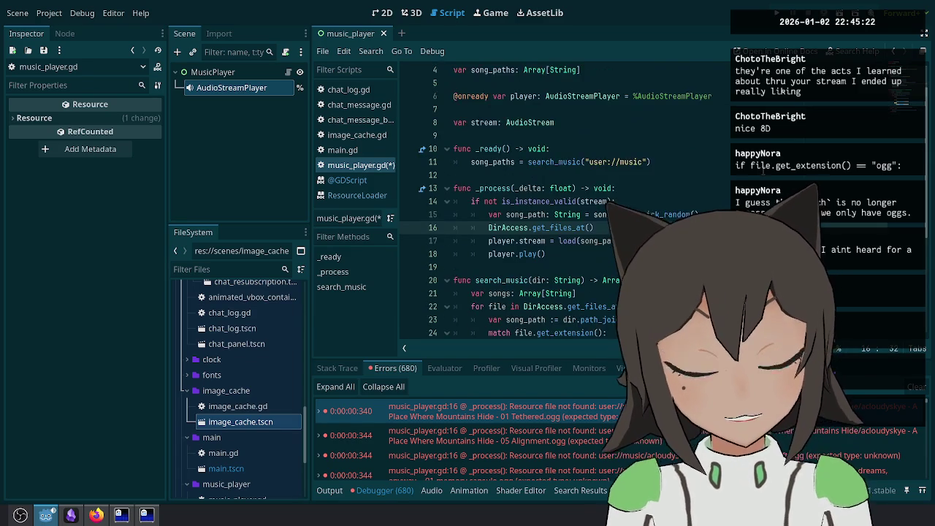
pyautogui.scroll(-2, 782, 89)
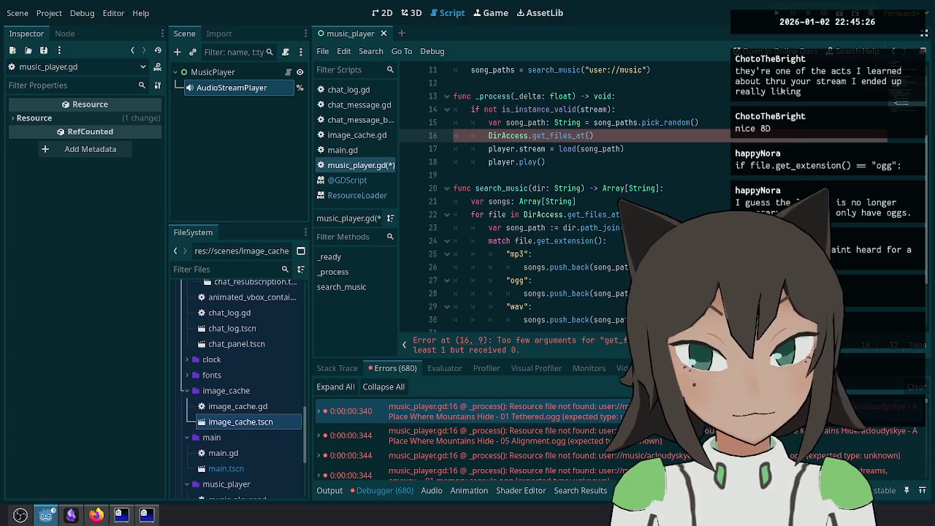
pyautogui.write('song_path')
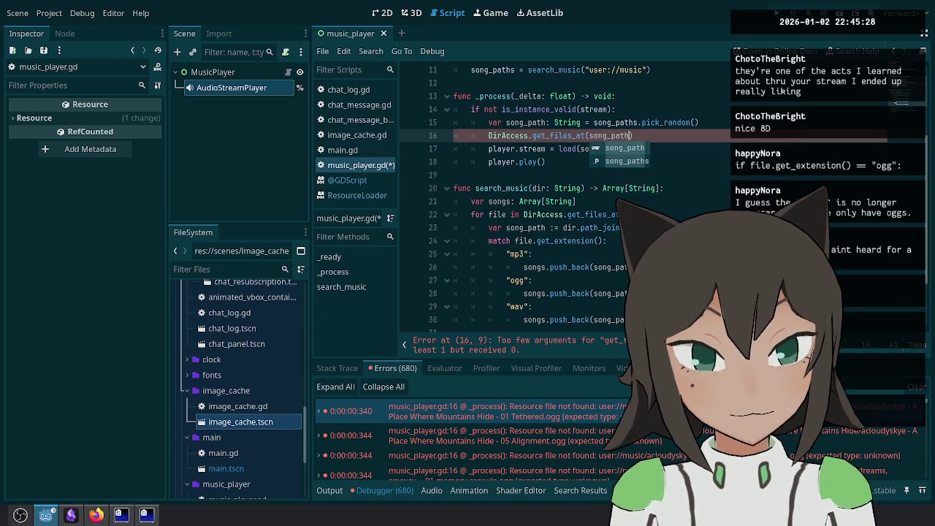
pyautogui.press('Return')
pyautogui.write('get_ba')
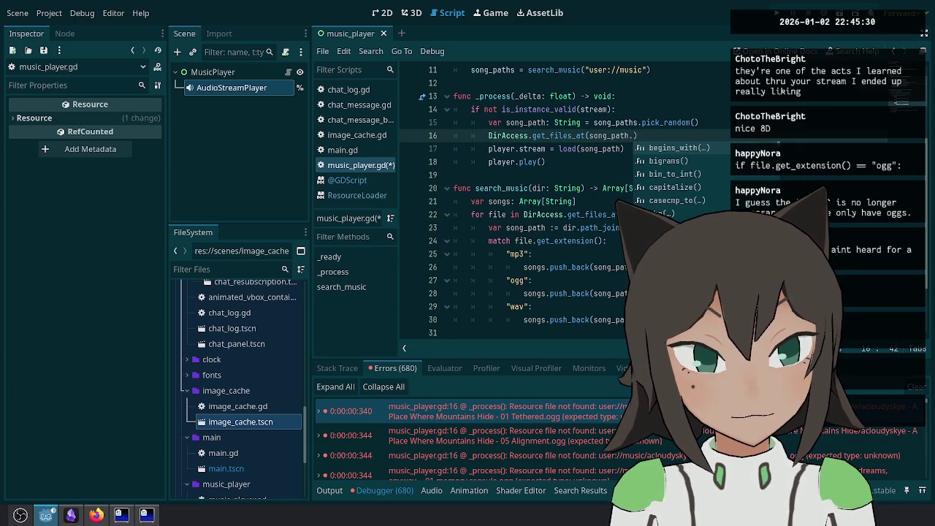
pyautogui.press('Return')
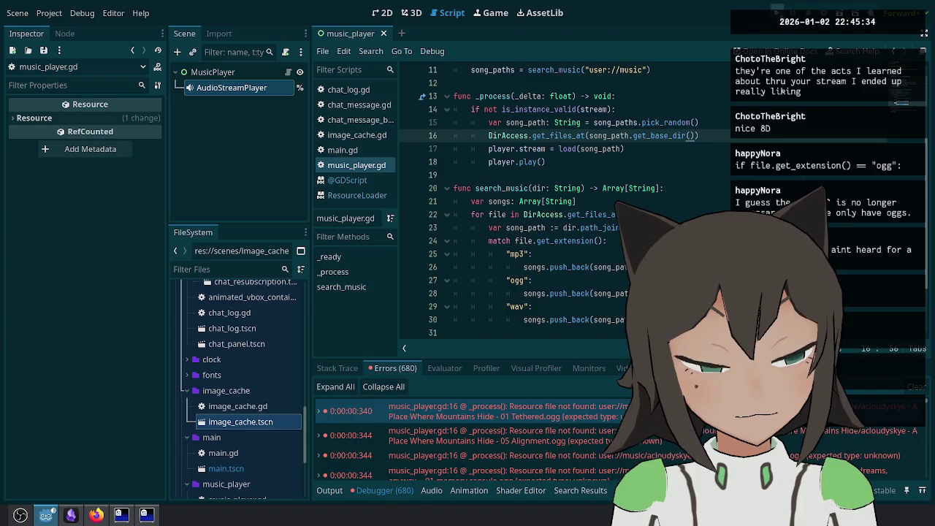
# Step: Run the project, stop it, and review the 'Resource file not found' errors at line 17
pyautogui.press('F5')
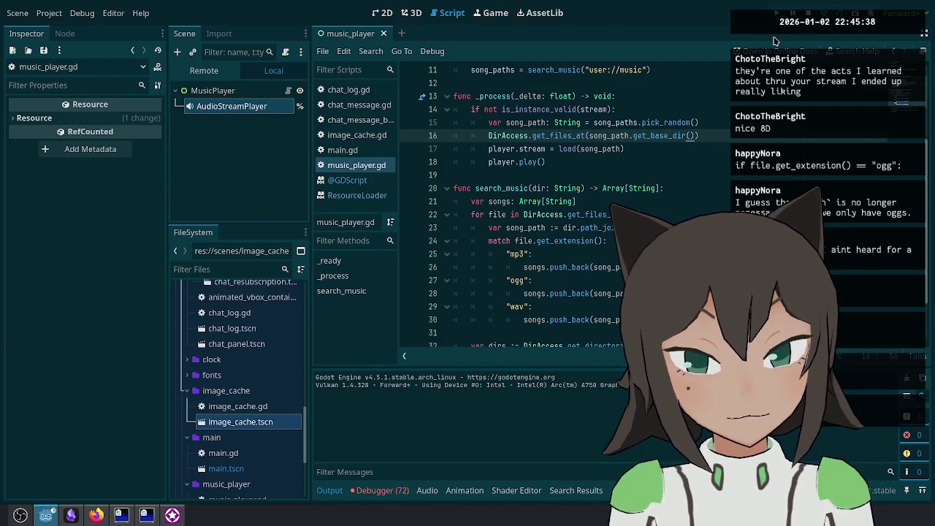
pyautogui.click(390, 491)
pyautogui.click(441, 414)
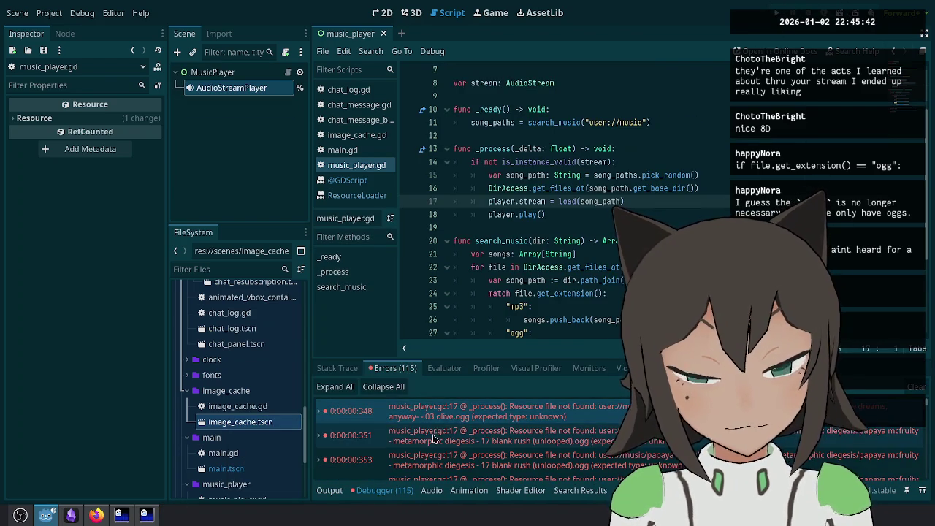
pyautogui.moveTo(439, 421)
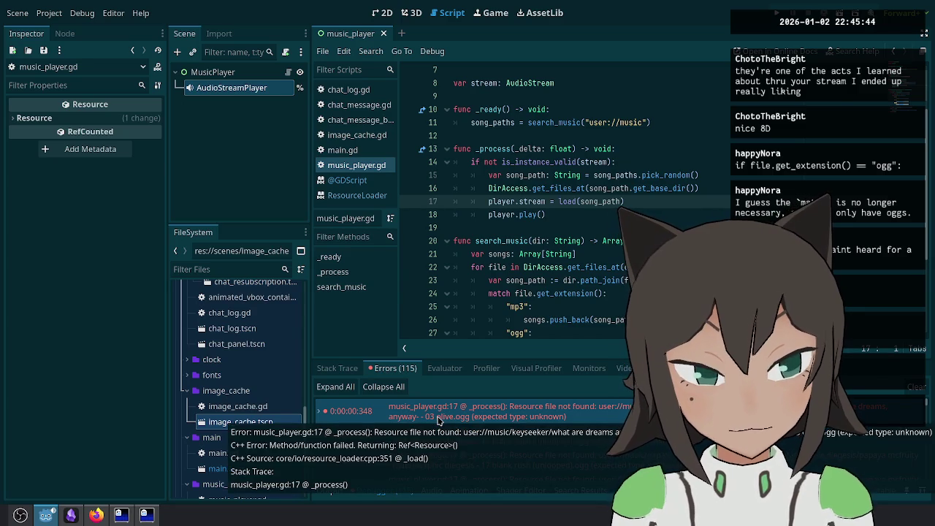
pyautogui.click(330, 490)
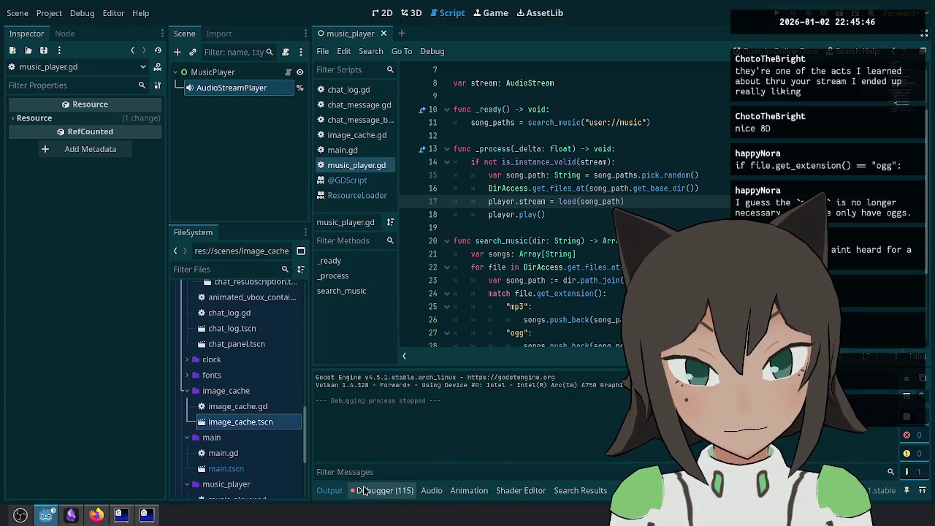
pyautogui.click(362, 490)
pyautogui.click(489, 189)
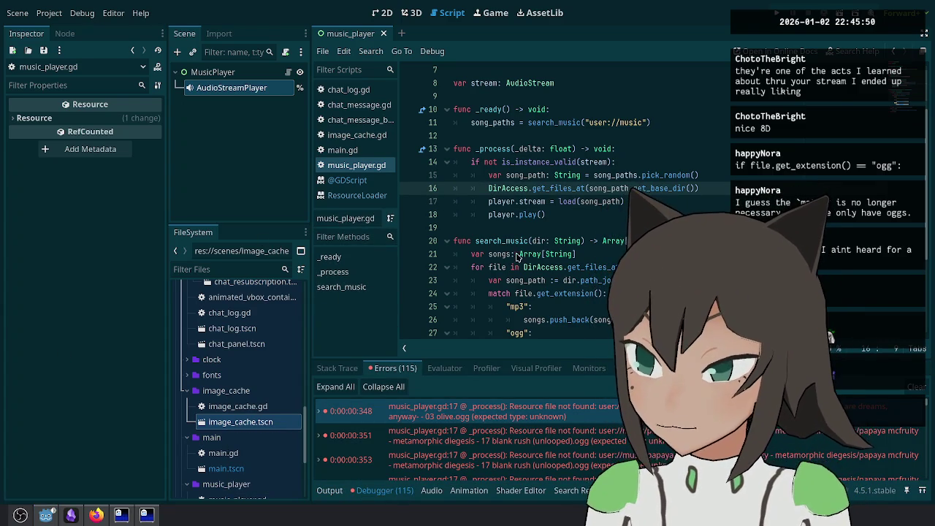
# Step: Inspect the get_base_dir call and lines 14–15 of music_player.gd
pyautogui.click(651, 189)
pyautogui.click(651, 160)
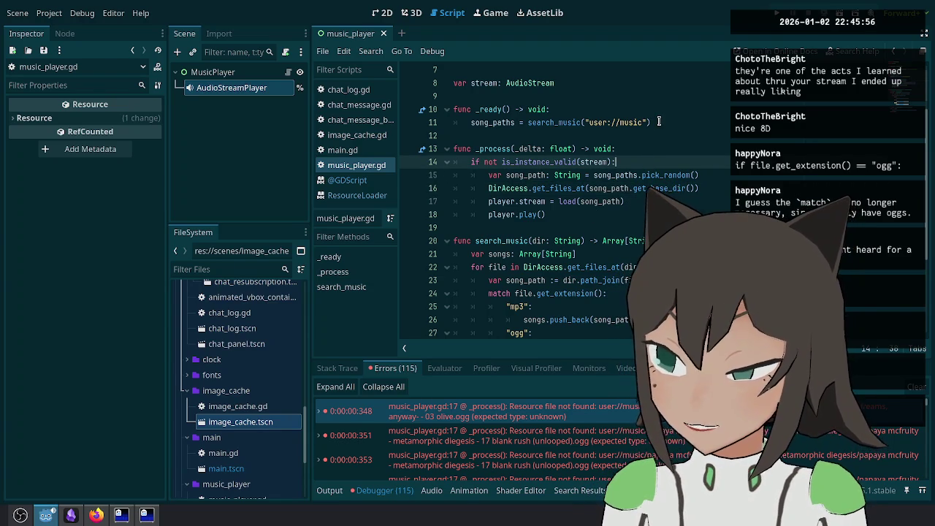
pyautogui.press('Up')
pyautogui.press('Up')
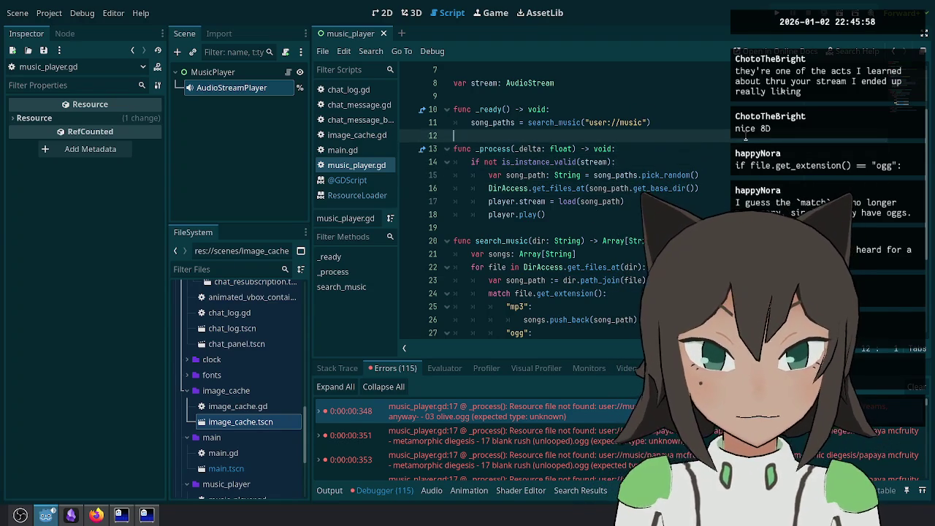
pyautogui.press('Down')
pyautogui.press('Down')
pyautogui.press('Down')
pyautogui.press('Down')
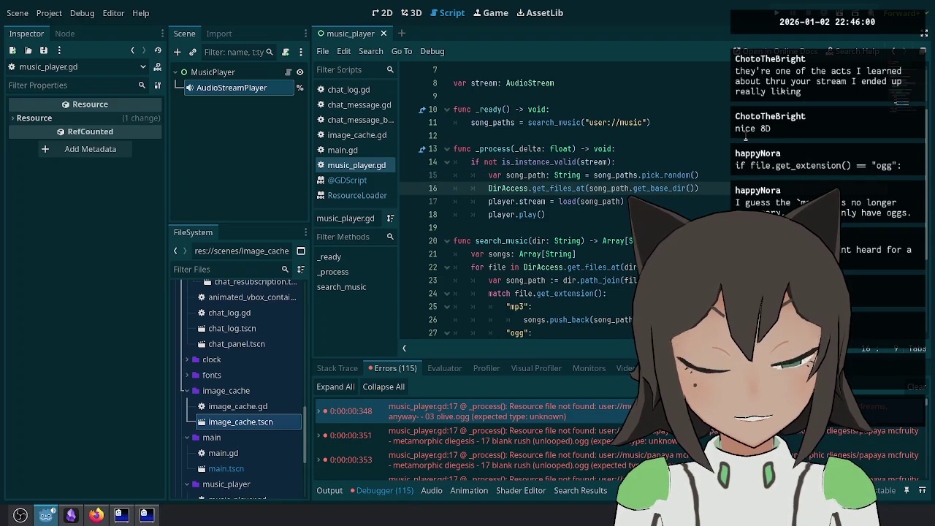
# Step: Add a print, set a breakpoint on line 17, and run to view the printed folder files
pyautogui.write('print(')
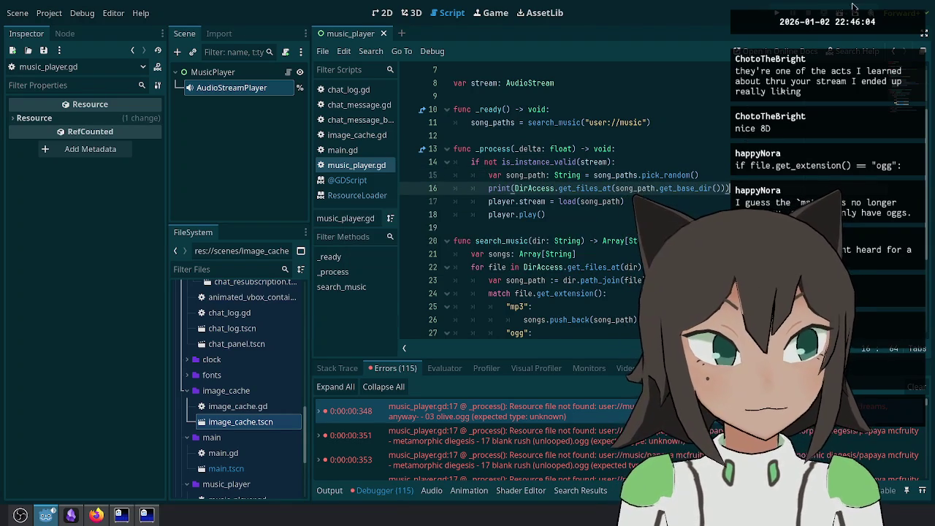
pyautogui.click(409, 203)
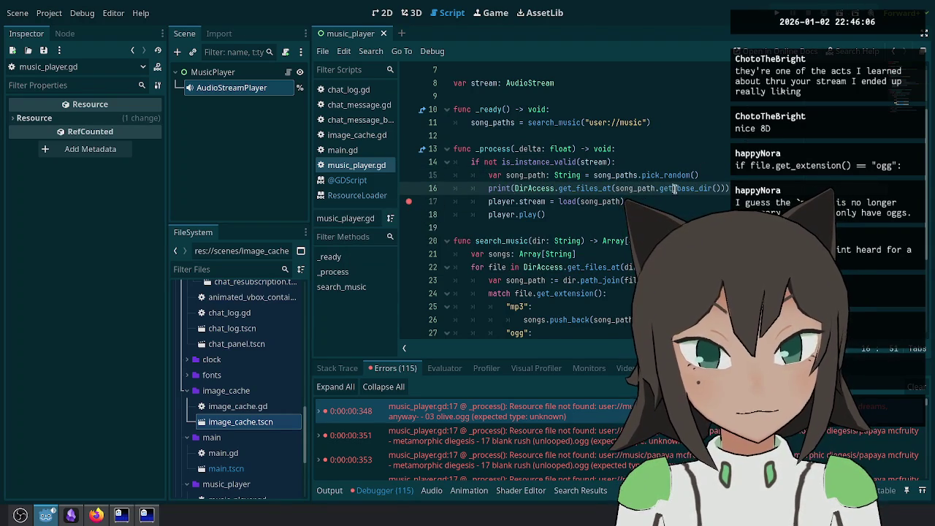
pyautogui.press('F5')
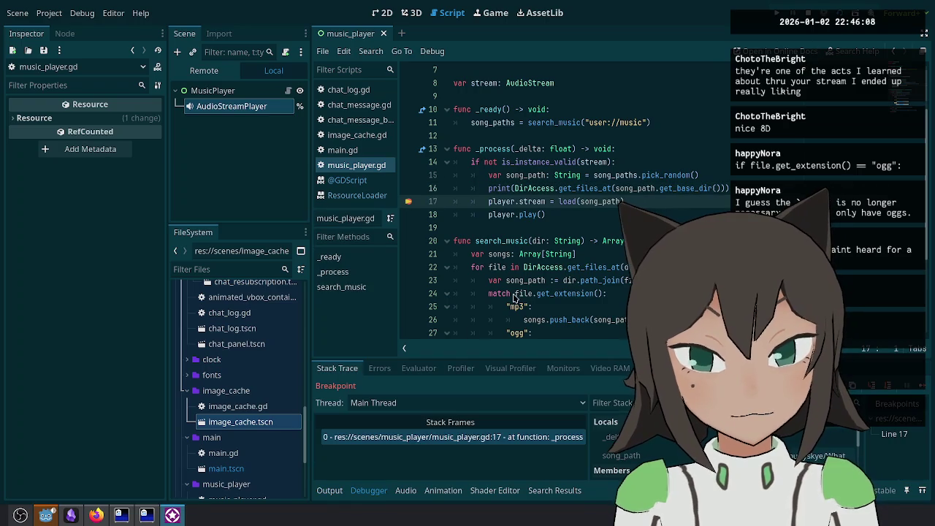
pyautogui.click(329, 490)
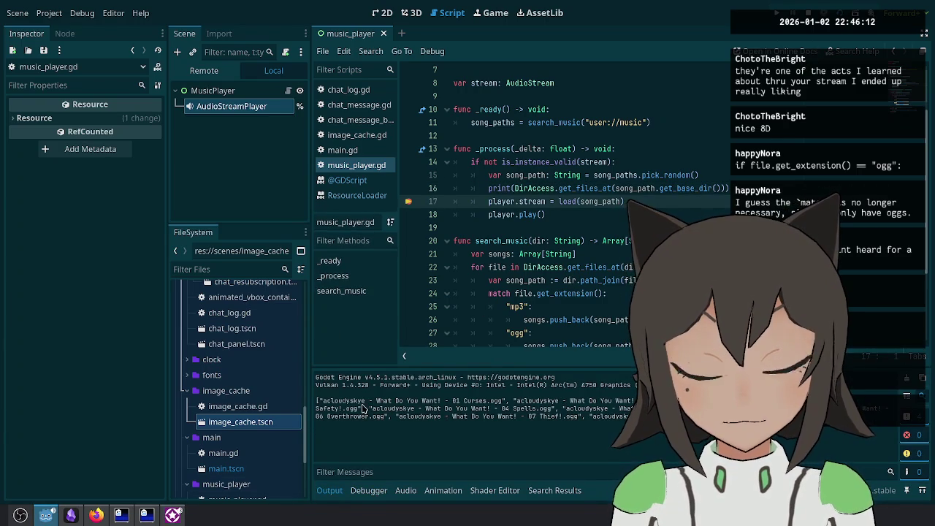
pyautogui.moveTo(387, 402)
pyautogui.mouseDown()
pyautogui.moveTo(478, 401)
pyautogui.moveTo(523, 416)
pyautogui.mouseUp()
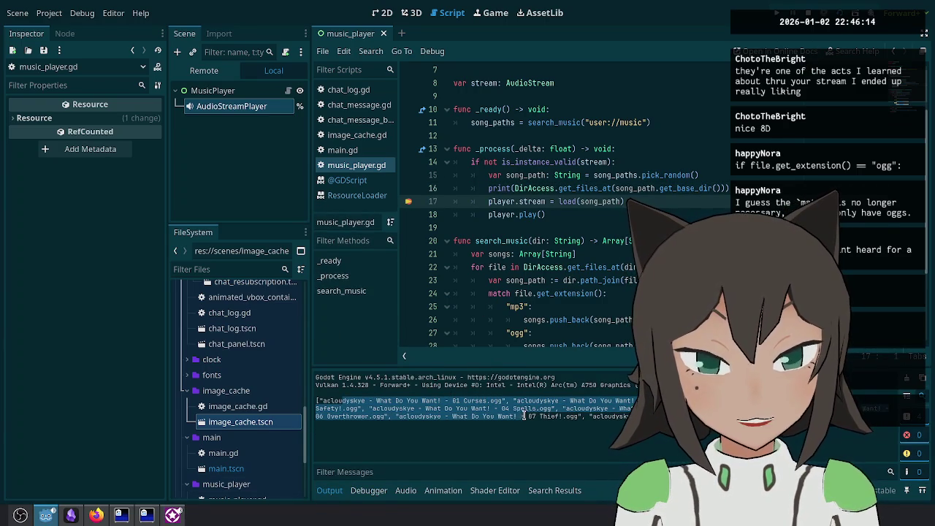
# Step: Compare the printed file name 06 Overthrower.ogg against the error's missing file path
pyautogui.click(453, 228)
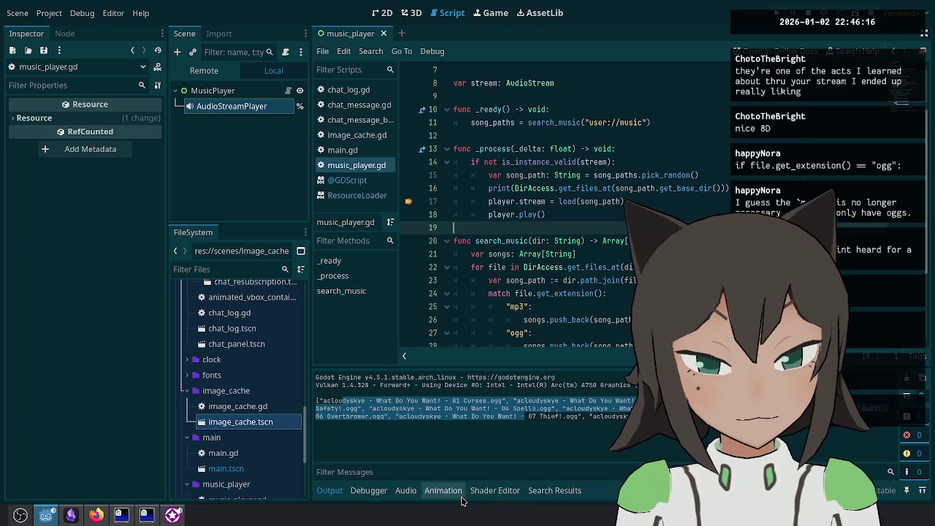
pyautogui.click(369, 491)
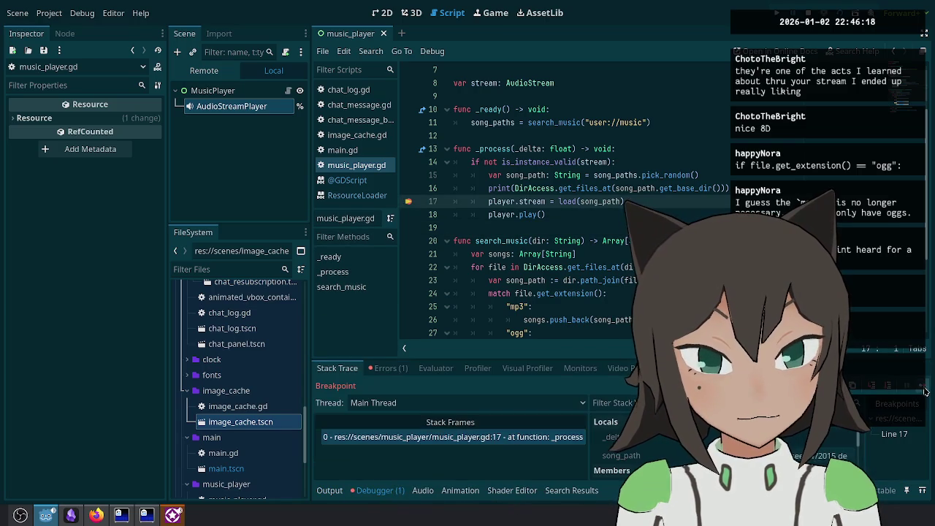
pyautogui.click(330, 490)
pyautogui.click(376, 490)
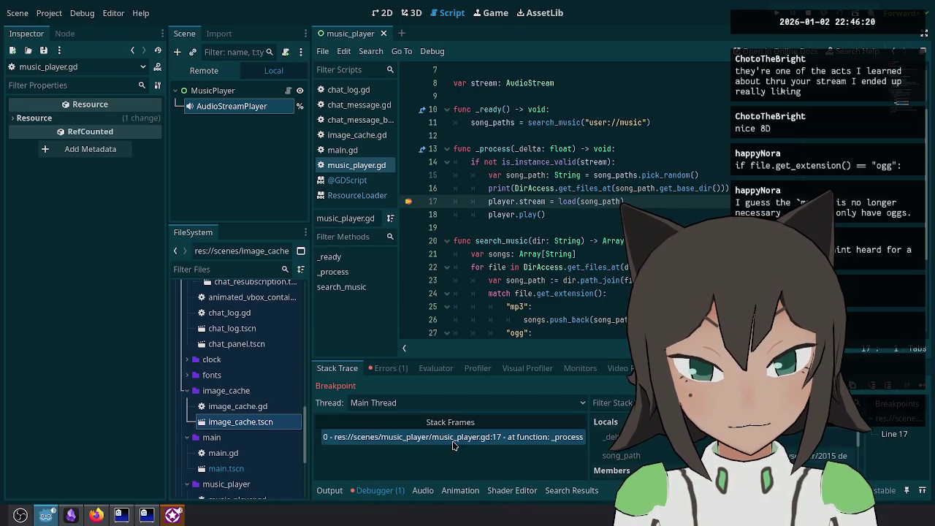
pyautogui.click(394, 368)
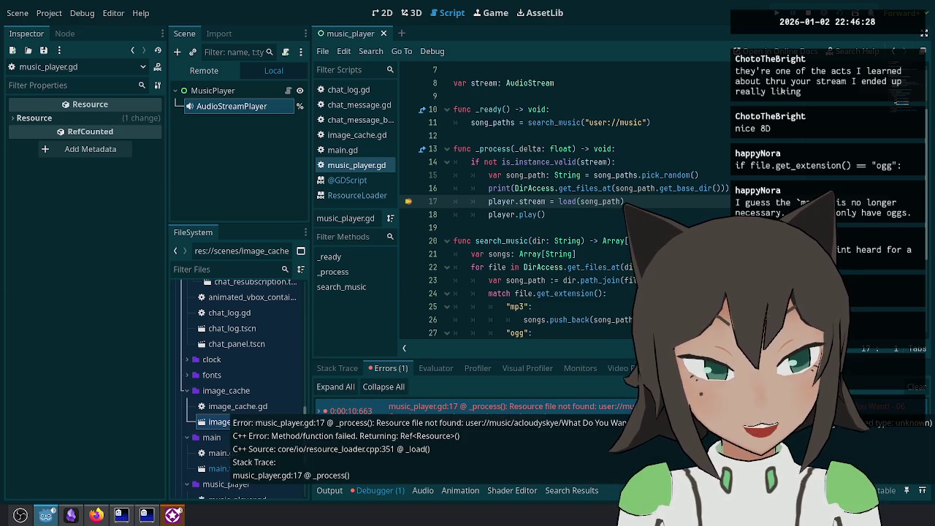
pyautogui.click(329, 491)
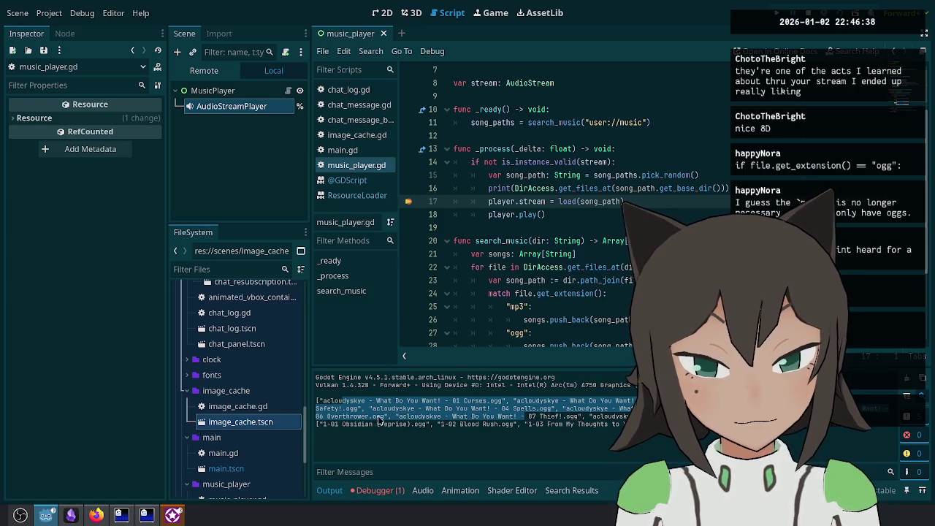
pyautogui.click(521, 416)
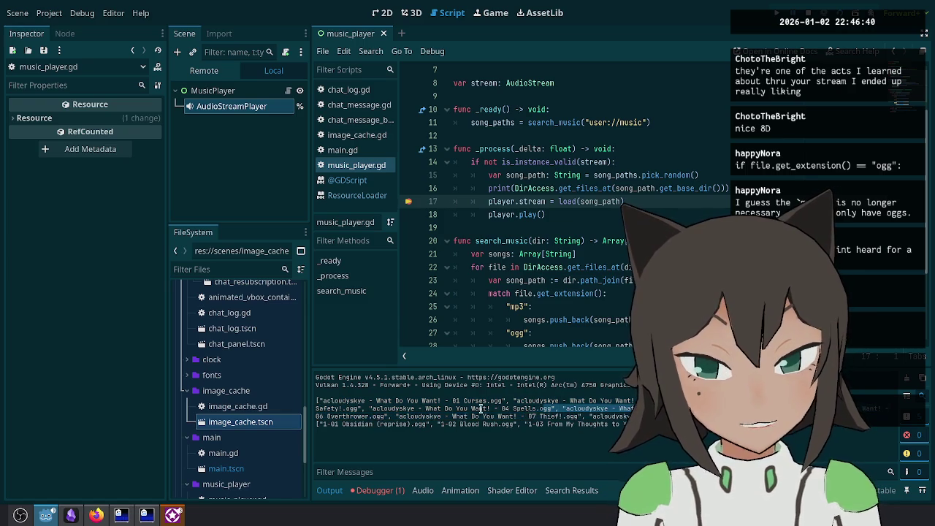
pyautogui.moveTo(315, 416); pyautogui.dragTo(387, 416)
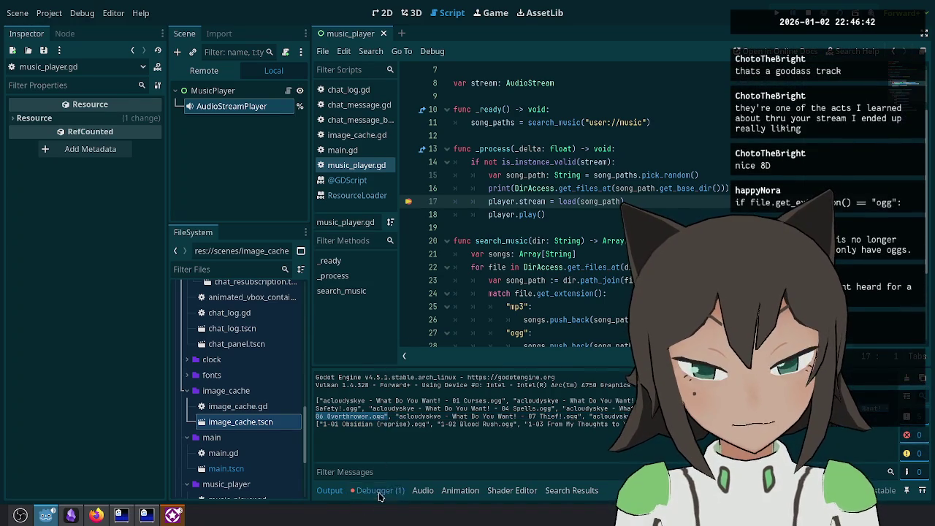
pyautogui.click(384, 492)
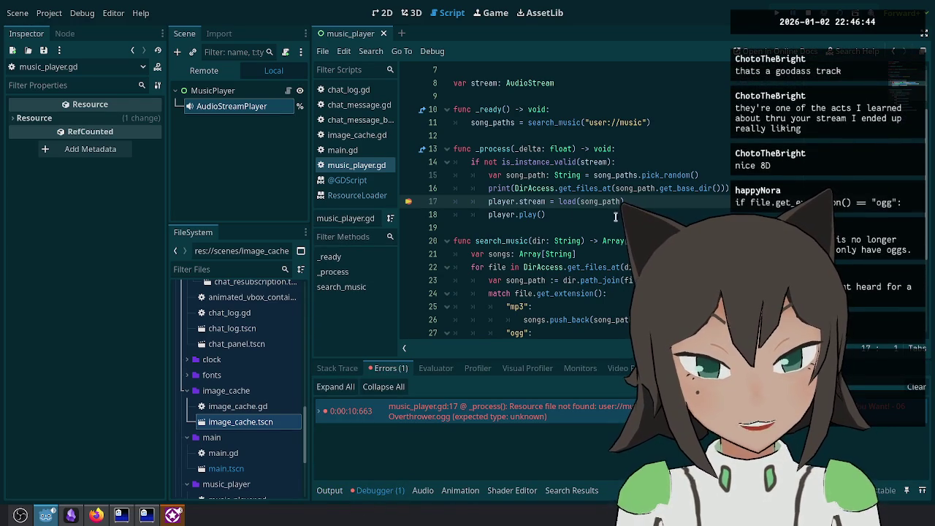
# Step: Review the get_files_at song-loading line and bring up the Godot user:// data paths docs
pyautogui.click(592, 190)
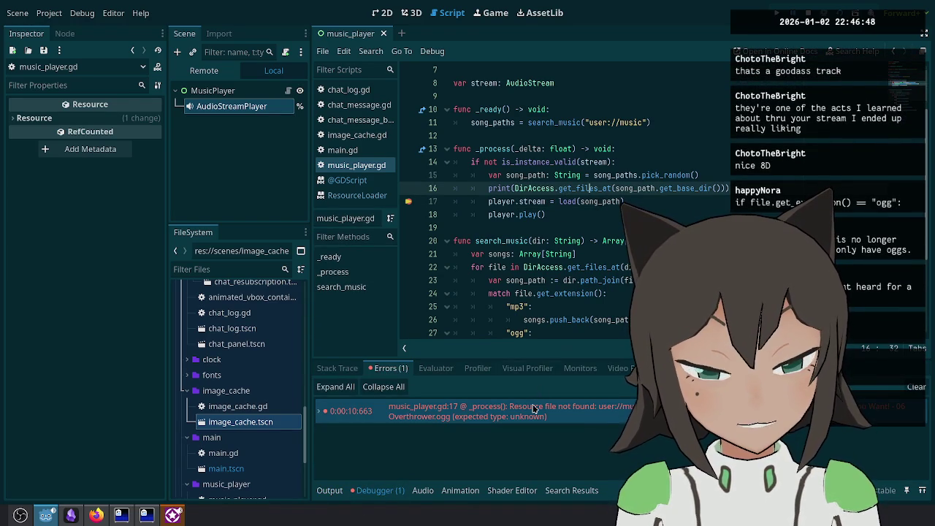
pyautogui.moveTo(534, 409)
pyautogui.click(648, 204)
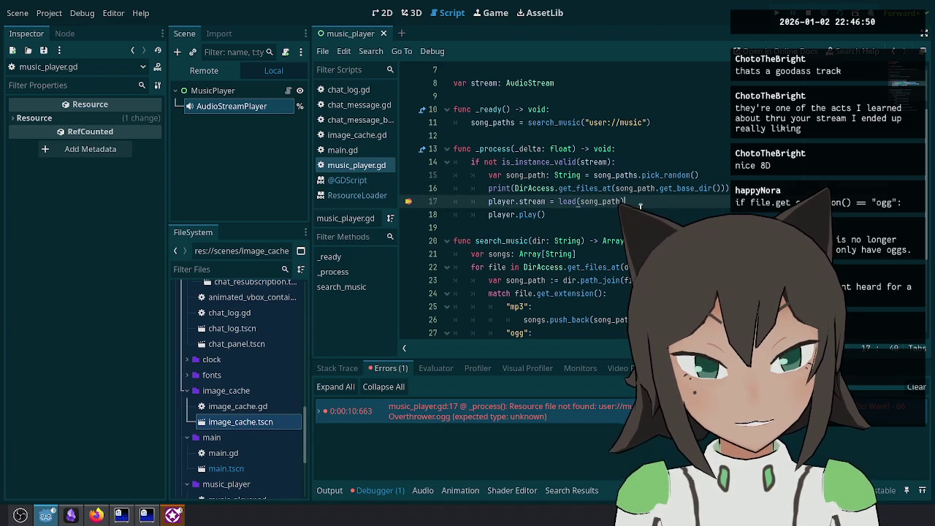
pyautogui.scroll(1, 512, 205)
pyautogui.click(96, 515)
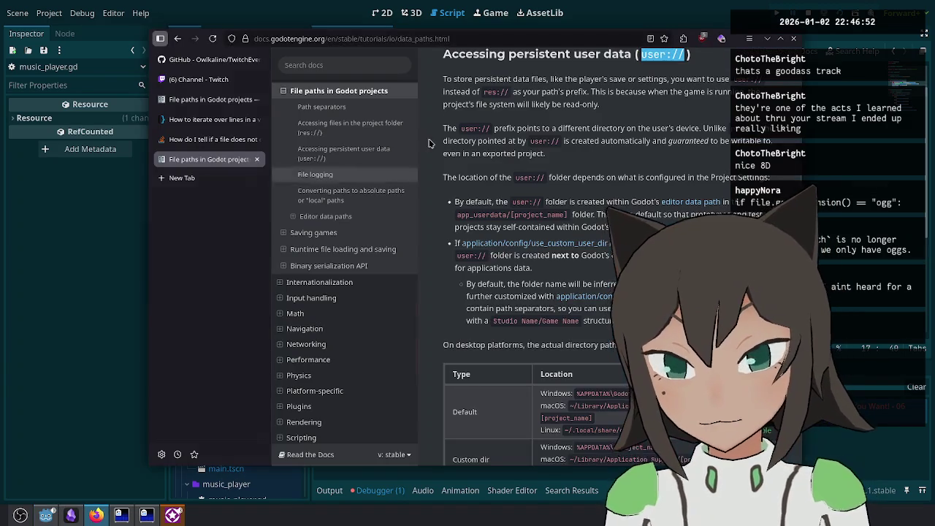
# Step: Search 'godot load audio from user data' and open the Reddit thread on runtime audio import
pyautogui.hotkey('ctrl', 'l')
pyautogui.write('godot load ')
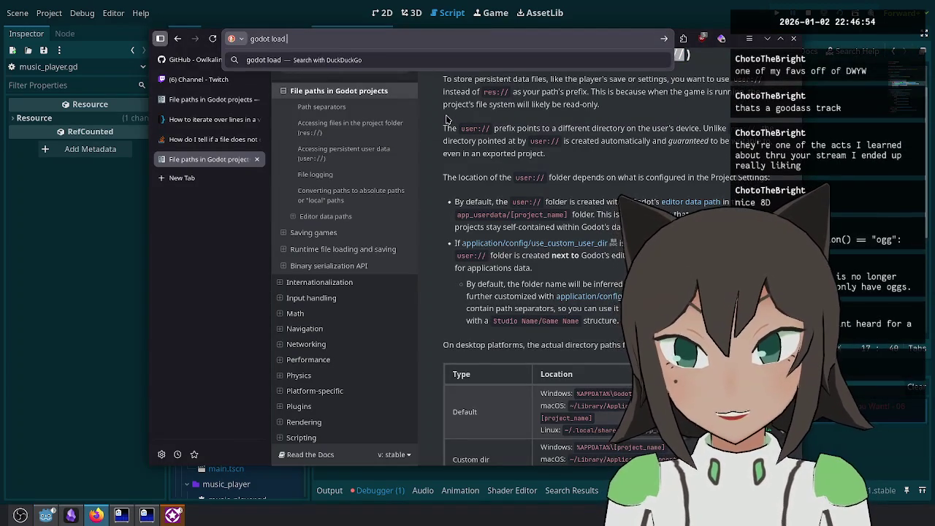
pyautogui.write('audio from ')
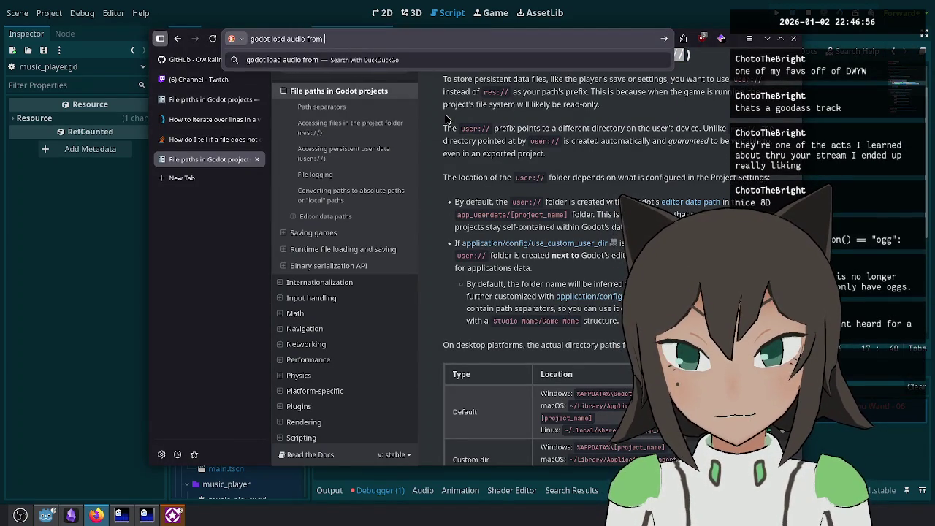
pyautogui.write('user data')
pyautogui.press('Return')
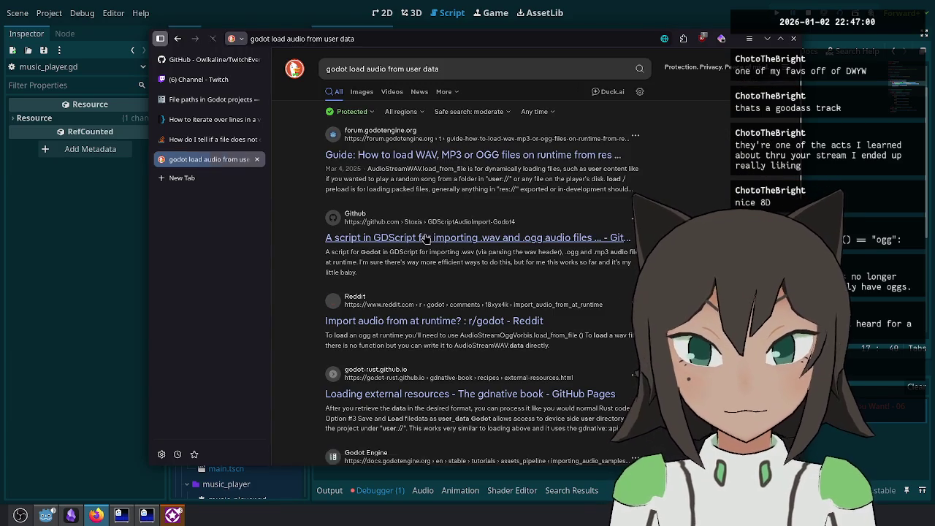
pyautogui.click(468, 155)
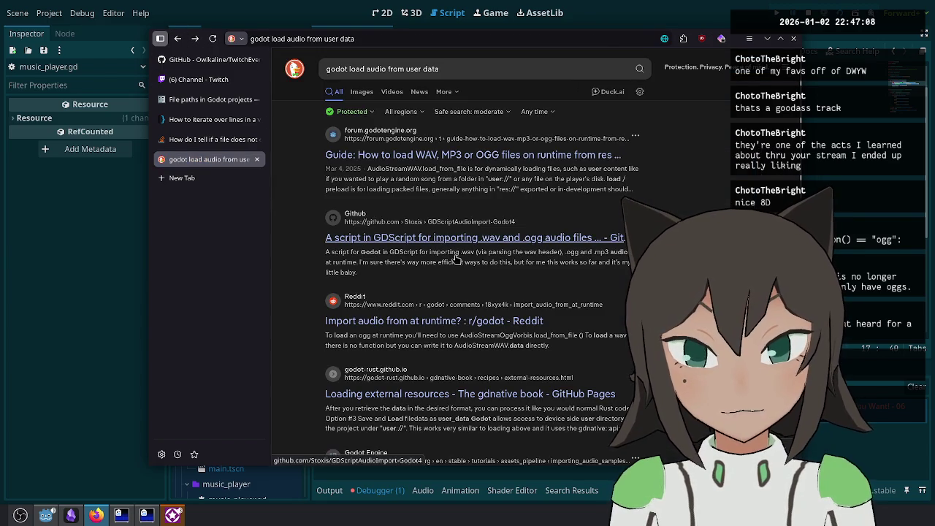
pyautogui.click(439, 323)
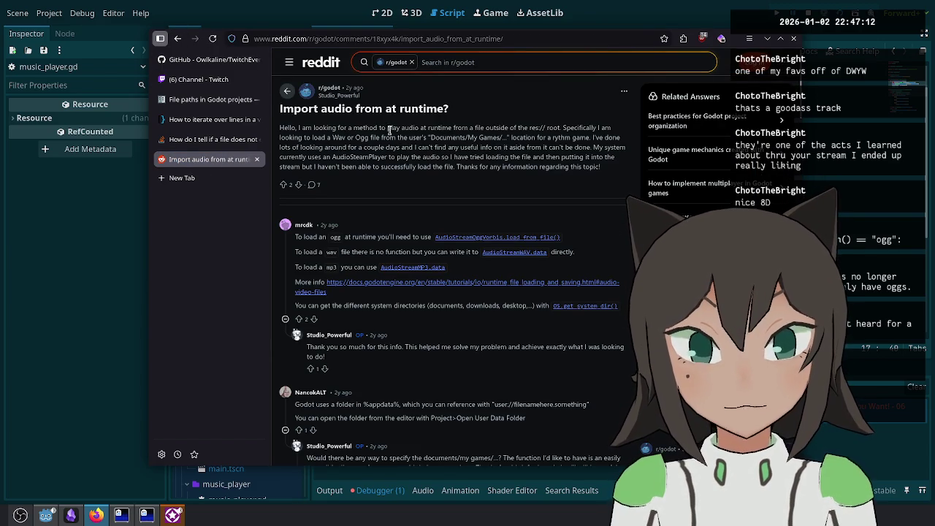
# Step: Read the answer about loading ogg and wav files and follow its docs link
pyautogui.moveTo(388, 127); pyautogui.dragTo(389, 167)
pyautogui.click(389, 168)
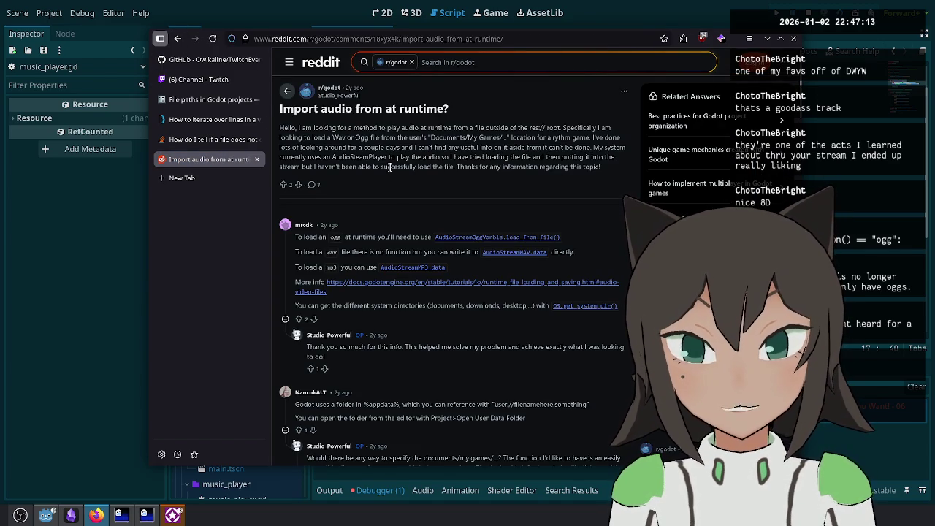
pyautogui.moveTo(395, 238)
pyautogui.mouseDown()
pyautogui.moveTo(397, 252)
pyautogui.moveTo(300, 235)
pyautogui.mouseUp()
pyautogui.click(404, 251)
pyautogui.click(371, 252)
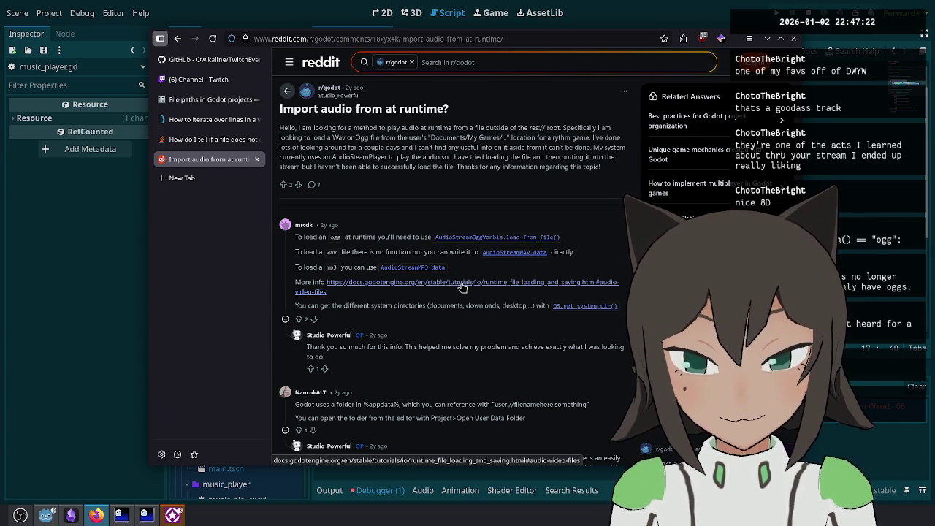
pyautogui.click(462, 288)
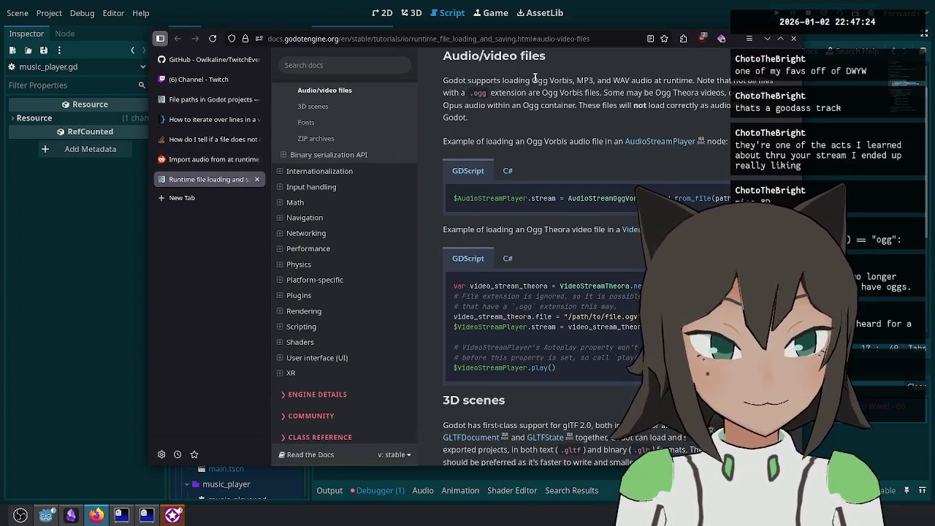
# Step: Copy the AudioStreamOggVorbis class name from the docs' Ogg Vorbis runtime-loading example
pyautogui.moveTo(535, 80); pyautogui.dragTo(468, 94)
pyautogui.click(468, 93)
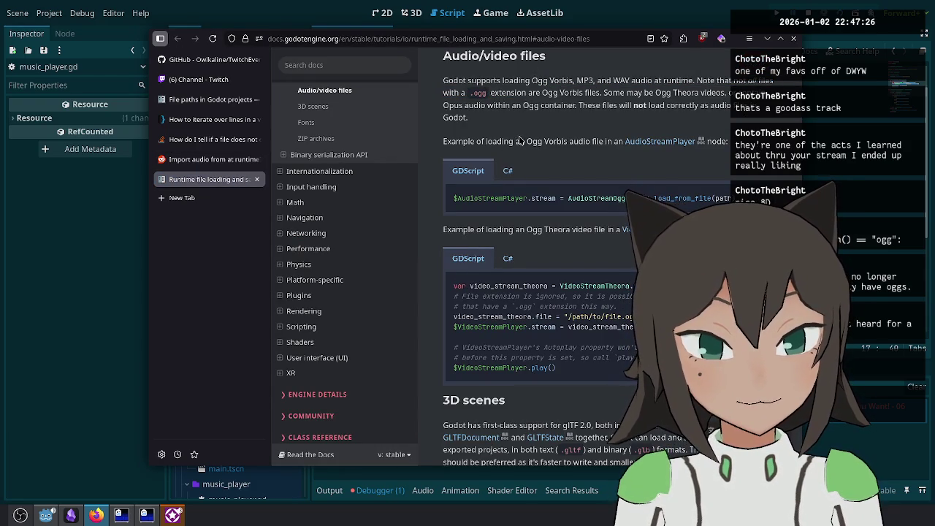
pyautogui.moveTo(527, 141); pyautogui.dragTo(573, 141)
pyautogui.click(576, 153)
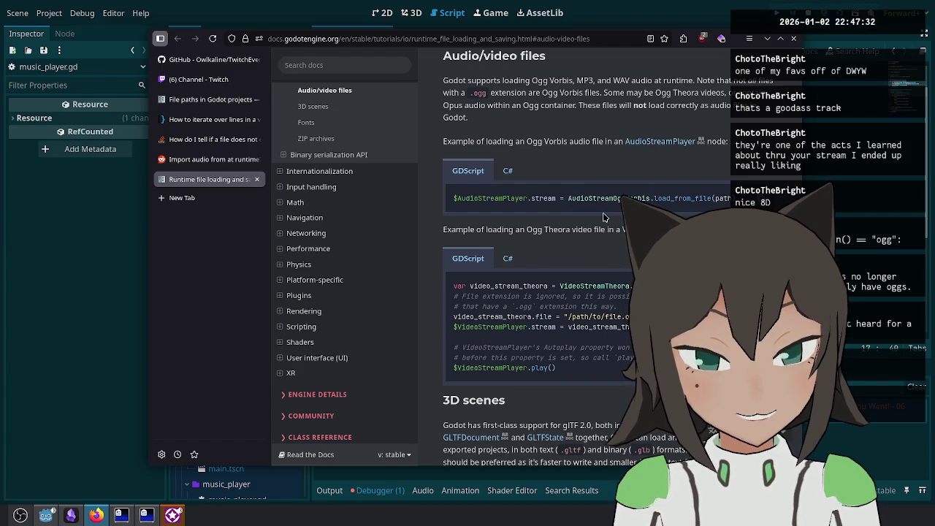
pyautogui.moveTo(568, 198); pyautogui.dragTo(620, 198)
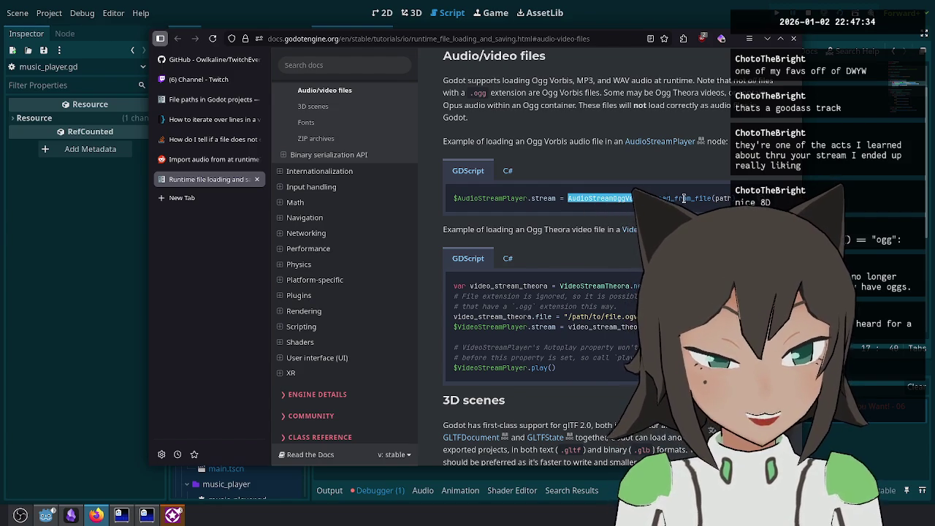
pyautogui.hotkey('alt', 'Tab')
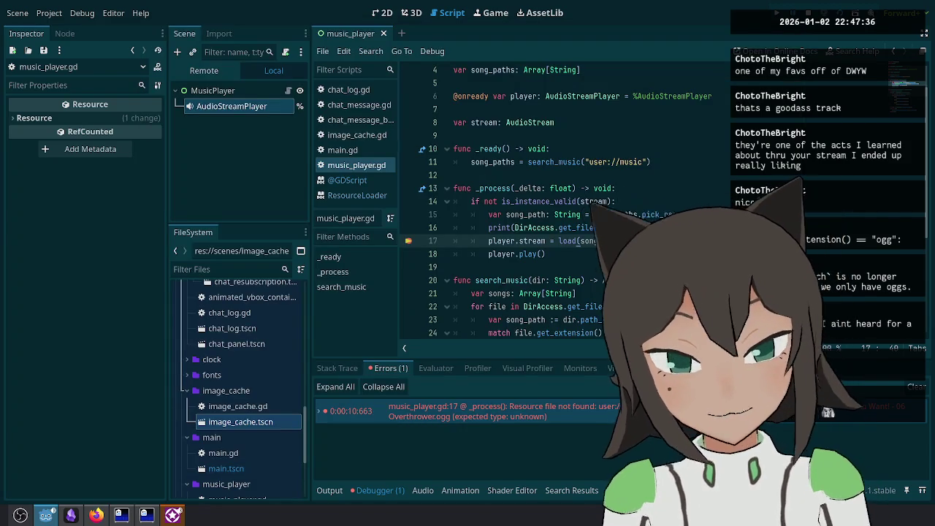
# Step: Replace the load( call with the pasted AudioStreamOggVorbis.load_from_file(
pyautogui.press('Up')
pyautogui.press('Up')
pyautogui.press('Down')
pyautogui.press('Down')
pyautogui.hotkey('ctrl', 'BackSpace')
pyautogui.write('AudioStreamOggVorbis.load_from_file(path)')
# Step: Delete the mp3 and wav match cases, keeping only the ogg case
pyautogui.scroll(-3, 512, 205)
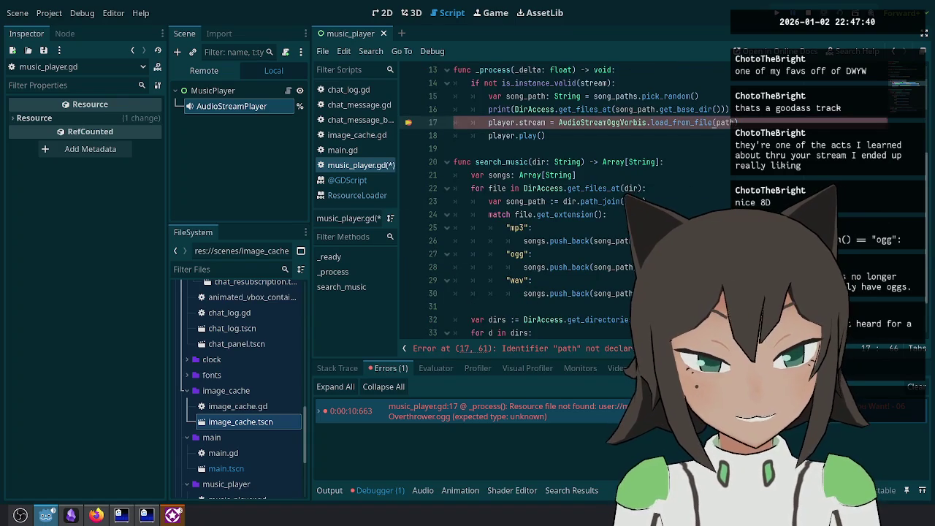
pyautogui.click(608, 214)
pyautogui.press('Down')
pyautogui.press('Down')
pyautogui.press('Down')
pyautogui.hotkey('shift', 'Down')
pyautogui.hotkey('shift', 'Down')
pyautogui.press('BackSpace')
# Step: Delete the debug print line, save the script, and restart the game
pyautogui.click(720, 136)
pyautogui.scroll(2, 720, 136)
pyautogui.click(627, 201)
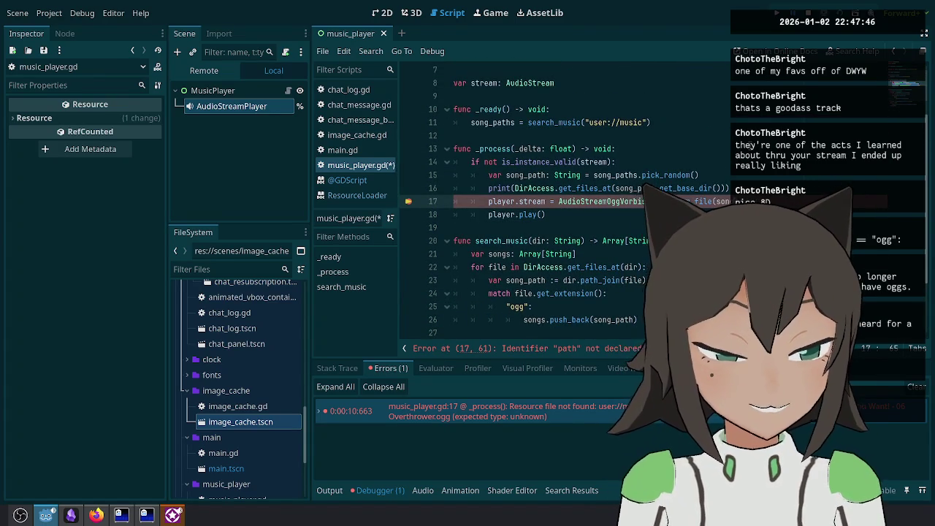
pyautogui.click(559, 188)
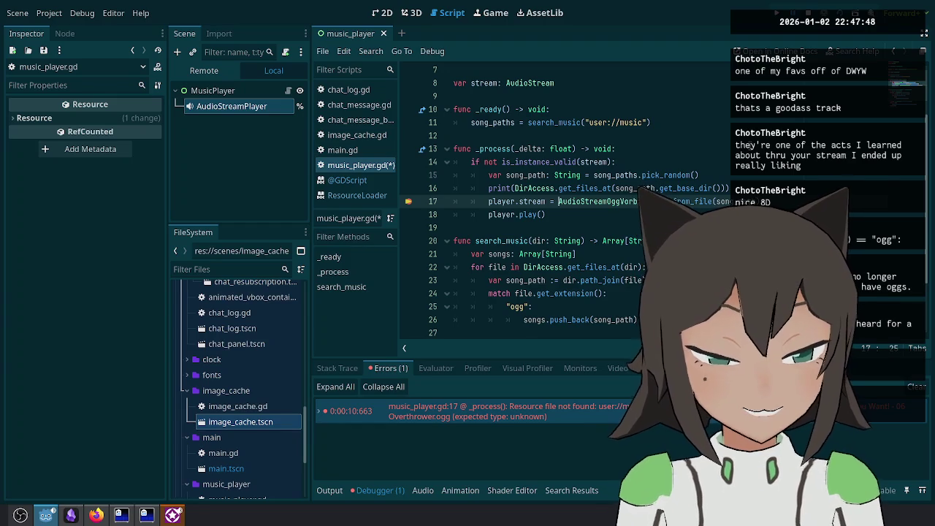
pyautogui.hotkey('ctrl', 'shift', 'k')
pyautogui.hotkey('ctrl', 's')
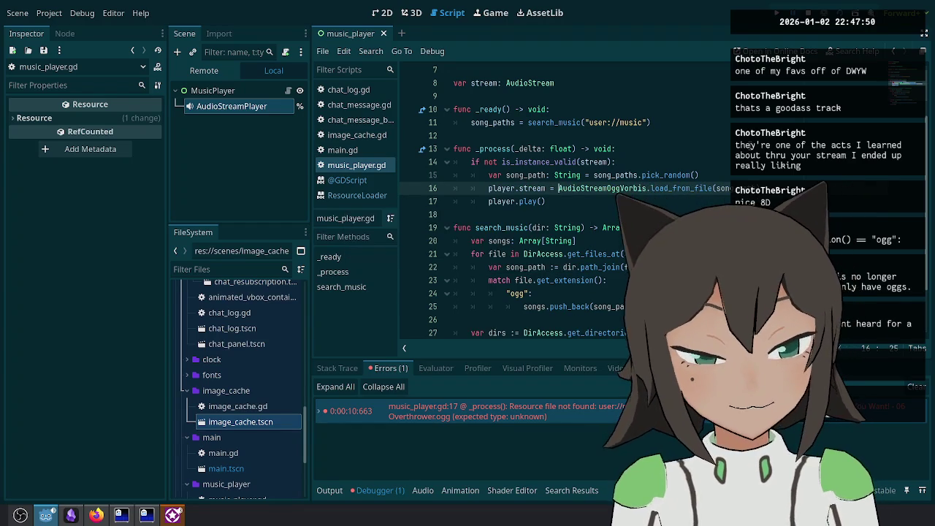
pyautogui.press('F8')
pyautogui.press('Down')
pyautogui.press('Down')
pyautogui.press('Down')
pyautogui.press('F5')
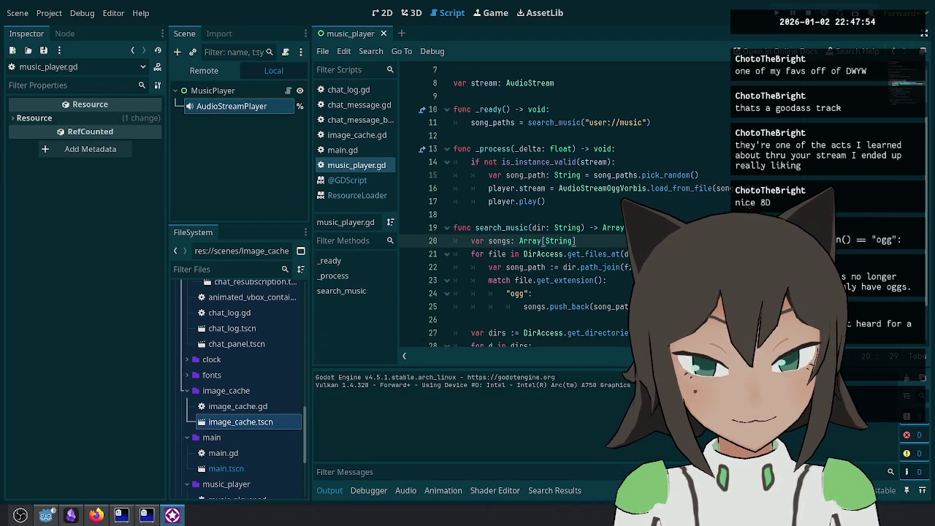
# Step: Stop and rerun the game, then read the 'Cannot open file' error at music_player.gd line 16
pyautogui.press('F8')
pyautogui.click(528, 176)
pyautogui.click(556, 150)
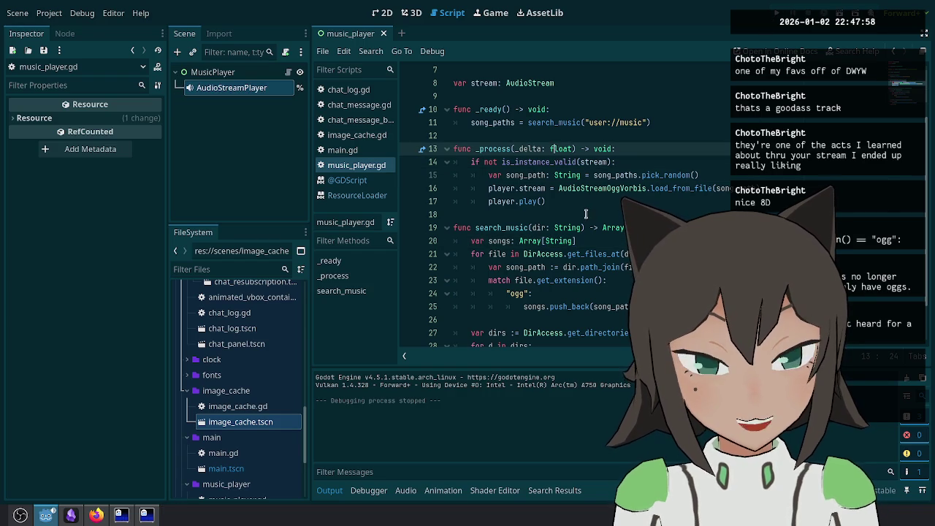
pyautogui.press('Down')
pyautogui.press('Down')
pyautogui.press('Down')
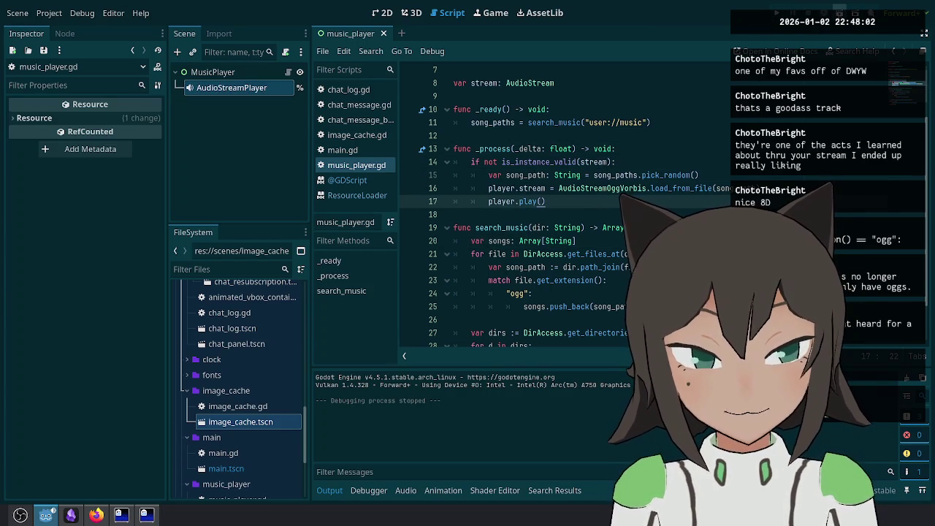
pyautogui.press('F5')
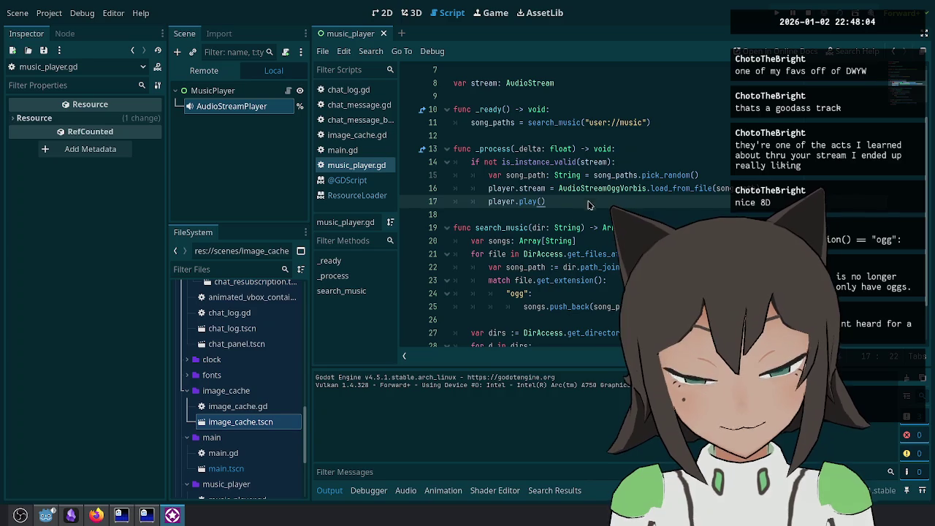
pyautogui.press('Down')
pyautogui.click(369, 491)
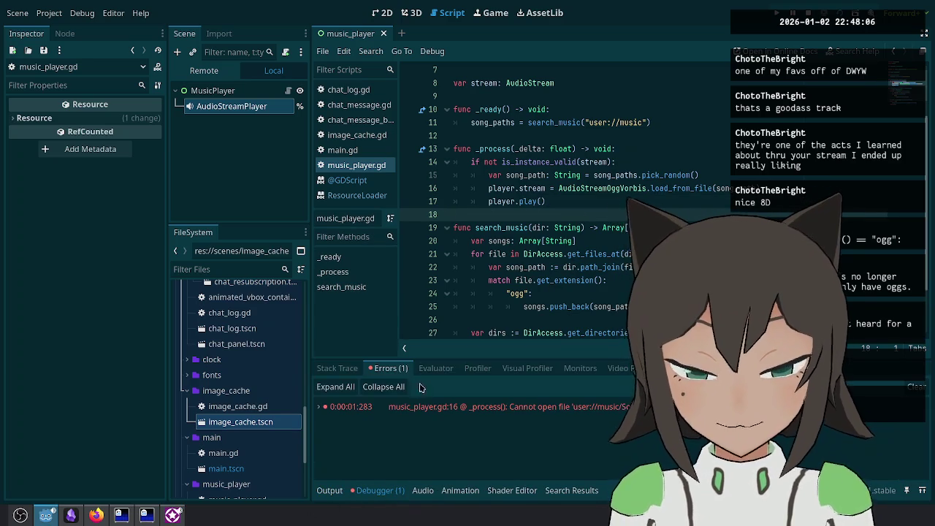
pyautogui.moveTo(487, 410)
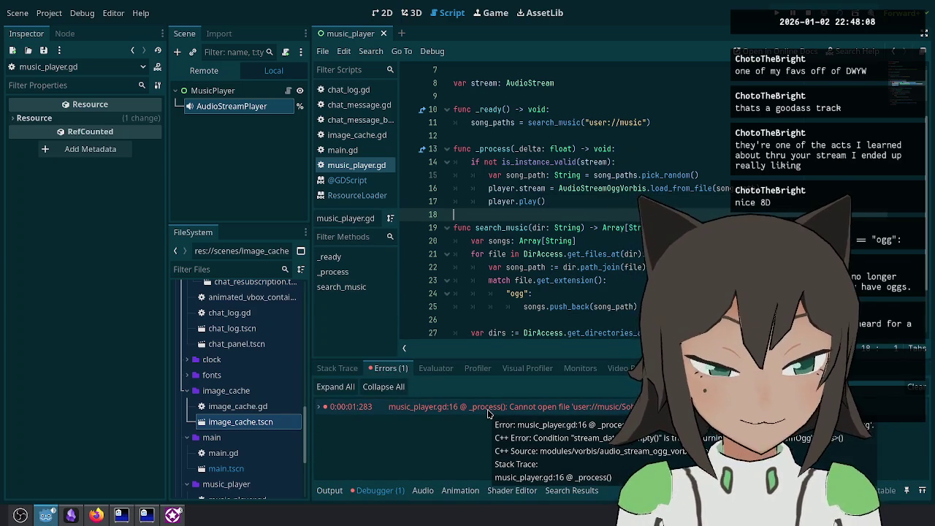
pyautogui.click(647, 189)
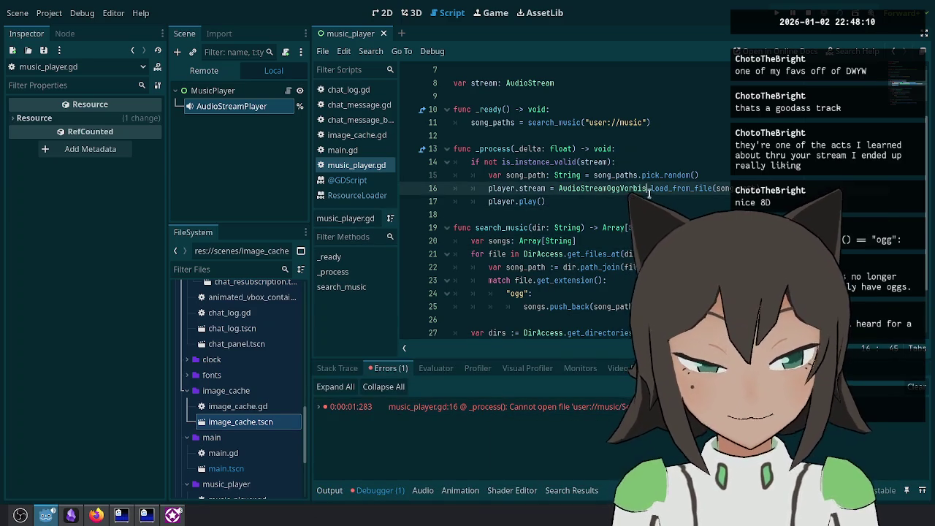
# Step: Move the AudioStreamOggVorbis.load_from_file(song_path) expression onto a new 'stream =' line
pyautogui.press('Down')
pyautogui.press('Return')
pyautogui.write('stream =')
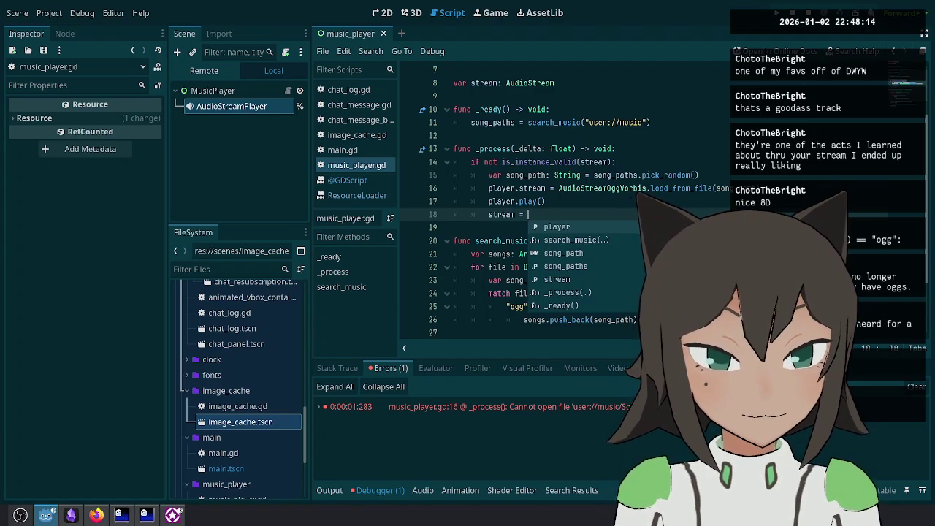
pyautogui.click(527, 188)
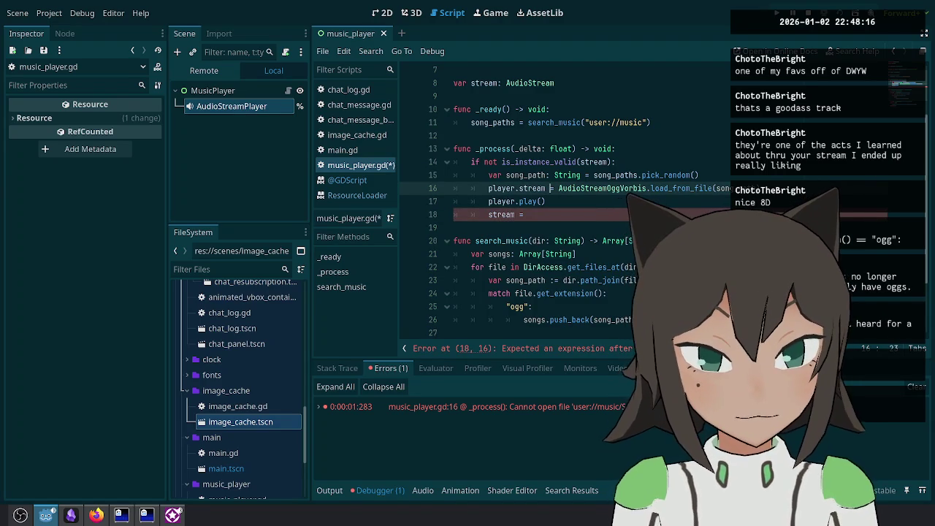
pyautogui.hotkey('shift', 'End')
pyautogui.hotkey('ctrl', 'x')
pyautogui.press('Down')
pyautogui.press('Down')
pyautogui.press('End')
pyautogui.hotkey('ctrl', 'v')
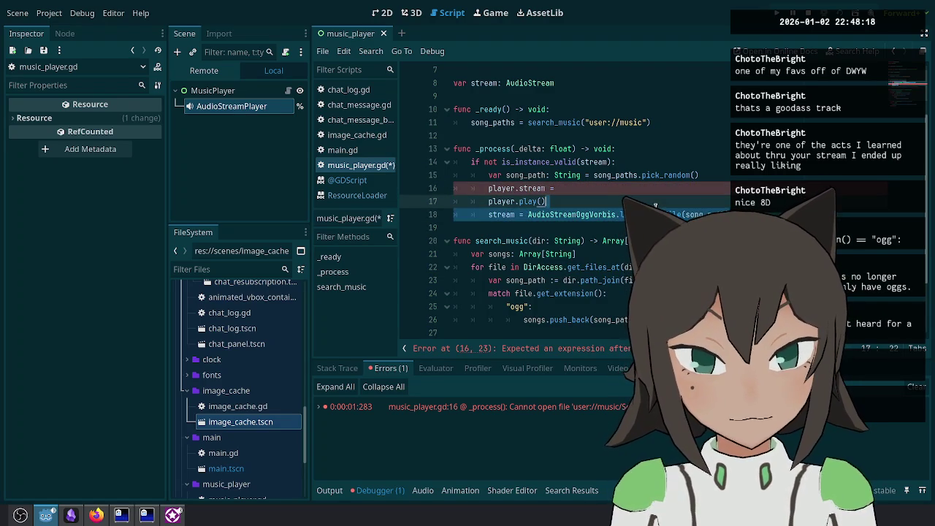
# Step: Put the stream assignment above player.stream, set player.stream = stream, and save
pyautogui.hotkey('ctrl', 'x')
pyautogui.press('Home')
pyautogui.hotkey('ctrl', 'v')
pyautogui.press('Return')
pyautogui.press('End')
pyautogui.write('stream')
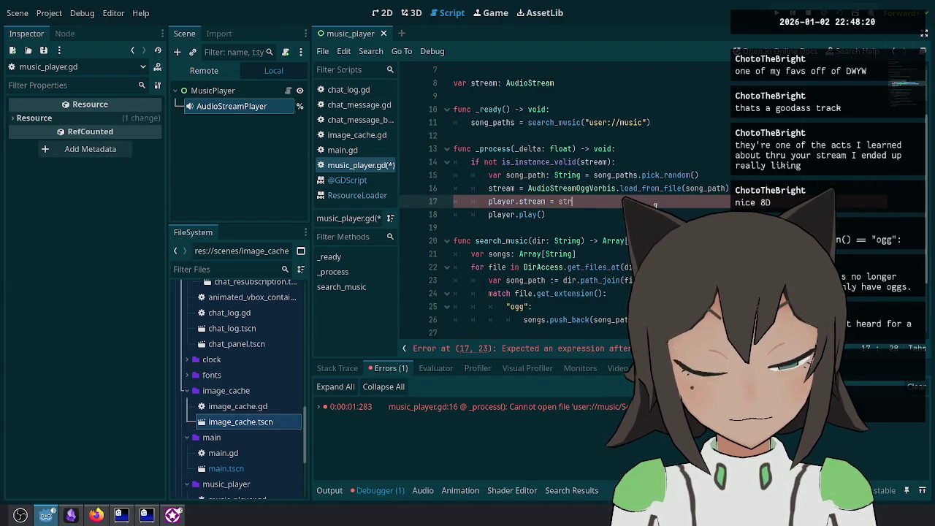
pyautogui.hotkey('ctrl', 's')
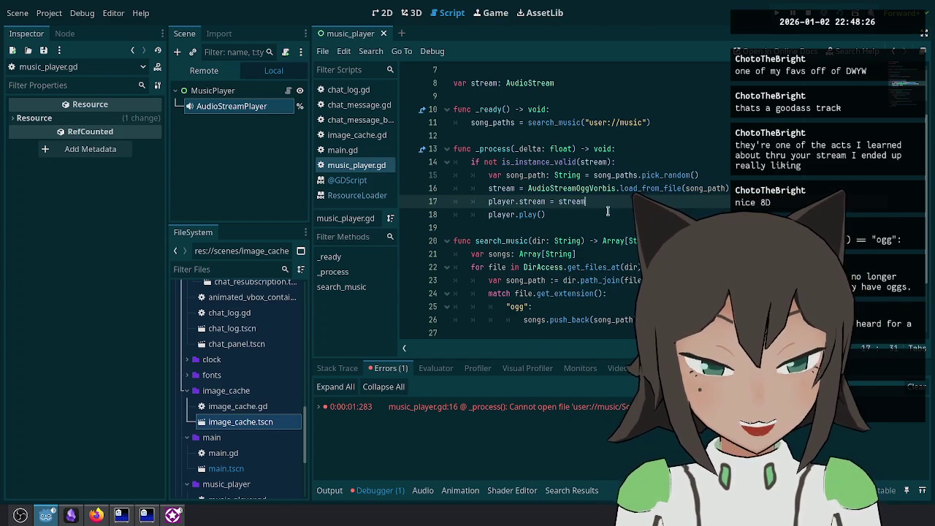
# Step: Try adding an 'or player.finished' condition to the _process check, then remove it
pyautogui.press('Down')
pyautogui.click(612, 161)
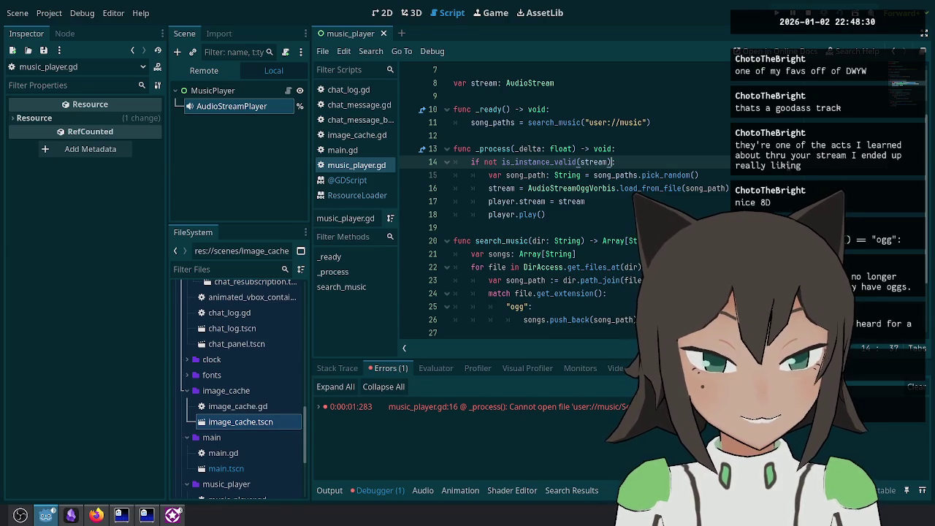
pyautogui.write('stream.f')
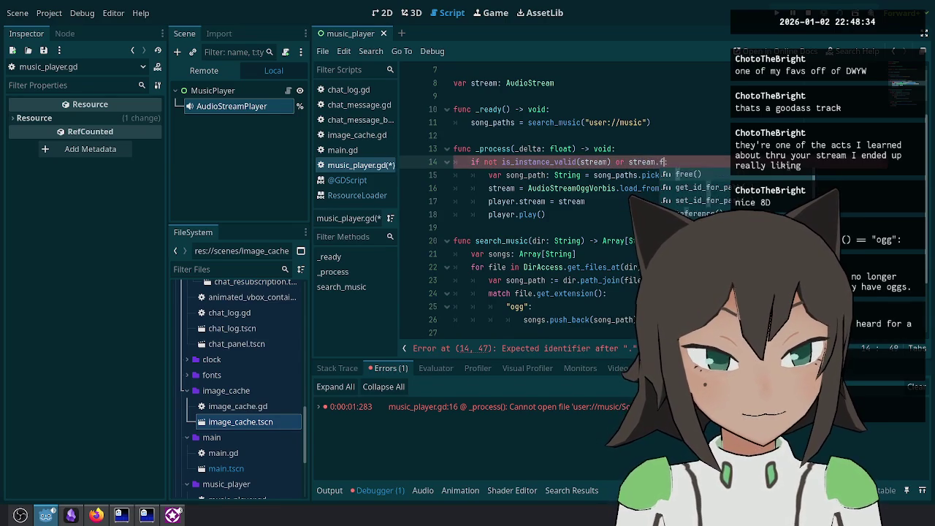
pyautogui.write('laying')
pyautogui.hotkey('ctrl', 'BackSpace')
pyautogui.hotkey('ctrl', 'BackSpace')
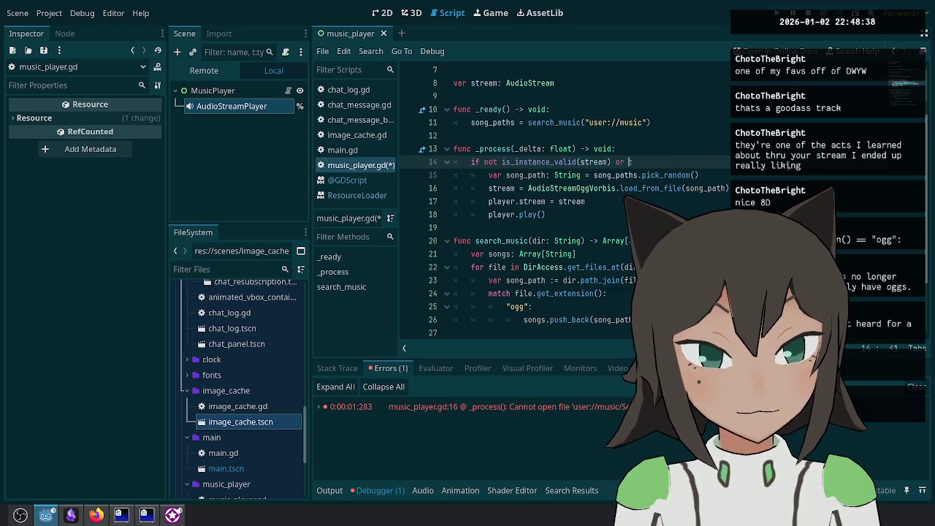
pyautogui.write('player.play')
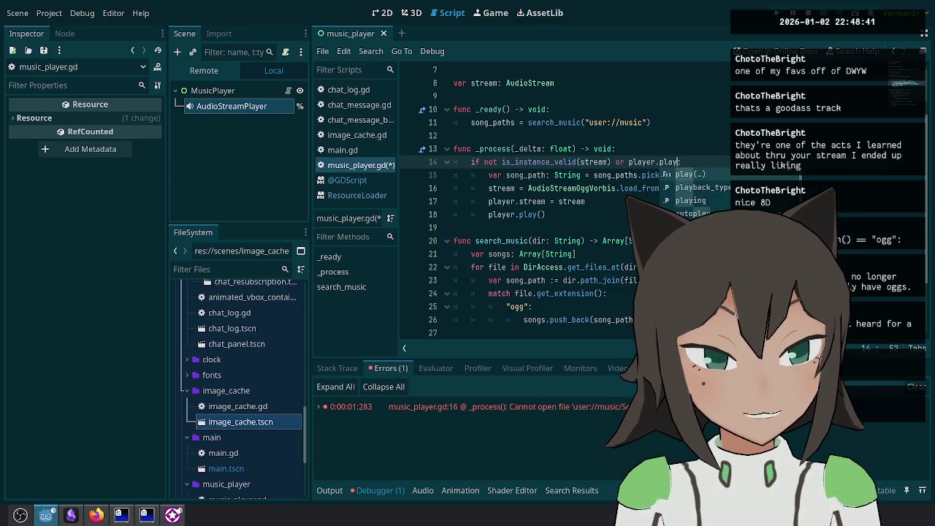
pyautogui.press('BackSpace')
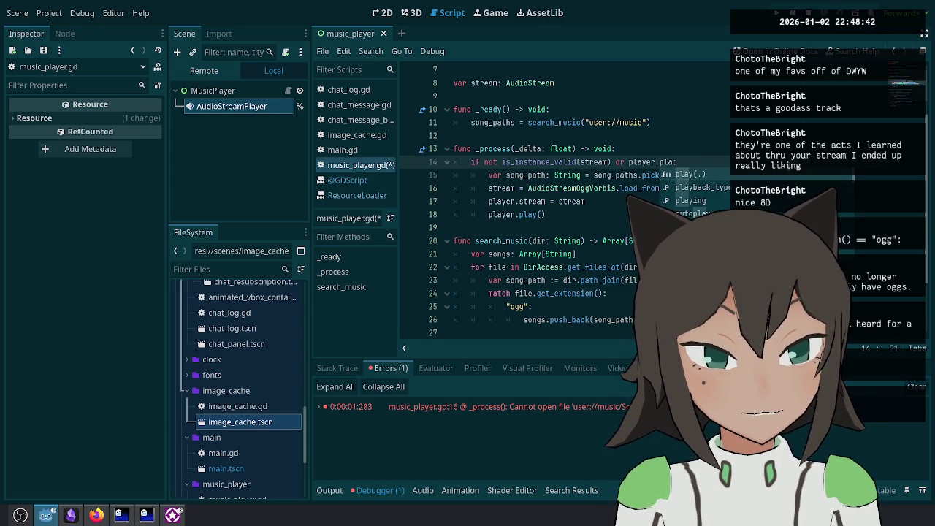
pyautogui.press('BackSpace')
pyautogui.press('BackSpace')
pyautogui.write('is_play')
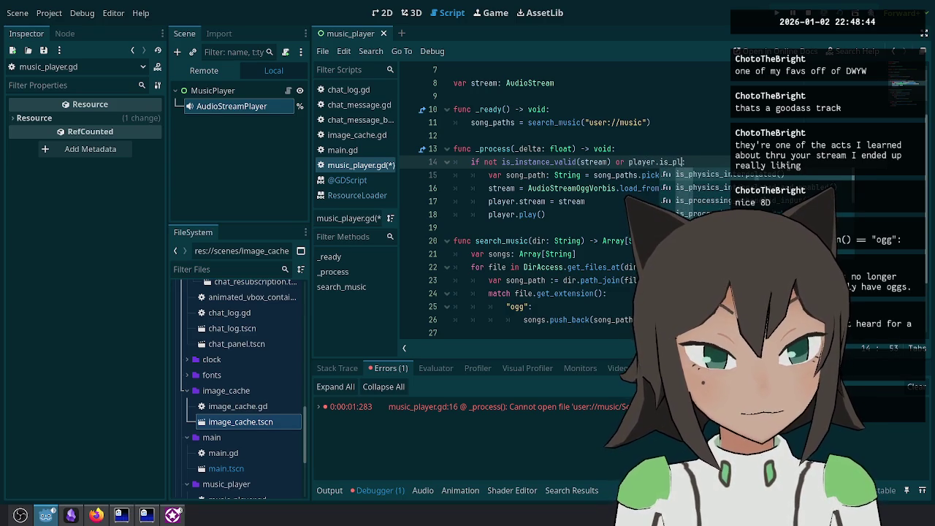
pyautogui.hotkey('ctrl', 'BackSpace')
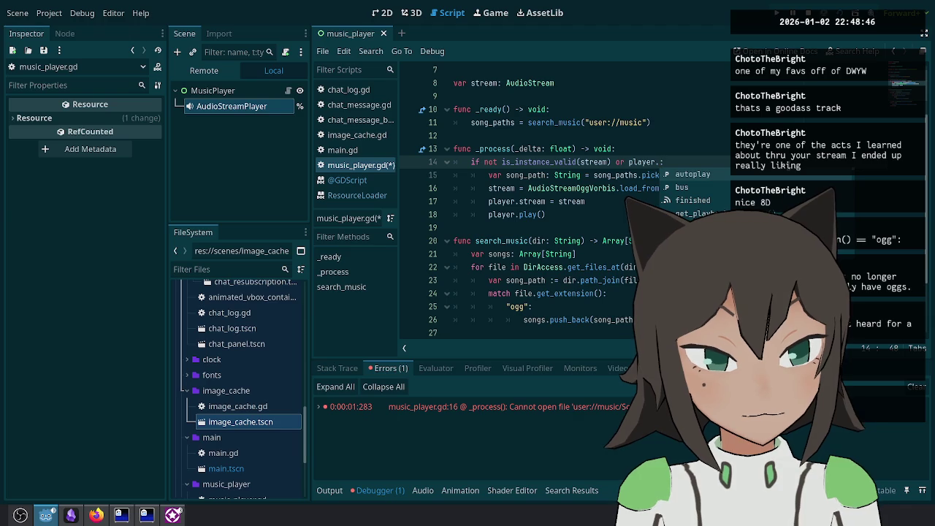
pyautogui.write('fini')
pyautogui.press('Return')
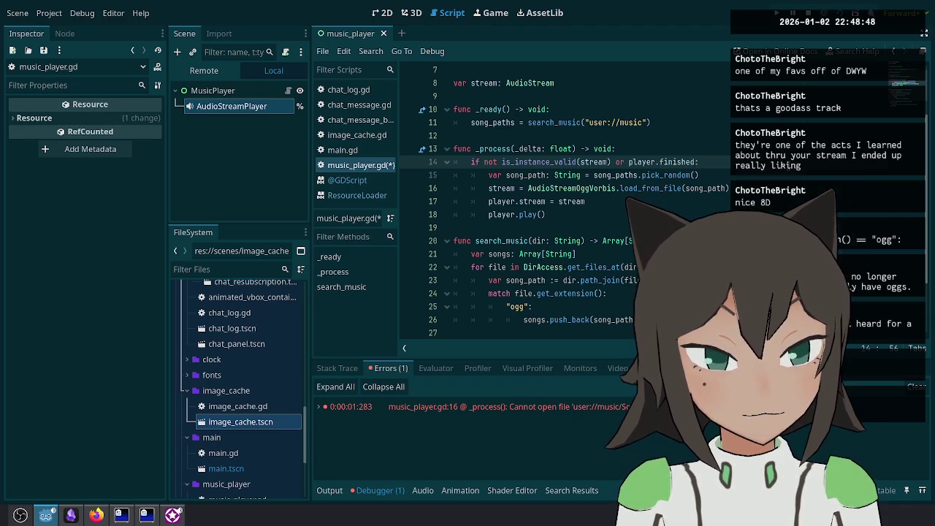
pyautogui.hotkey('ctrl', 'shift', 'Left')
pyautogui.hotkey('ctrl', 'shift', 'Left')
pyautogui.hotkey('ctrl', 'shift', 'Left')
pyautogui.press('BackSpace')
pyautogui.press('BackSpace')
pyautogui.press('BackSpace')
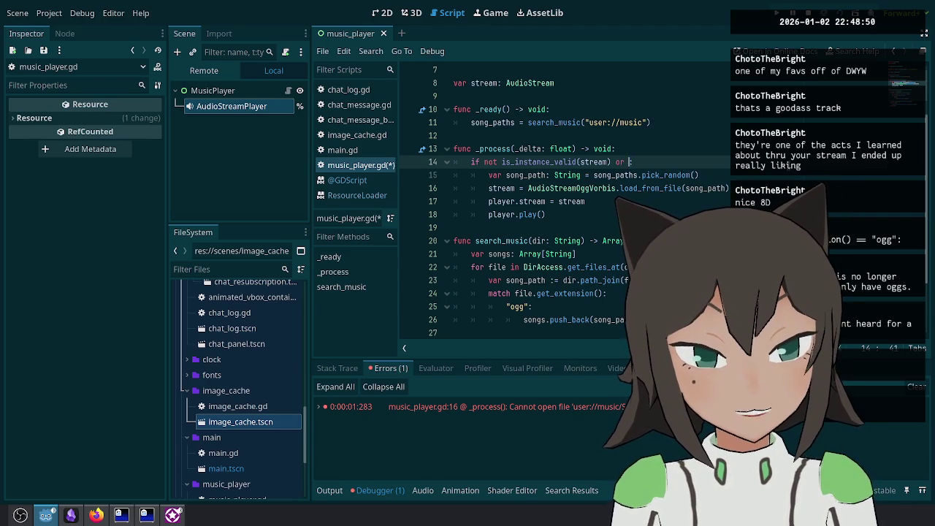
pyautogui.scroll(1, 678, 206)
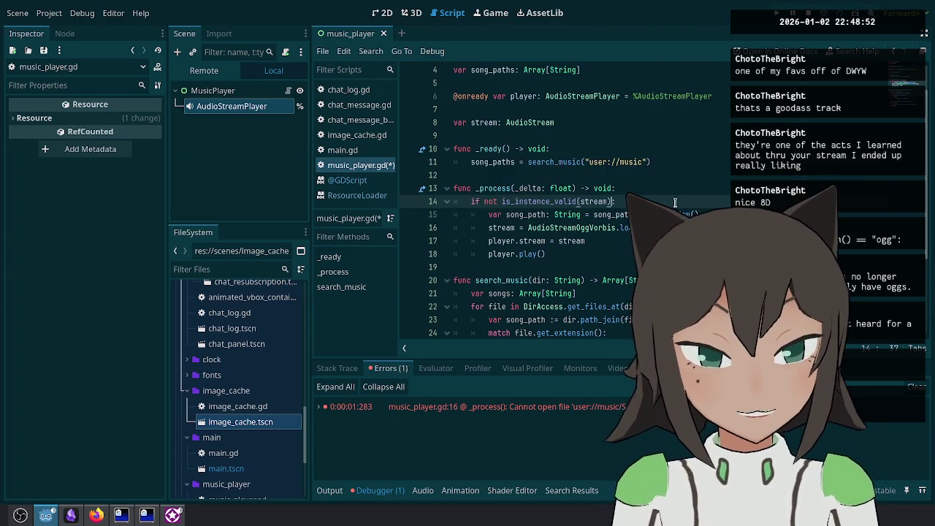
# Step: Read the AudioStreamPlayer class reference, then return to music_player.gd
pyautogui.scroll(1, 672, 197)
pyautogui.keyDown('ctrl'); pyautogui.click(578, 138); pyautogui.keyUp('ctrl')
pyautogui.scroll(-3, 567, 177)
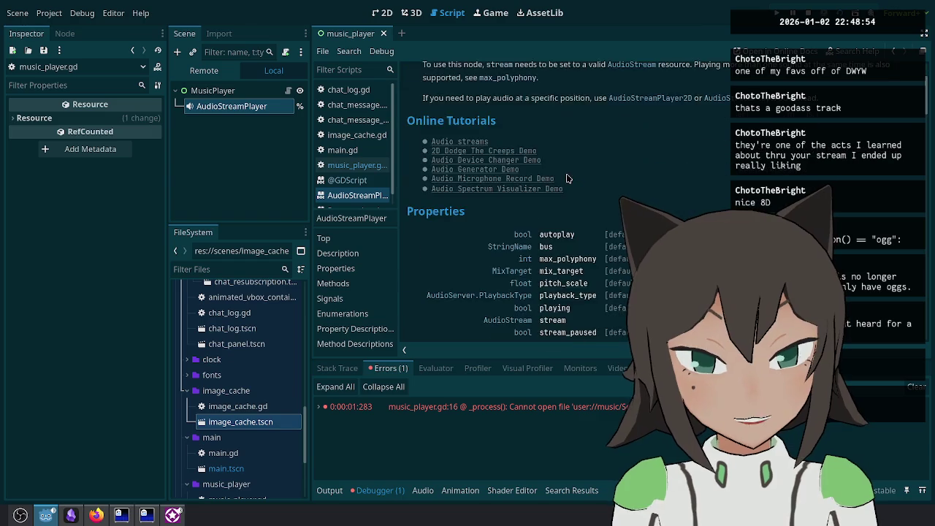
pyautogui.scroll(-3, 566, 178)
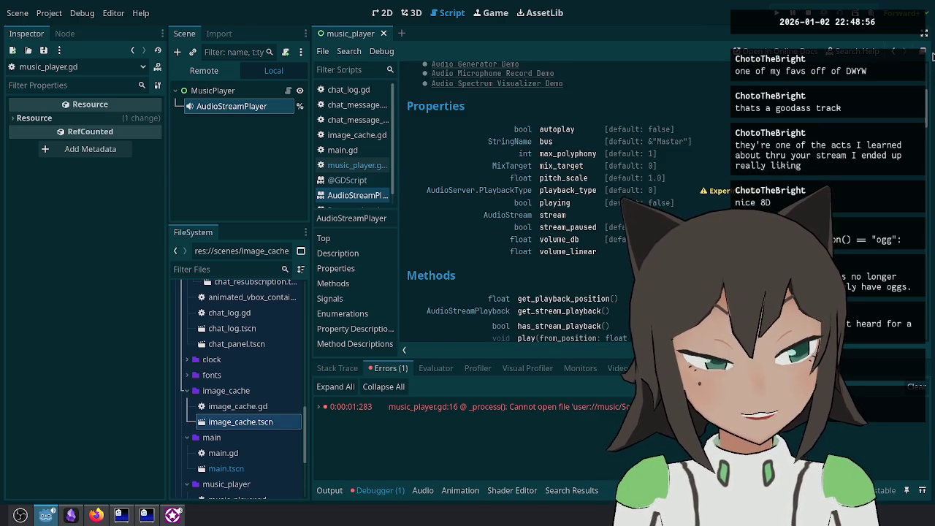
pyautogui.hotkey('alt', 'Left')
pyautogui.hotkey('alt', 'Left')
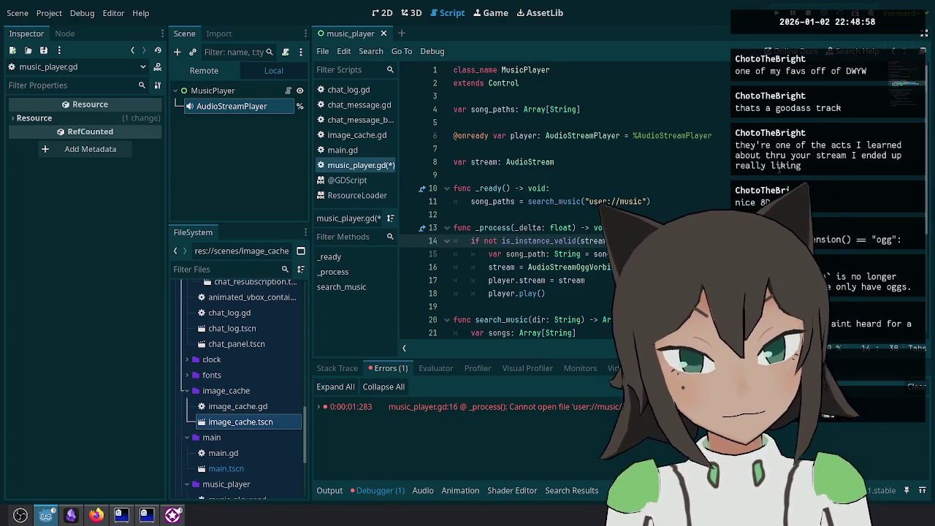
# Step: Declare 'var current_path: String' on line 8, above stream
pyautogui.click(646, 241)
pyautogui.press('BackSpace')
pyautogui.press('BackSpace')
pyautogui.press('BackSpace')
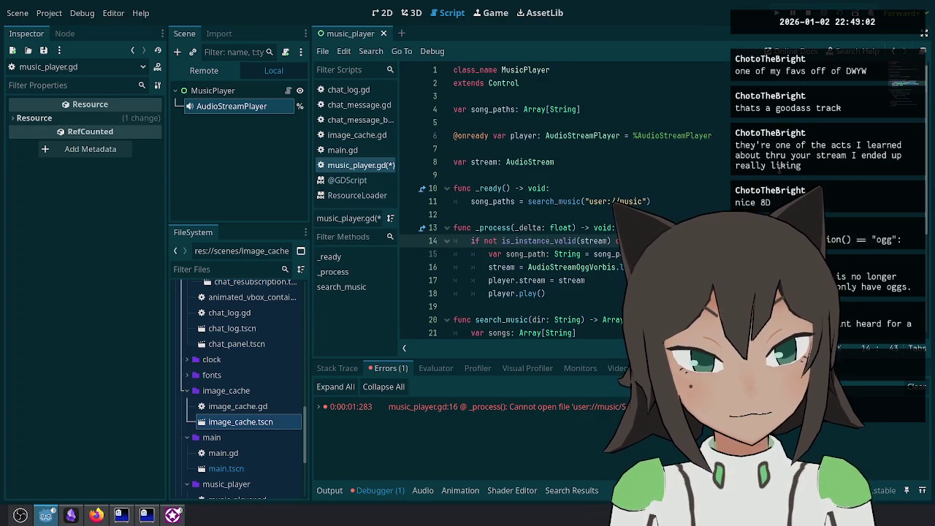
pyautogui.press('Down')
pyautogui.press('Down')
pyautogui.press('Down')
pyautogui.press('Up')
pyautogui.press('Up')
pyautogui.press('Up')
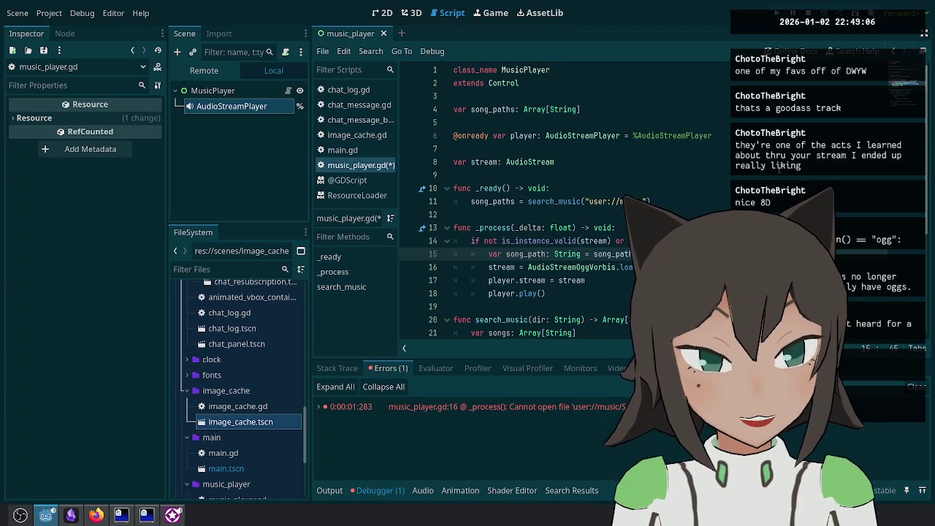
pyautogui.press('Up')
pyautogui.press('Up')
pyautogui.press('Up')
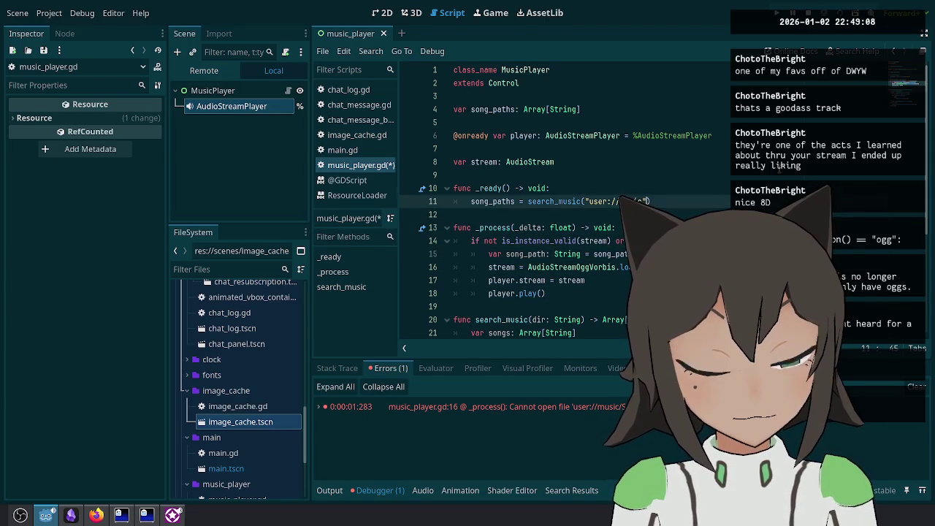
pyautogui.press('Return')
pyautogui.write('var curre')
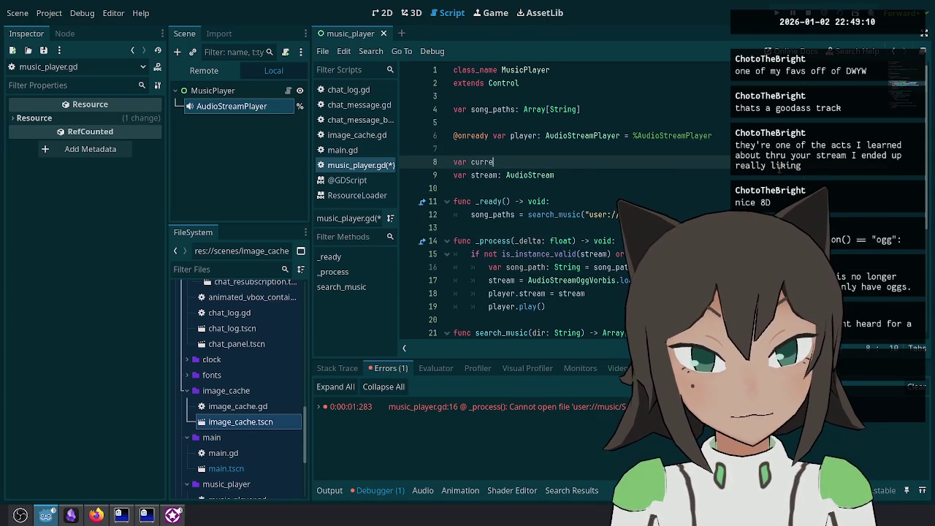
pyautogui.write('nt_path')
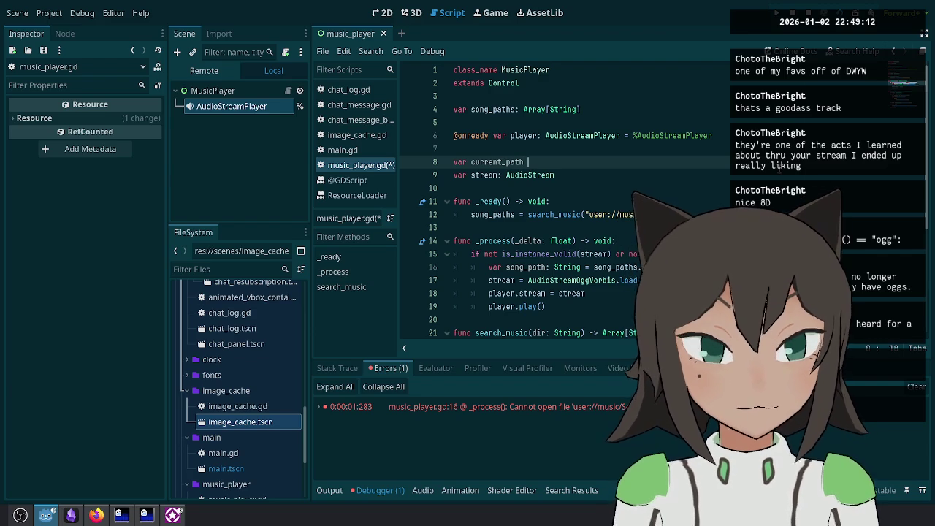
pyautogui.write(': String')
pyautogui.press('Return')
# Step: Insert blank indented lines after the song_path line
pyautogui.scroll(-1, 585, 205)
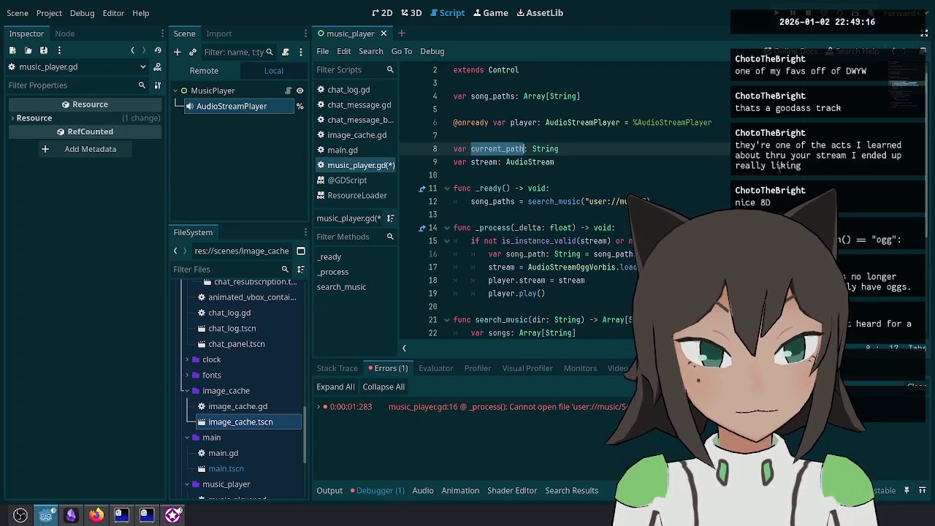
pyautogui.click(524, 253)
pyautogui.press('End')
pyautogui.press('Return')
pyautogui.press('Return')
pyautogui.press('Up')
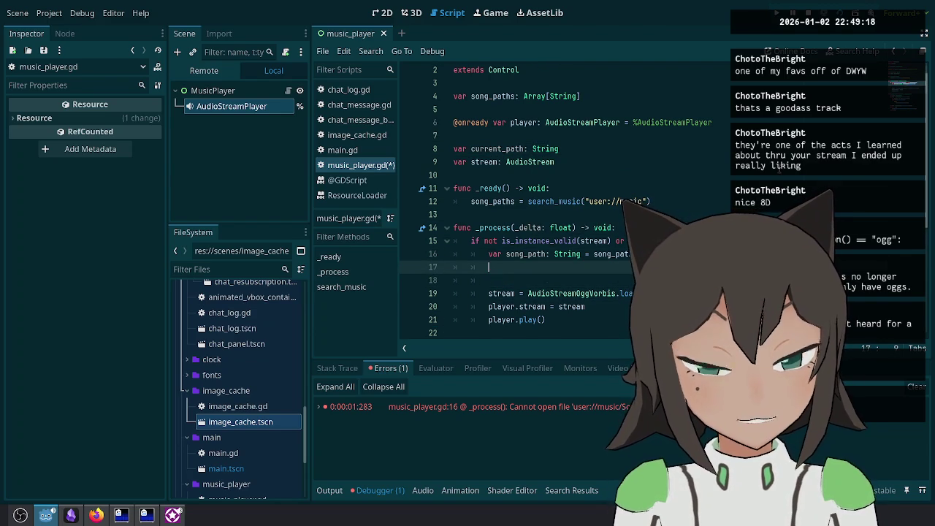
# Step: Write the current_path == song_path check, move the is_instance_valid test into a while loop, and add stream = null
pyautogui.write('current_path == song_path')
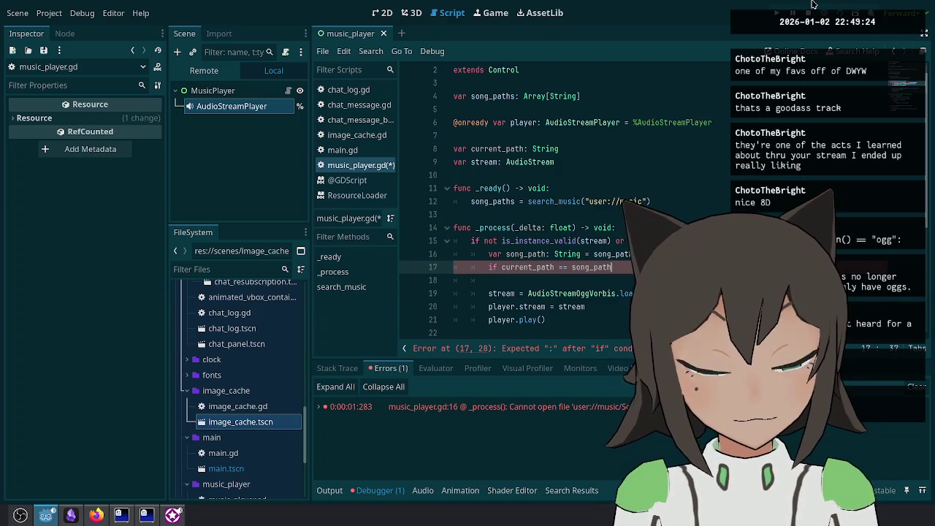
pyautogui.press('Up')
pyautogui.press('Up')
pyautogui.press('Return')
pyautogui.press('Up')
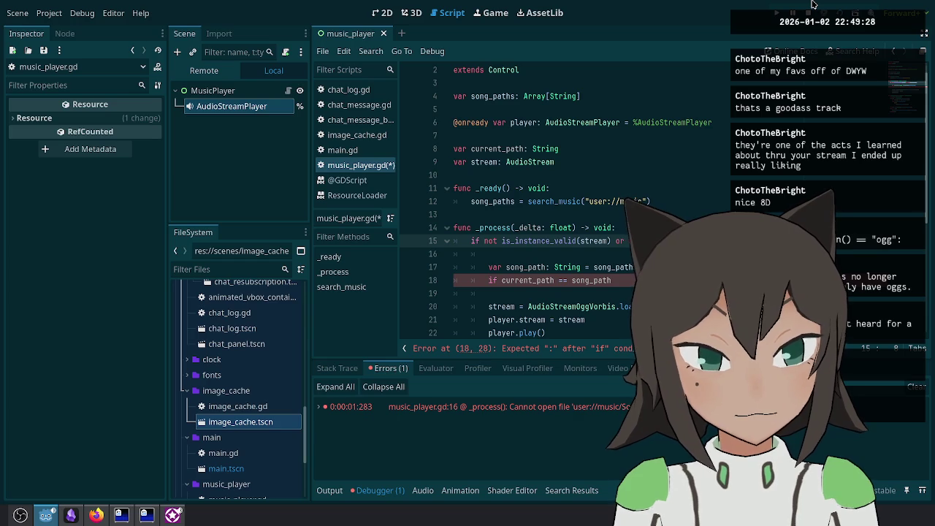
pyautogui.hotkey('ctrl', 'shift', 'Right')
pyautogui.hotkey('ctrl', 'shift', 'Right')
pyautogui.hotkey('ctrl', 'shift', 'Right')
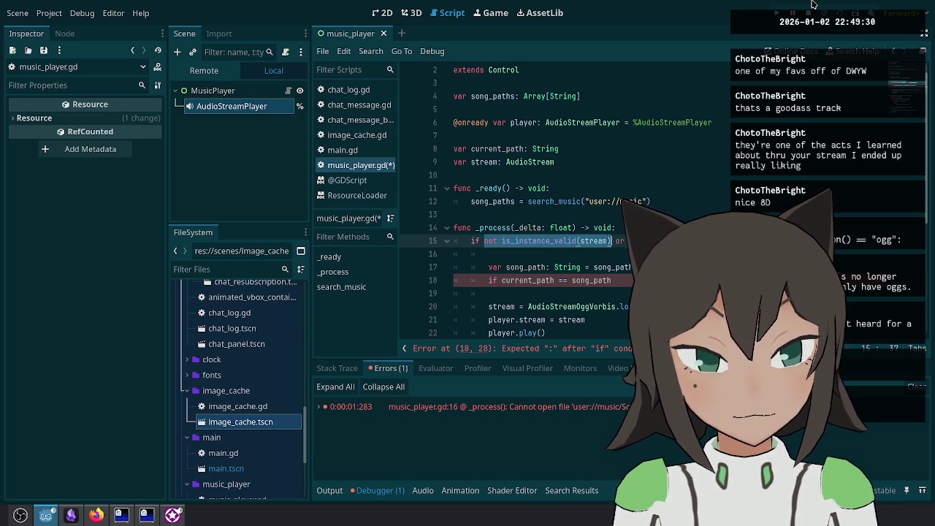
pyautogui.press('BackSpace')
pyautogui.write('n')
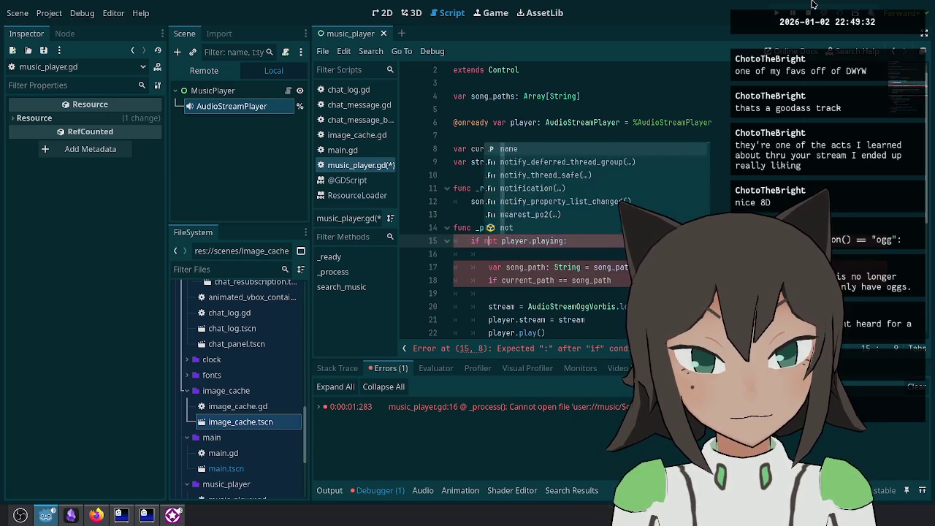
pyautogui.write('ot')
pyautogui.press('Down')
pyautogui.write('not is_instance_valid(stream)')
pyautogui.write('while')
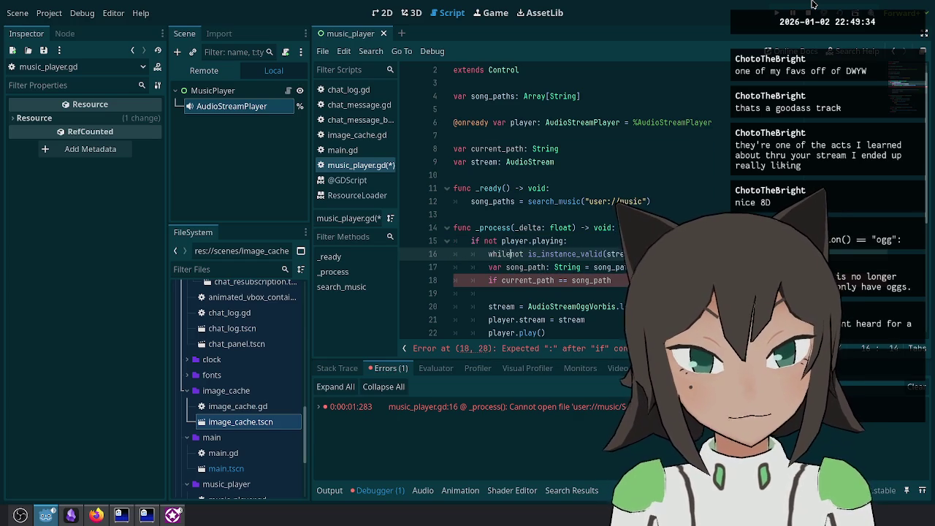
pyautogui.press('Up')
pyautogui.press('End')
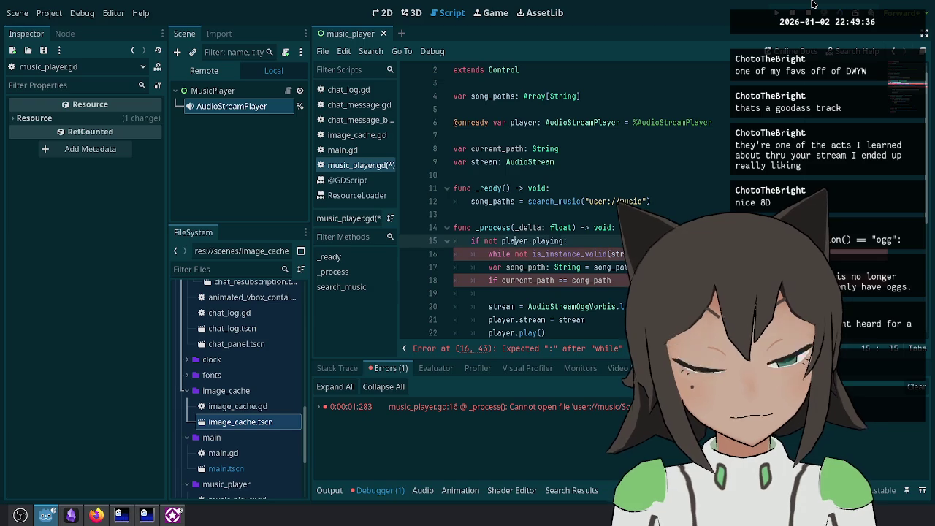
pyautogui.press('Return')
pyautogui.write('str')
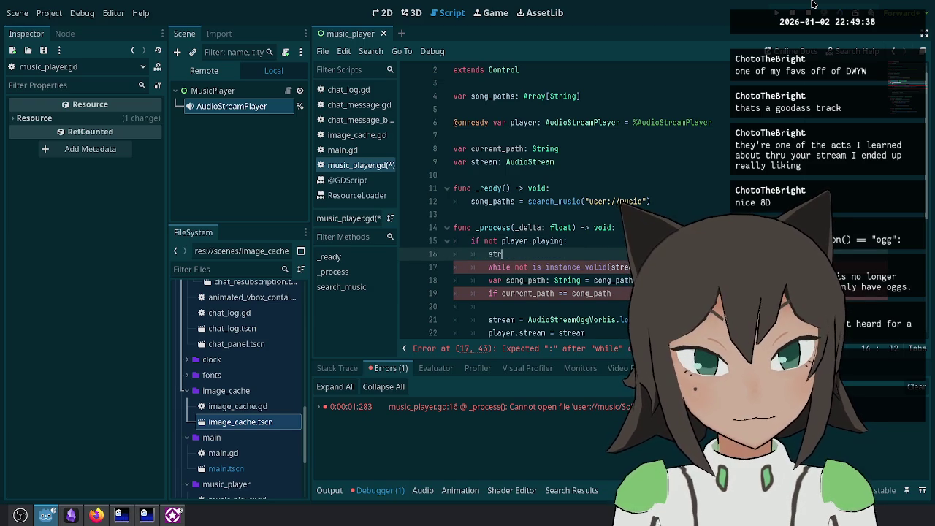
pyautogui.write('eam = null')
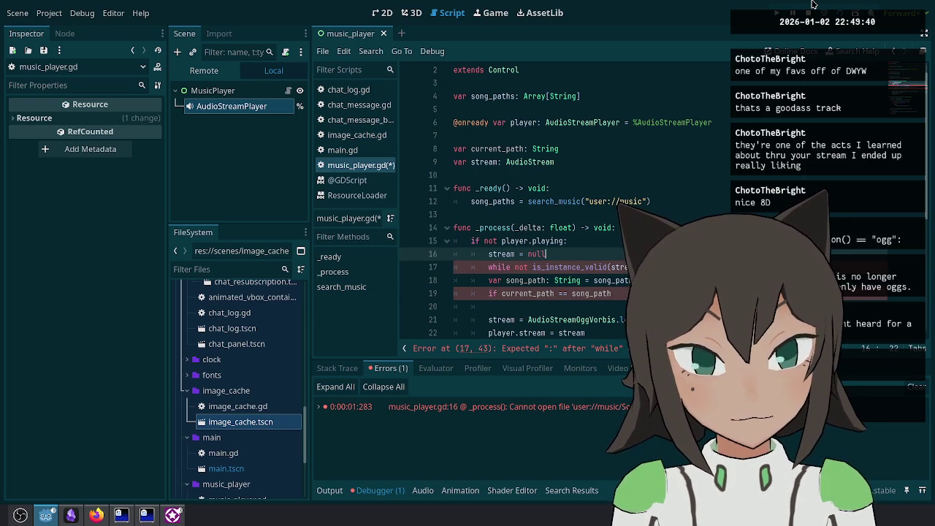
# Step: Indent the loop body, end the if with ':' plus continue, and save the script
pyautogui.press('Up')
pyautogui.press('Down')
pyautogui.press('Down')
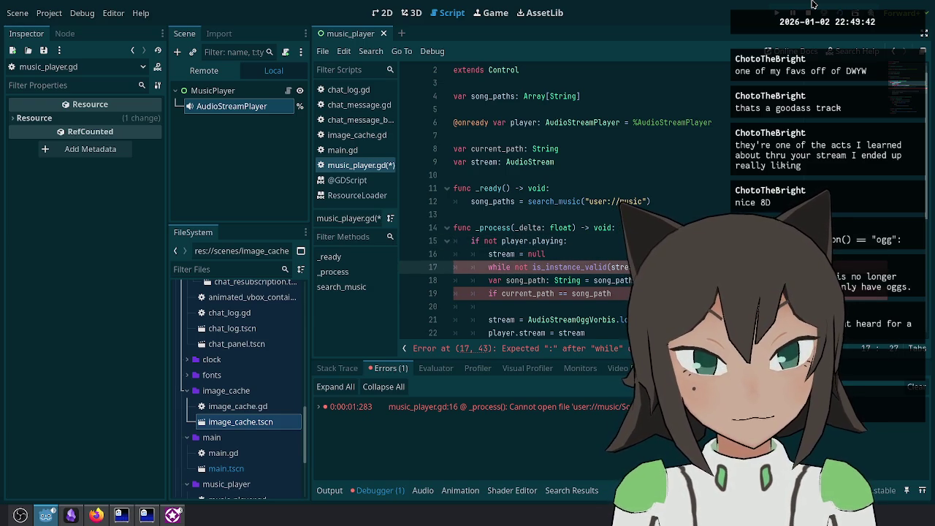
pyautogui.hotkey('shift', 'Down')
pyautogui.hotkey('shift', 'Down')
pyautogui.hotkey('shift', 'Down')
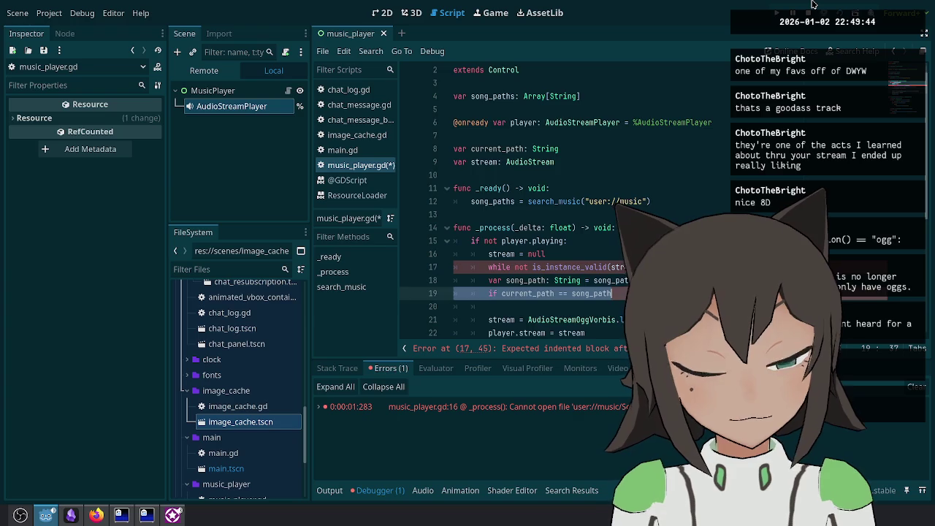
pyautogui.hotkey('shift', 'Up')
pyautogui.hotkey('shift', 'Up')
pyautogui.hotkey('shift', 'Up')
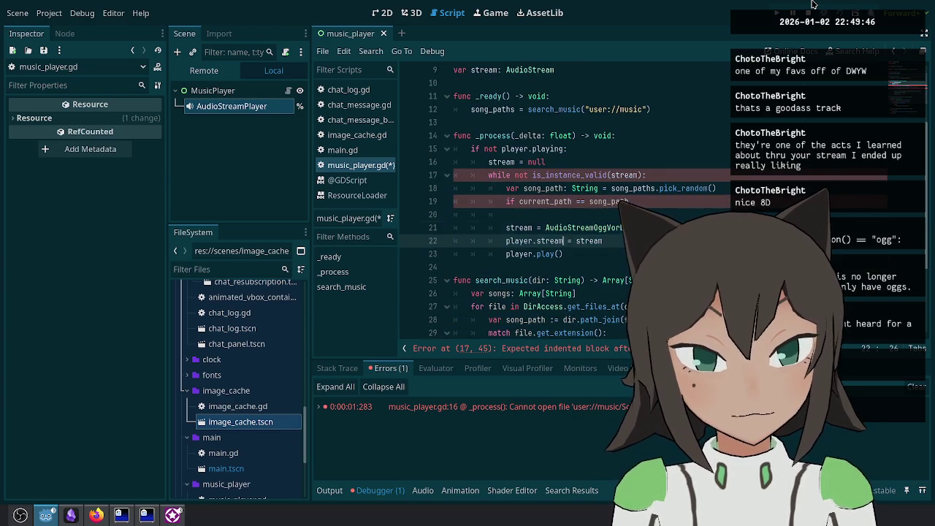
pyautogui.press('Tab')
pyautogui.write(':')
pyautogui.press('Return')
pyautogui.write('continue')
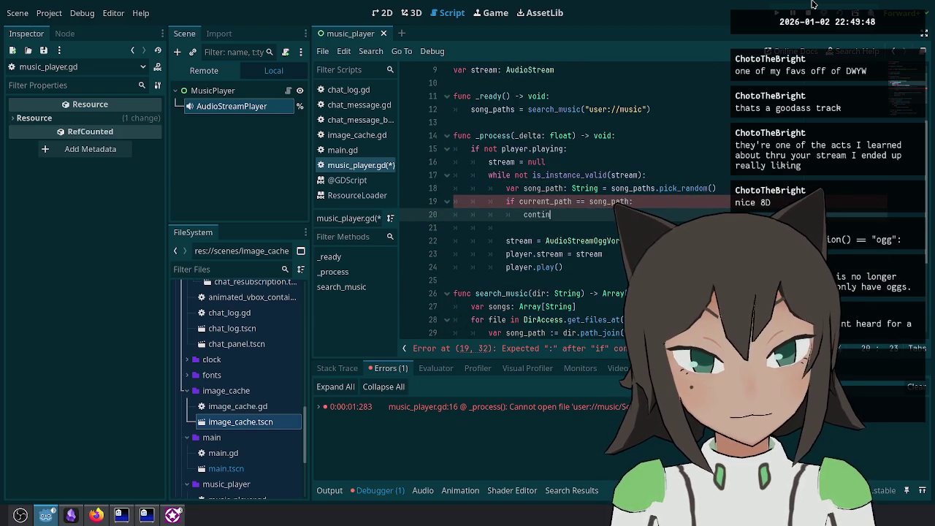
pyautogui.press('Up')
pyautogui.press('Up')
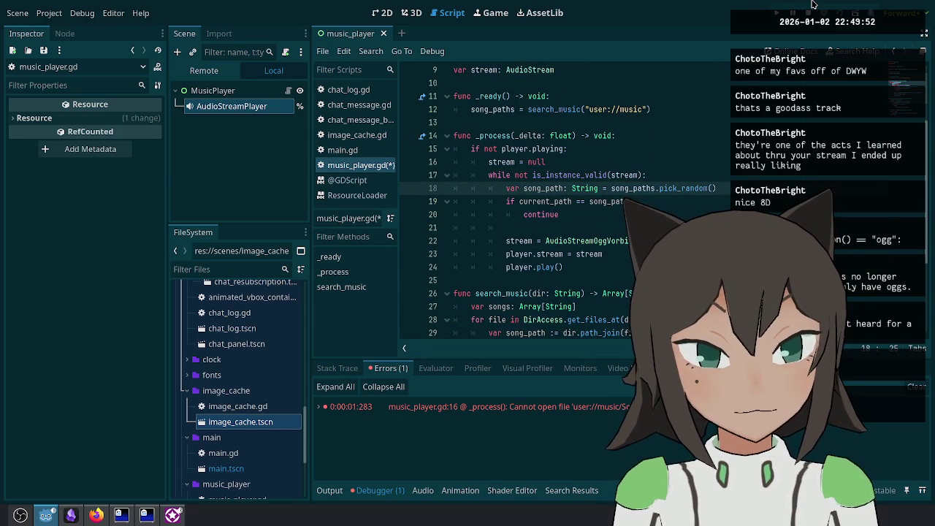
pyautogui.press('Right')
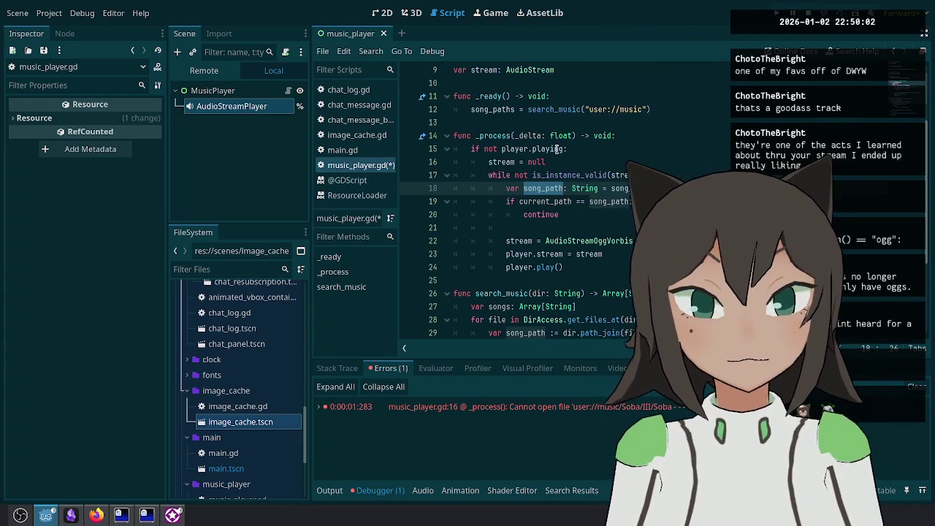
pyautogui.click(539, 148)
pyautogui.hotkey('ctrl', 's')
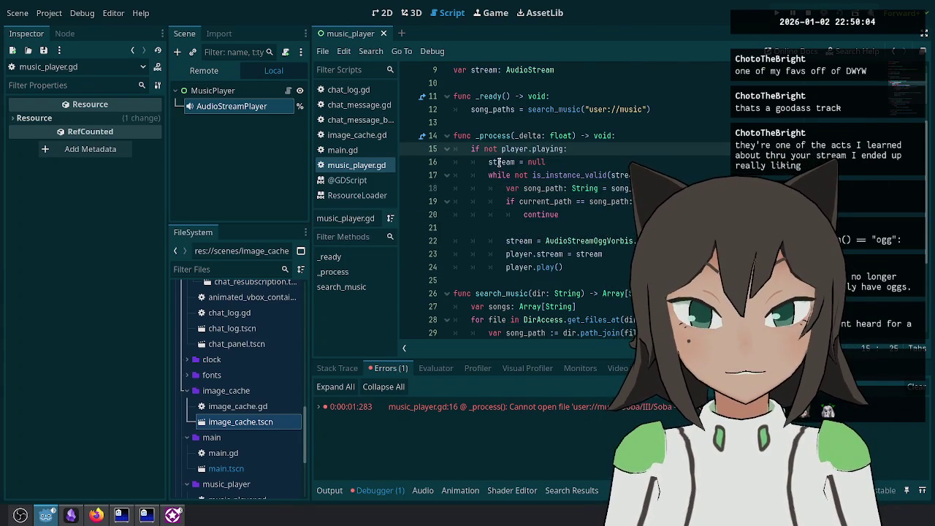
# Step: Add current_path = song_path on a new line after continue
pyautogui.doubleClick(500, 161)
pyautogui.scroll(1, 554, 189)
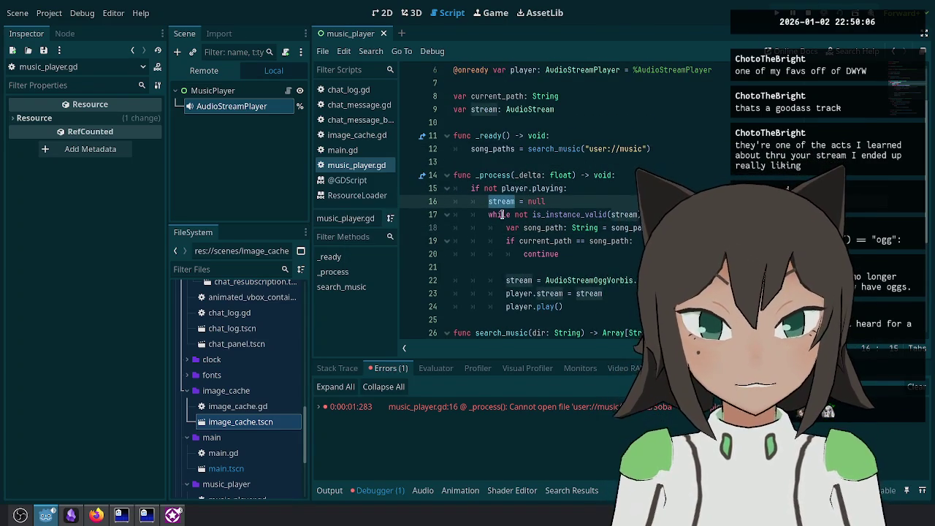
pyautogui.moveTo(512, 227)
pyautogui.mouseDown()
pyautogui.moveTo(636, 249)
pyautogui.moveTo(519, 241)
pyautogui.mouseUp()
pyautogui.click(634, 241)
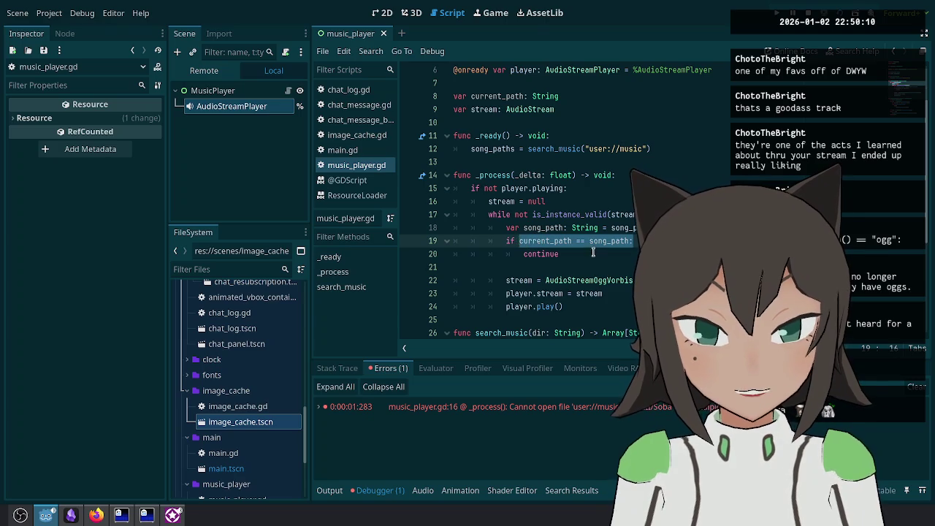
pyautogui.doubleClick(565, 242)
pyautogui.click(634, 255)
pyautogui.press('Return')
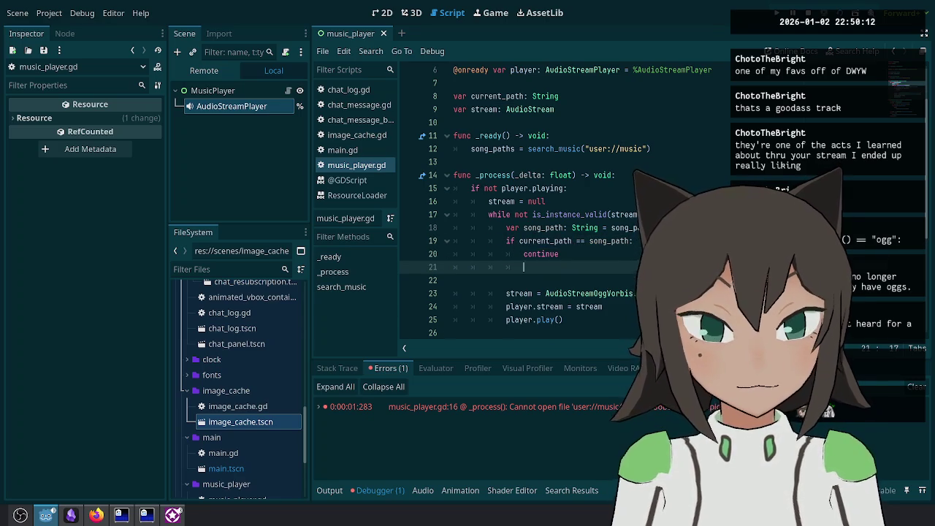
pyautogui.write('current_path = song')
pyautogui.press('Return')
# Step: Move the current_path line down beside the stream loading line, removing a stray dot
pyautogui.click(610, 293)
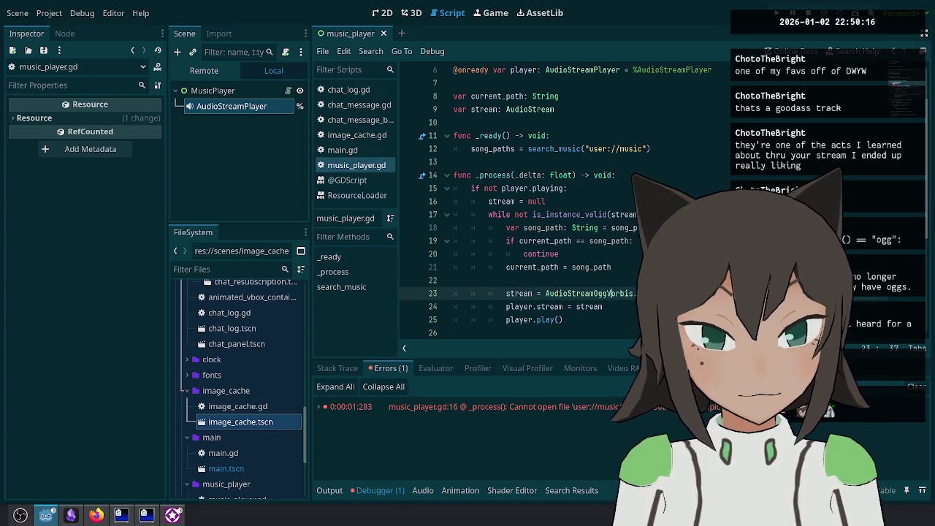
pyautogui.press('Down')
pyautogui.press('Down')
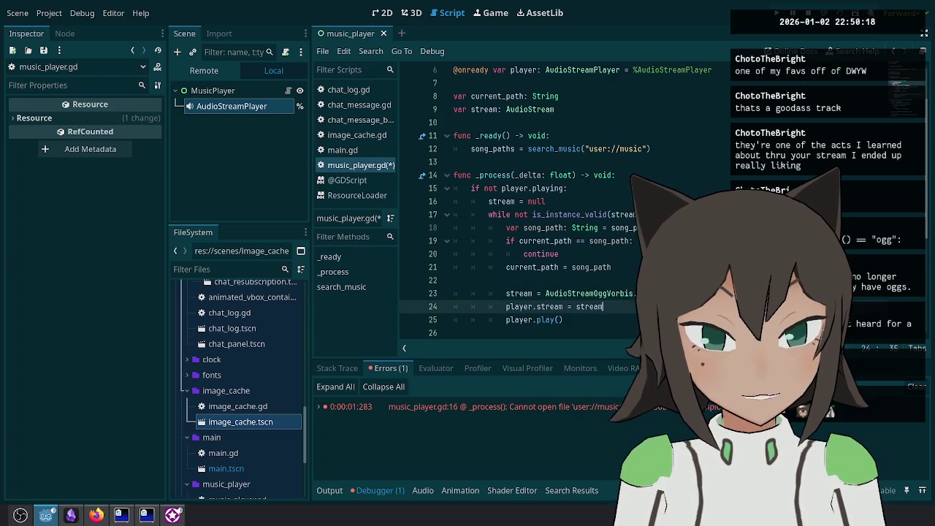
pyautogui.press('Up')
pyautogui.press('Up')
pyautogui.write('.')
pyautogui.click(454, 280)
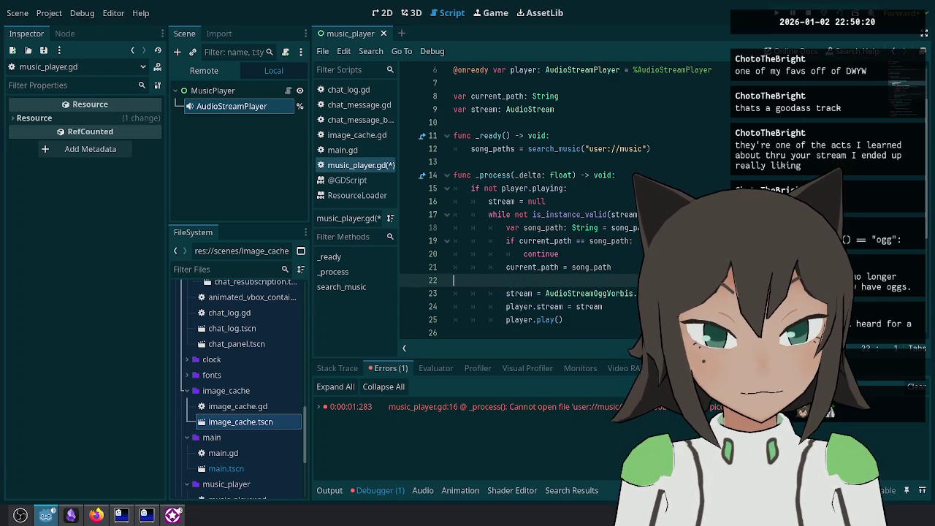
pyautogui.press('Delete')
pyautogui.press('Up')
pyautogui.press('Up')
pyautogui.press('End')
pyautogui.press('Return')
# Step: Put a blank line after the stream loading line and save music_player.gd
pyautogui.press('Down')
pyautogui.press('Down')
pyautogui.press('End')
pyautogui.press('BackSpace')
pyautogui.press('Return')
pyautogui.hotkey('ctrl', 's')
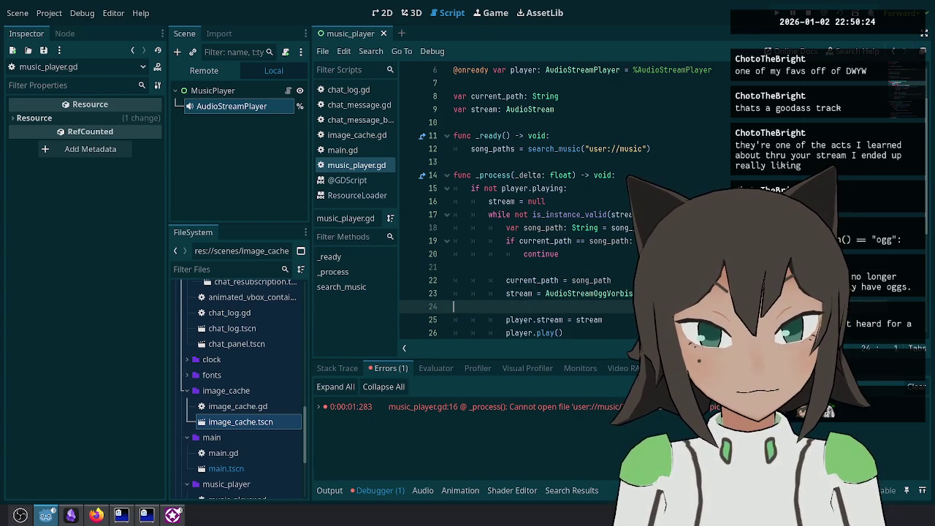
pyautogui.press('Down')
pyautogui.press('Down')
pyautogui.press('Up')
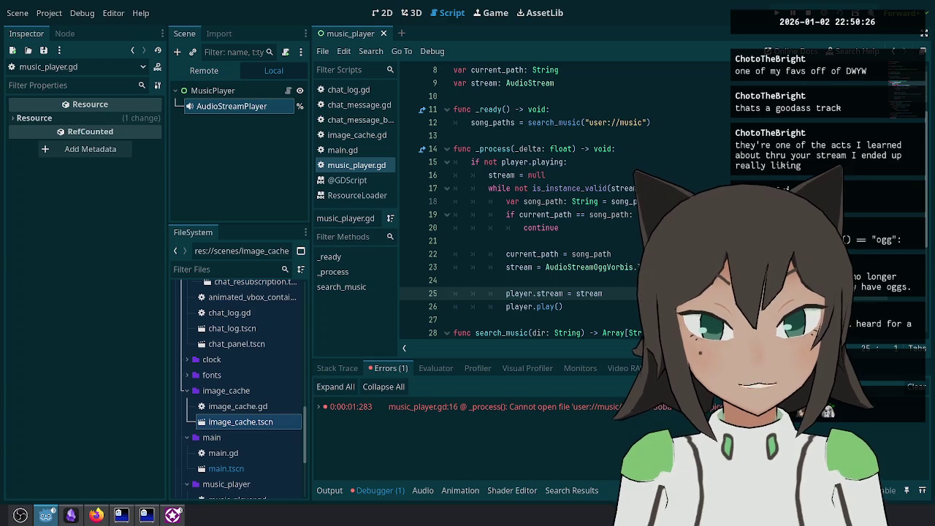
pyautogui.scroll(-2, 654, 123)
pyautogui.scroll(3, 618, 177)
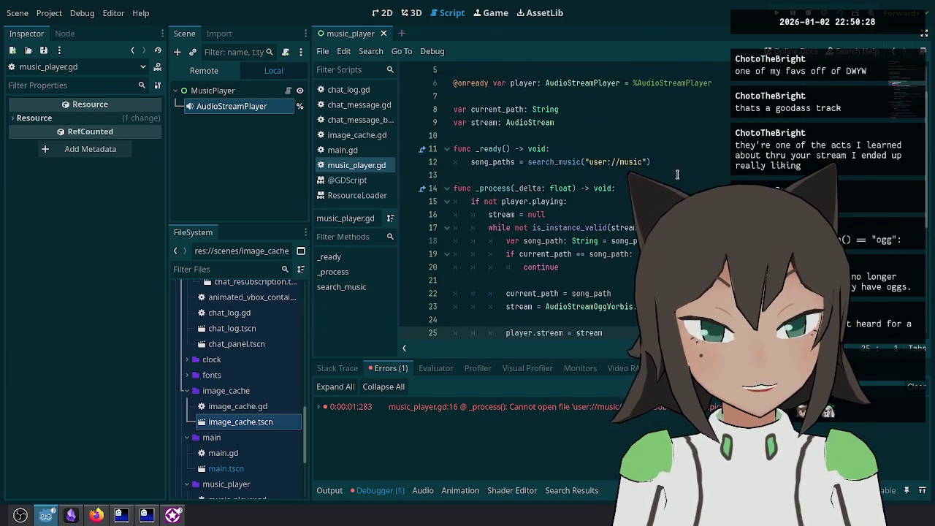
# Step: Review the song-picking loop, discarding an unfinished line typed after the loading line
pyautogui.click(555, 201)
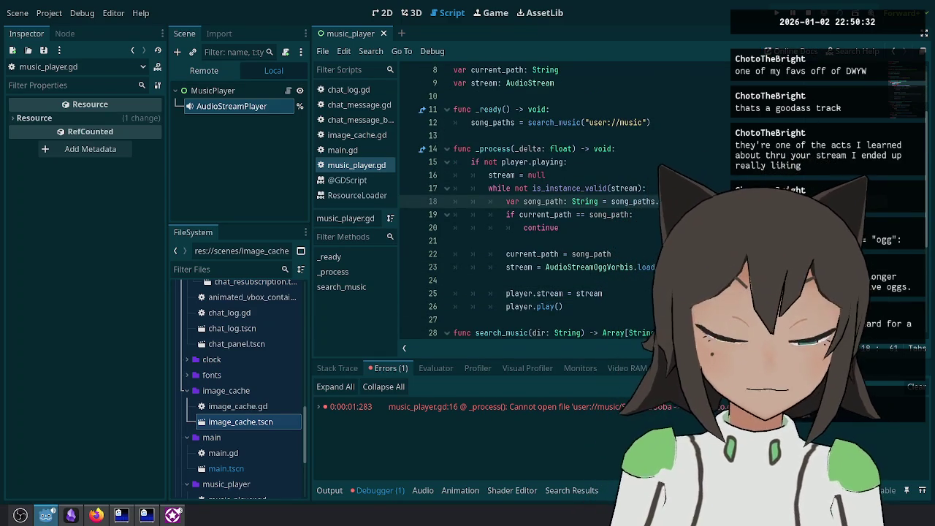
pyautogui.click(644, 188)
pyautogui.scroll(2, 616, 223)
pyautogui.click(583, 202)
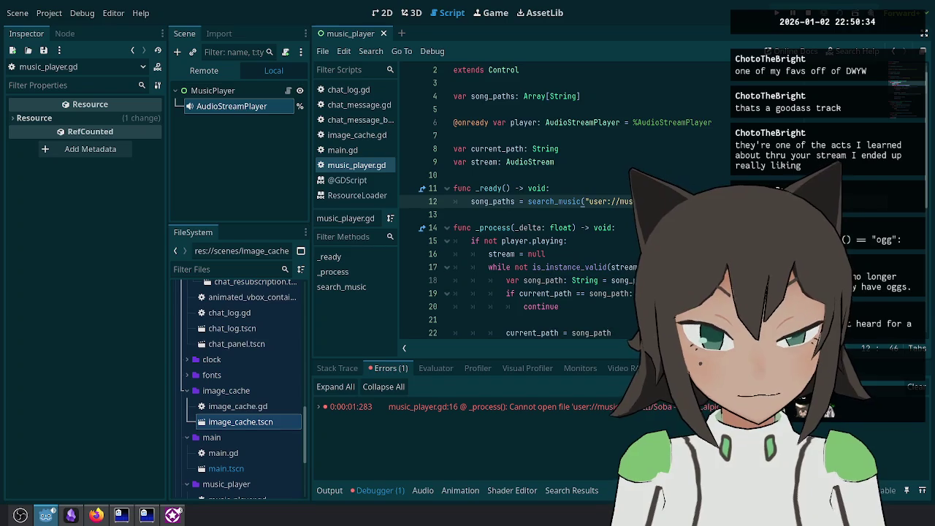
pyautogui.scroll(-2, 576, 270)
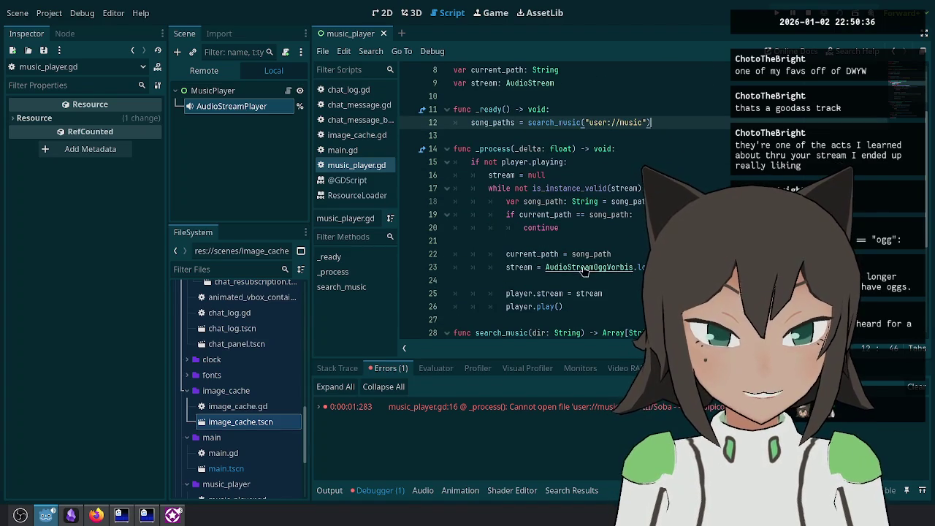
pyautogui.click(657, 267)
pyautogui.press('Return')
pyautogui.write('strea')
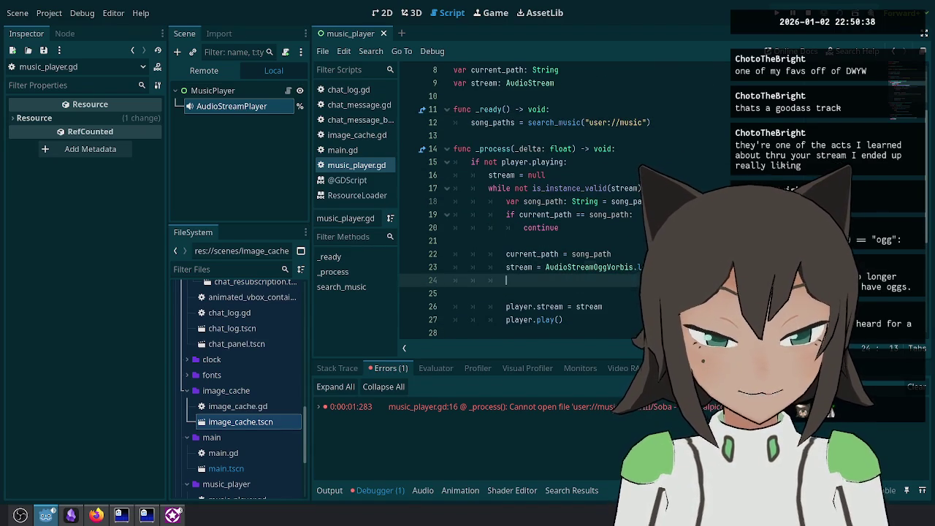
pyautogui.press('BackSpace')
pyautogui.press('BackSpace')
pyautogui.press('BackSpace')
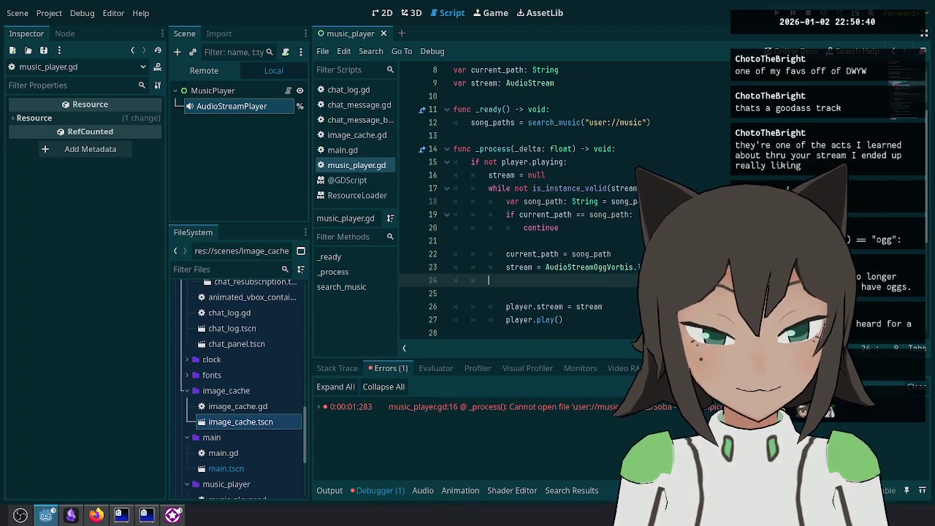
# Step: Copy AudioStreamOggVorbis from its docs and paste it as the stream variable's type
pyautogui.keyDown('ctrl'); pyautogui.click(603, 266); pyautogui.keyUp('ctrl')
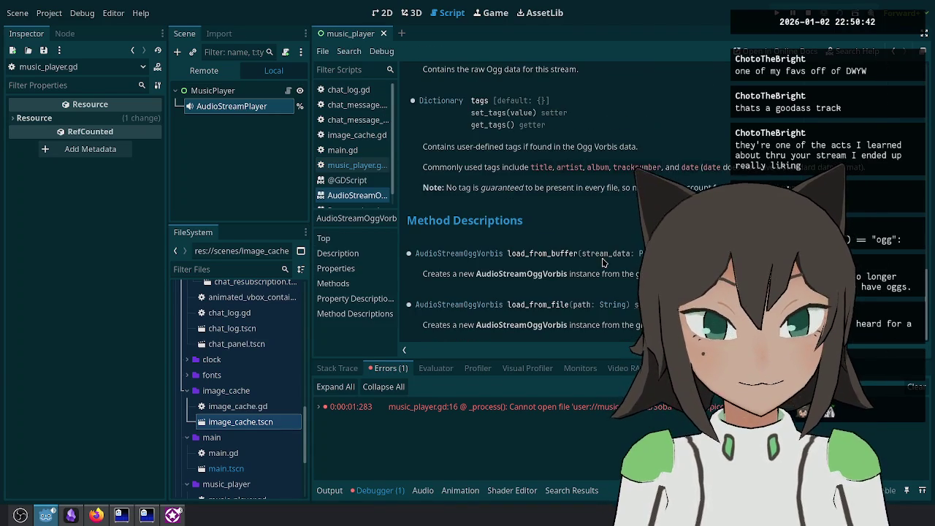
pyautogui.moveTo(506, 253); pyautogui.dragTo(415, 253)
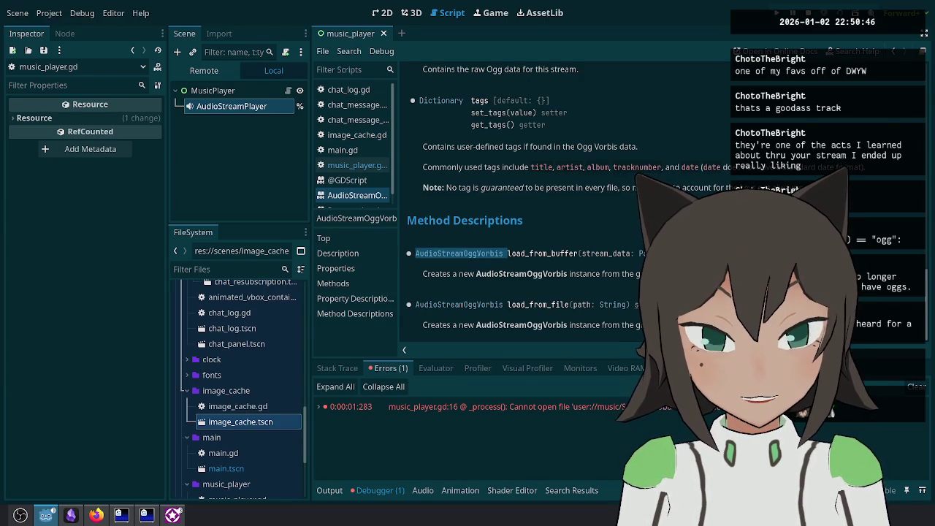
pyautogui.hotkey('ctrl', 'c')
pyautogui.hotkey('ctrl', 'w')
pyautogui.scroll(3, 694, 165)
pyautogui.click(694, 164)
pyautogui.hotkey('ctrl', 'v')
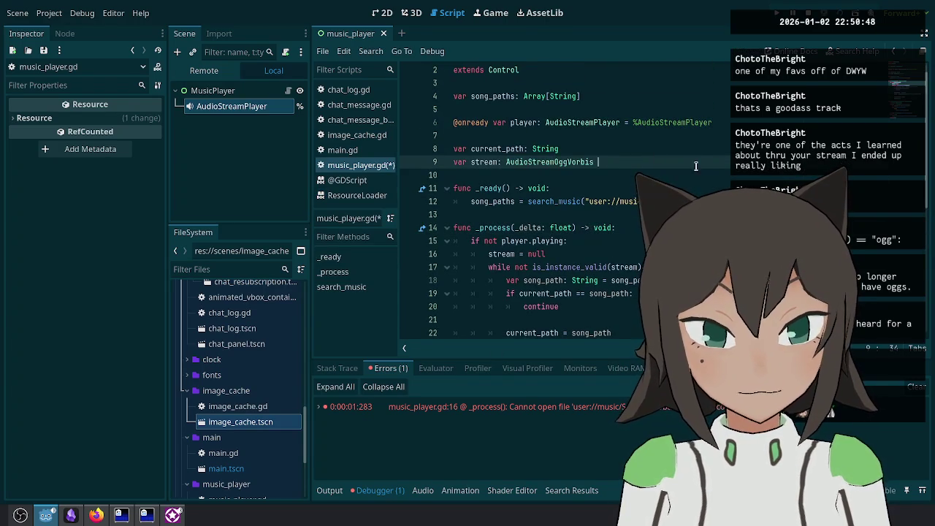
# Step: Return to the MusicPlayer scene in the 2D view
pyautogui.scroll(-3, 632, 172)
pyautogui.click(657, 241)
pyautogui.click(658, 267)
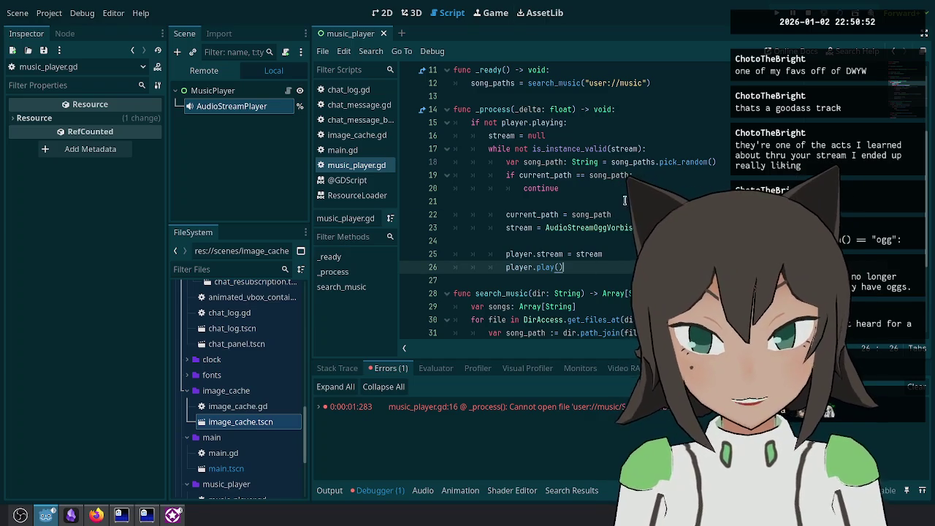
pyautogui.click(382, 12)
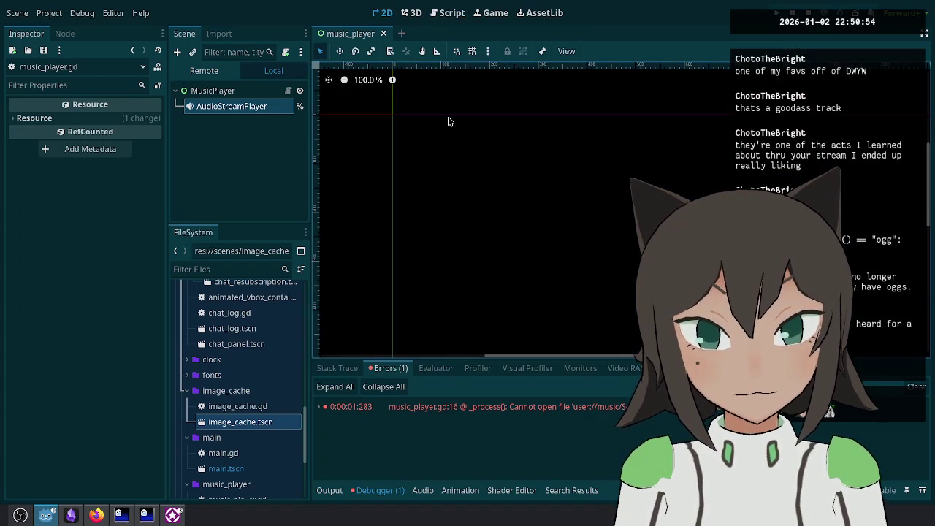
# Step: Add a Label child node under the MusicPlayer root
pyautogui.scroll(-6, 505, 160)
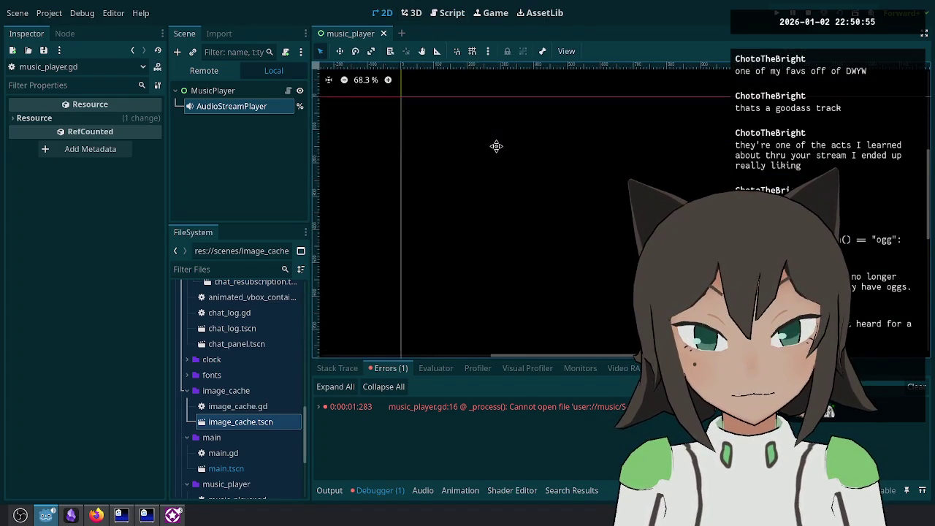
pyautogui.click(253, 95)
pyautogui.rightClick(252, 95)
pyautogui.click(309, 120)
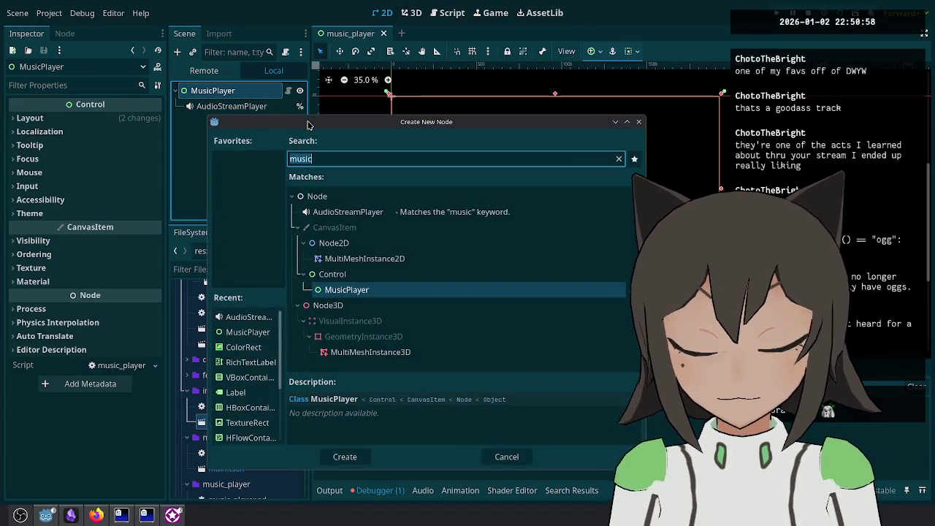
pyautogui.write('jabn')
pyautogui.press('BackSpace')
pyautogui.press('BackSpace')
pyautogui.press('BackSpace')
pyautogui.write('lbae')
pyautogui.press('BackSpace')
pyautogui.press('BackSpace')
pyautogui.press('BackSpace')
pyautogui.write('abel')
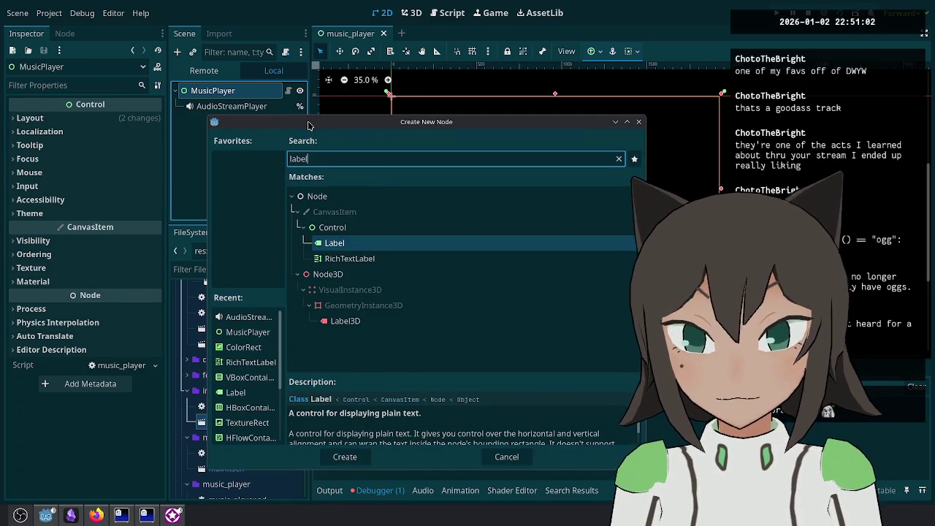
pyautogui.press('Return')
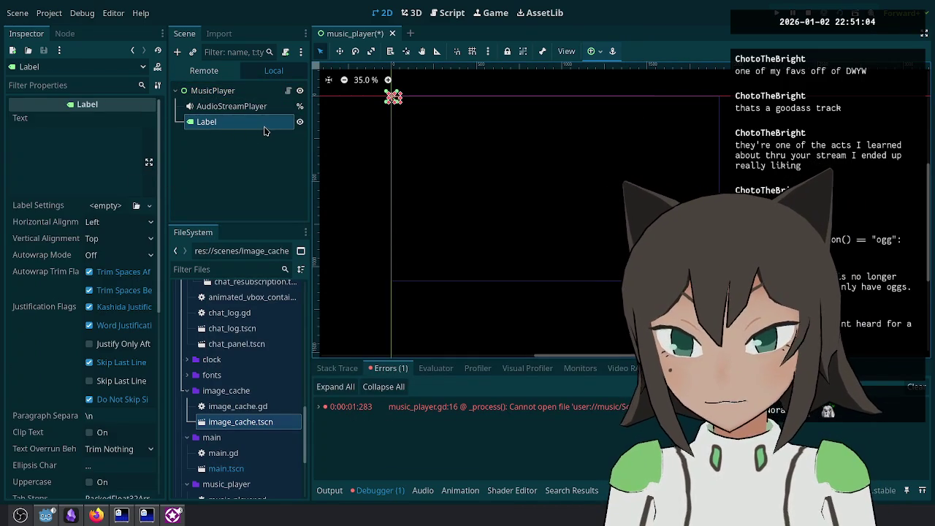
pyautogui.rightClick(263, 130)
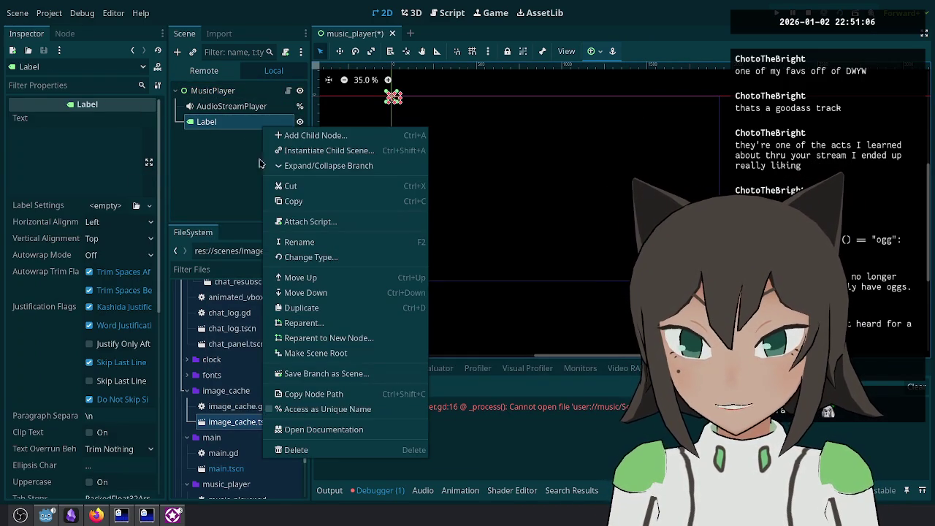
pyautogui.click(288, 91)
pyautogui.click(288, 91)
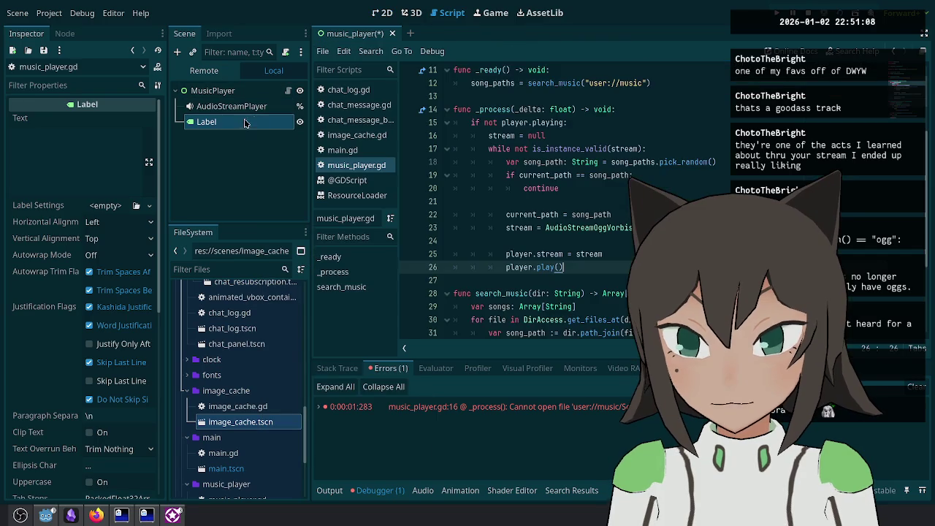
pyautogui.scroll(3, 561, 190)
pyautogui.rightClick(263, 125)
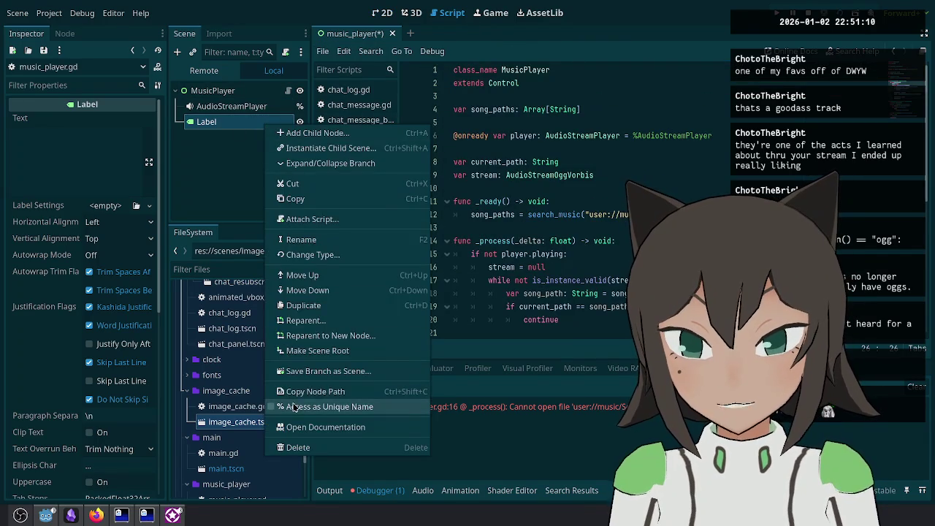
pyautogui.click(294, 407)
pyautogui.moveTo(256, 124)
pyautogui.mouseDown()
pyautogui.moveTo(556, 155)
pyautogui.moveTo(541, 152)
pyautogui.mouseUp()
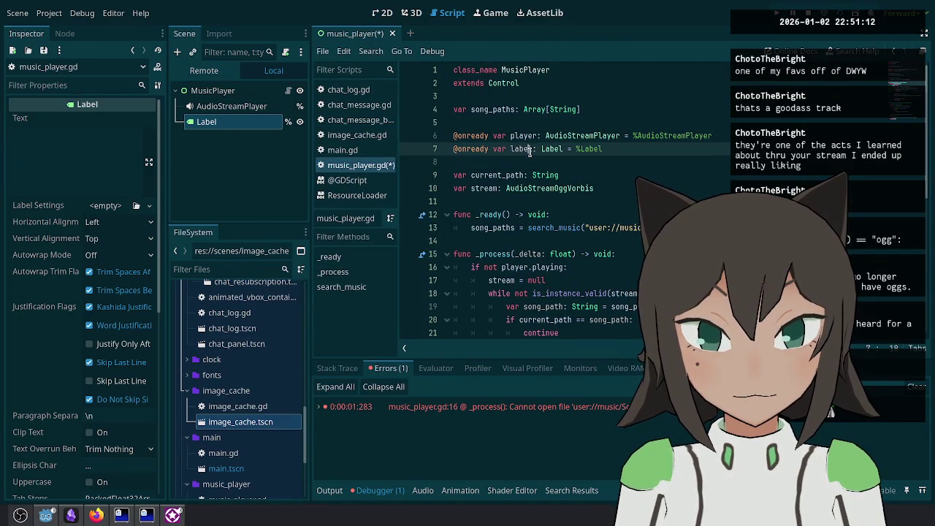
pyautogui.scroll(-5, 586, 203)
pyautogui.scroll(2, 586, 204)
pyautogui.click(585, 214)
# Step: Start line 29 after player.play() with label.text = stream
pyautogui.press('Return')
pyautogui.press('Return')
pyautogui.press('BackSpace')
pyautogui.press('BackSpace')
pyautogui.write('label.pl')
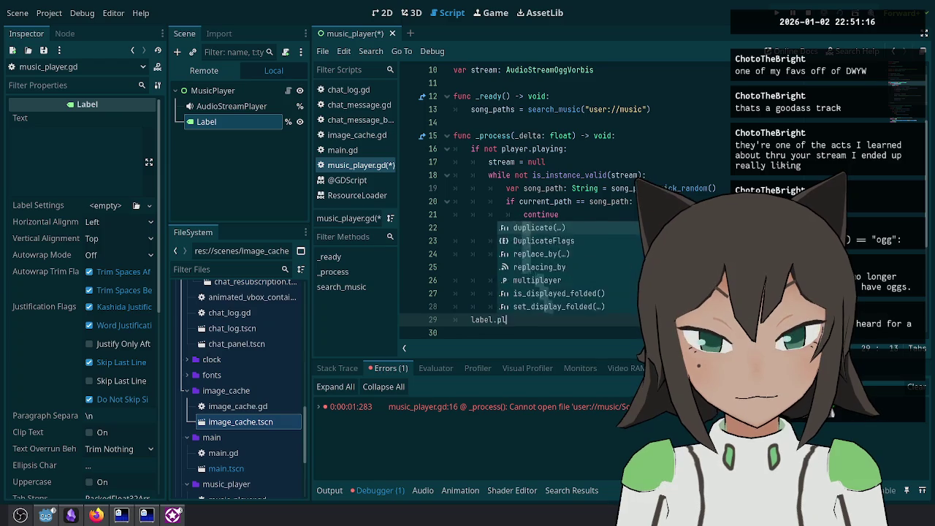
pyautogui.press('BackSpace')
pyautogui.press('BackSpace')
pyautogui.write('stream')
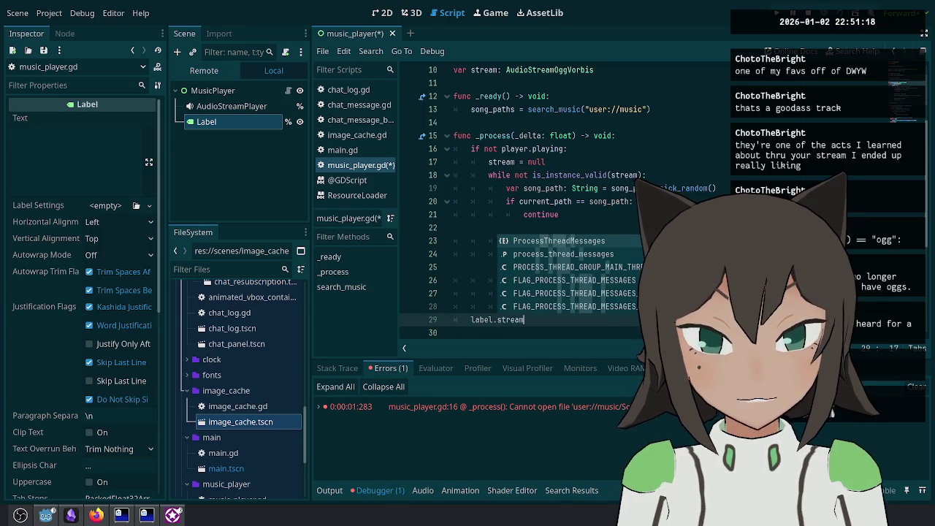
pyautogui.press('BackSpace')
pyautogui.press('BackSpace')
pyautogui.press('BackSpace')
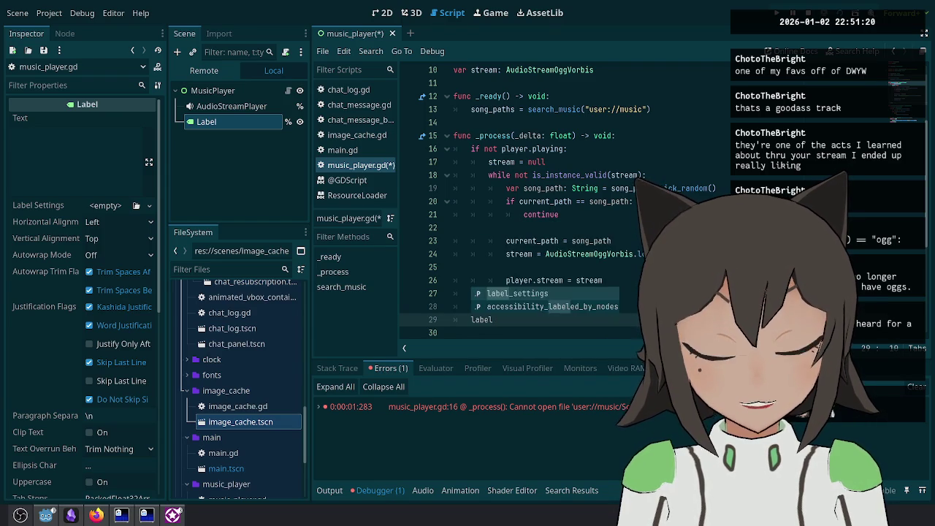
pyautogui.write('text = stream.')
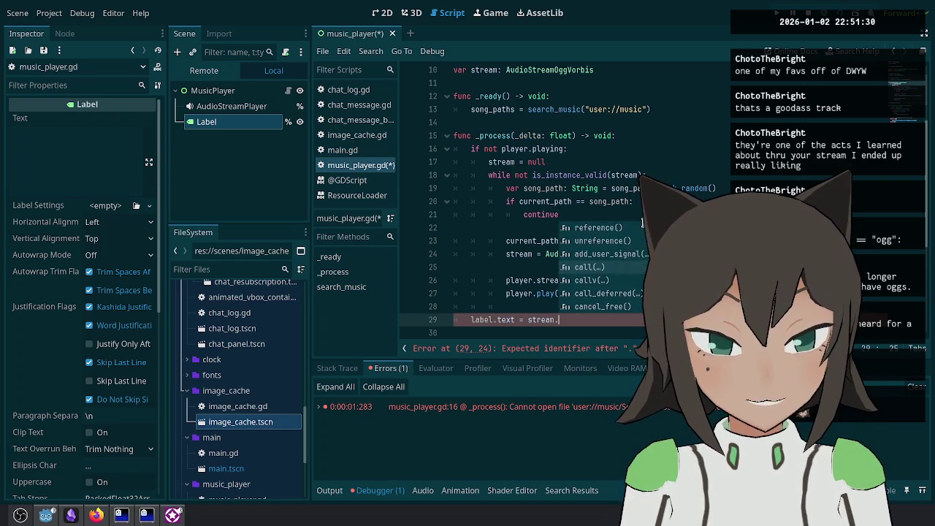
pyautogui.scroll(-6, 642, 222)
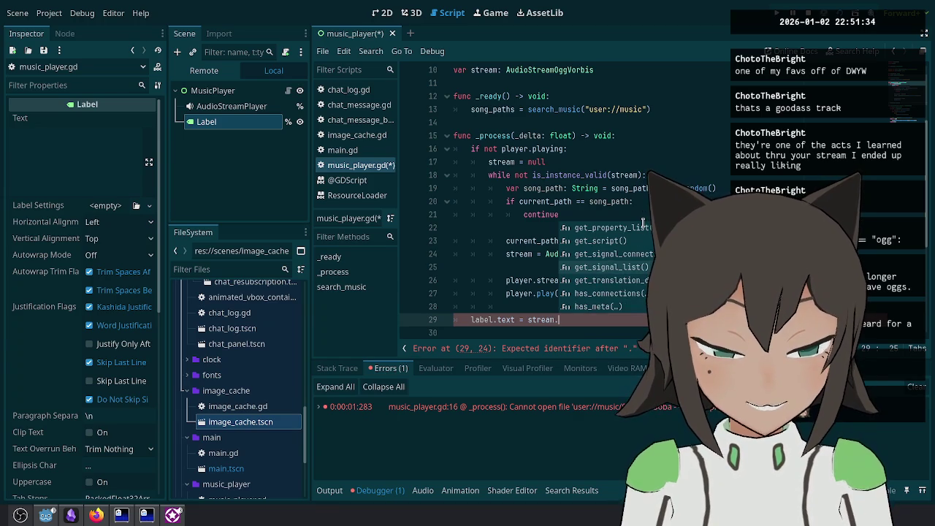
pyautogui.press('BackSpace')
pyautogui.press('BackSpace')
pyautogui.press('BackSpace')
pyautogui.scroll(1, 572, 117)
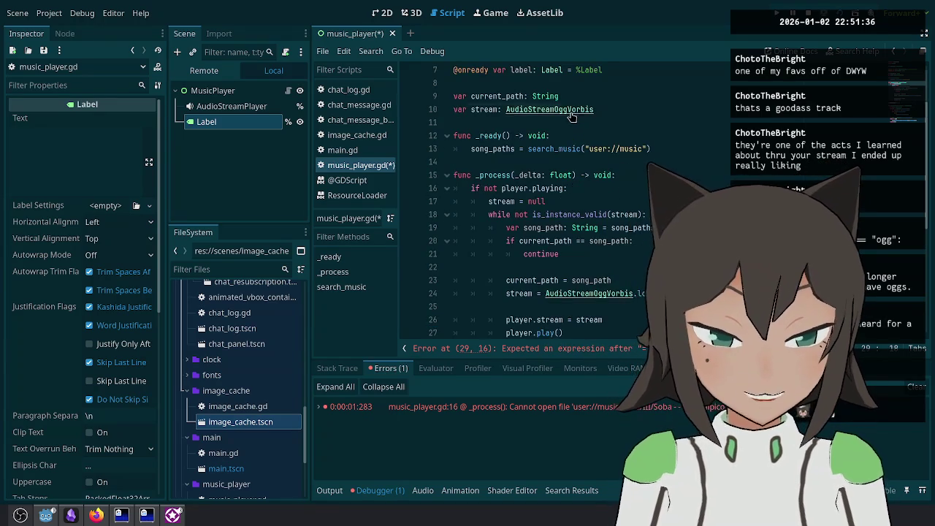
# Step: Read the AudioStreamOggVorbis documentation to find its tags property
pyautogui.keyDown('ctrl'); pyautogui.click(572, 117); pyautogui.keyUp('ctrl')
pyautogui.tripleClick(620, 160)
pyautogui.moveTo(620, 159)
pyautogui.mouseDown()
pyautogui.moveTo(559, 164)
pyautogui.moveTo(563, 183)
pyautogui.mouseUp()
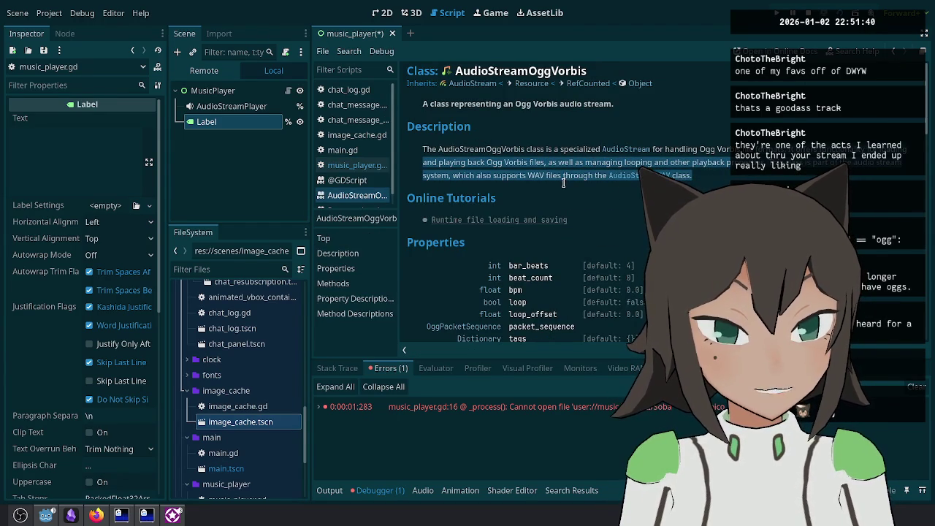
pyautogui.click(583, 198)
pyautogui.scroll(-3, 583, 197)
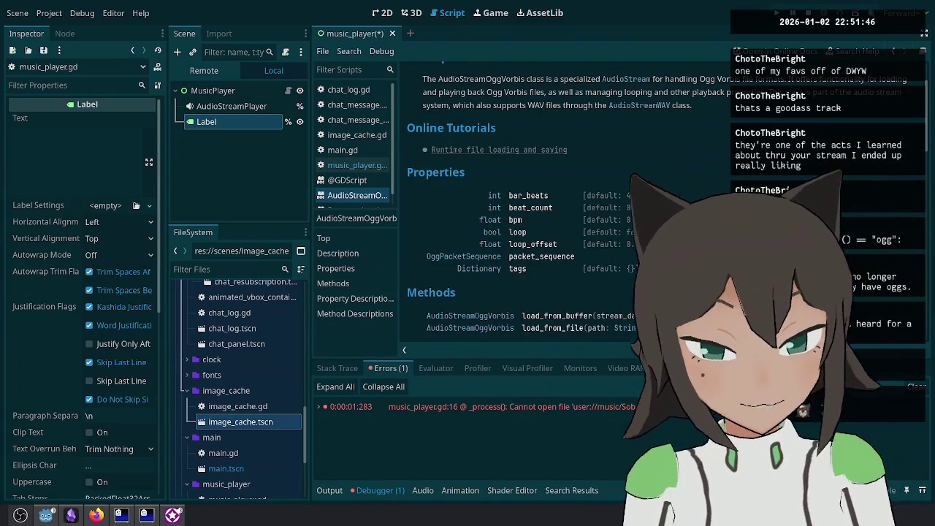
pyautogui.hotkey('ctrl', 'w')
pyautogui.scroll(-6, 586, 200)
pyautogui.write('label.text = tag')
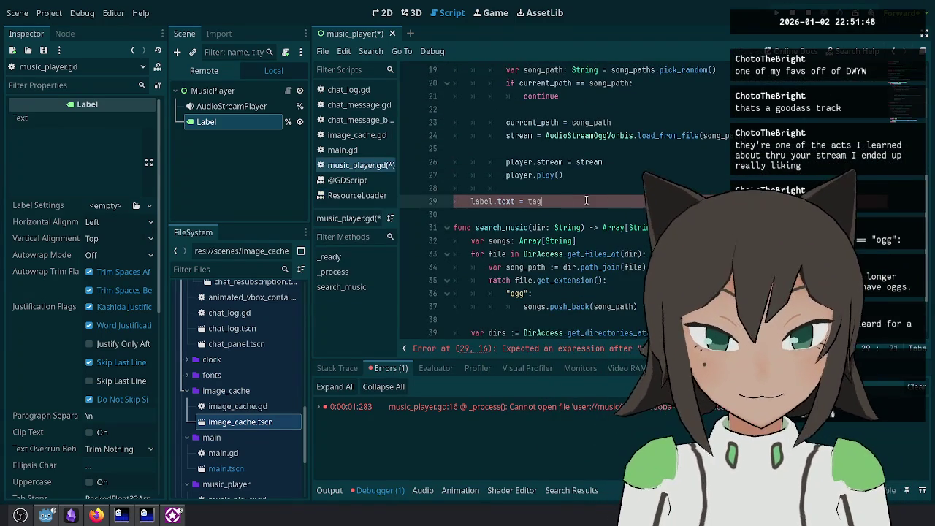
# Step: Complete line 29 as label.text = str(stream.tags) and save the script
pyautogui.press('BackSpace')
pyautogui.press('BackSpace')
pyautogui.press('BackSpace')
pyautogui.write('stream.tags')
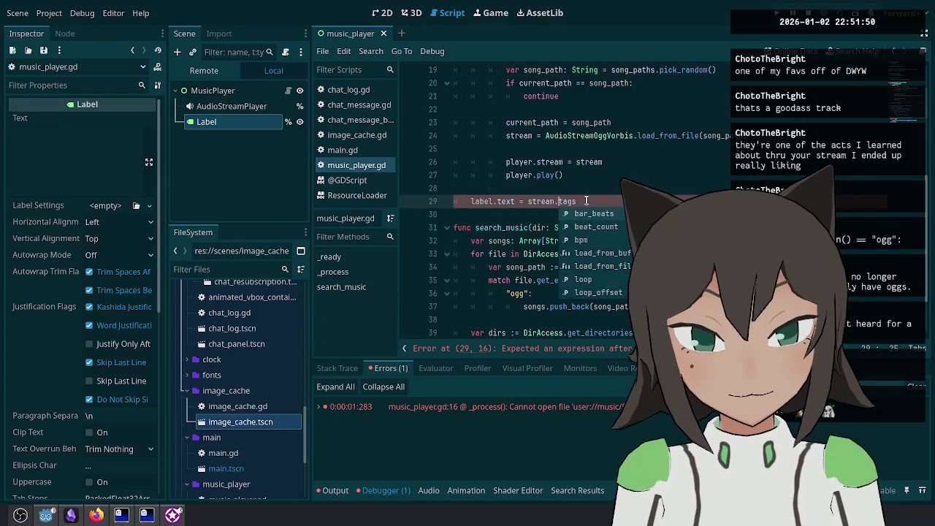
pyautogui.hotkey('ctrl', 's')
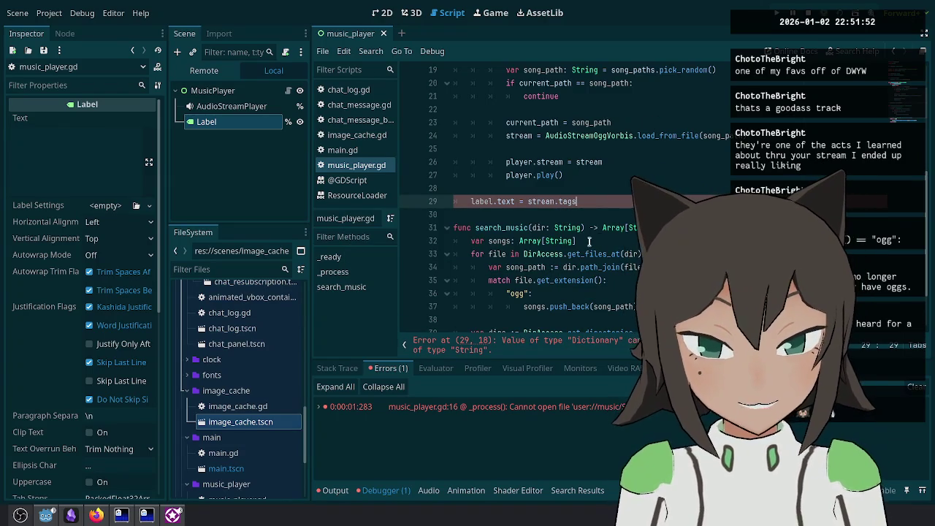
pyautogui.write('.')
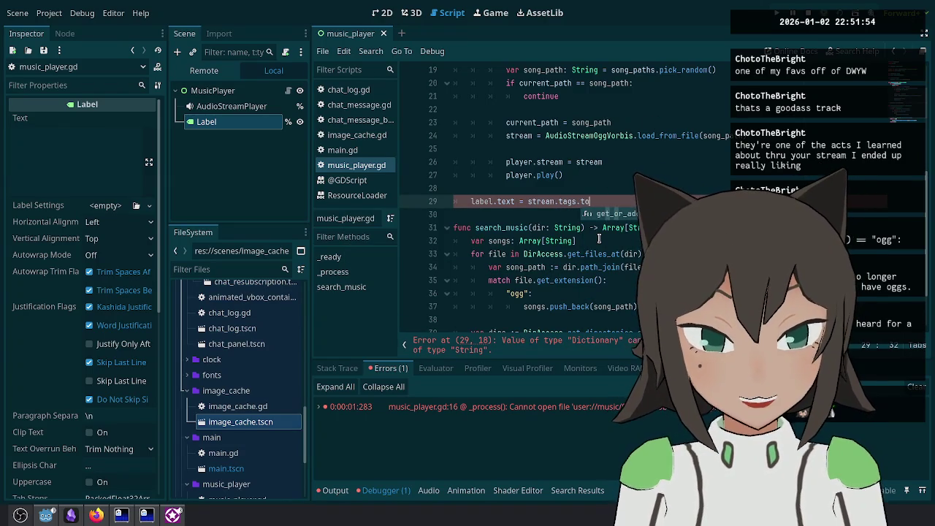
pyautogui.press('BackSpace')
pyautogui.hotkey('ctrl', 'Left')
pyautogui.hotkey('ctrl', 'Left')
pyautogui.write('str(')
pyautogui.press('End')
pyautogui.write(')')
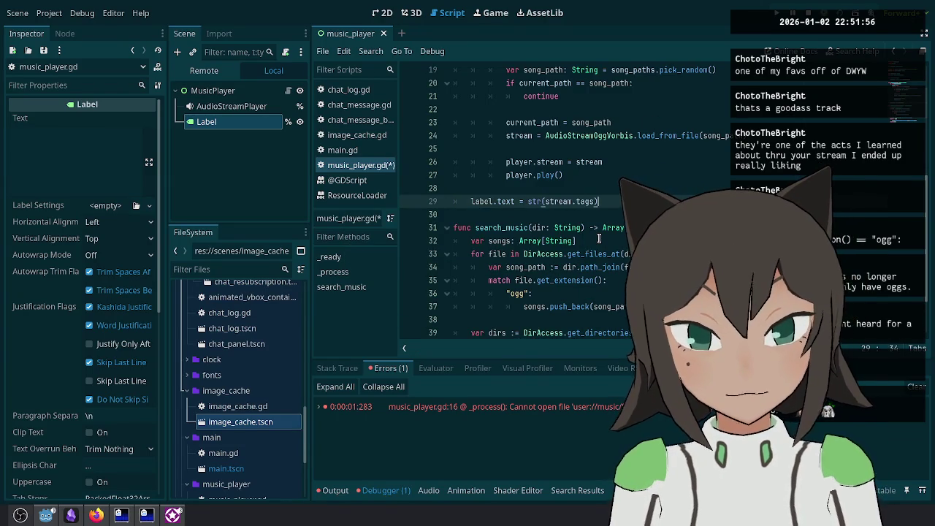
pyautogui.hotkey('ctrl', 's')
pyautogui.click(601, 201)
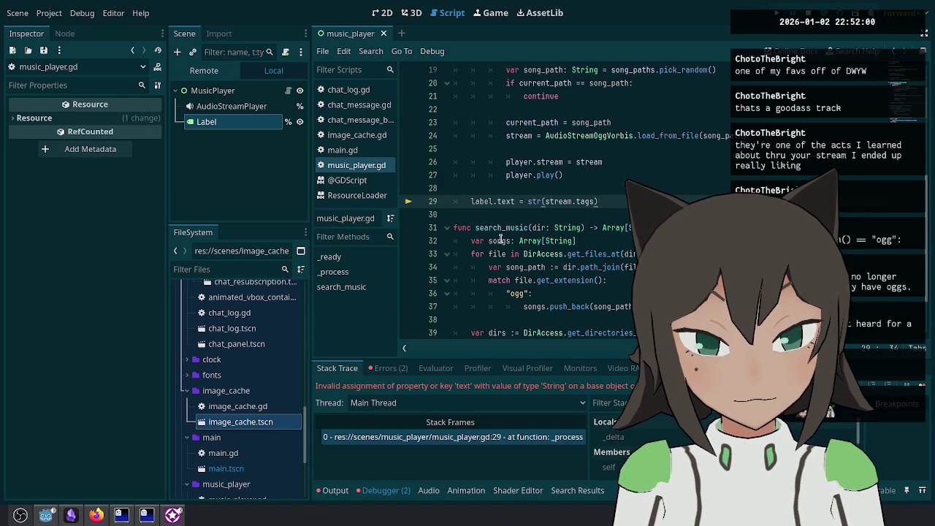
# Step: Rerun and stop the game, then cut stream.tags out of the str call
pyautogui.press('F5')
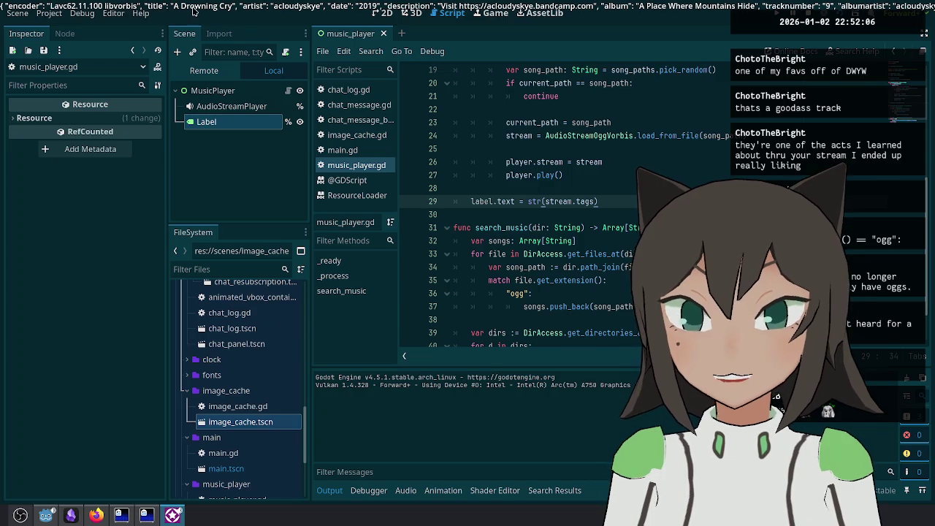
pyautogui.press('F8')
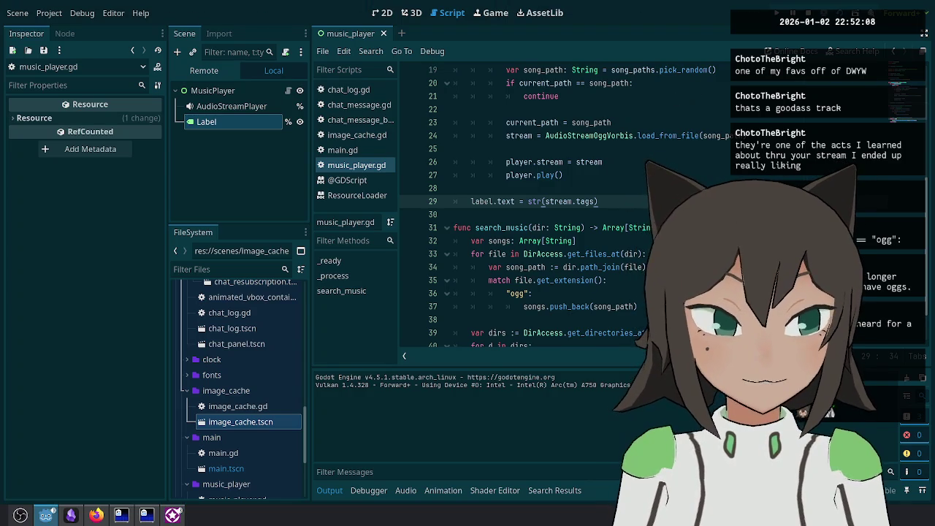
pyautogui.click(454, 188)
pyautogui.click(544, 201)
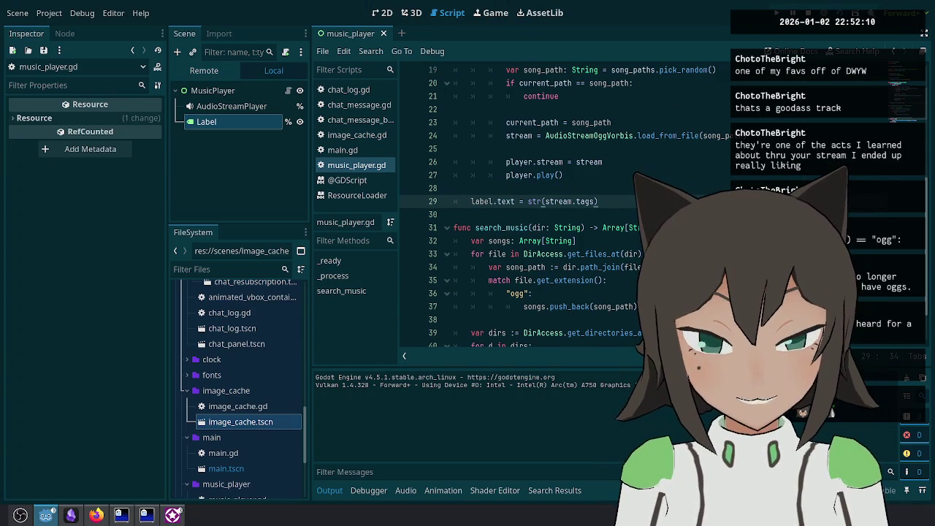
pyautogui.moveTo(544, 201); pyautogui.dragTo(596, 201)
pyautogui.hotkey('ctrl', 'x')
# Step: Add var artist = stream.tags.get("artist") above label.text and duplicate it for "title"
pyautogui.press('Up')
pyautogui.press('Return')
pyautogui.write('var artist :=')
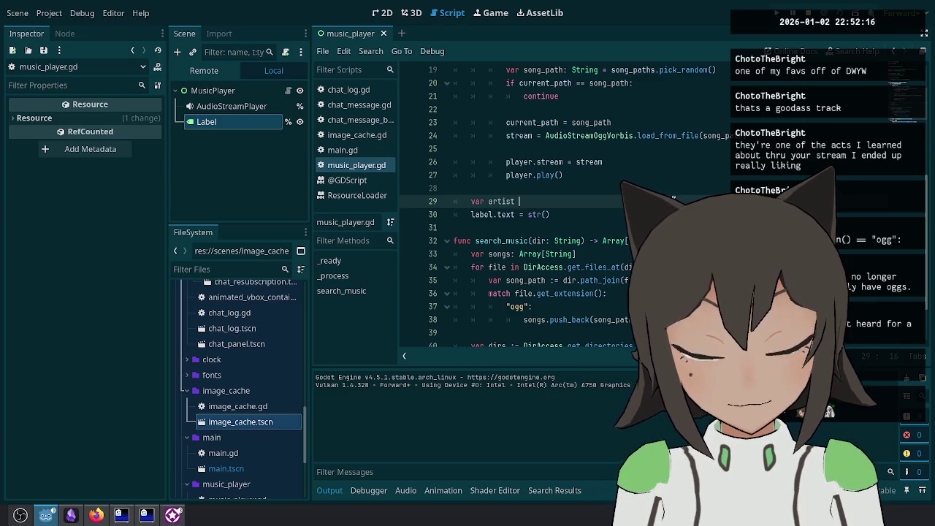
pyautogui.hotkey('ctrl', 'v')
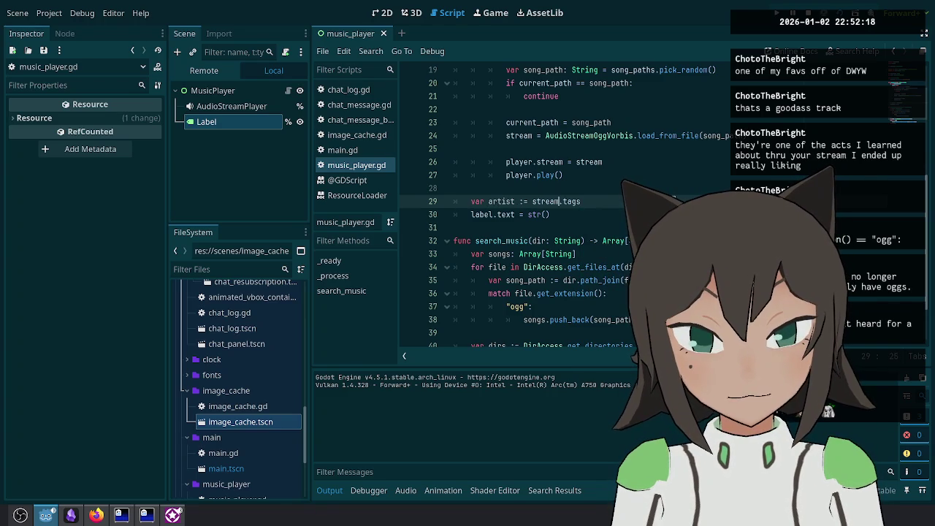
pyautogui.click(524, 201)
pyautogui.press('BackSpace')
pyautogui.write('.get(')
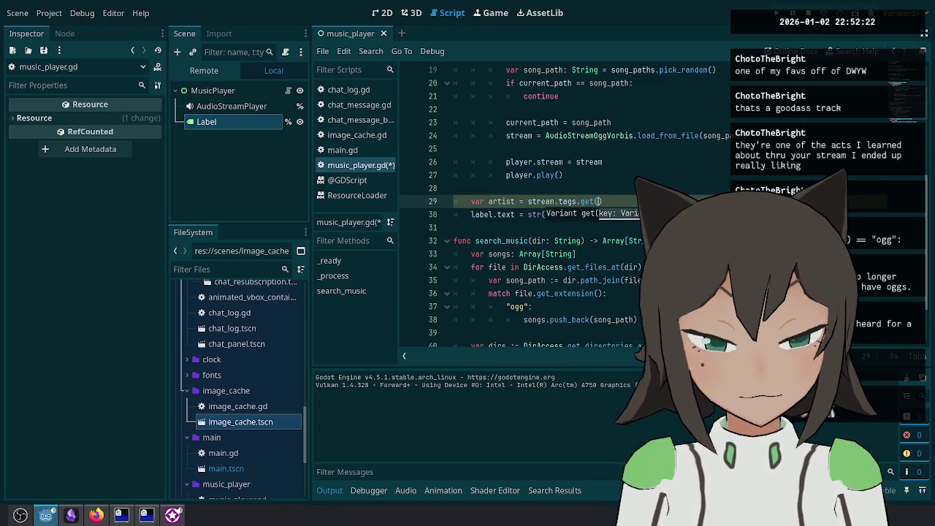
pyautogui.write('"artist')
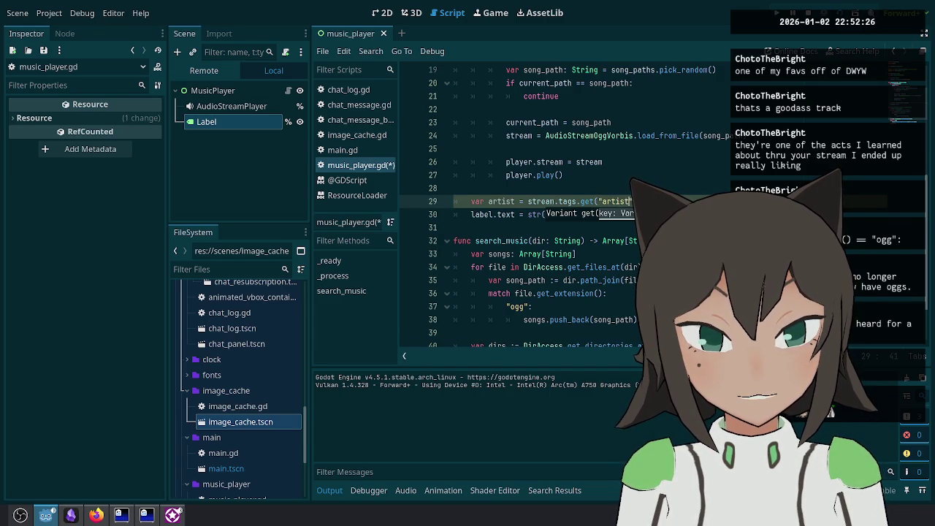
pyautogui.write('")')
pyautogui.hotkey('ctrl', 'shift', 'd')
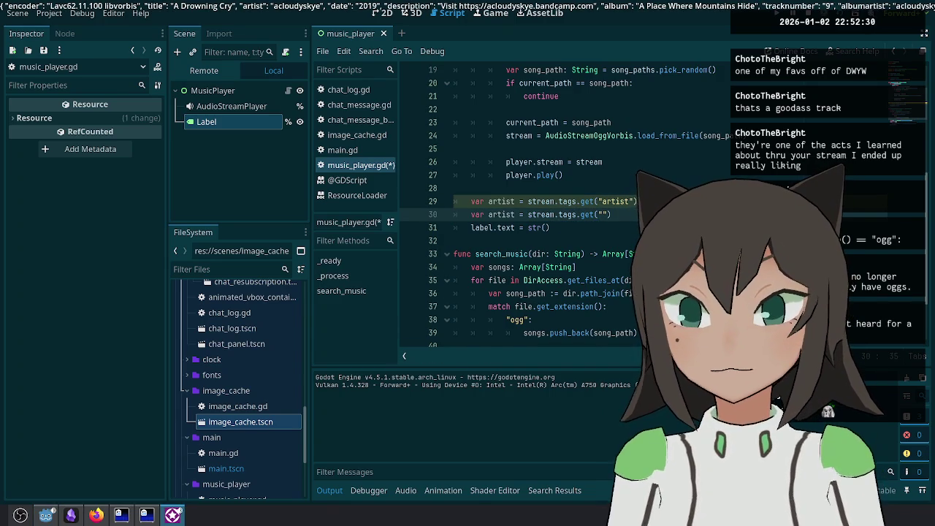
pyautogui.write('"')
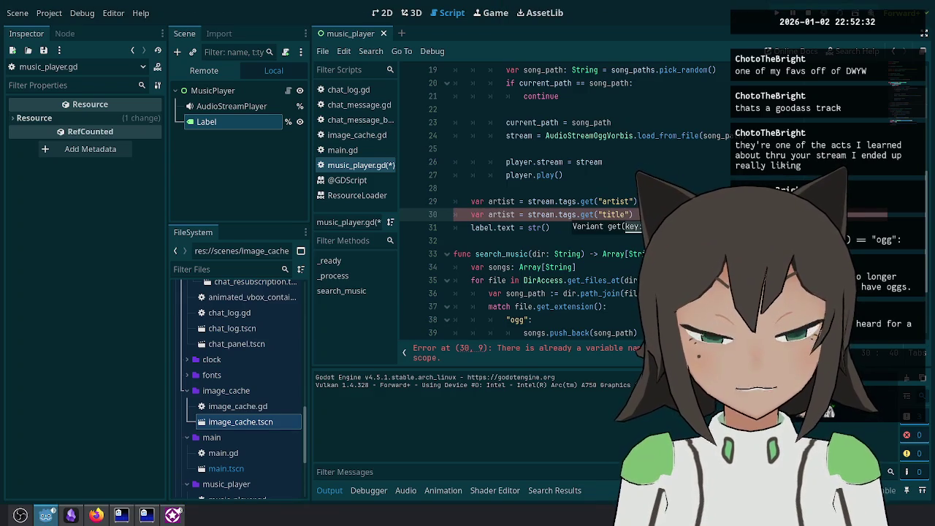
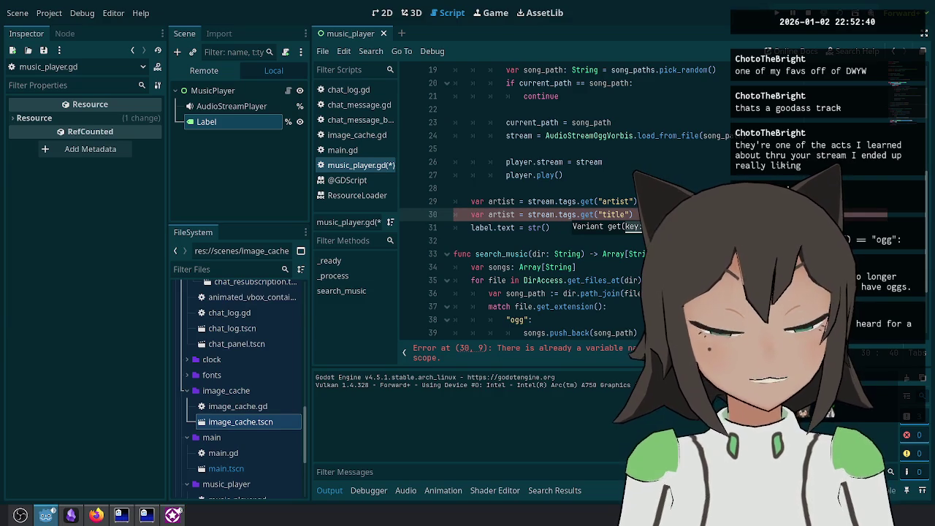
# Step: Rename the duplicate variable to title and start rewriting the label text line
pyautogui.doubleClick(502, 214)
pyautogui.write('title')
pyautogui.hotkey('shift', 'alt', 'Up')
pyautogui.press('End')
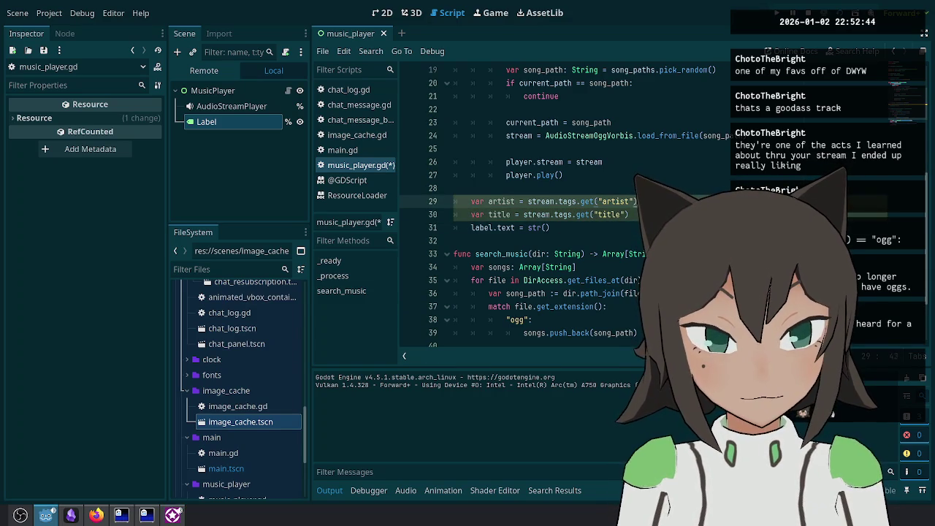
pyautogui.press('Down')
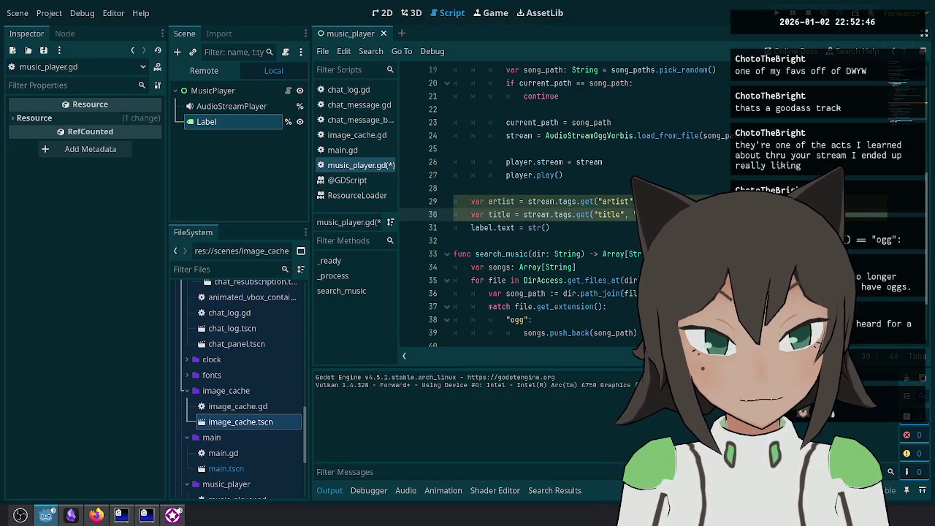
pyautogui.press('Down')
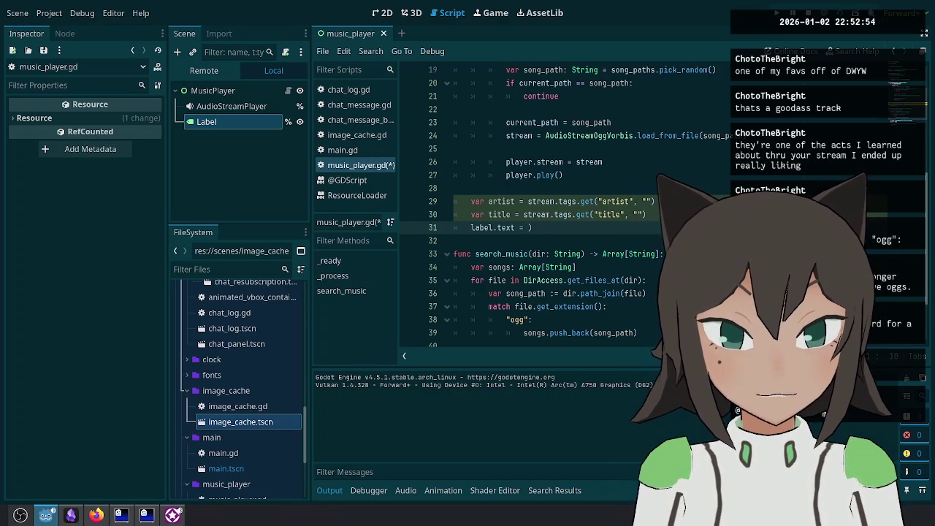
pyautogui.write('tist " - " ')
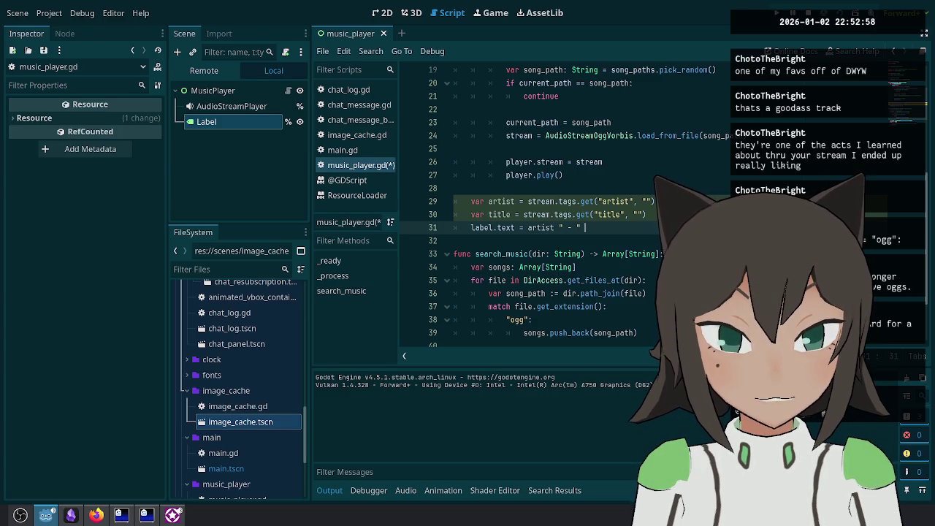
pyautogui.write('title')
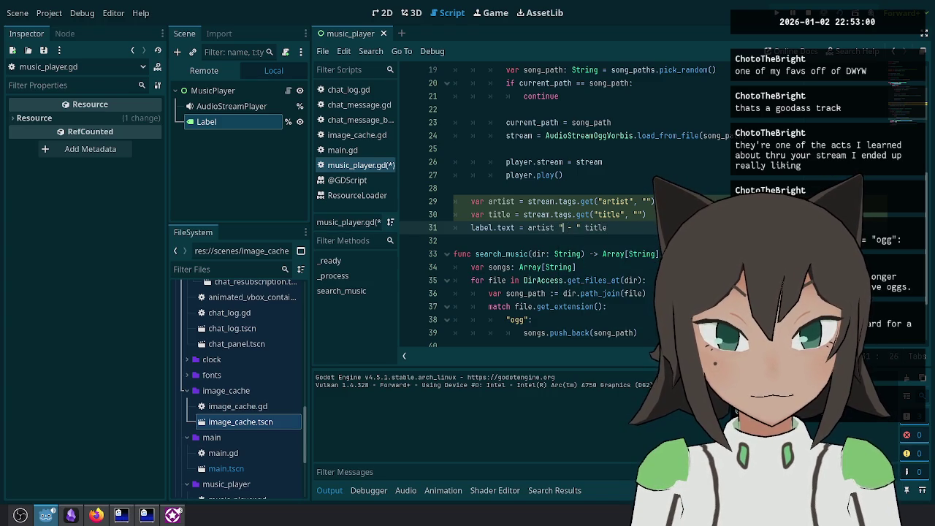
# Step: Set the label text's format arguments to [artist, title]
pyautogui.hotkey('ctrl', 'BackSpace')
pyautogui.click(577, 227)
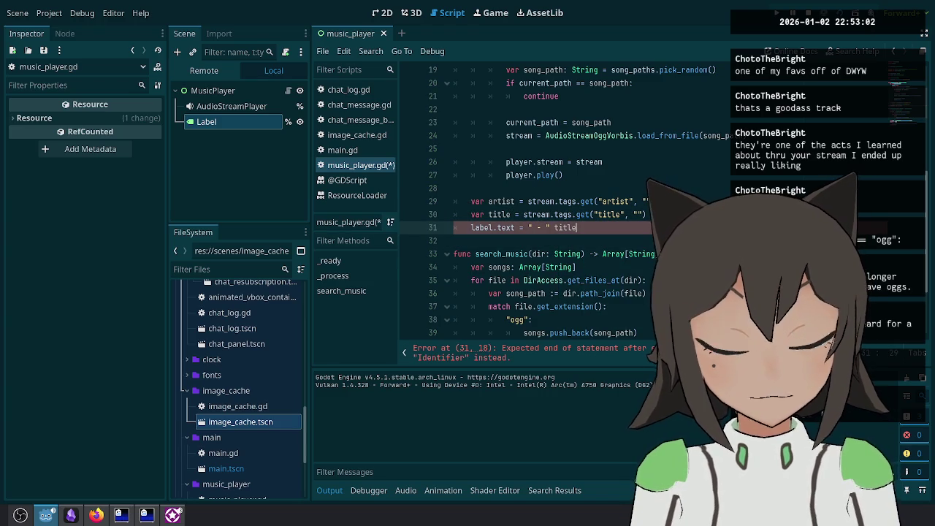
pyautogui.hotkey('ctrl', 'BackSpace')
pyautogui.write('% [title, artist ')
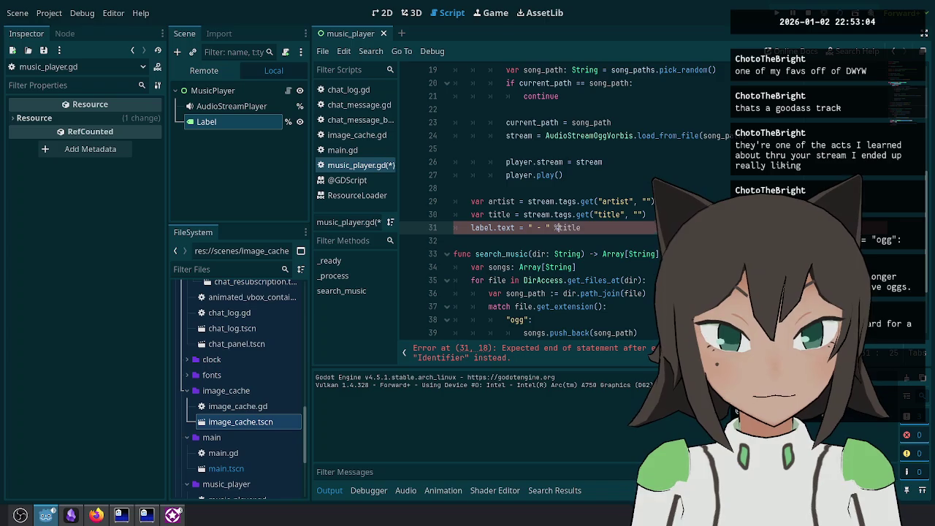
pyautogui.write(']')
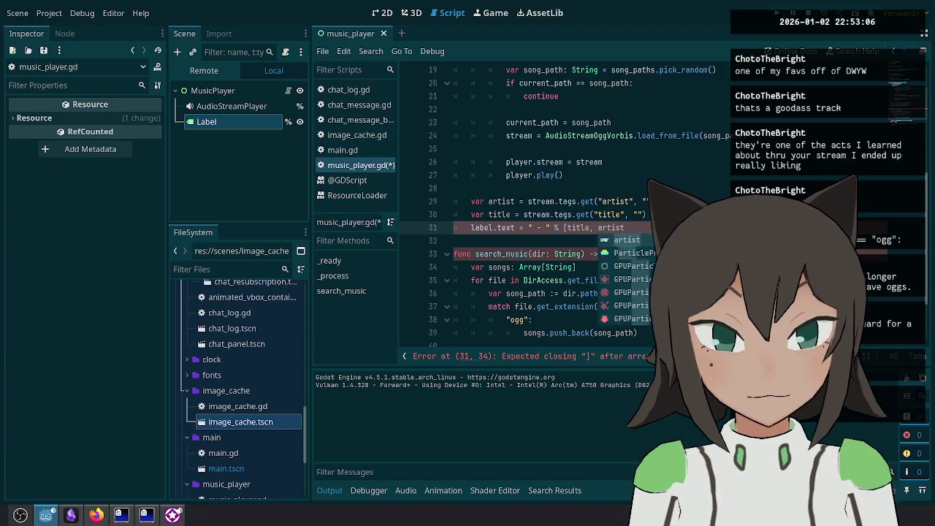
pyautogui.click(598, 228)
pyautogui.hotkey('ctrl', 'BackSpace')
pyautogui.hotkey('ctrl', 'BackSpace')
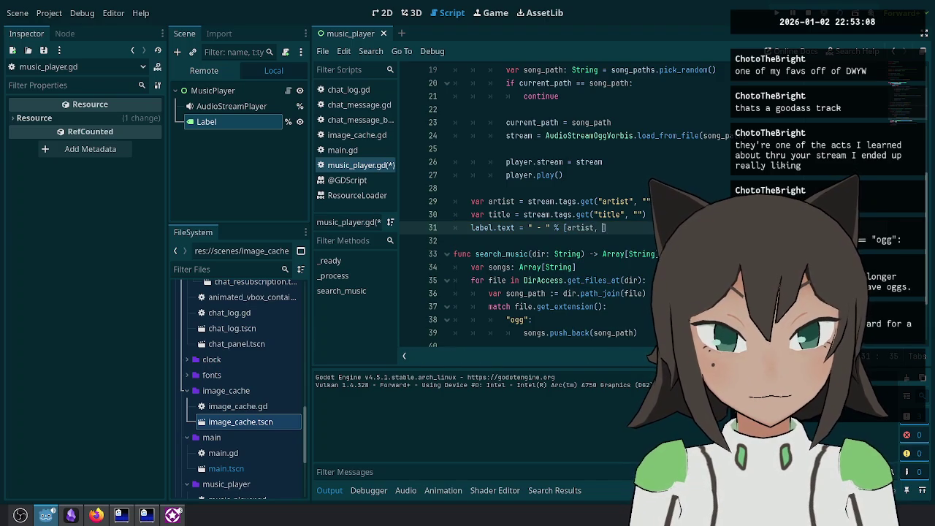
pyautogui.press('BackSpace')
pyautogui.press('BackSpace')
# Step: Insert the %s placeholders so the label reads "%s - %s" % [artist, title]
pyautogui.press('Home')
pyautogui.write('%s')
pyautogui.press('Right')
pyautogui.press('Right')
pyautogui.press('Right')
pyautogui.write('%s')
# Step: Save music_player.gd and run the project to test the label
pyautogui.hotkey('ctrl', 's')
pyautogui.press('F5')
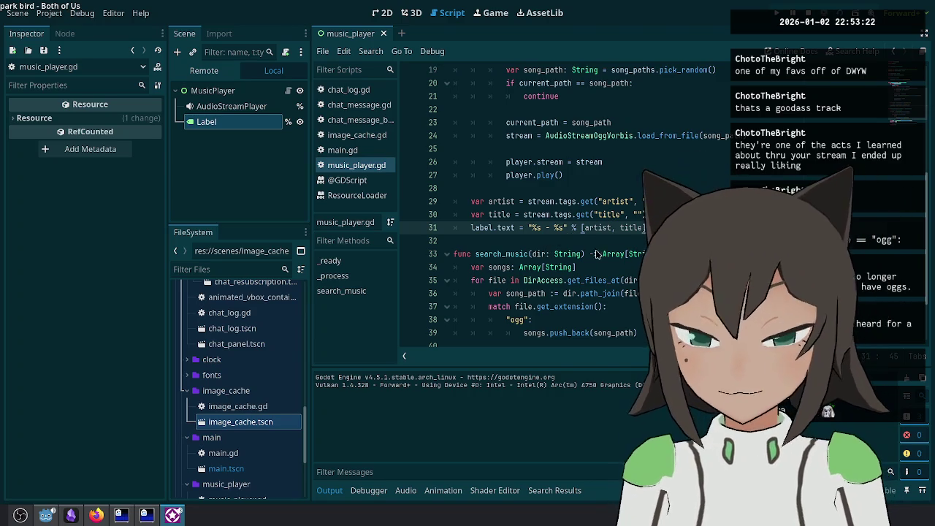
pyautogui.click(661, 233)
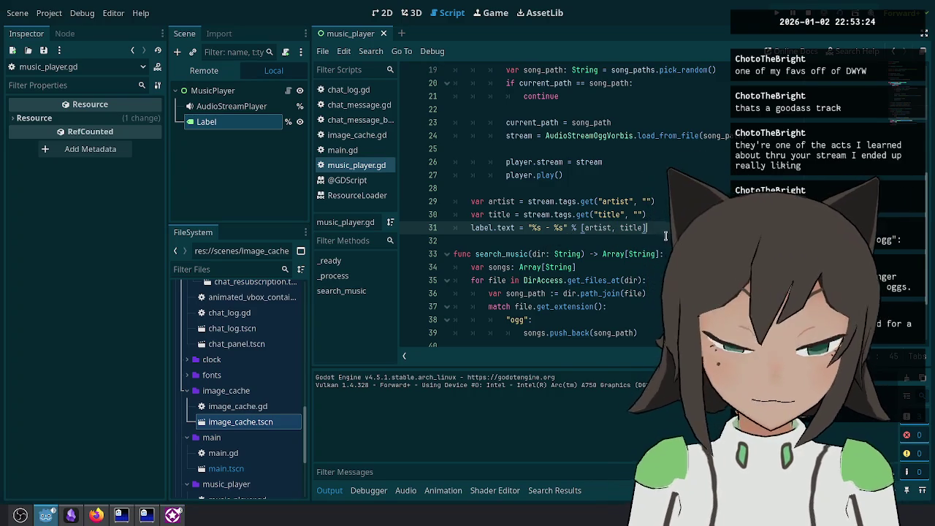
# Step: Add print(stream.tags) below the title line and run the project to view the tags
pyautogui.press('Up')
pyautogui.press('Down')
pyautogui.press('Up')
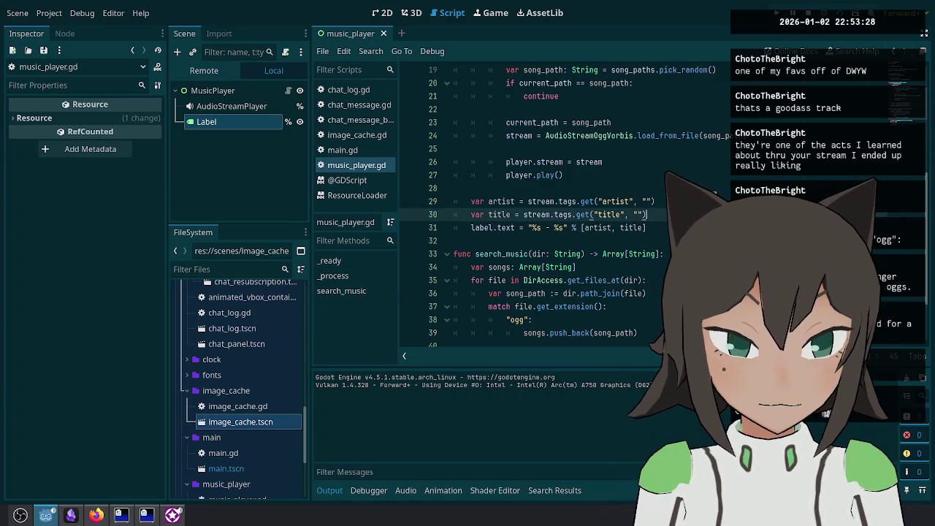
pyautogui.press('Return')
pyautogui.write('print(stream.ta')
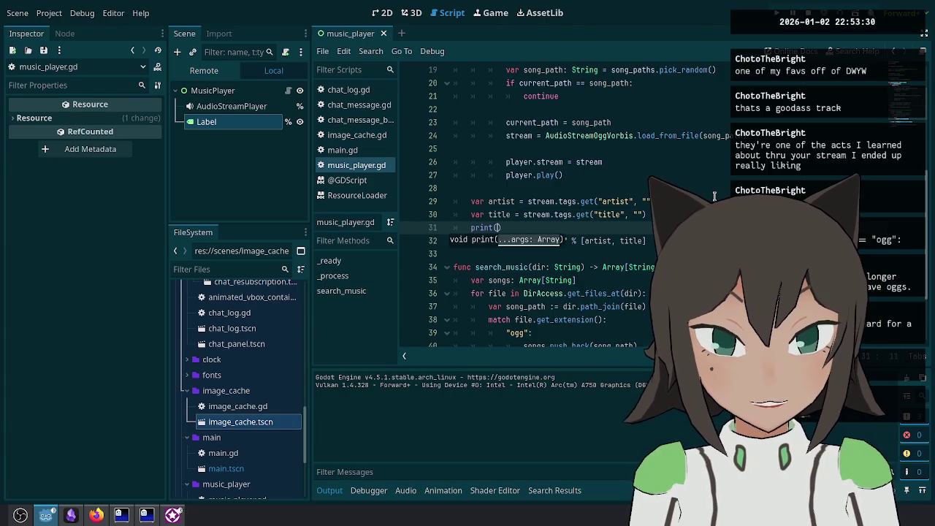
pyautogui.write('gs')
pyautogui.press('F5')
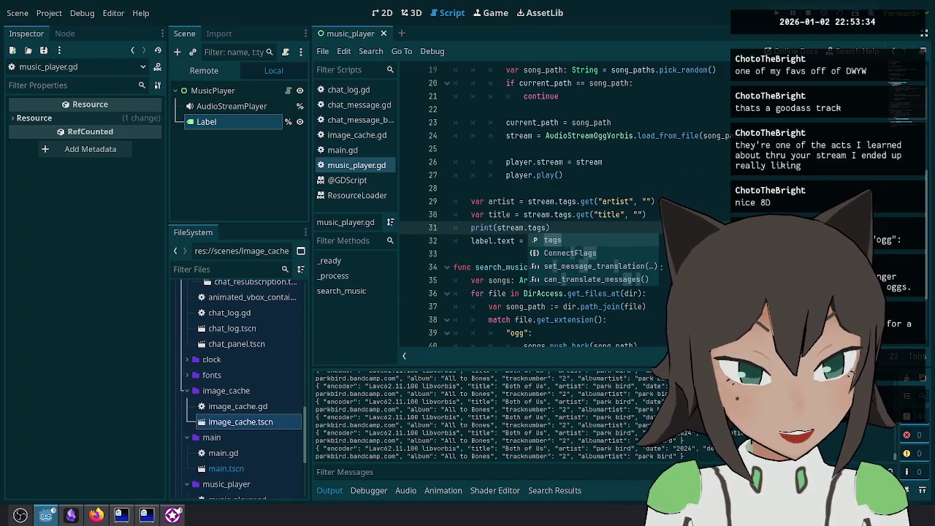
# Step: Remove the debugging print(stream.tags) line from the script
pyautogui.press('Escape')
pyautogui.click(653, 201)
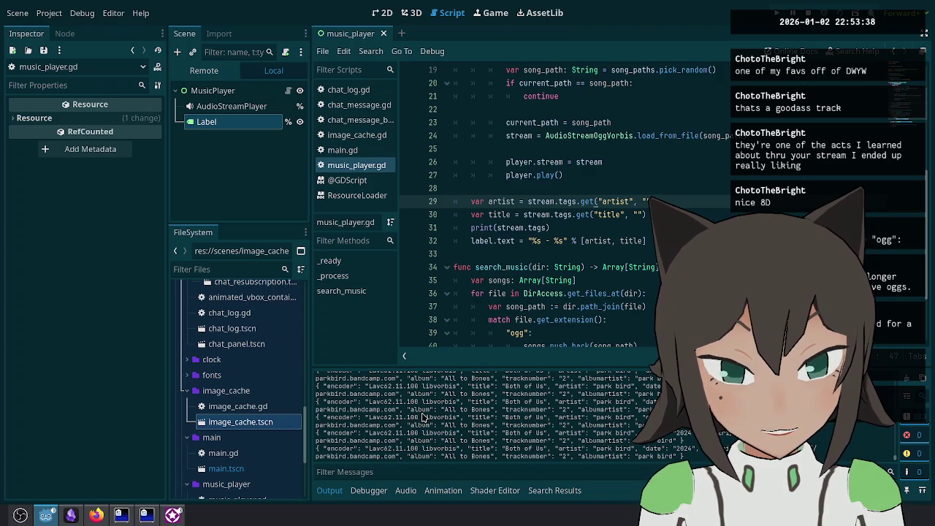
pyautogui.click(589, 229)
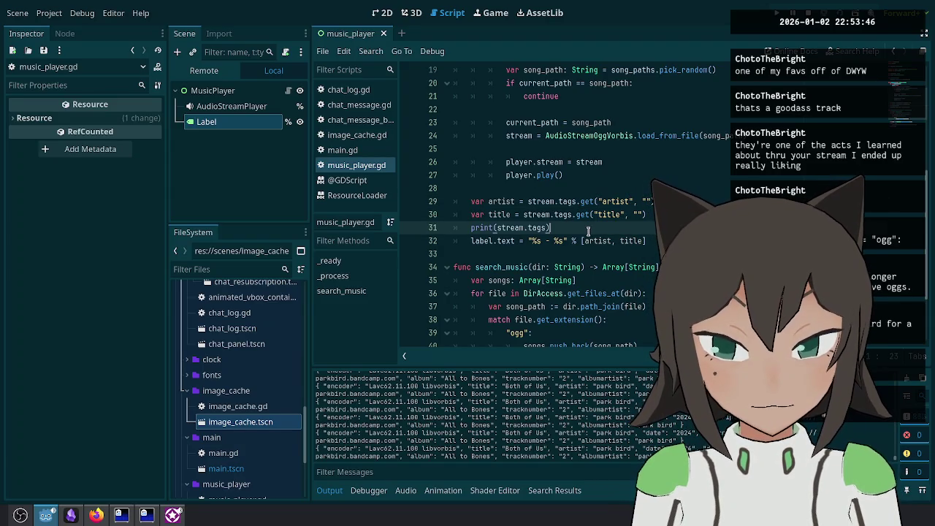
pyautogui.hotkey('ctrl', 'shift', 'k')
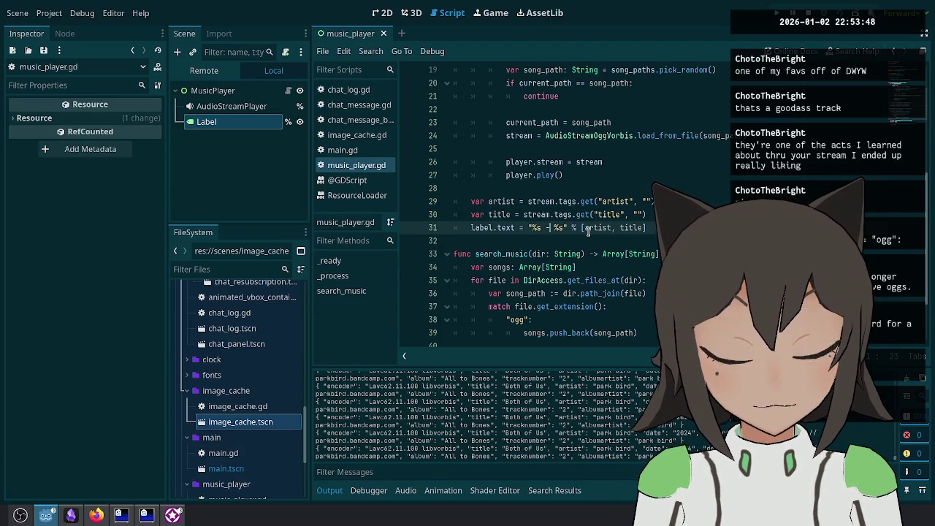
# Step: Replace the label assignment with title_label.text = title and artist_label.text = artist
pyautogui.press('BackSpace')
pyautogui.press('BackSpace')
pyautogui.press('BackSpace')
pyautogui.hotkey('shift', 'End')
pyautogui.press('Delete')
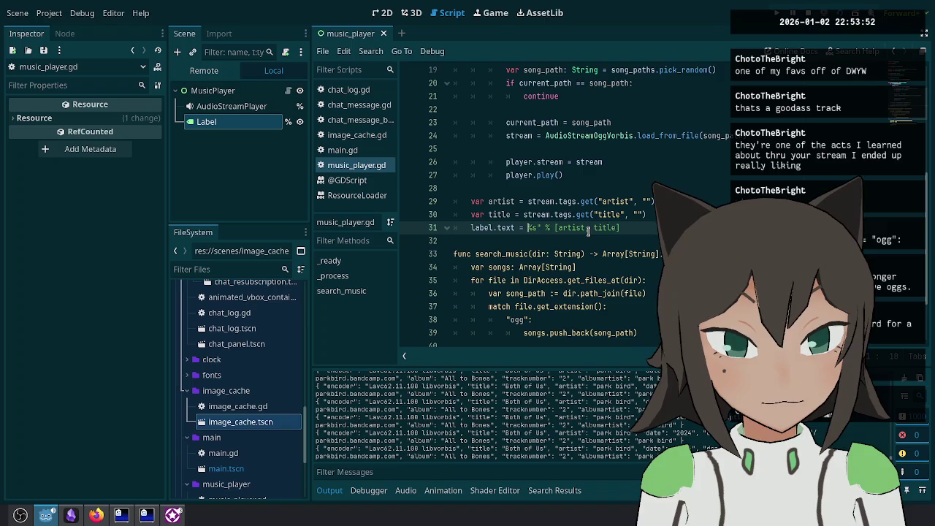
pyautogui.write('e')
pyautogui.hotkey('ctrl', 'shift', 'd')
pyautogui.hotkey('ctrl', 'BackSpace')
pyautogui.write('arti')
pyautogui.press('Return')
pyautogui.press('Up')
pyautogui.press('Home')
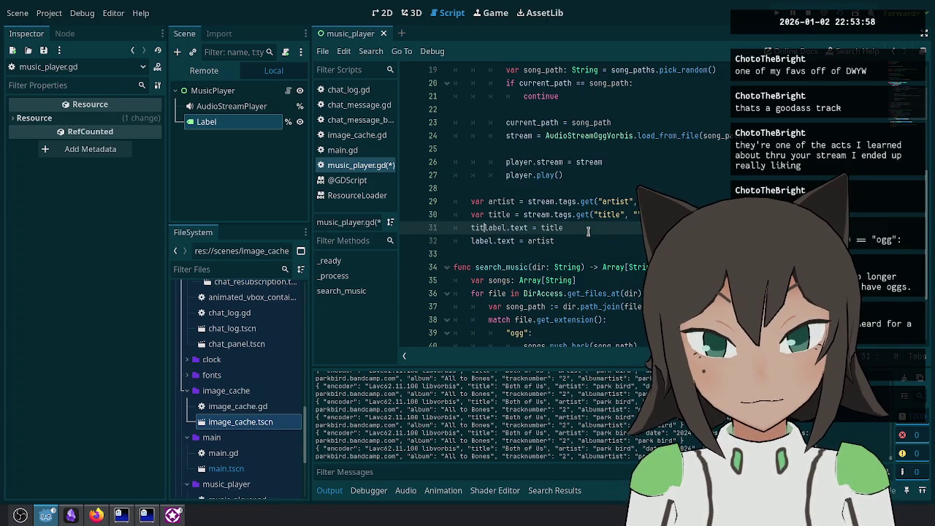
pyautogui.press('Down')
pyautogui.press('Home')
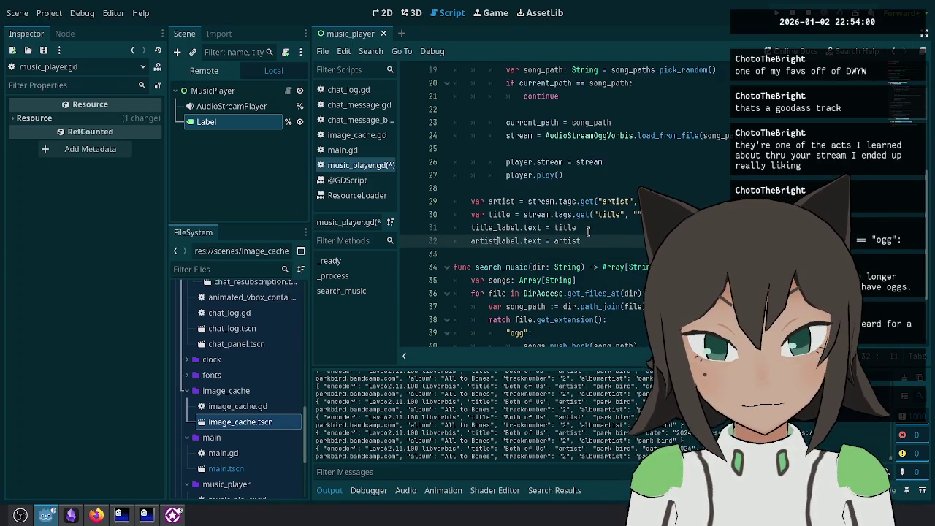
pyautogui.write('_')
pyautogui.scroll(6, 588, 231)
pyautogui.click(601, 148)
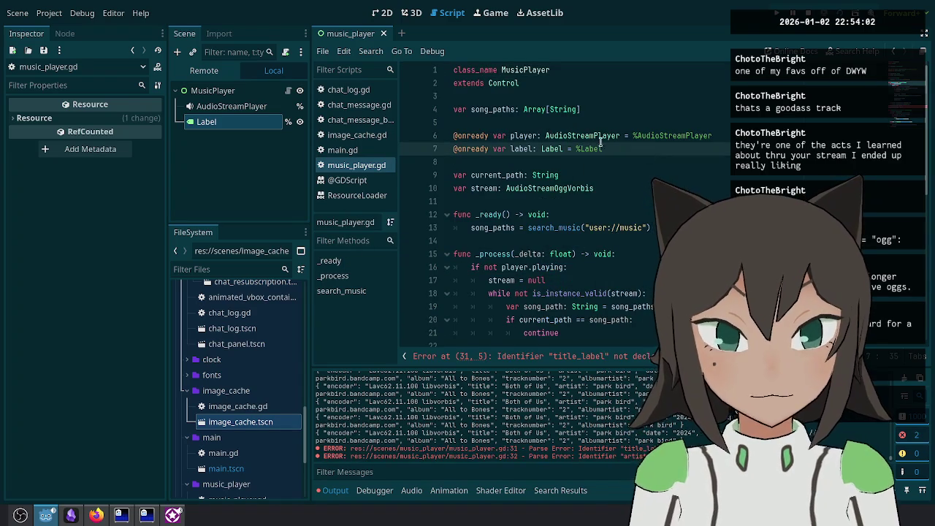
pyautogui.hotkey('ctrl', 'shift', 'd')
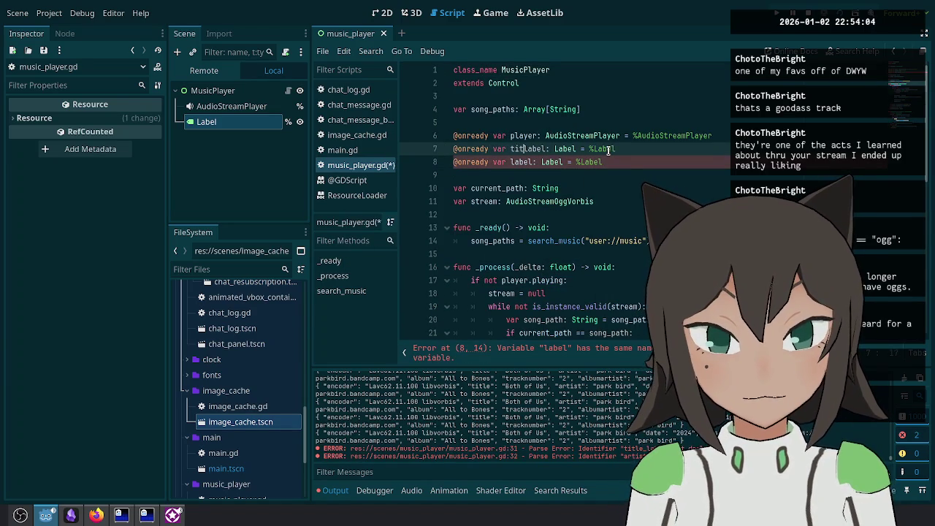
pyautogui.press('Down')
pyautogui.hotkey('ctrl', 'Left')
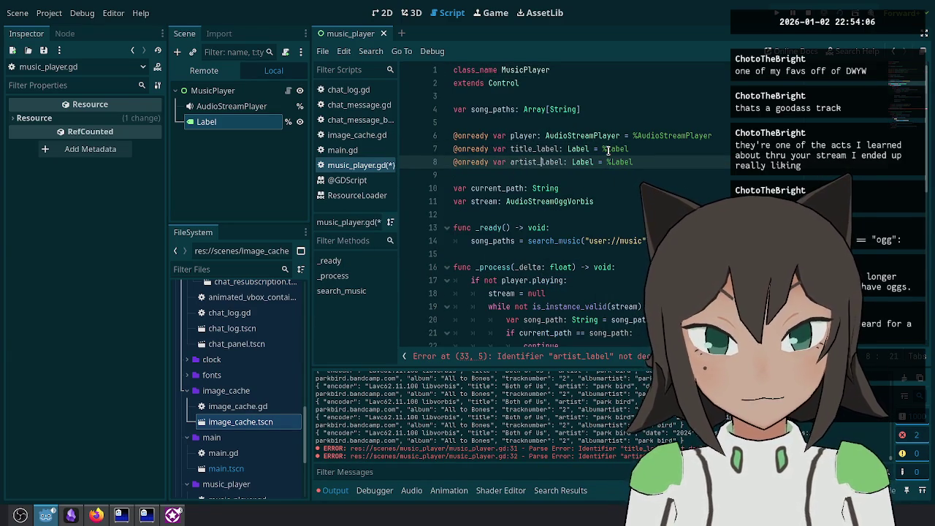
pyautogui.press('F5')
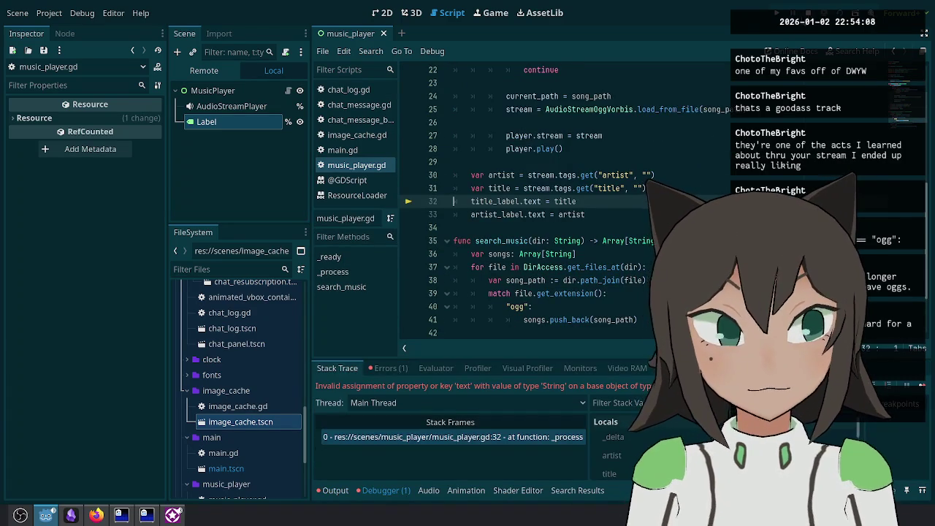
# Step: Stop the game, duplicate the Label node, and name the two labels TitleLabel and ArtistLabel
pyautogui.press('F8')
pyautogui.click(587, 214)
pyautogui.click(252, 105)
pyautogui.hotkey('ctrl', 'd')
pyautogui.click(237, 105)
pyautogui.press('F2')
pyautogui.write('l')
pyautogui.press('Return')
pyautogui.press('Down')
pyautogui.press('F2')
pyautogui.write('Artist')
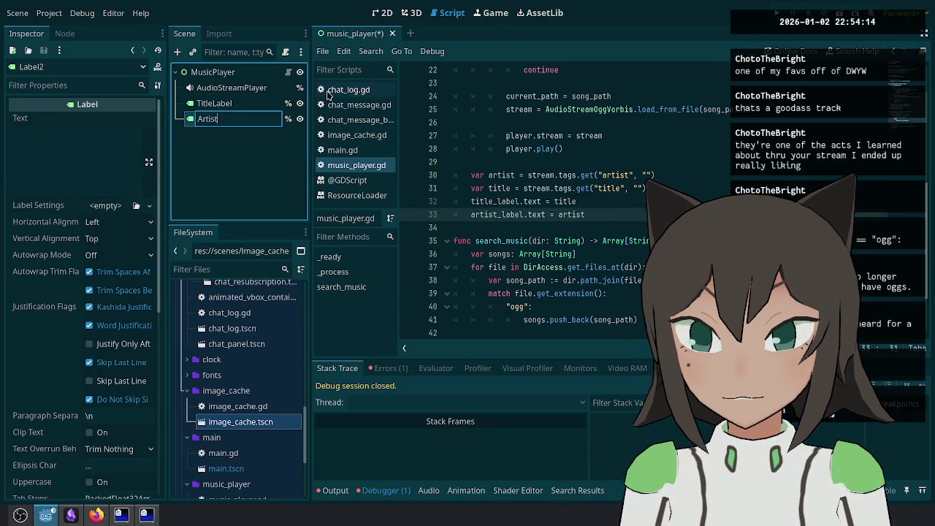
pyautogui.write('Label')
pyautogui.press('Return')
# Step: Add a VBoxContainer under MusicPlayer, move both labels into it, and save the scene
pyautogui.rightClick(232, 73)
pyautogui.click(280, 100)
pyautogui.write('vbox')
pyautogui.press('Return')
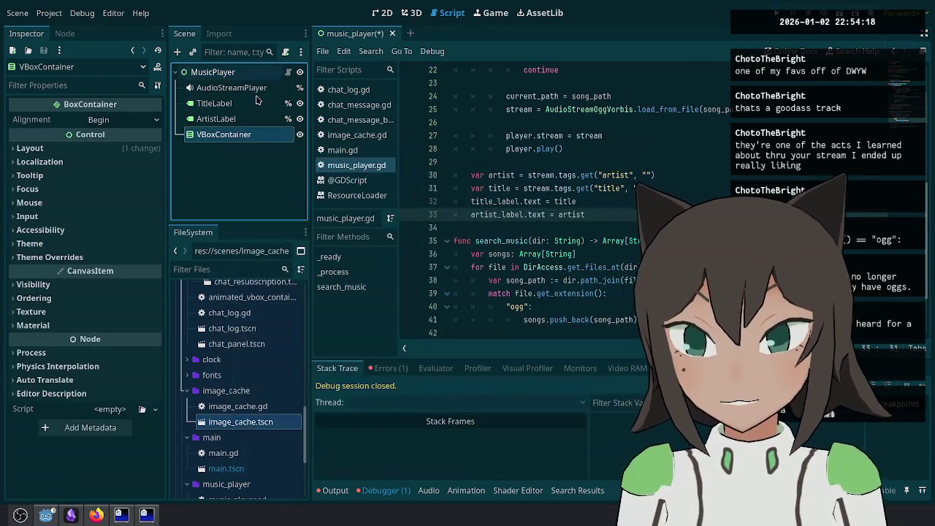
pyautogui.click(245, 105)
pyautogui.keyDown('shift'); pyautogui.click(236, 119); pyautogui.keyUp('shift')
pyautogui.moveTo(249, 131); pyautogui.dragTo(248, 134)
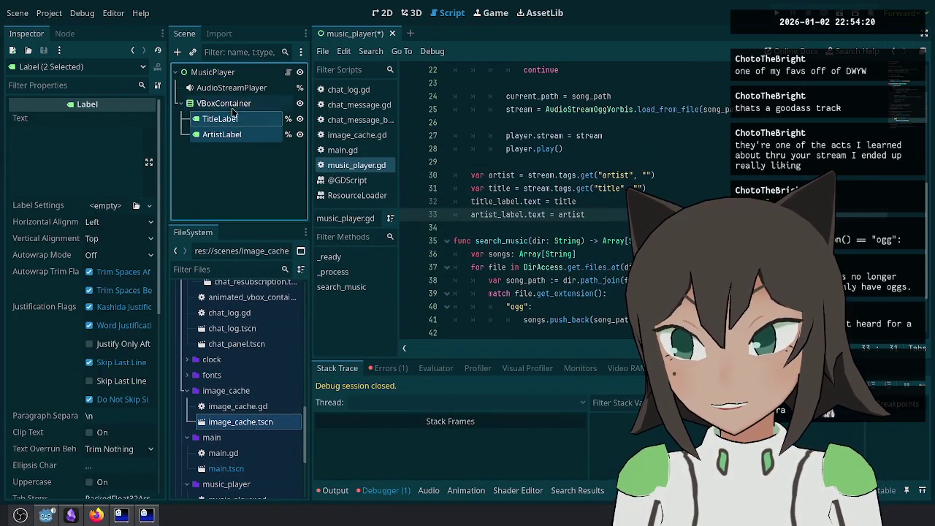
pyautogui.click(232, 103)
pyautogui.hotkey('ctrl', 's')
# Step: Show the 2D scene view with the VBoxContainer selected
pyautogui.click(244, 117)
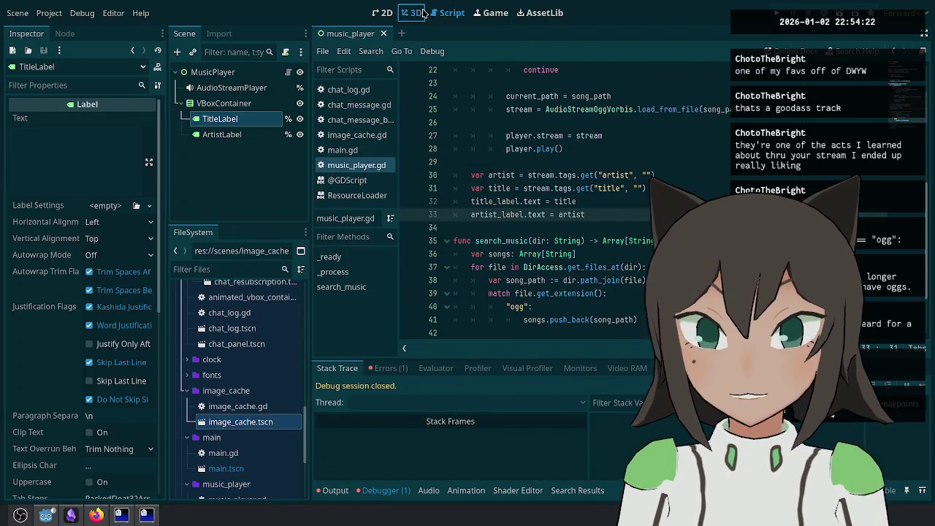
pyautogui.click(414, 13)
pyautogui.click(382, 12)
pyautogui.click(240, 106)
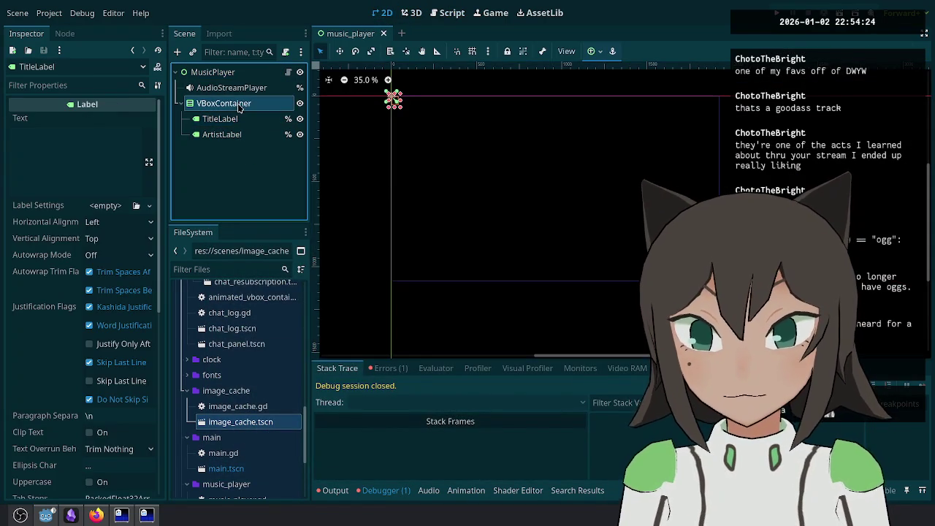
# Step: Set the VBoxContainer's layout mode to Anchors and apply an anchors preset
pyautogui.click(143, 148)
pyautogui.click(124, 273)
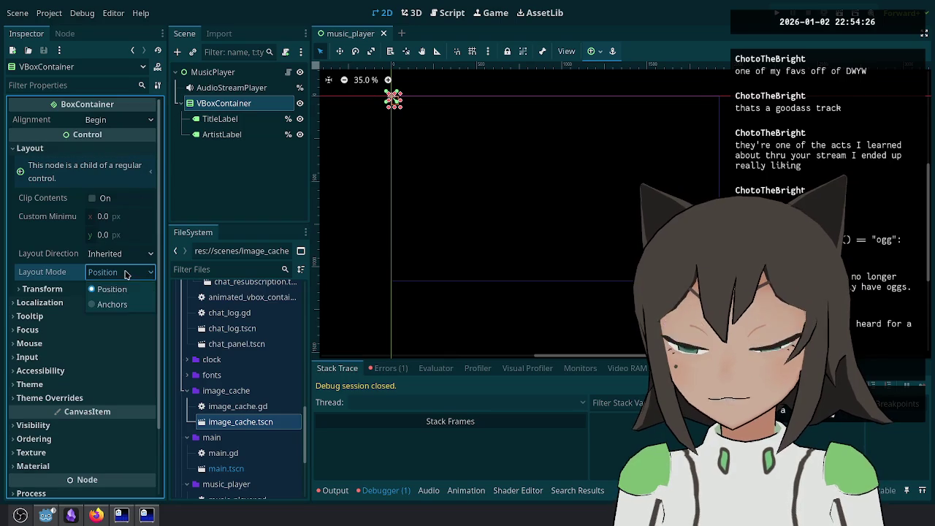
pyautogui.click(130, 302)
pyautogui.click(131, 290)
pyautogui.click(147, 253)
# Step: Add a ColorRect child to MusicPlayer and place it above the VBoxContainer
pyautogui.click(219, 72)
pyautogui.rightClick(234, 73)
pyautogui.click(270, 104)
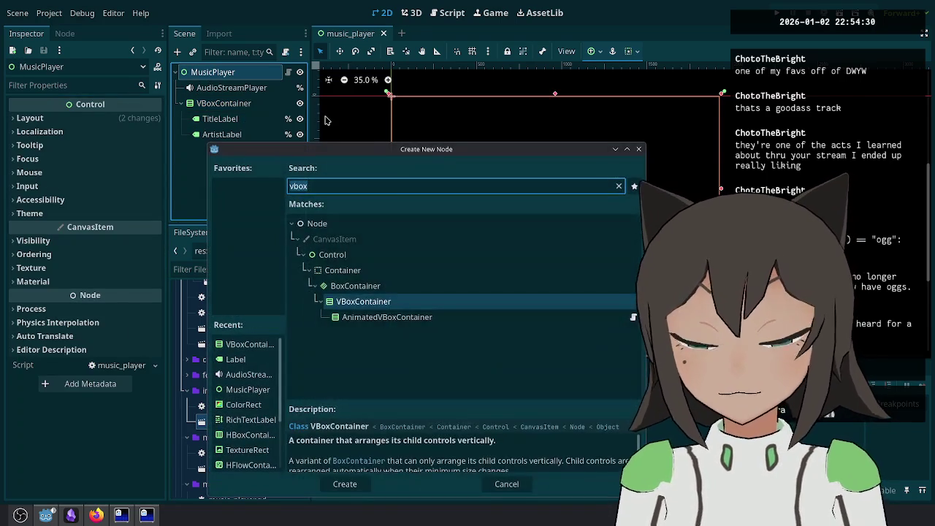
pyautogui.write('colo')
pyautogui.press('Return')
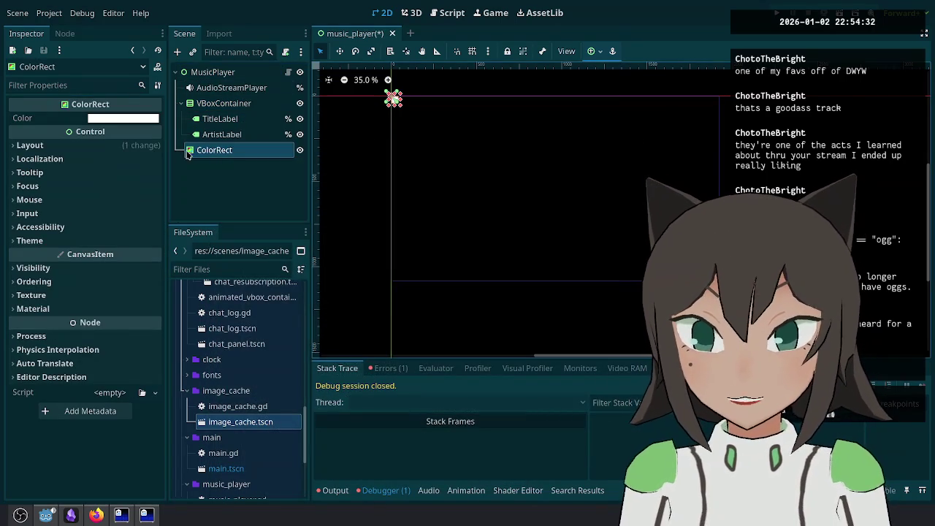
pyautogui.moveTo(201, 154)
pyautogui.mouseDown()
pyautogui.moveTo(225, 88)
pyautogui.moveTo(227, 98)
pyautogui.mouseUp()
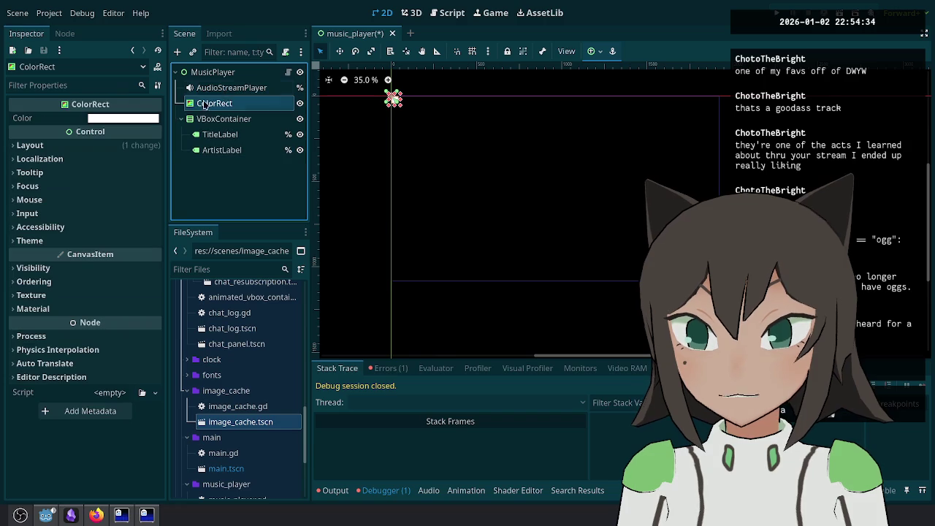
# Step: Tint the ColorRect semi-transparent black (000000c8)
pyautogui.click(123, 117)
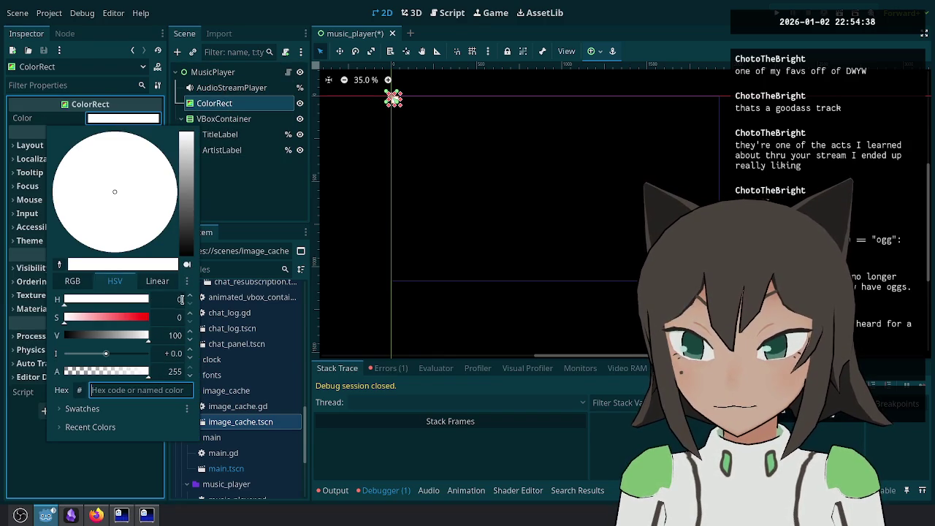
pyautogui.click(167, 372)
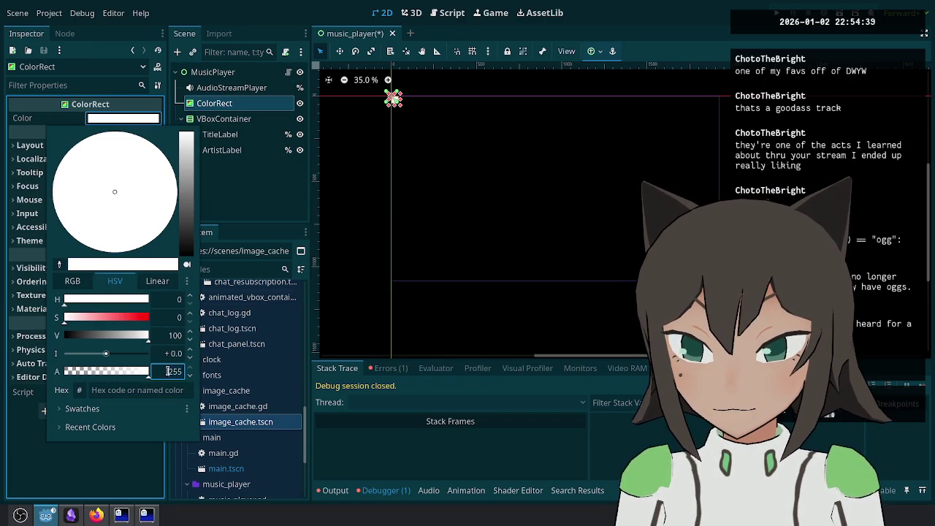
pyautogui.write('2')
pyautogui.click(282, 378)
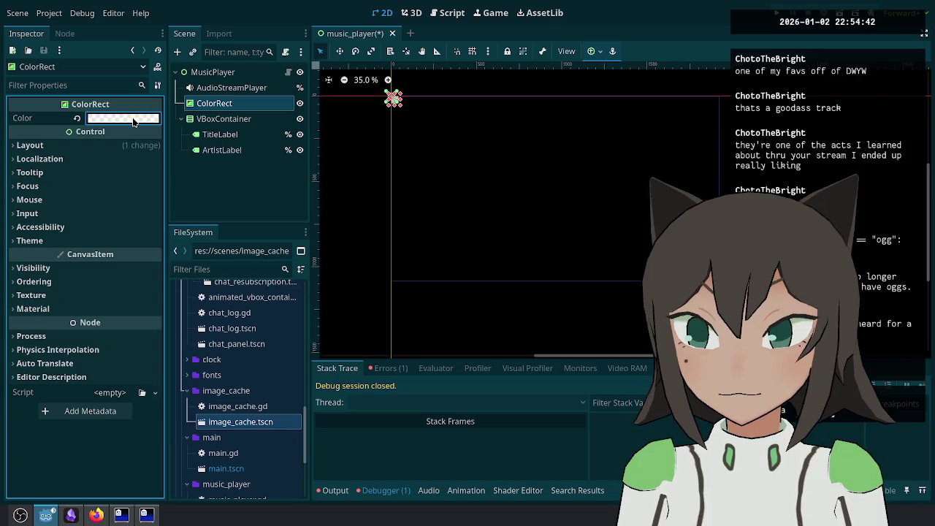
pyautogui.click(134, 119)
pyautogui.moveTo(139, 344); pyautogui.dragTo(14, 340)
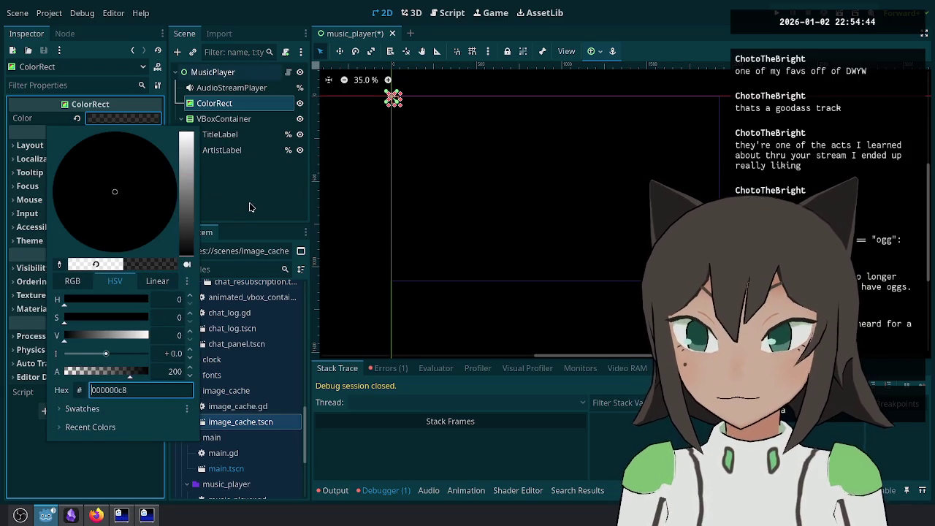
pyautogui.click(280, 75)
# Step: Rename the ColorRect to Background, save the scene, and open music_player.gd
pyautogui.doubleClick(252, 103)
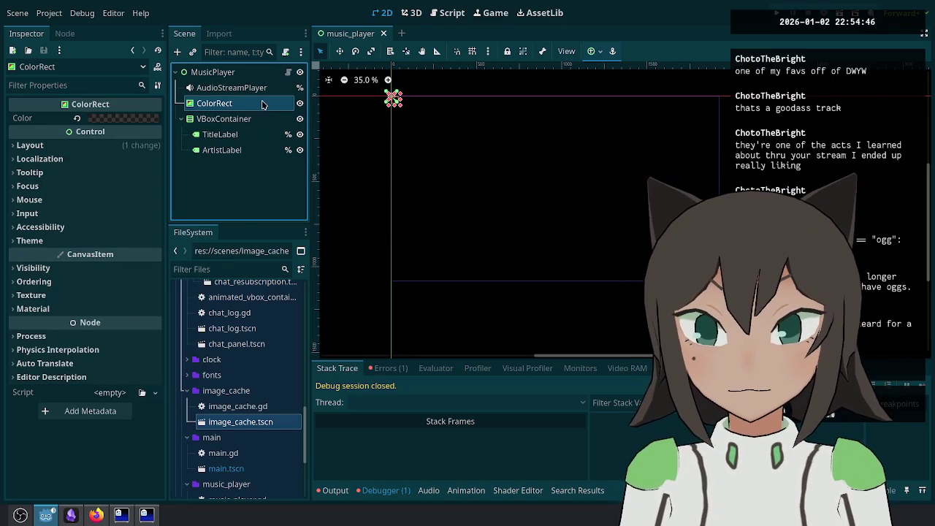
pyautogui.write('Background')
pyautogui.press('Return')
pyautogui.hotkey('ctrl', 's')
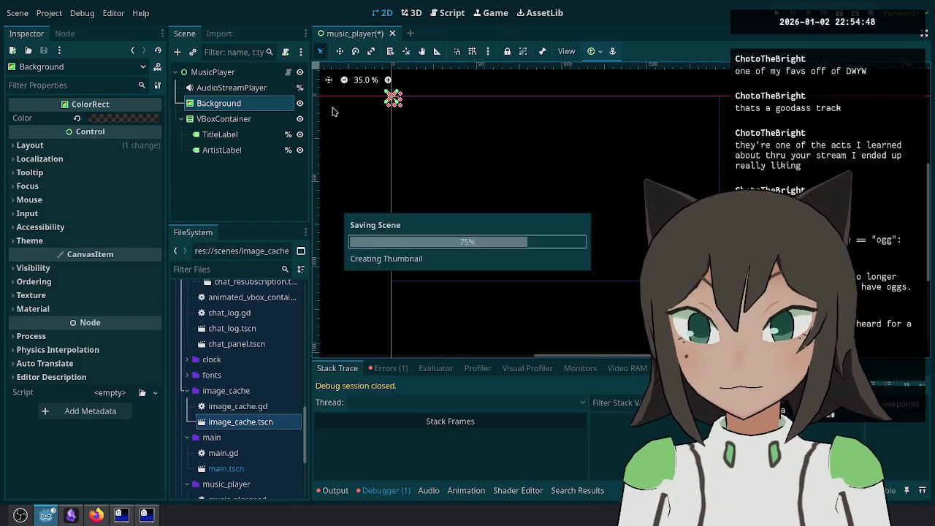
pyautogui.click(289, 72)
pyautogui.click(550, 188)
pyautogui.hotkey('ctrl', 's')
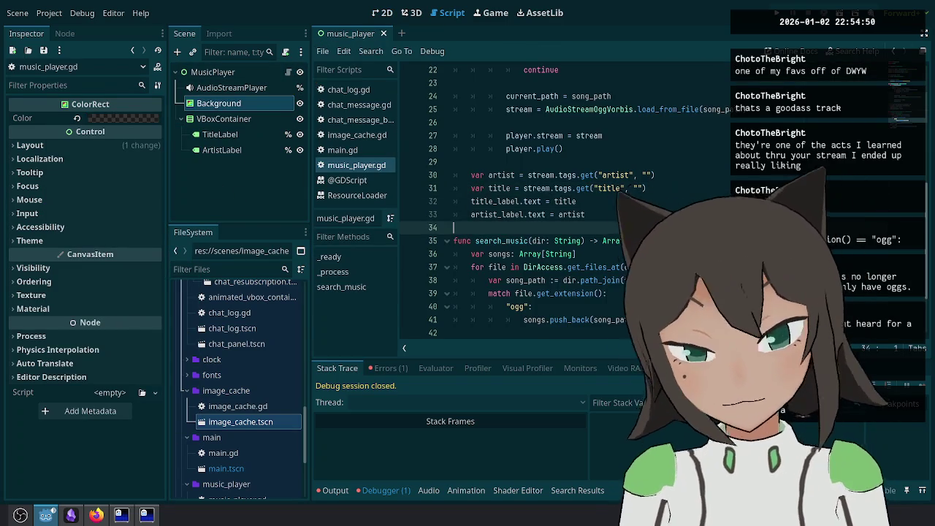
# Step: In the 2D view, set TitleLabel's text to Title
pyautogui.scroll(3, 584, 168)
pyautogui.scroll(4, 584, 168)
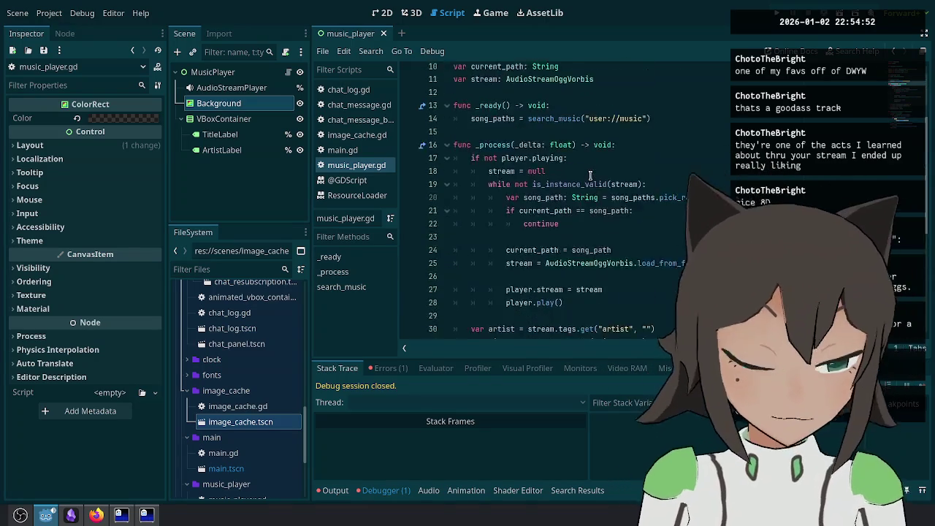
pyautogui.scroll(-5, 636, 251)
pyautogui.scroll(-2, 636, 252)
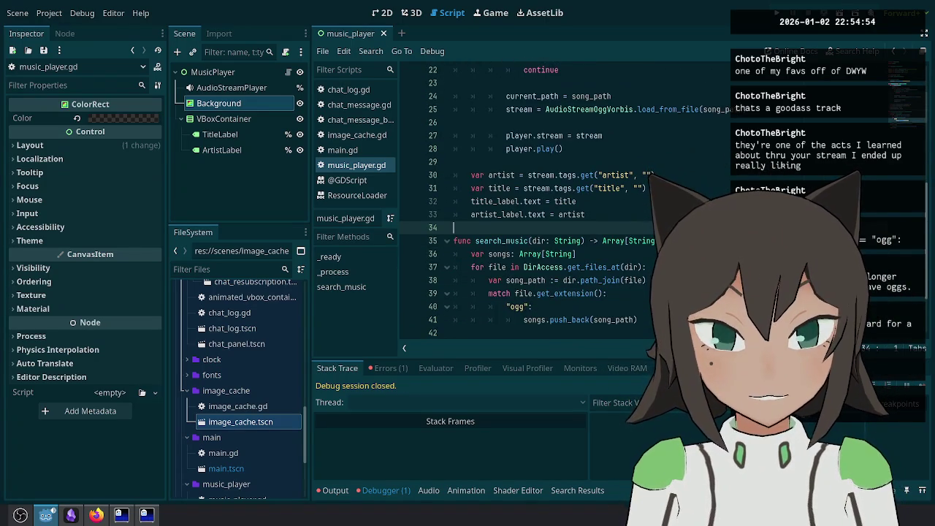
pyautogui.click(220, 135)
pyautogui.click(420, 14)
pyautogui.click(382, 12)
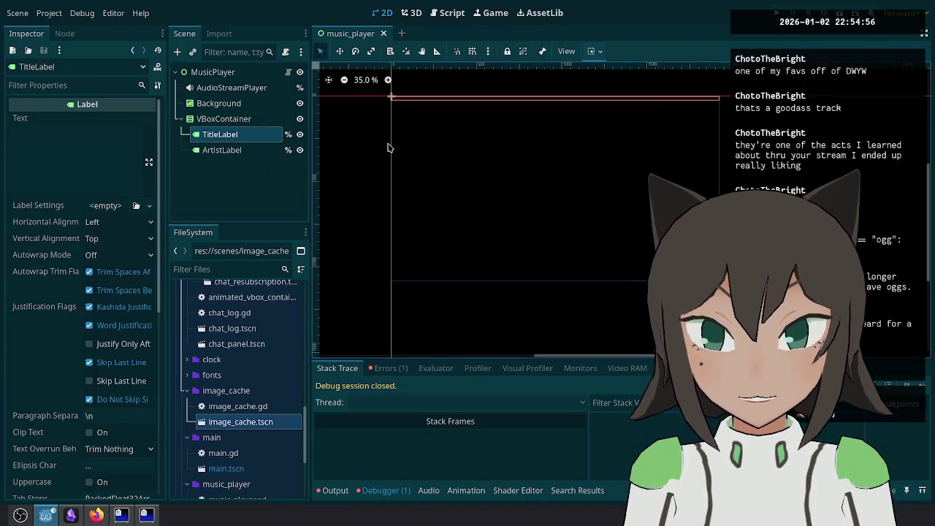
pyautogui.click(50, 144)
pyautogui.write('Title')
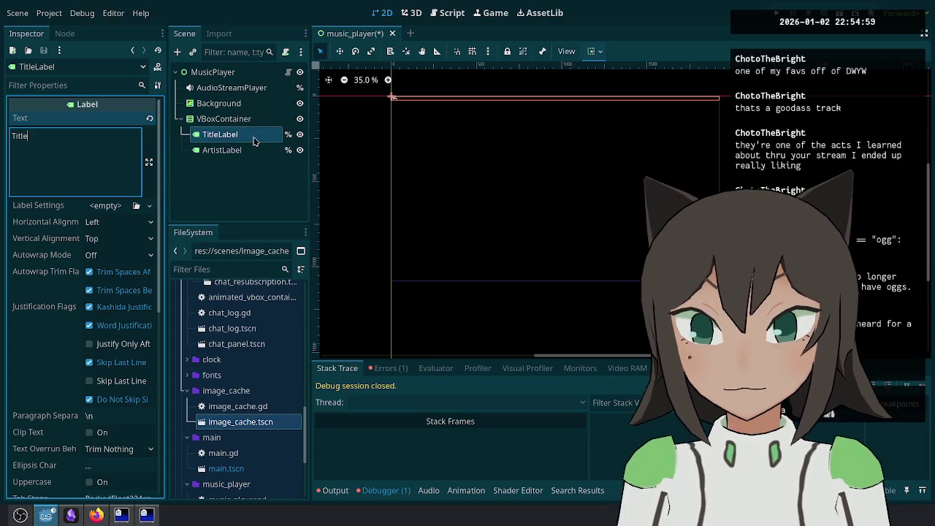
# Step: Set ArtistLabel's text to Artist and give it a new LabelSettings resource
pyautogui.click(249, 149)
pyautogui.click(98, 167)
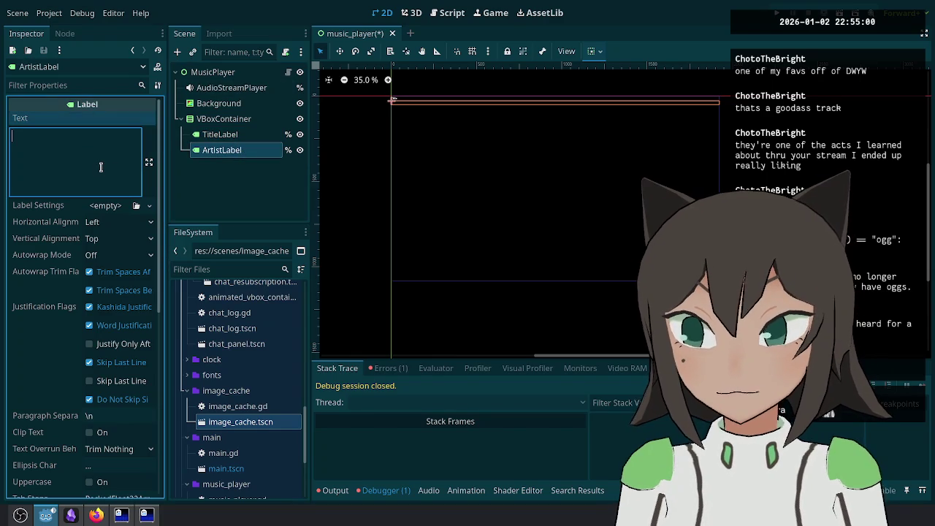
pyautogui.write('Artist')
pyautogui.hotkey('ctrl', '=')
pyautogui.hotkey('ctrl', '=')
pyautogui.hotkey('ctrl', '=')
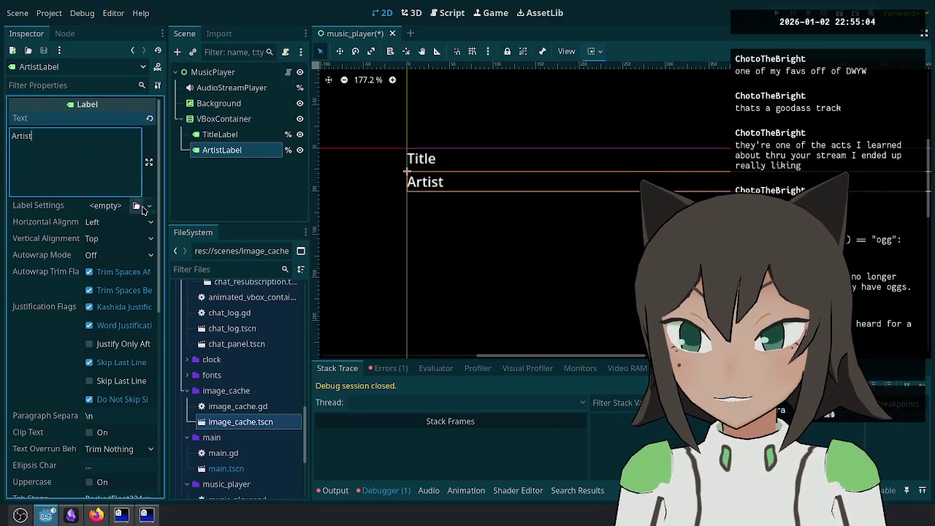
pyautogui.click(139, 207)
pyautogui.click(131, 235)
pyautogui.click(234, 140)
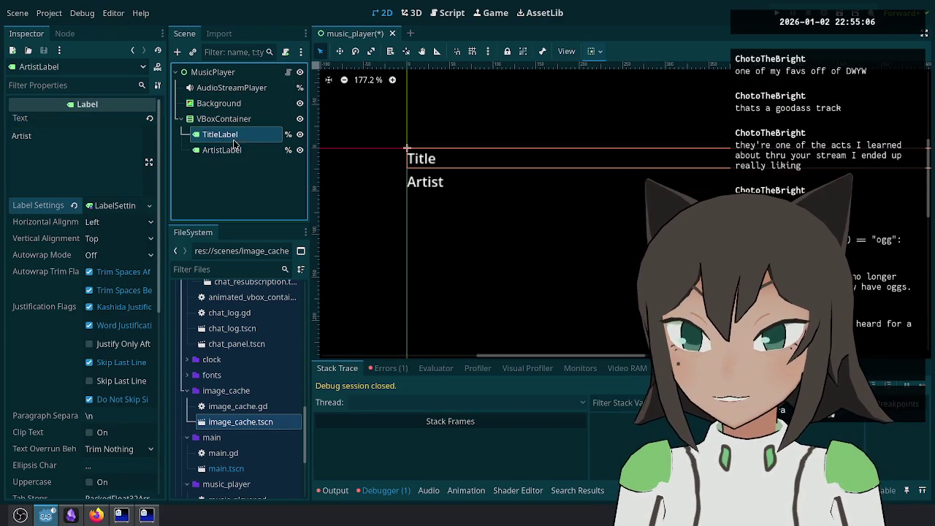
# Step: Give TitleLabel new LabelSettings with a Fantasque Sans Mono font at size 30
pyautogui.click(149, 208)
pyautogui.click(135, 235)
pyautogui.click(120, 208)
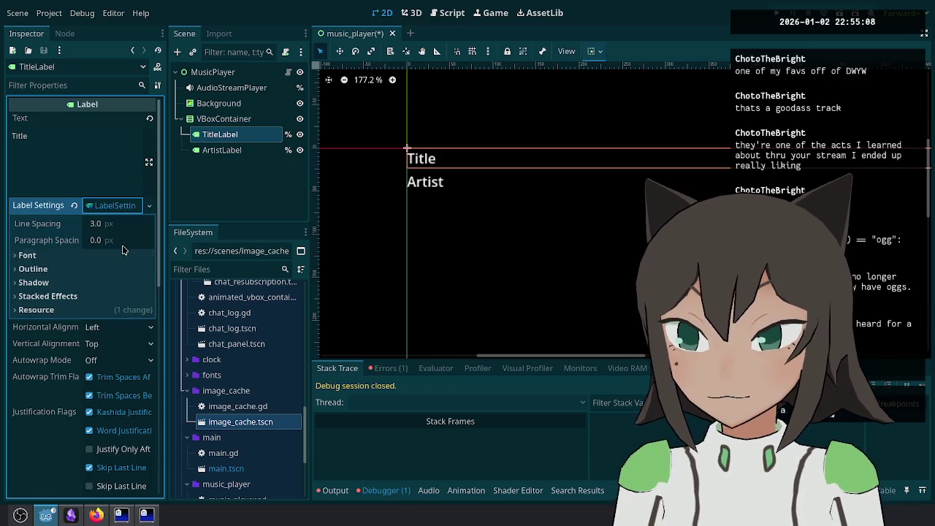
pyautogui.click(124, 255)
pyautogui.click(134, 271)
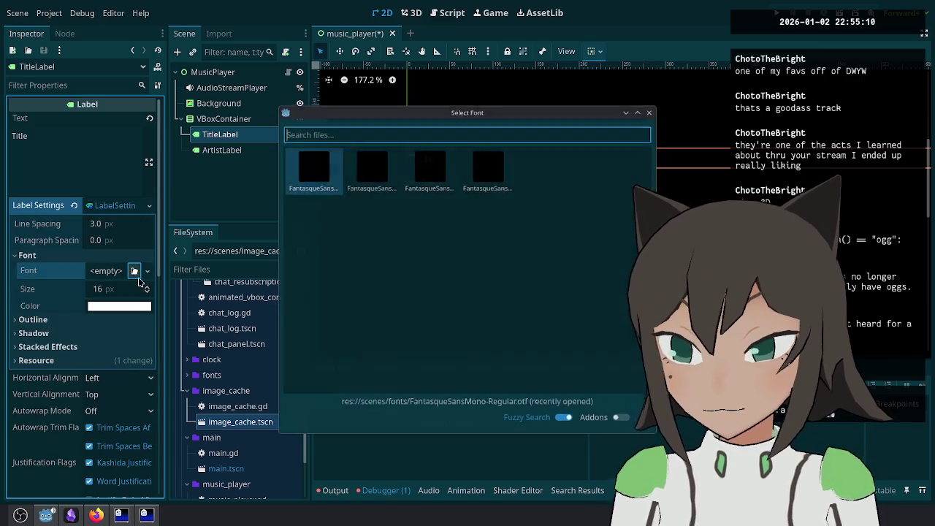
pyautogui.doubleClick(432, 186)
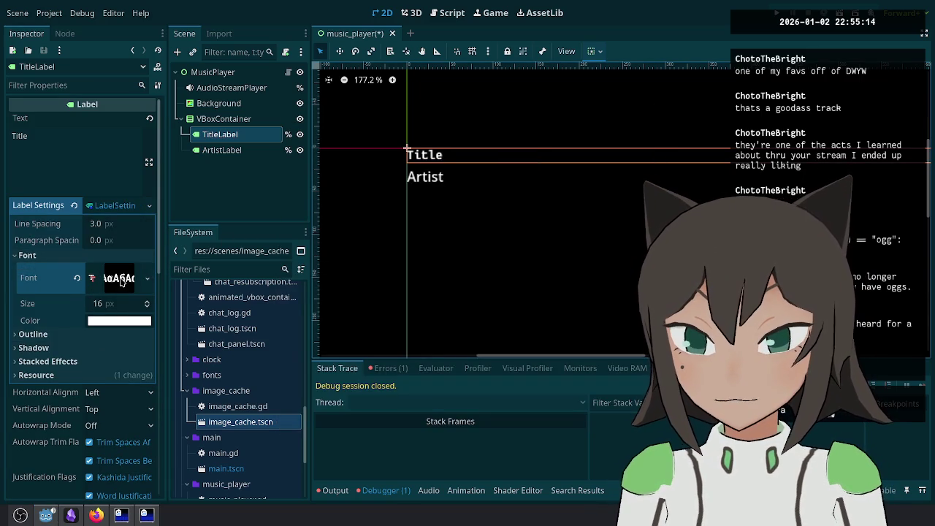
pyautogui.click(129, 307)
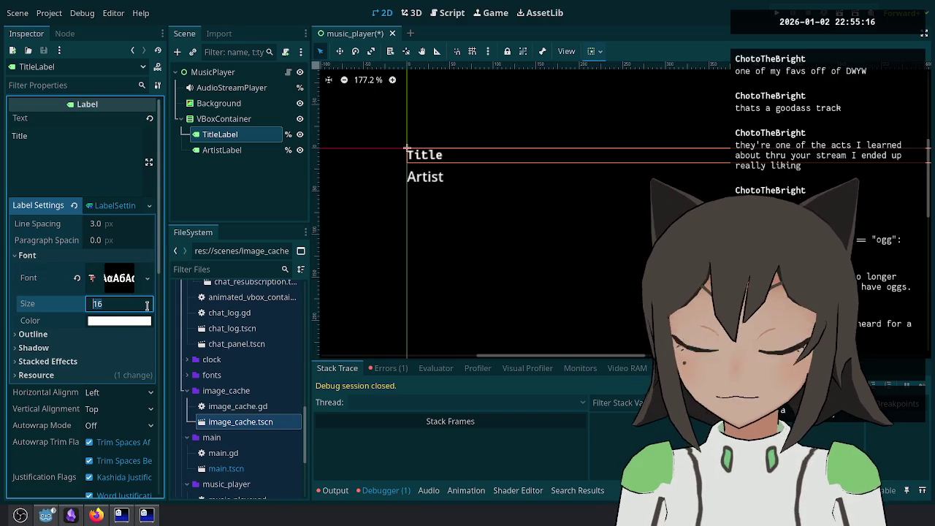
pyautogui.write('30')
pyautogui.press('Return')
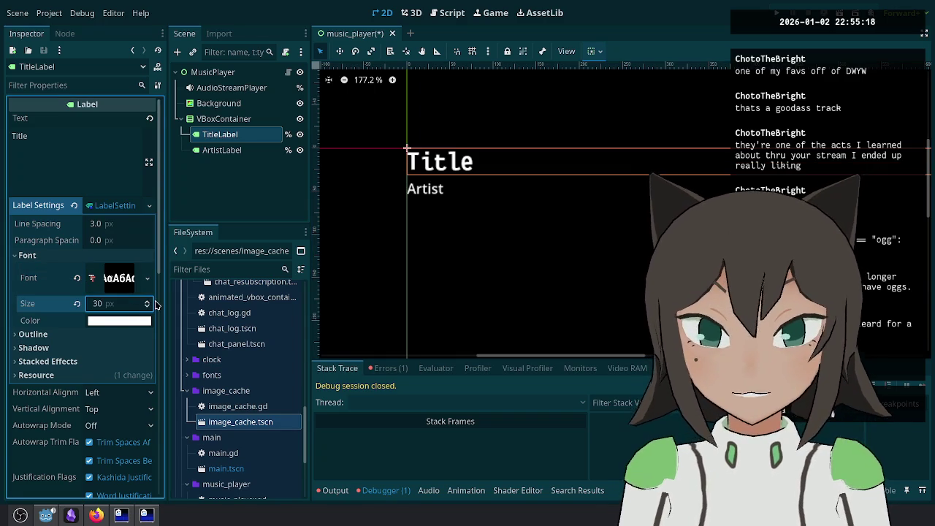
# Step: Style ArtistLabel with a Fantasque Sans Mono font at size 20
pyautogui.click(218, 152)
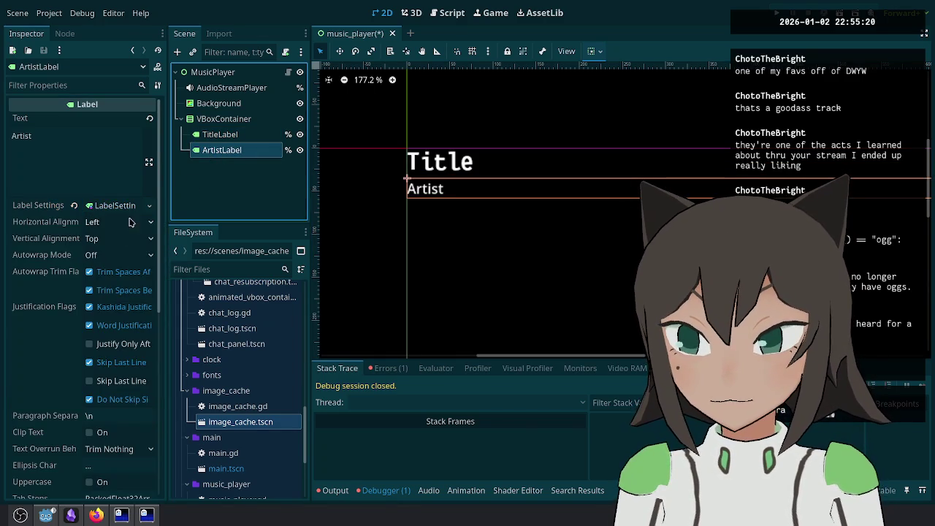
pyautogui.click(115, 205)
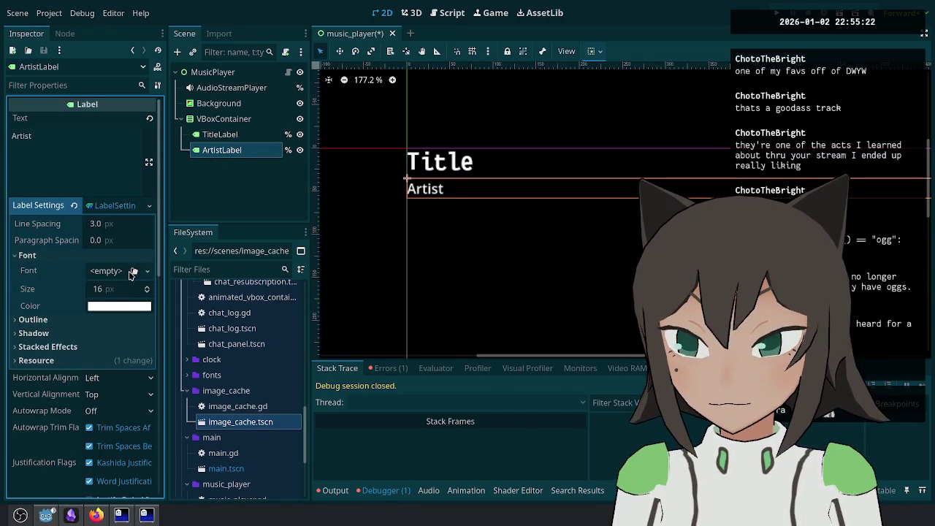
pyautogui.click(134, 271)
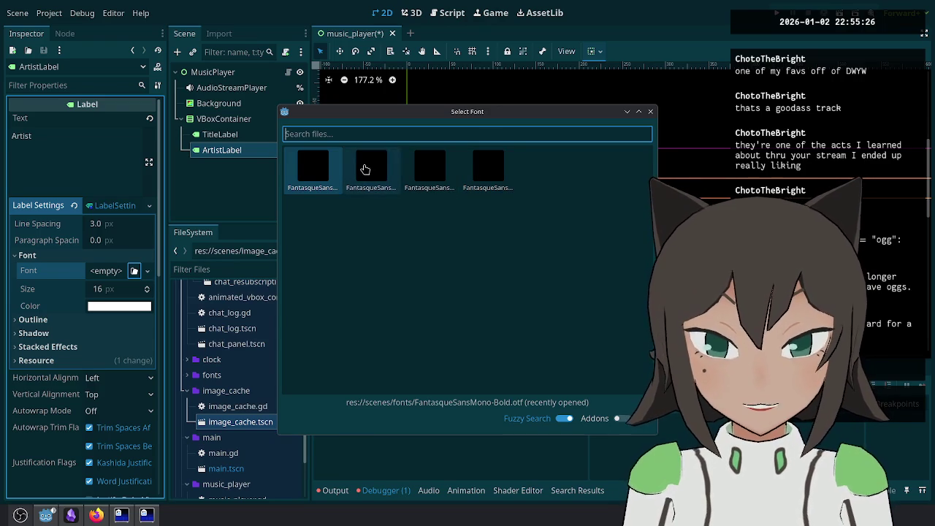
pyautogui.press('Right')
pyautogui.press('Right')
pyautogui.press('Right')
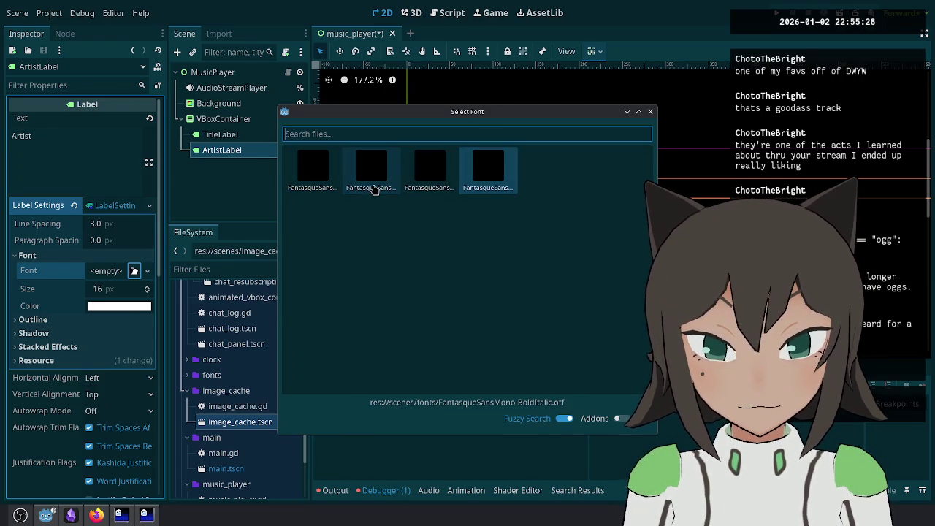
pyautogui.press('Left')
pyautogui.press('Left')
pyautogui.press('Left')
pyautogui.doubleClick(373, 187)
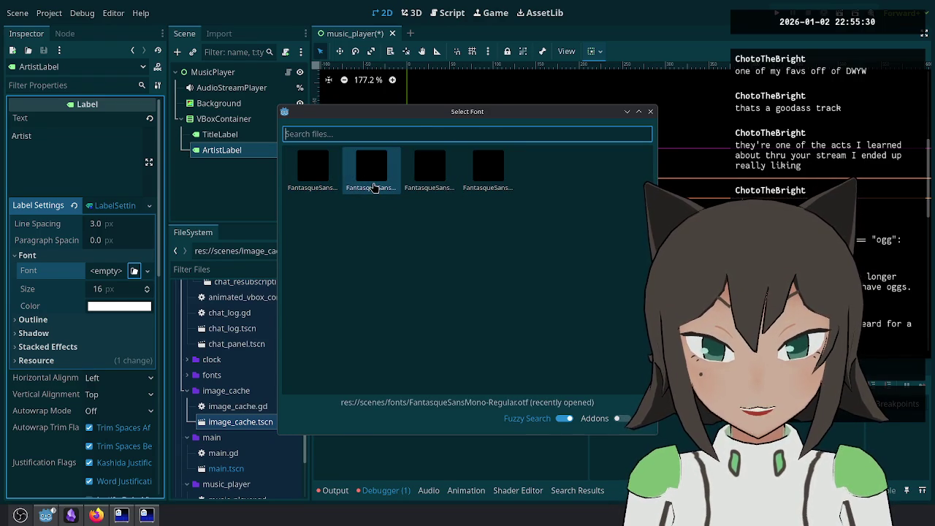
pyautogui.click(120, 304)
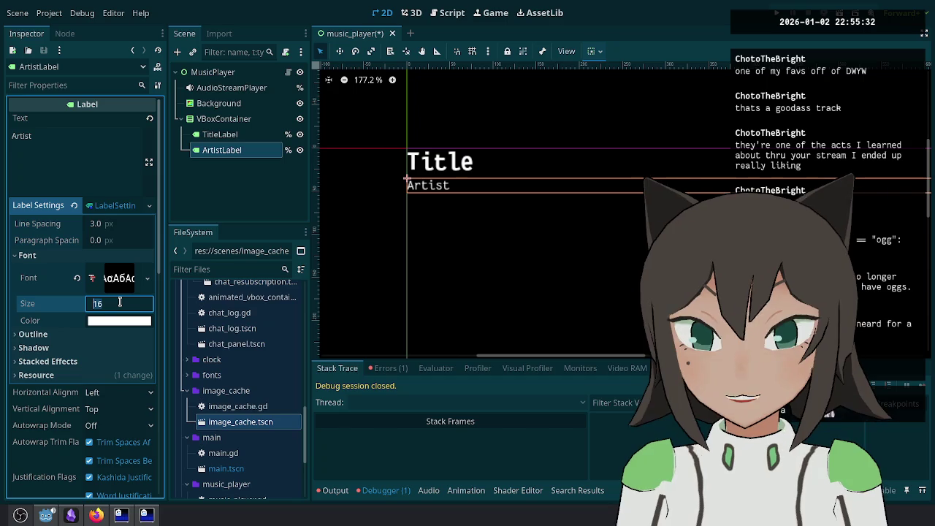
pyautogui.write('20')
pyautogui.press('Return')
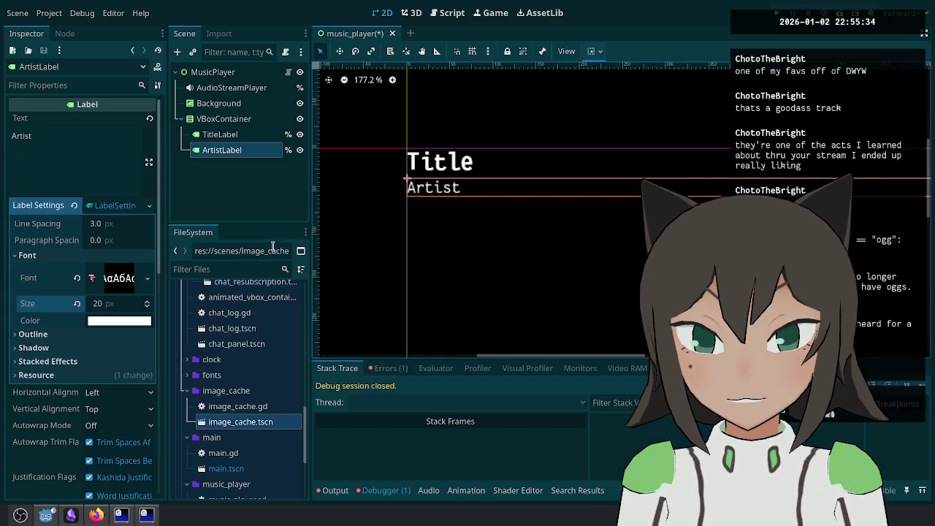
# Step: Save the scene after checking both labels' properties and reframing the canvas
pyautogui.hotkey('ctrl', 's')
pyautogui.click(224, 118)
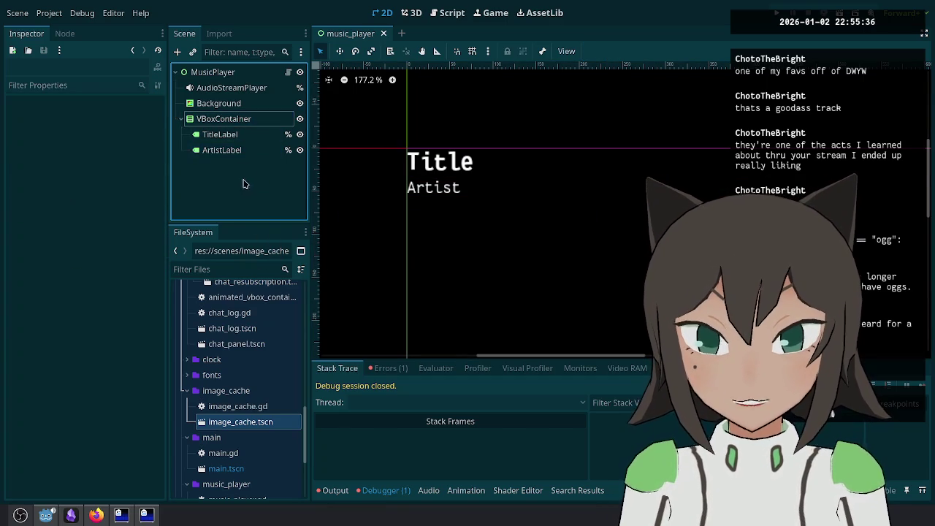
pyautogui.click(244, 141)
pyautogui.click(222, 150)
pyautogui.click(220, 135)
pyautogui.scroll(-7, 539, 161)
pyautogui.hotkey('ctrl', 's')
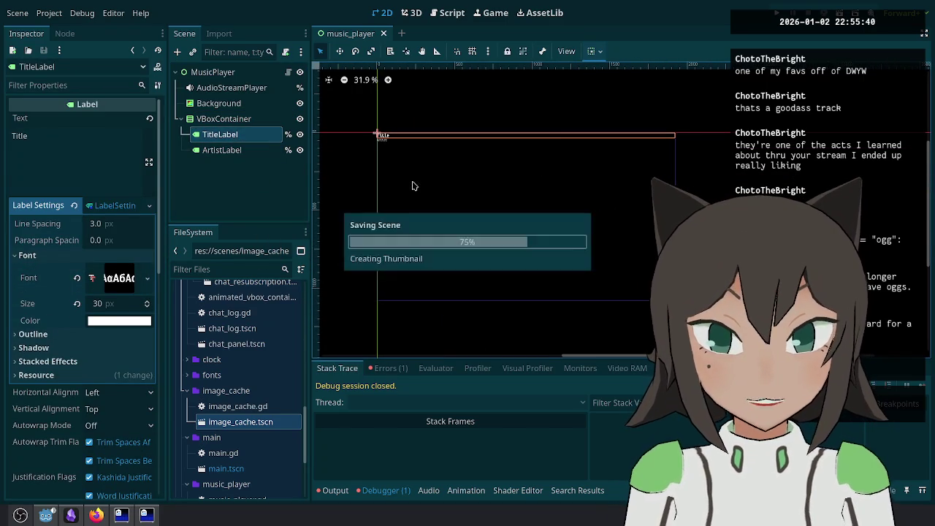
pyautogui.scroll(3, 407, 198)
pyautogui.moveTo(466, 186)
pyautogui.mouseDown()
pyautogui.moveTo(431, 150)
pyautogui.moveTo(375, 173)
pyautogui.mouseUp()
pyautogui.hotkey('ctrl', 's')
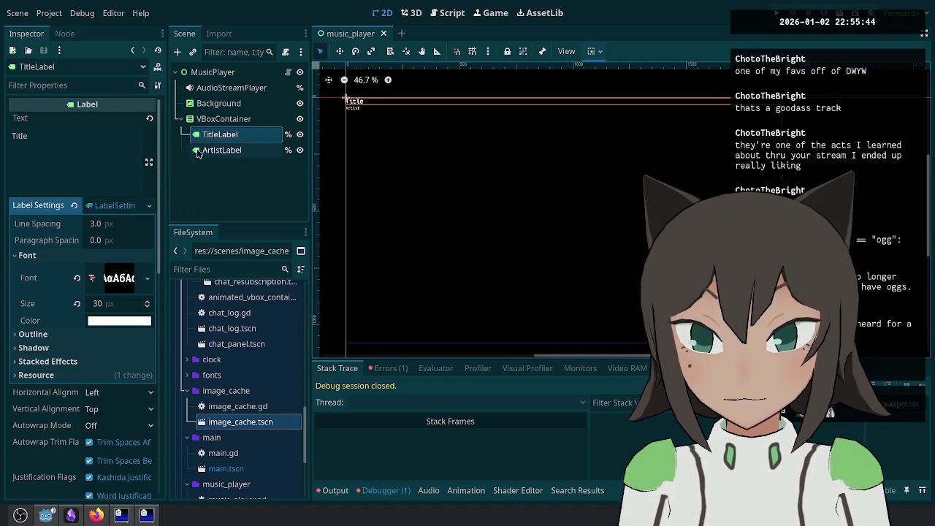
pyautogui.click(233, 73)
# Step: Add an HBoxContainer under MusicPlayer and move the VBoxContainer into it
pyautogui.rightClick(249, 75)
pyautogui.click(291, 103)
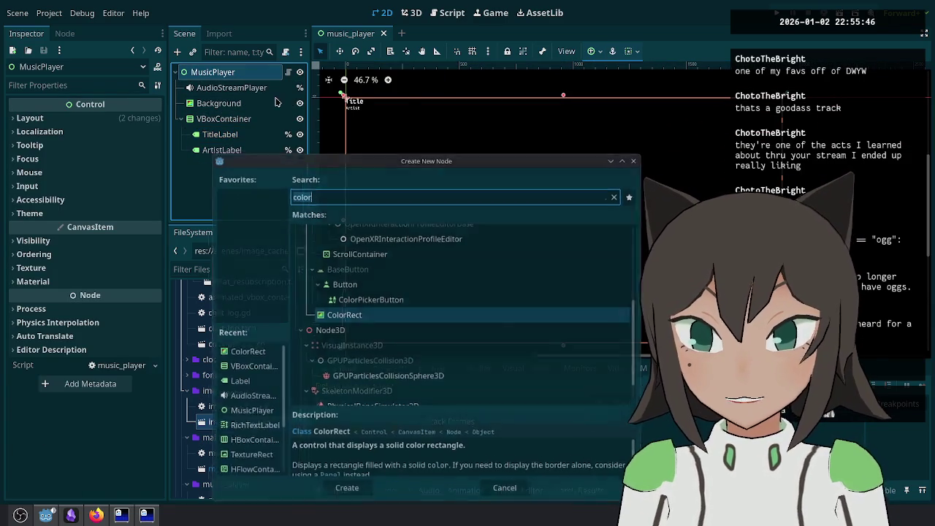
pyautogui.write('hbox')
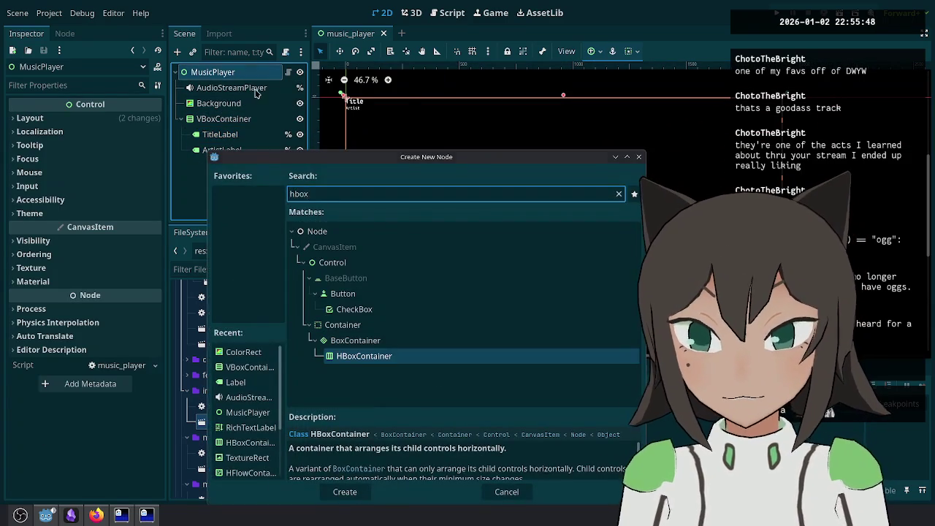
pyautogui.press('Return')
pyautogui.moveTo(234, 119); pyautogui.dragTo(229, 168)
# Step: Add a TextureRect to the HBoxContainer, placed before the VBoxContainer
pyautogui.click(234, 119)
pyautogui.rightClick(244, 120)
pyautogui.click(285, 130)
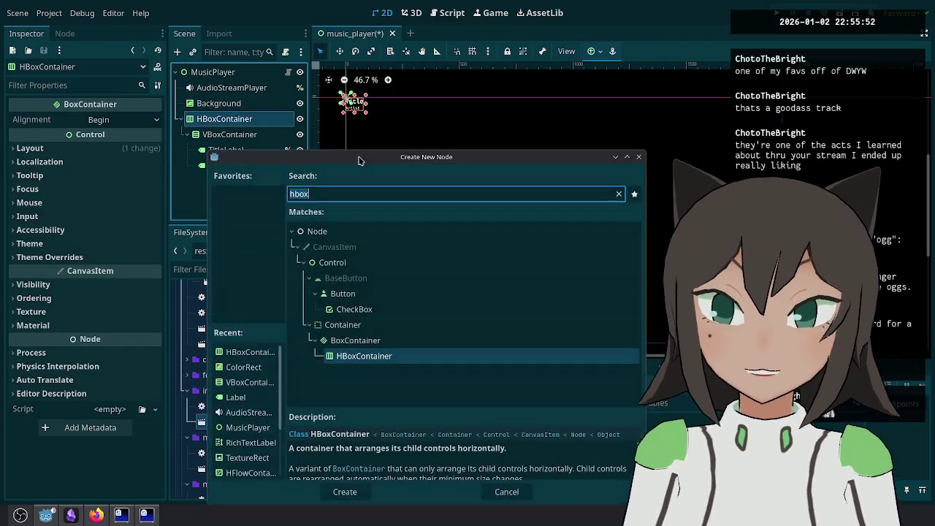
pyautogui.write('image')
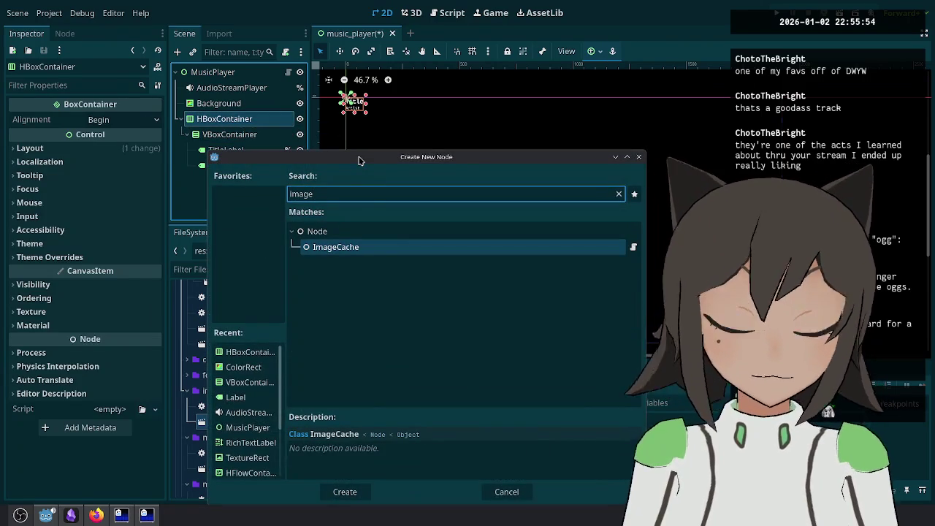
pyautogui.press('BackSpace')
pyautogui.press('BackSpace')
pyautogui.press('BackSpace')
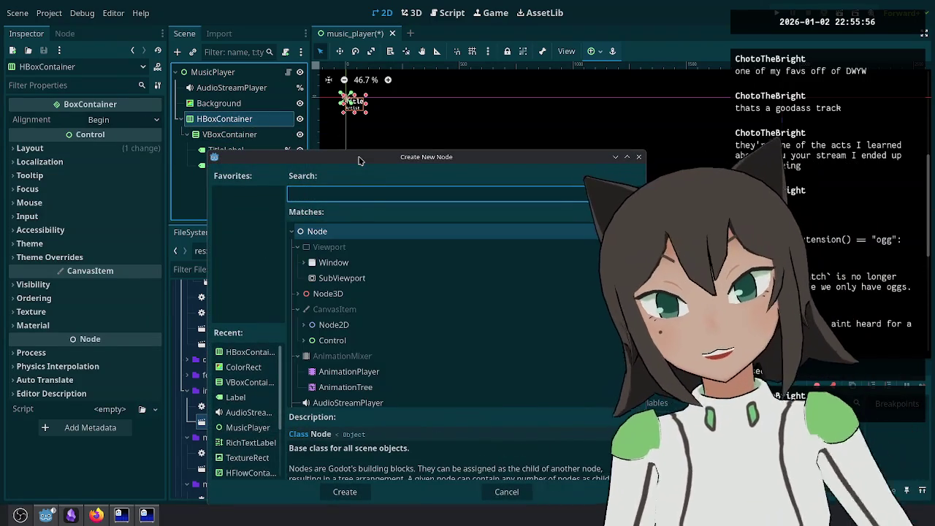
pyautogui.write('text')
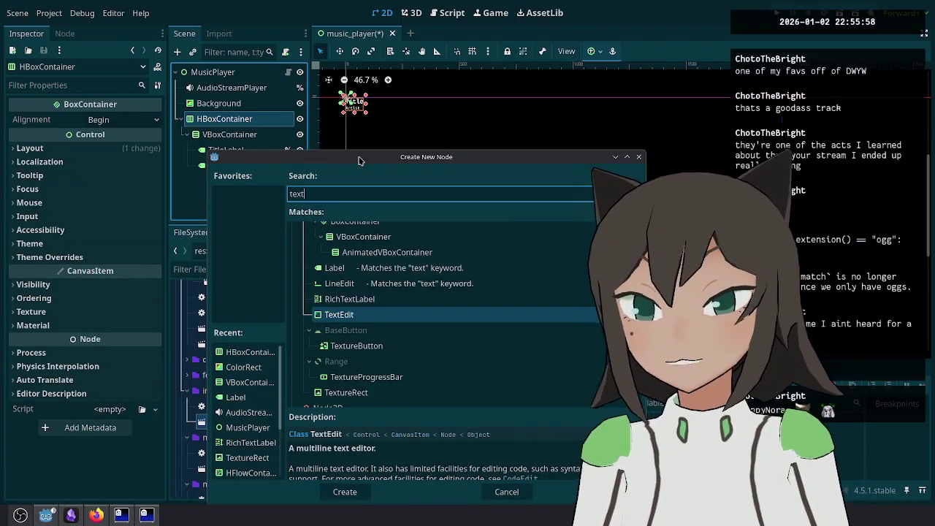
pyautogui.write('u')
pyautogui.press('Return')
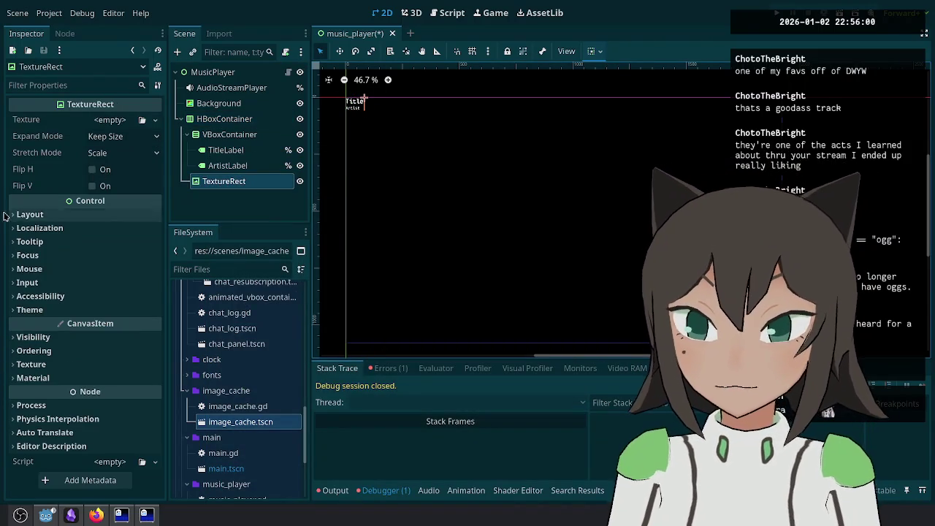
pyautogui.moveTo(193, 191)
pyautogui.mouseDown()
pyautogui.moveTo(219, 154)
pyautogui.moveTo(219, 129)
pyautogui.mouseUp()
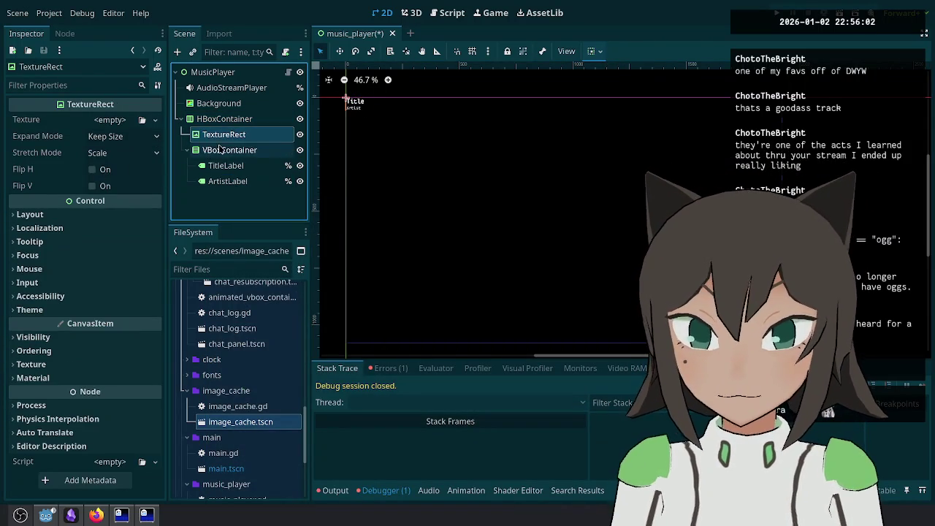
# Step: Set the TextureRect's Expand Mode to Fit Width Proportional and Stretch Mode to Keep Aspect Centered
pyautogui.click(149, 139)
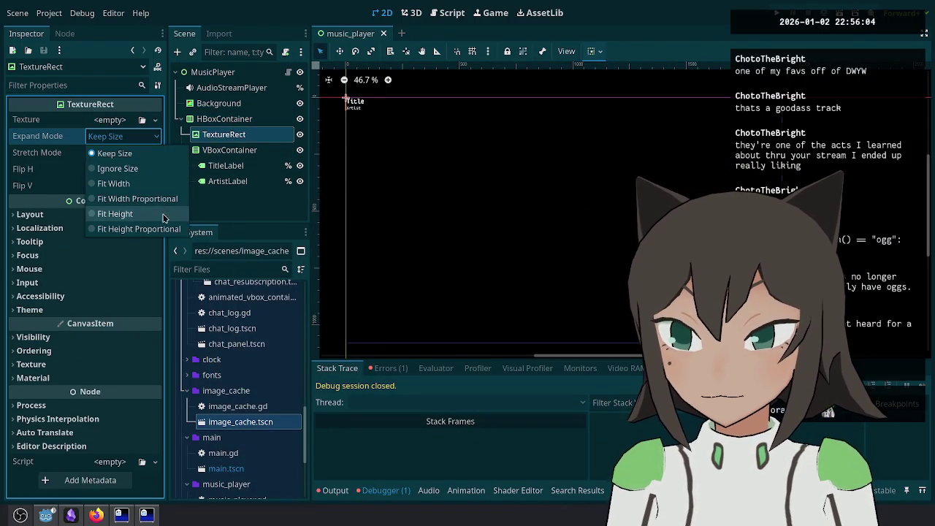
pyautogui.click(117, 227)
pyautogui.click(139, 157)
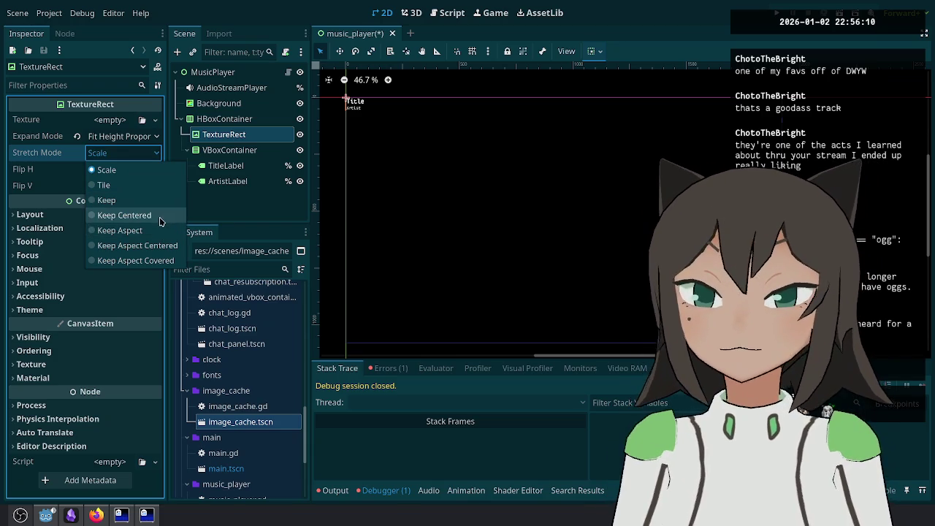
pyautogui.click(170, 249)
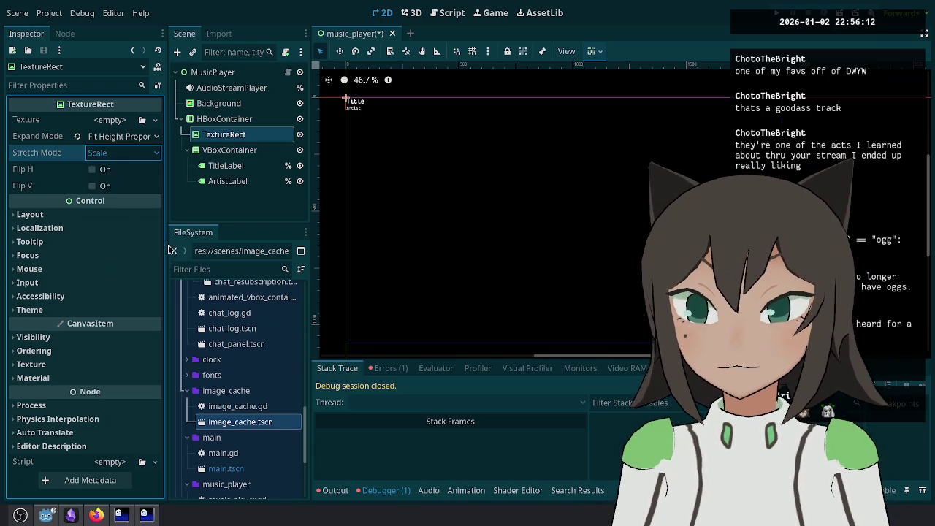
pyautogui.click(142, 138)
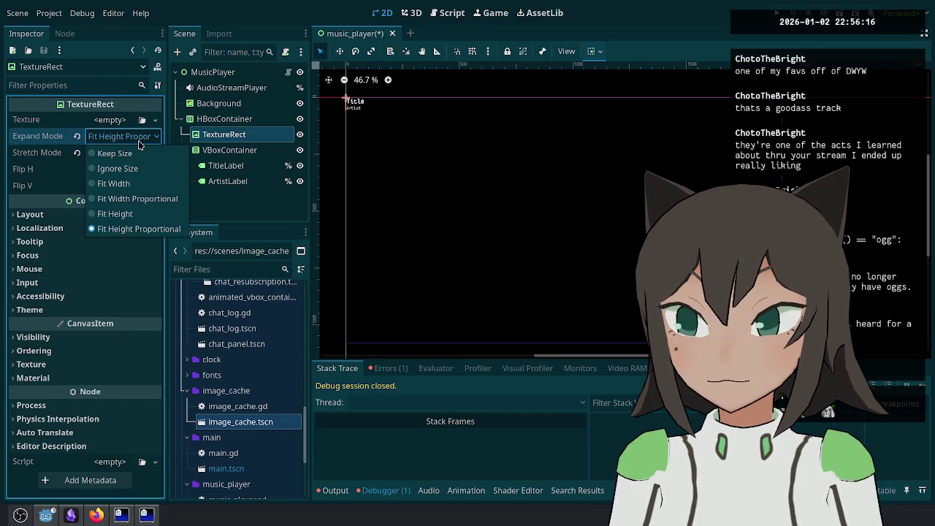
pyautogui.press('Escape')
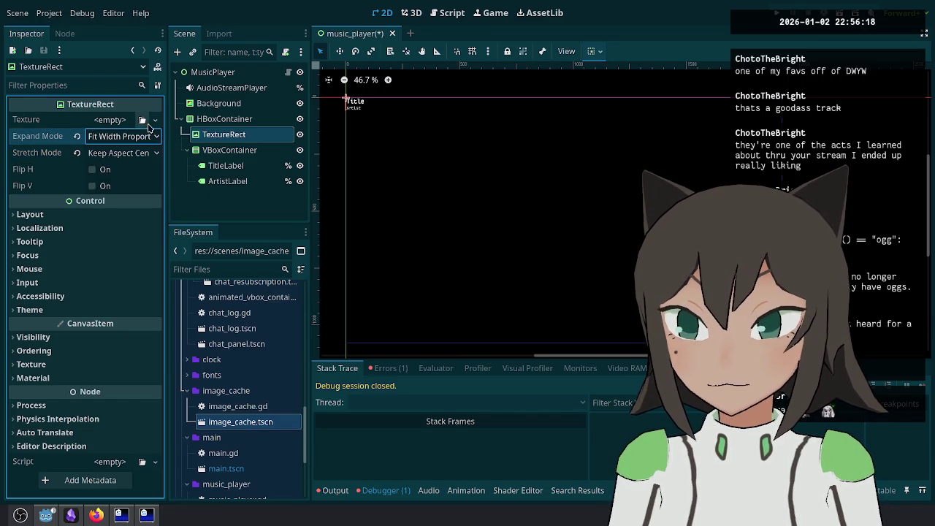
pyautogui.click(155, 119)
pyautogui.press('Escape')
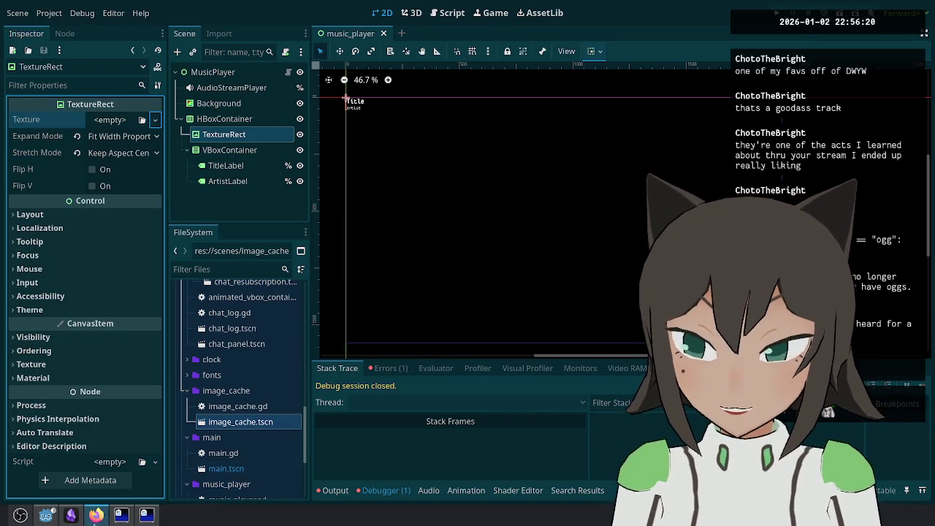
pyautogui.click(96, 515)
pyautogui.hotkey('ctrl', 'l')
# Step: Search the web for remixicon and open the Remix Icon website
pyautogui.write('remixicon')
pyautogui.press('Return')
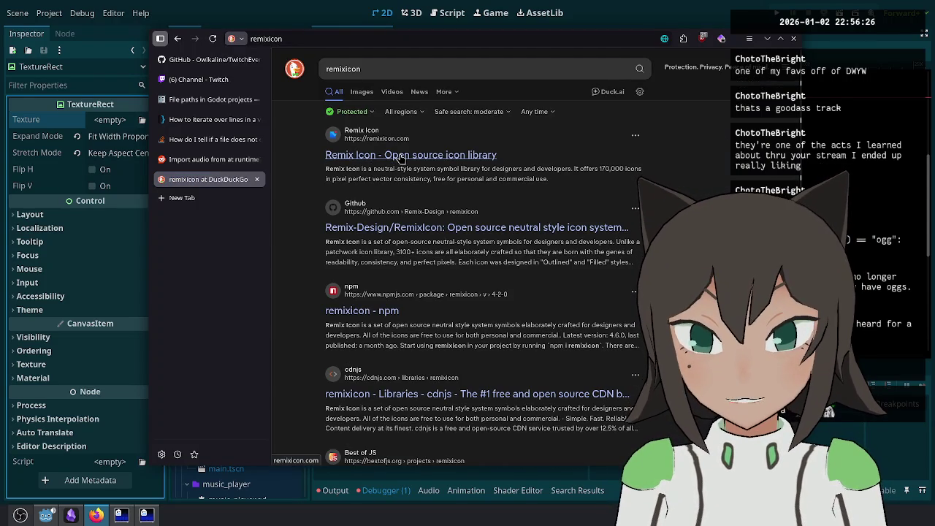
pyautogui.click(399, 156)
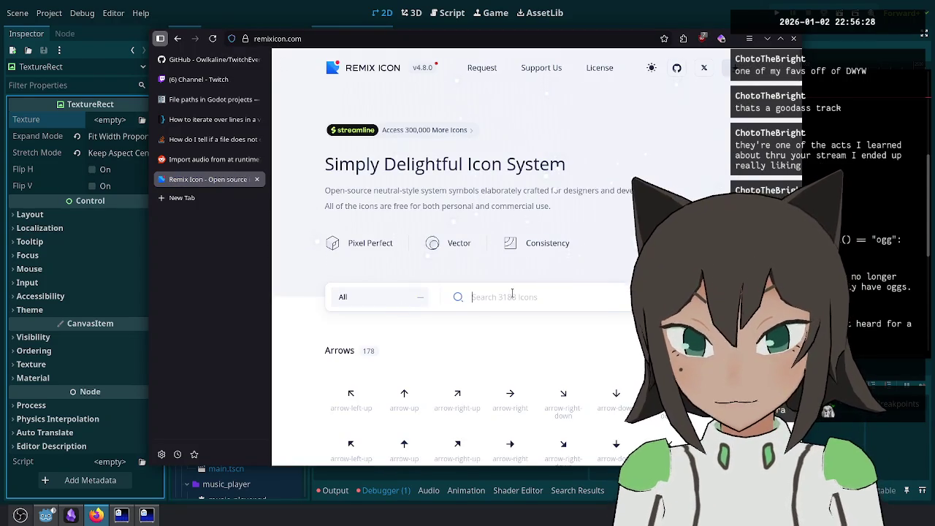
# Step: Search Remix Icon for 'music' and download the album-fill icon as an SVG
pyautogui.write('musi')
pyautogui.write('c')
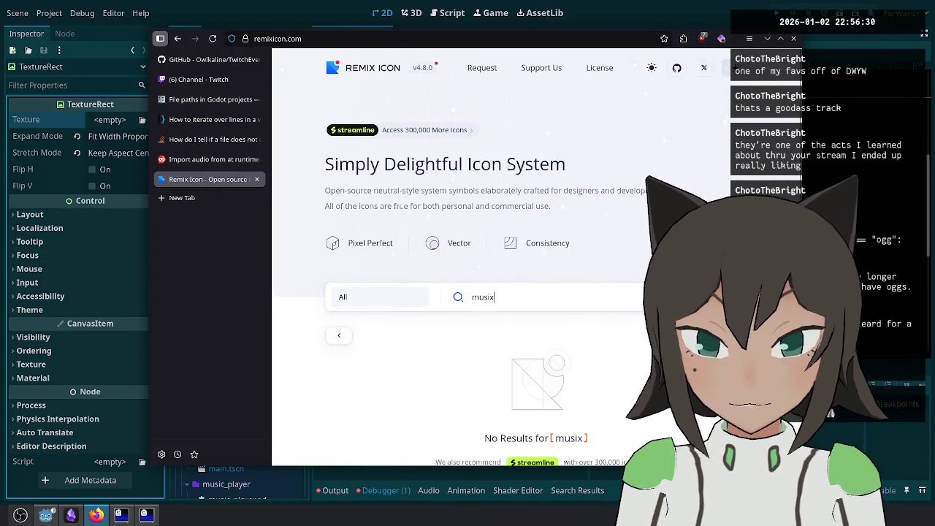
pyautogui.scroll(-10, 451, 351)
pyautogui.scroll(-3, 438, 325)
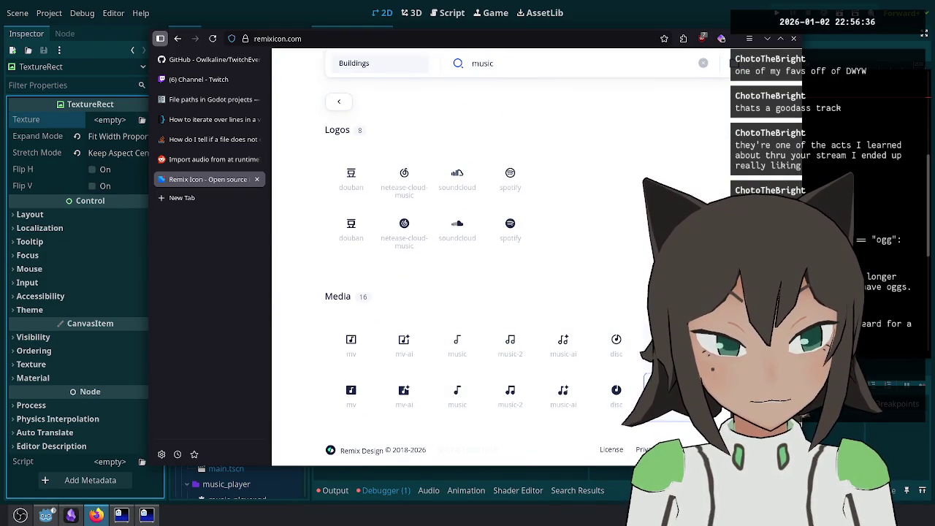
pyautogui.scroll(5, 451, 293)
pyautogui.scroll(-5, 451, 292)
pyautogui.click(672, 411)
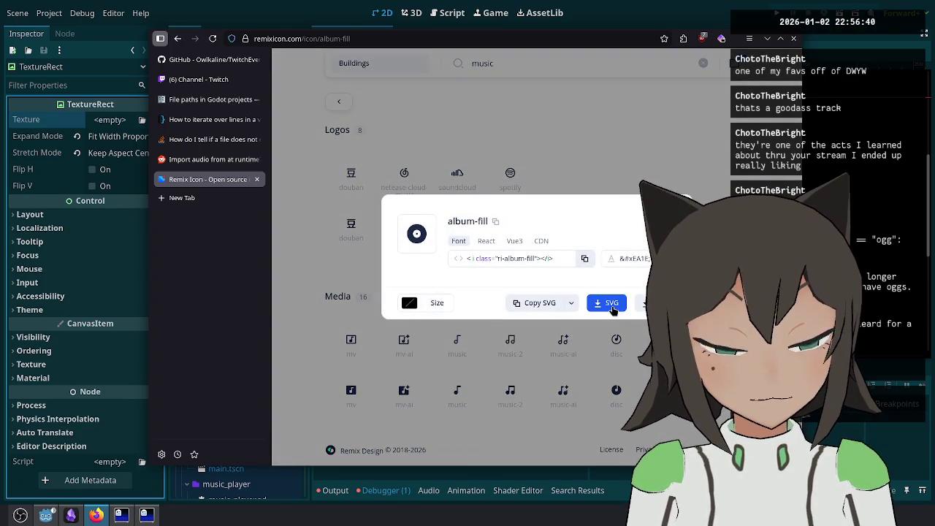
pyautogui.click(612, 305)
pyautogui.click(660, 63)
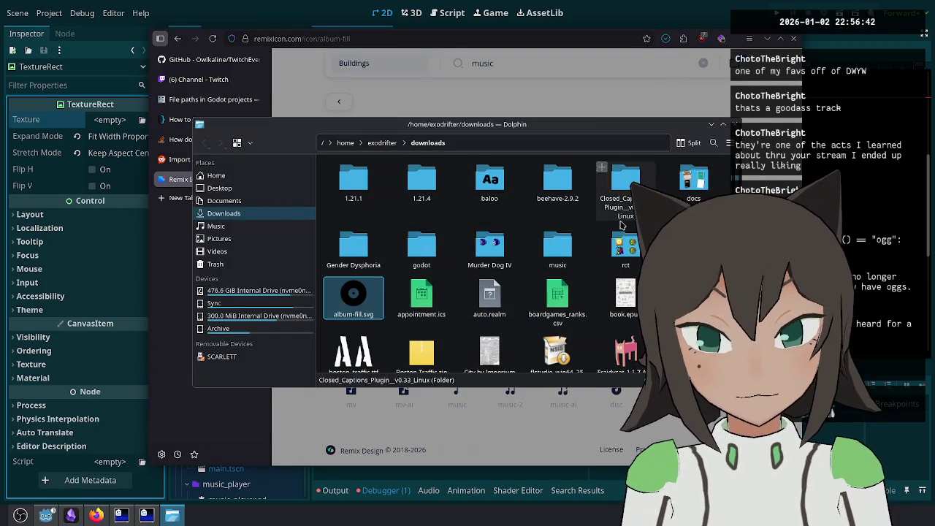
# Step: Paste album-fill.svg into the project's music_player folder
pyautogui.click(697, 5)
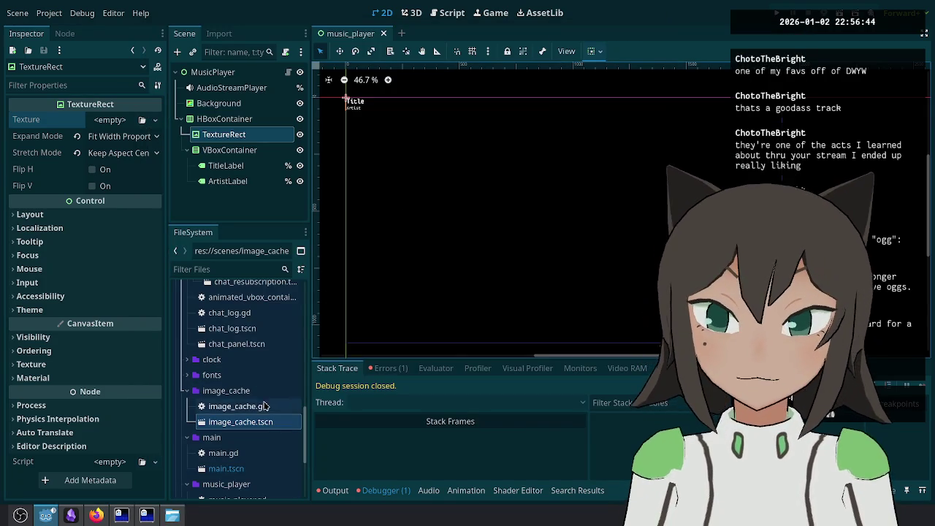
pyautogui.rightClick(257, 423)
pyautogui.scroll(-3, 257, 423)
pyautogui.click(187, 403)
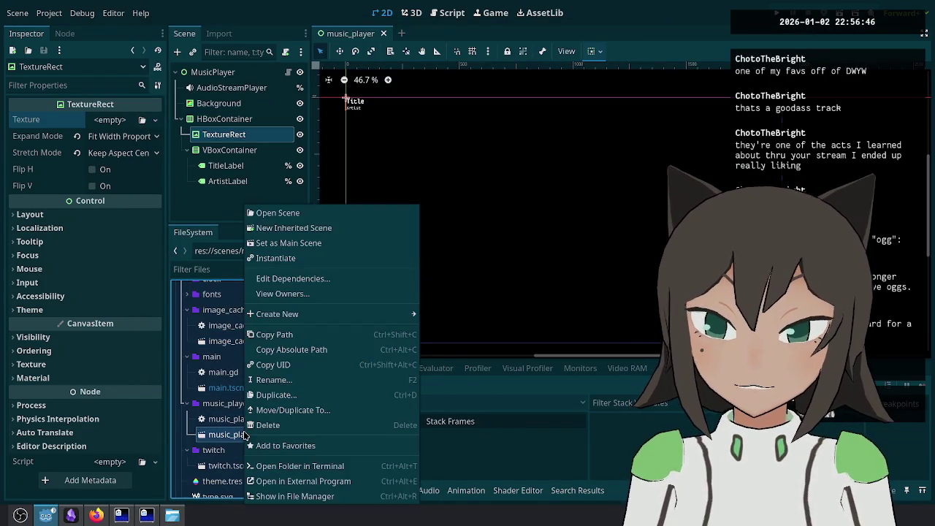
pyautogui.rightClick(240, 434)
pyautogui.click(313, 496)
pyautogui.hotkey('ctrl', 'v')
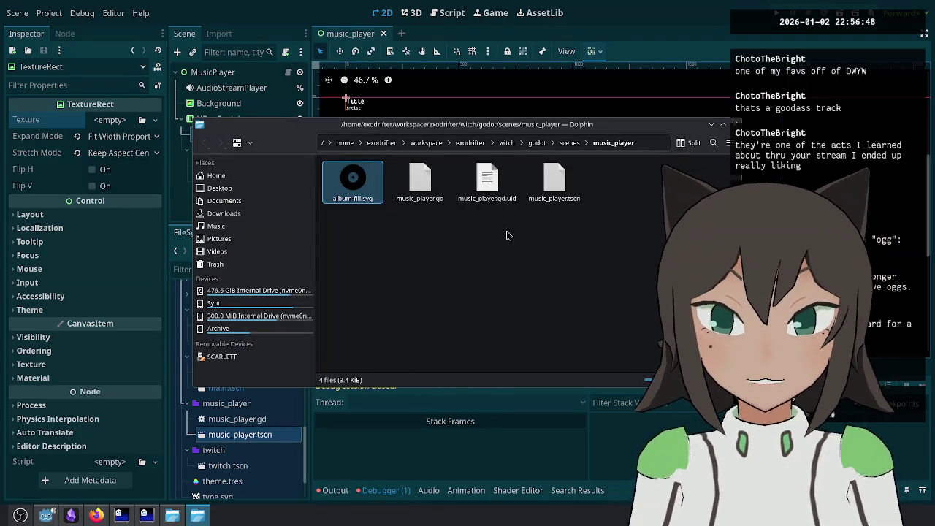
pyautogui.hotkey('ctrl', 'w')
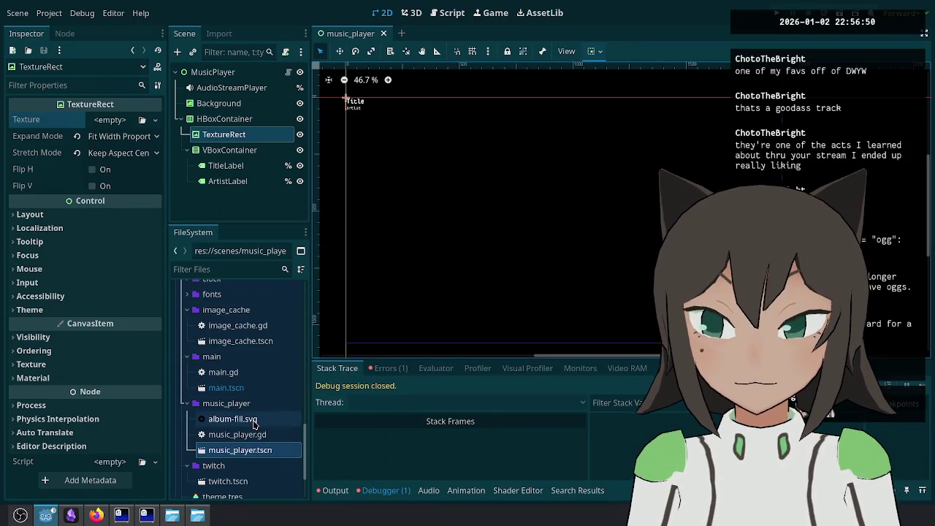
# Step: Change the SVG's currentColor fill to white (#fff) in a code editor
pyautogui.rightClick(246, 419)
pyautogui.click(315, 488)
pyautogui.rightClick(363, 200)
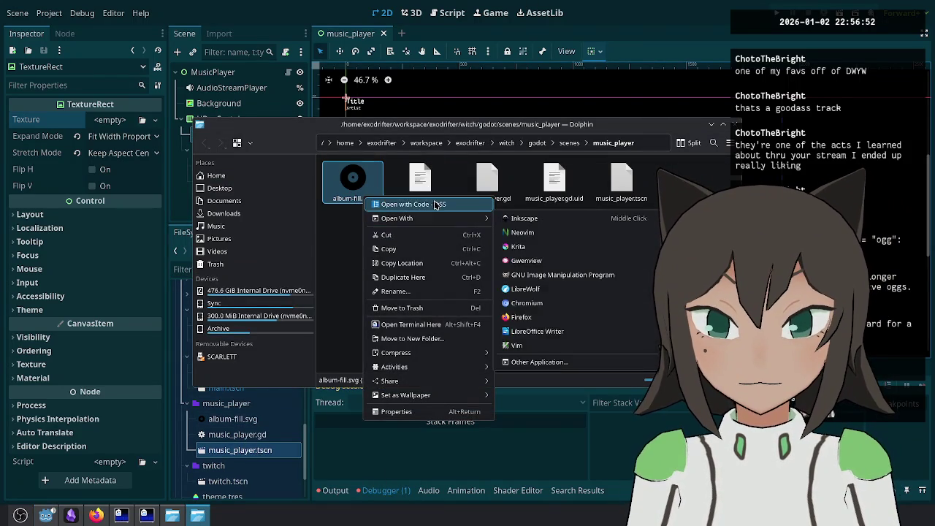
pyautogui.click(515, 170)
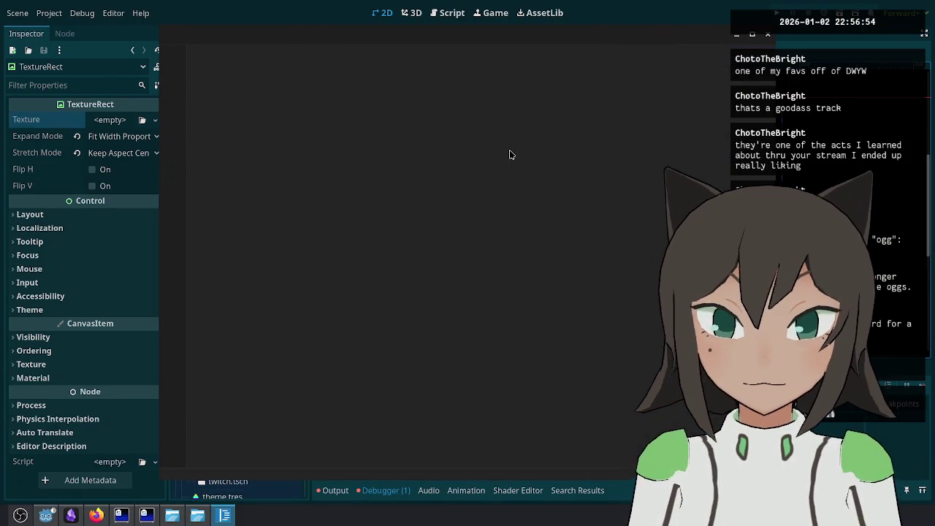
pyautogui.doubleClick(566, 100)
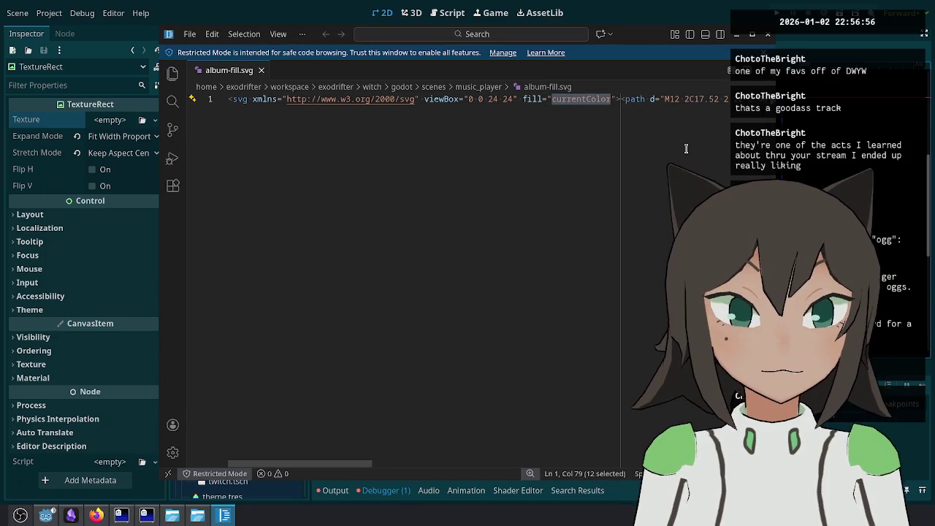
pyautogui.write('#fff')
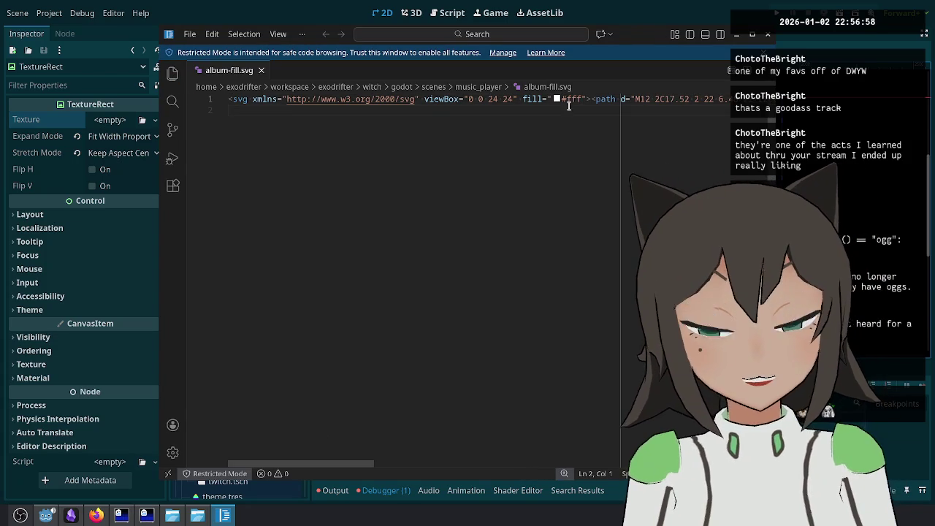
pyautogui.click(767, 34)
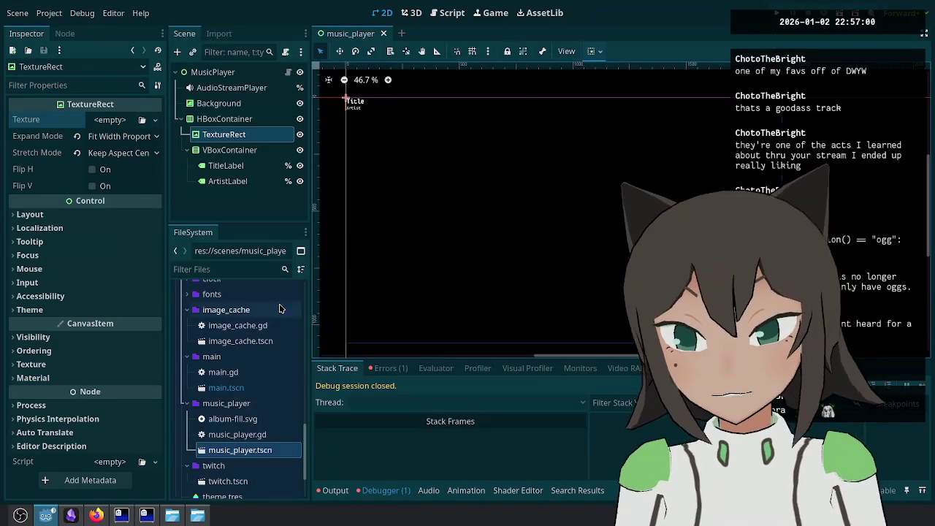
# Step: Assign album-fill.svg as the TextureRect's texture and save the scene
pyautogui.scroll(-3, 240, 432)
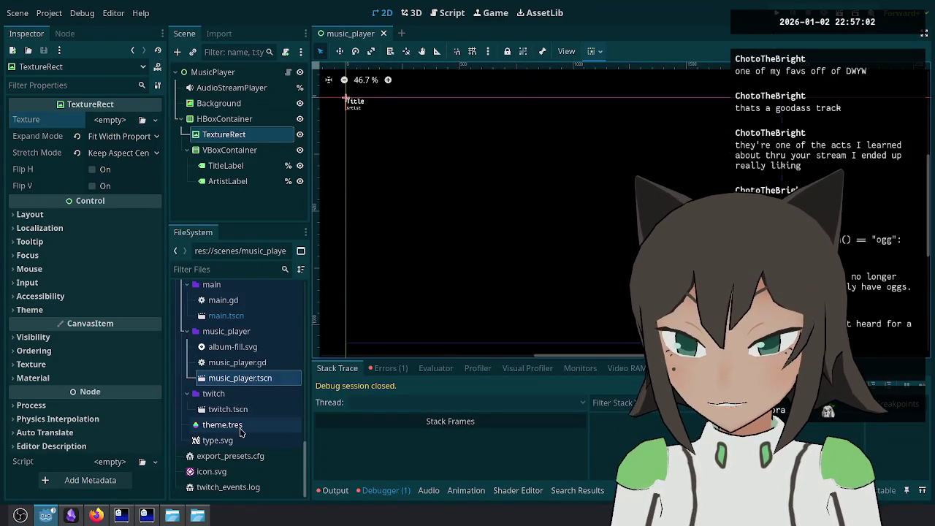
pyautogui.moveTo(232, 346)
pyautogui.mouseDown()
pyautogui.moveTo(252, 344)
pyautogui.moveTo(118, 127)
pyautogui.mouseUp()
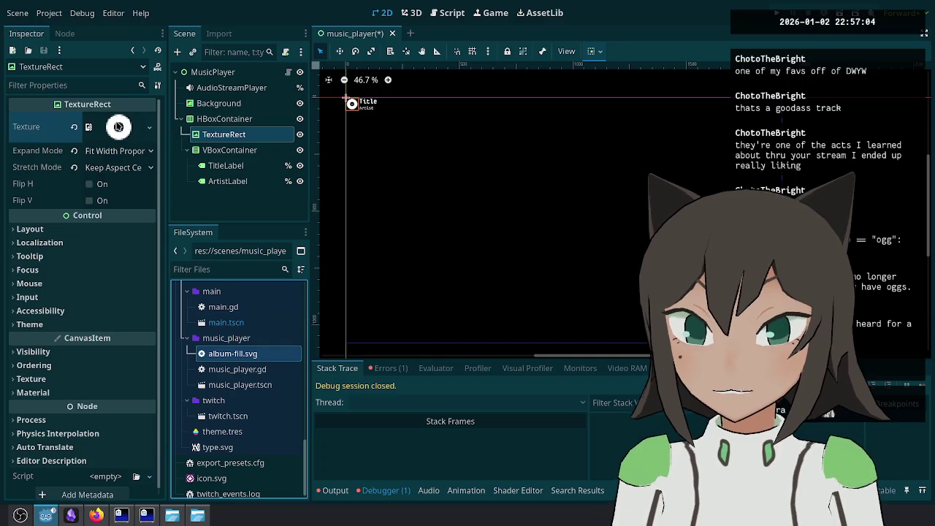
pyautogui.hotkey('ctrl', 's')
pyautogui.scroll(7, 381, 104)
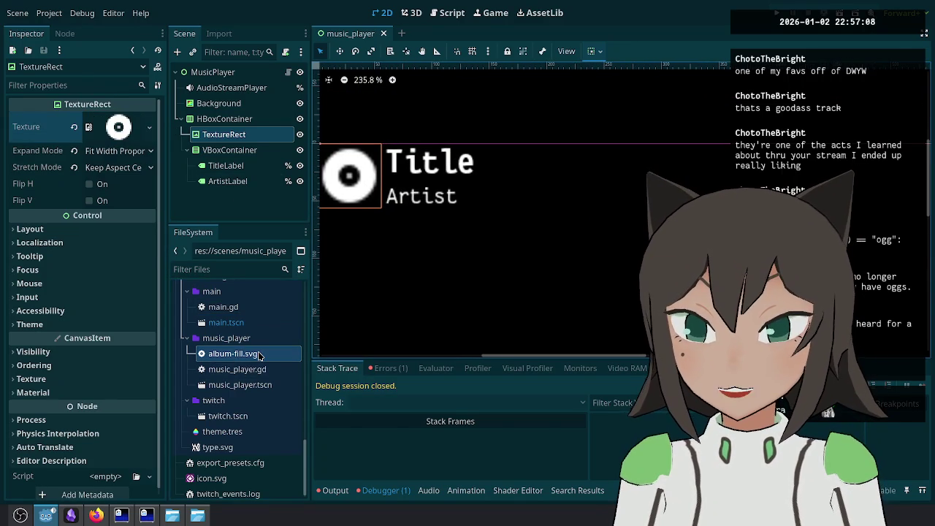
# Step: Reimport album-fill.svg with an SVG Scale of 4.0
pyautogui.click(236, 355)
pyautogui.click(218, 33)
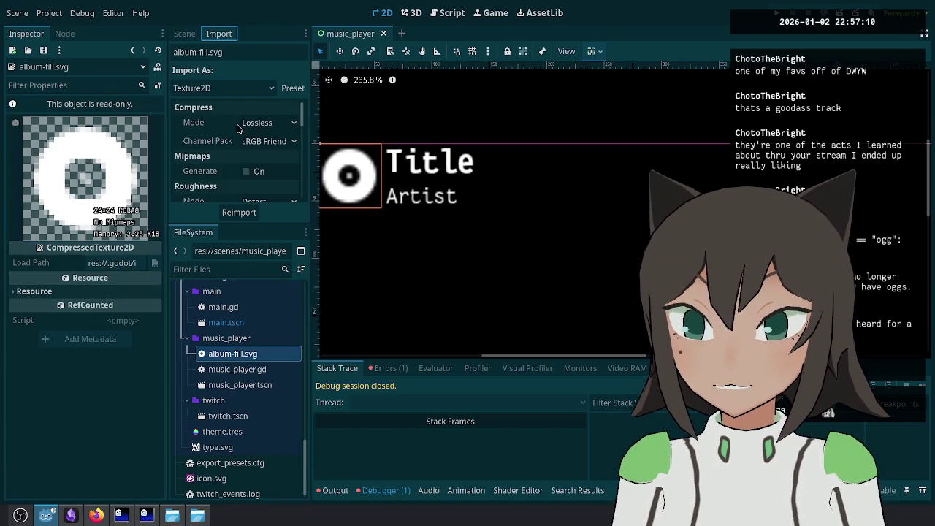
pyautogui.scroll(-5, 265, 172)
pyautogui.scroll(-2, 276, 159)
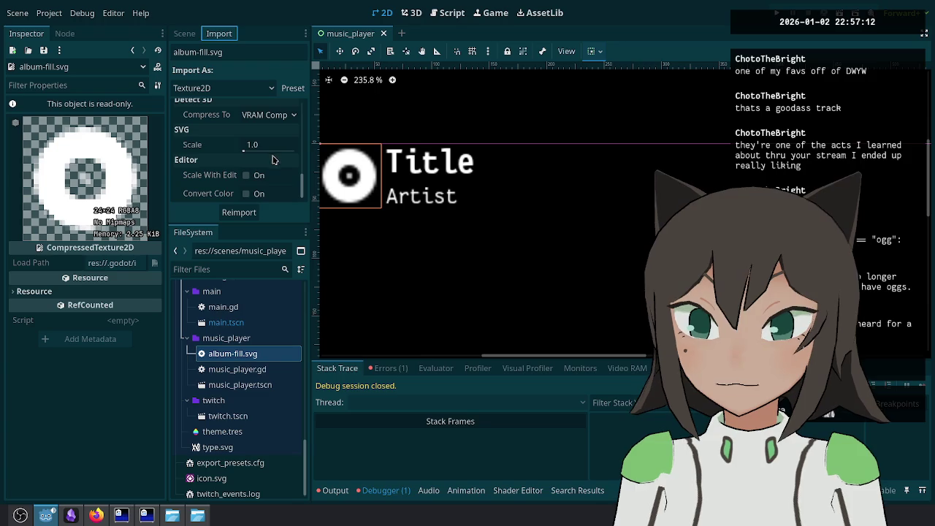
pyautogui.click(252, 144)
pyautogui.write('4')
pyautogui.click(239, 212)
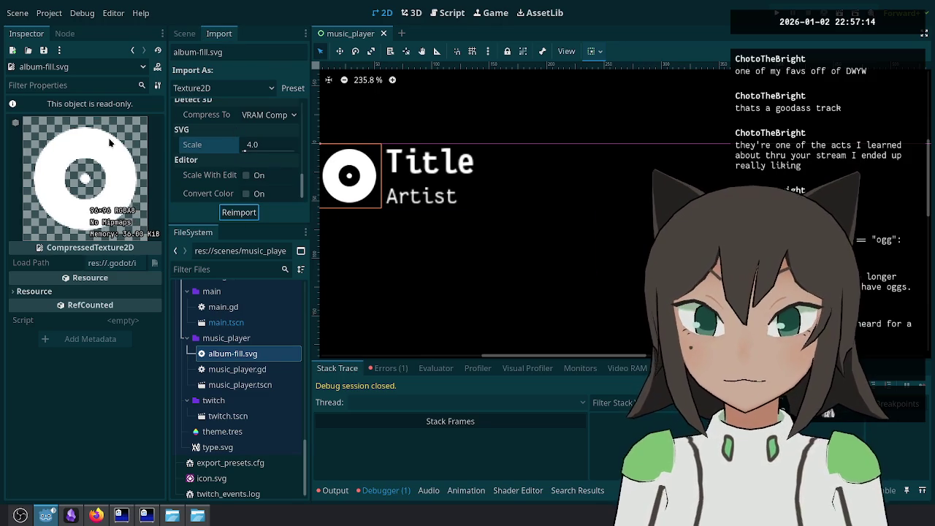
# Step: Back in the Scene tree, select the TextureRect to check the sharper icon, then deselect it
pyautogui.click(184, 33)
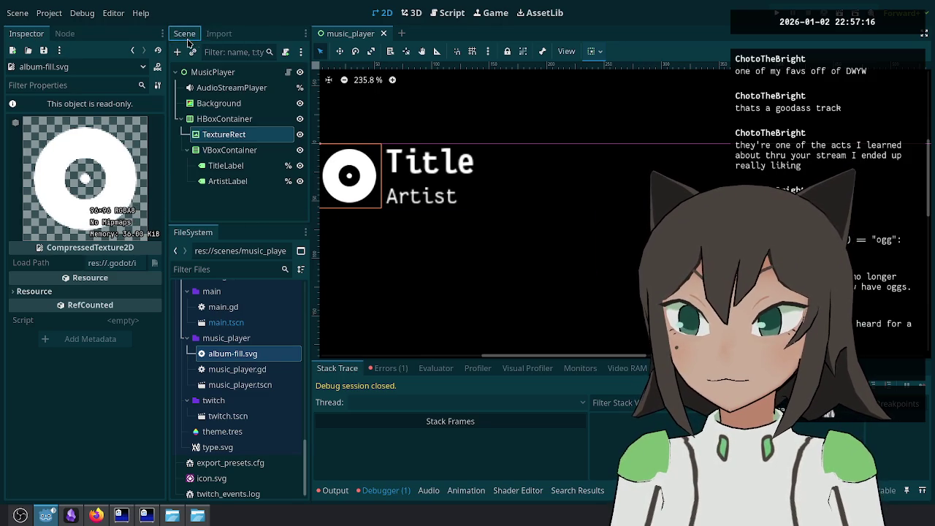
pyautogui.click(224, 139)
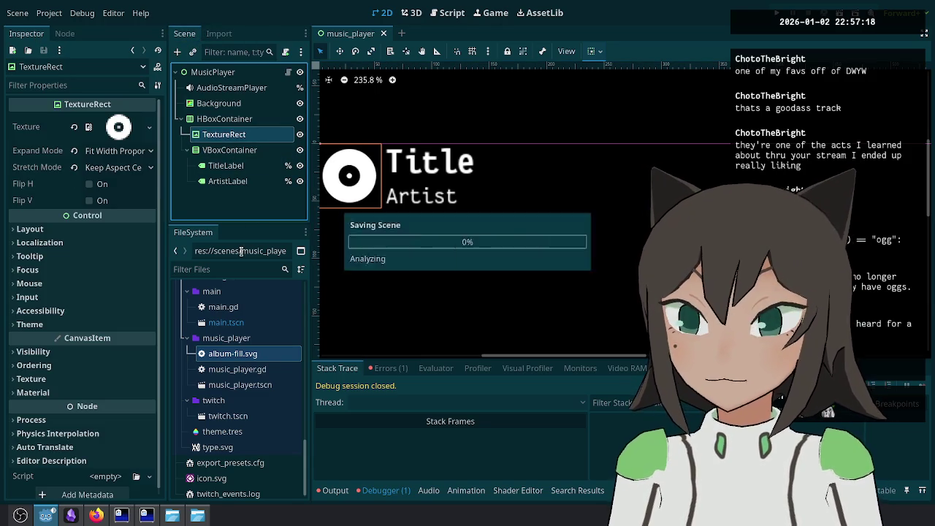
pyautogui.scroll(-4, 567, 189)
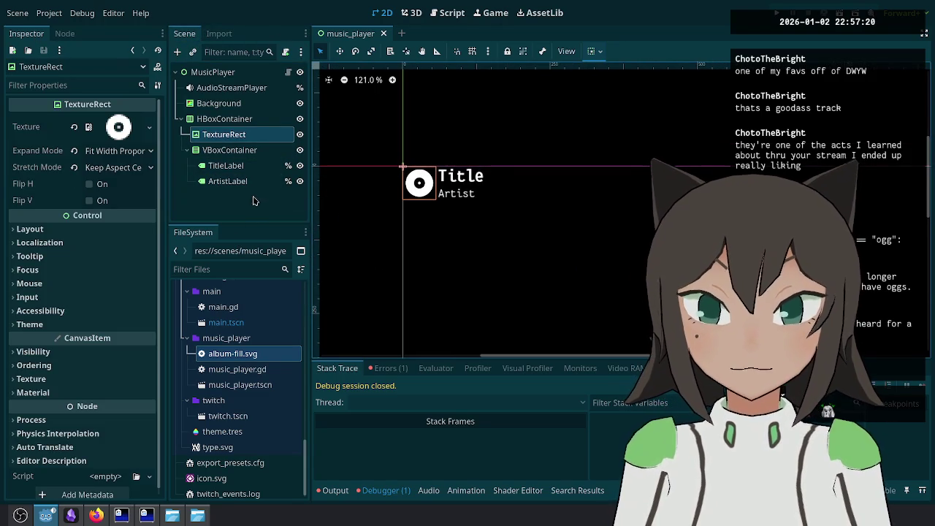
pyautogui.click(258, 199)
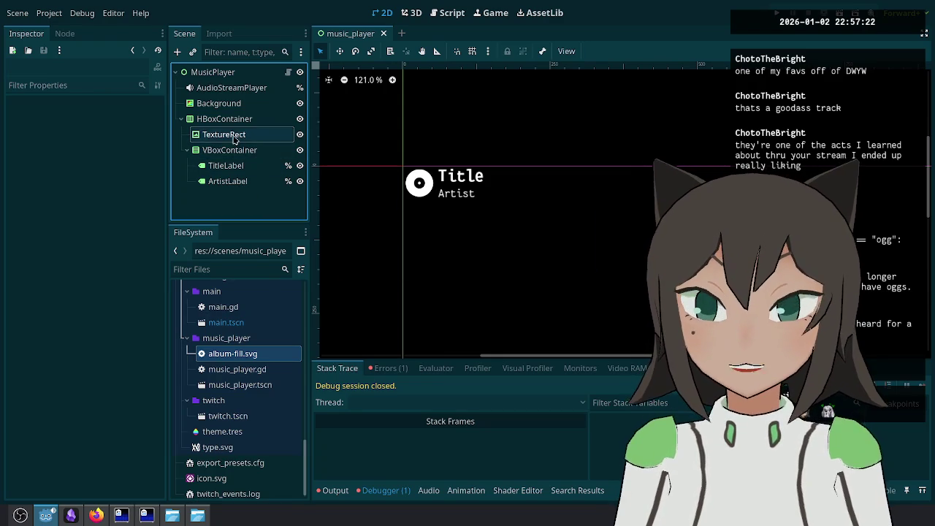
# Step: Select the HBoxContainer, review the MusicPlayer._process error, and run the project
pyautogui.click(232, 119)
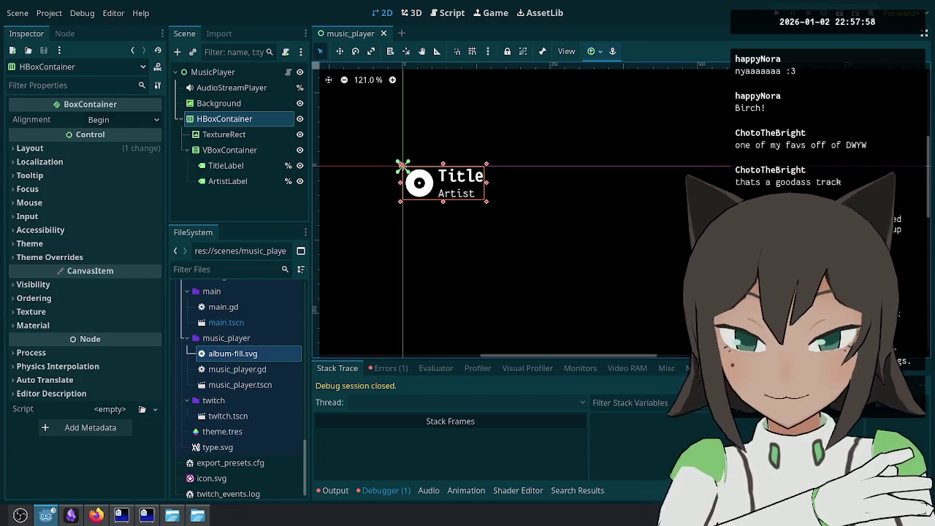
pyautogui.click(386, 368)
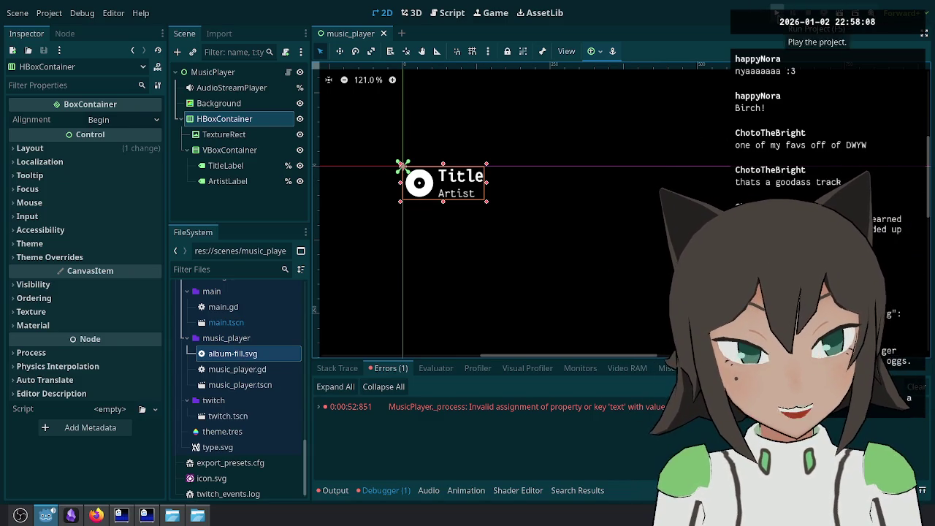
pyautogui.click(840, 9)
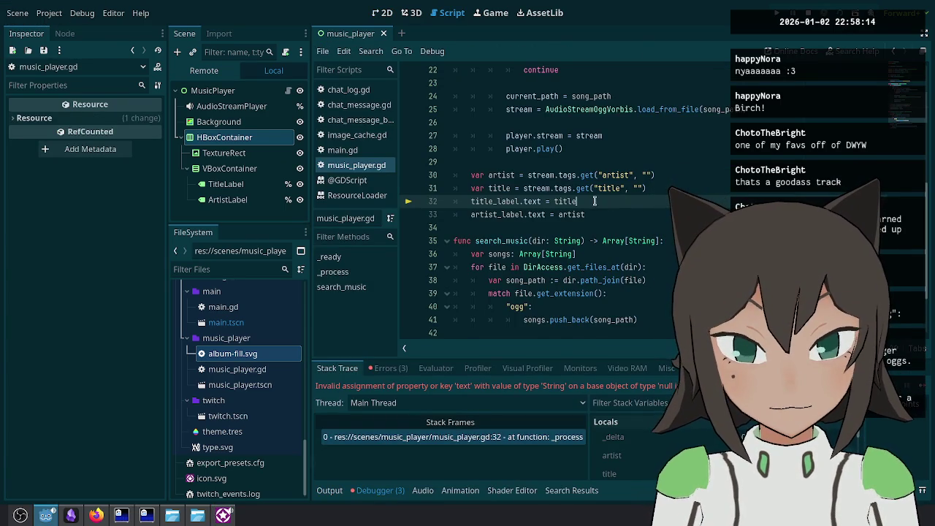
# Step: Stop the game, point the label variables at %TitleLabel and %ArtistLabel, and rerun the project
pyautogui.press('F8')
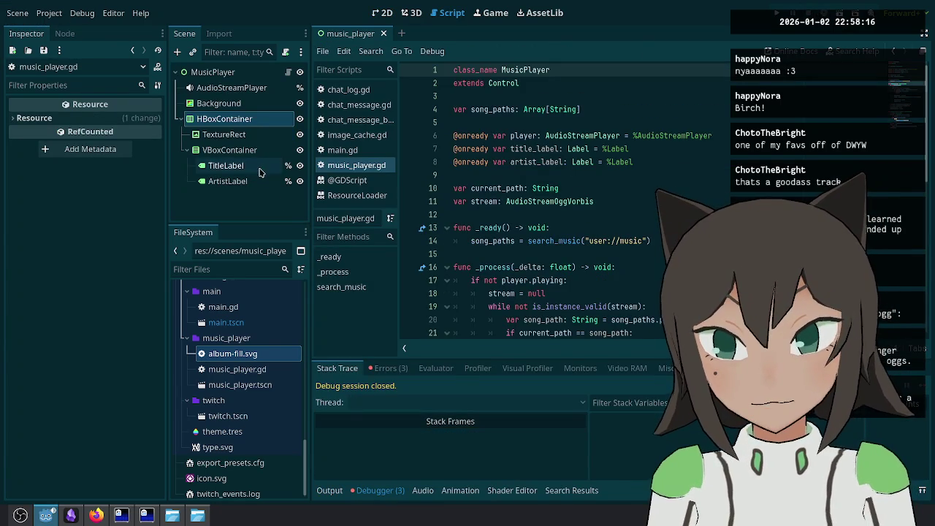
pyautogui.click(639, 149)
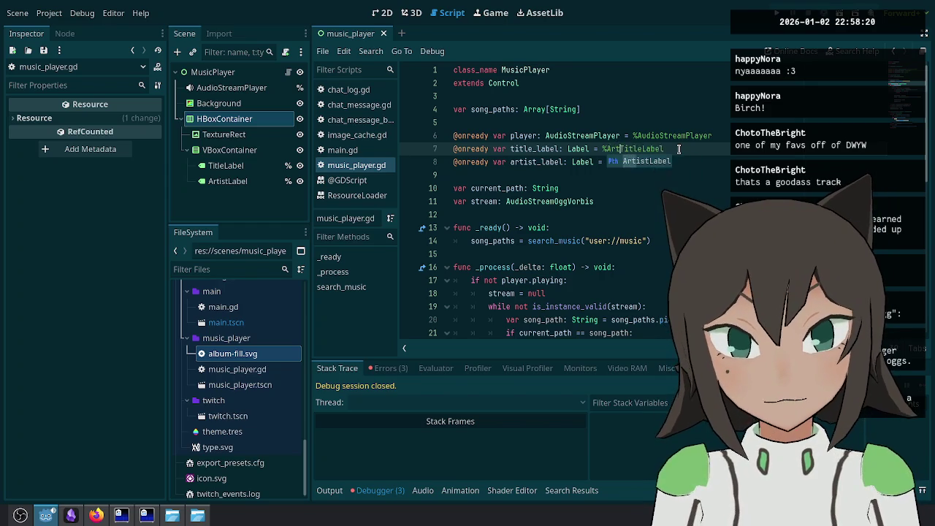
pyautogui.press('Down')
pyautogui.hotkey('ctrl', 'Left')
pyautogui.hotkey('ctrl', 'Left')
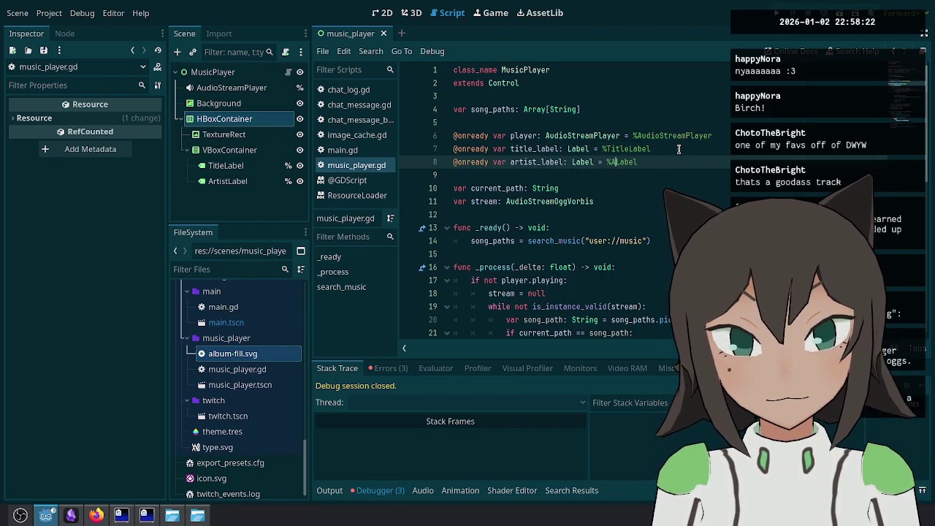
pyautogui.write('rtist')
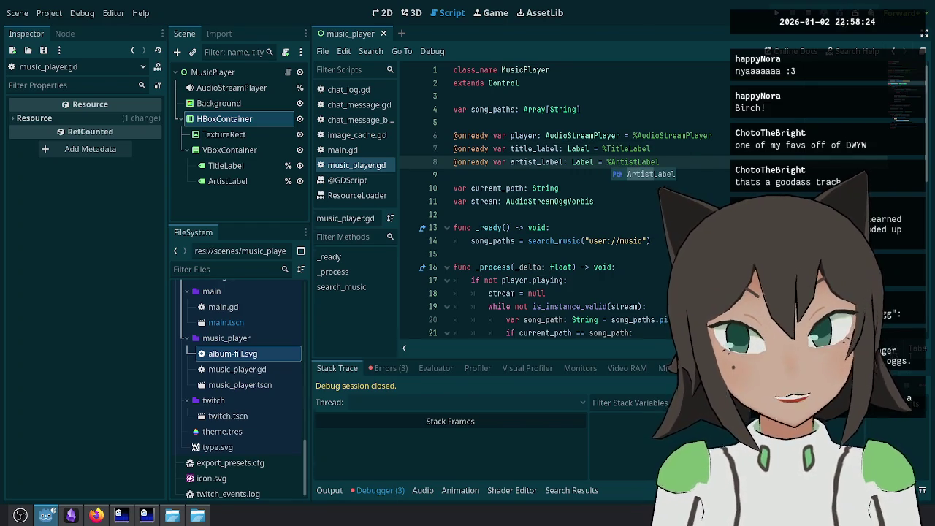
pyautogui.press('F5')
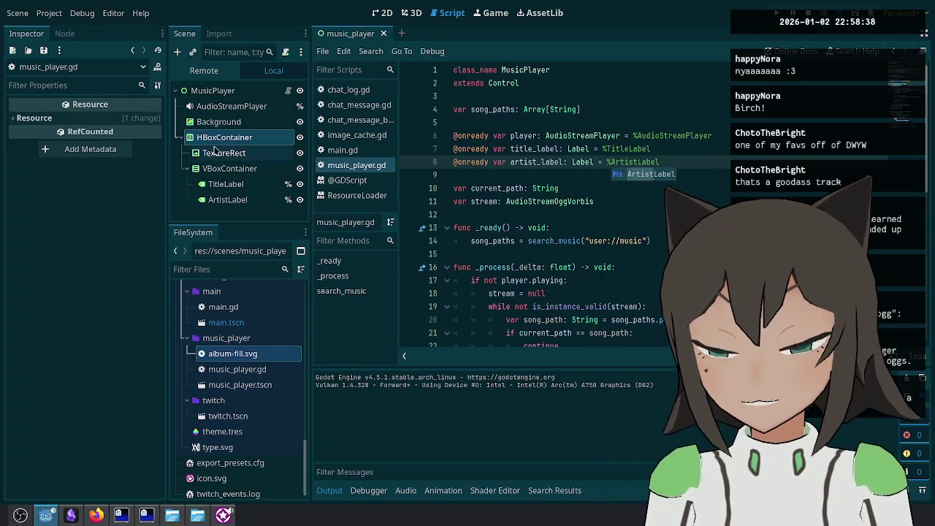
# Step: Select TitleLabel and browse the project's fonts folder in a widened file tree
pyautogui.click(226, 184)
pyautogui.click(242, 272)
pyautogui.scroll(10, 234, 364)
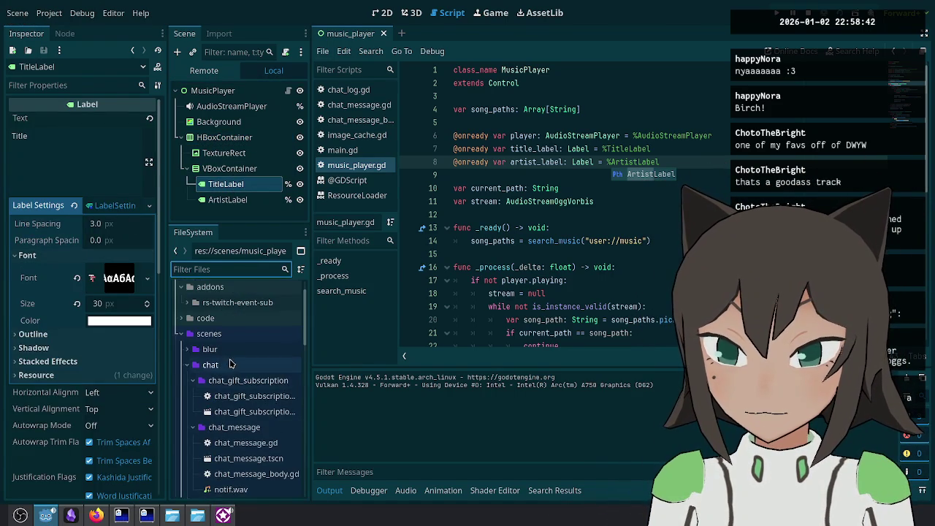
pyautogui.scroll(2, 234, 363)
pyautogui.click(182, 367)
pyautogui.click(182, 367)
pyautogui.click(187, 398)
pyautogui.click(187, 429)
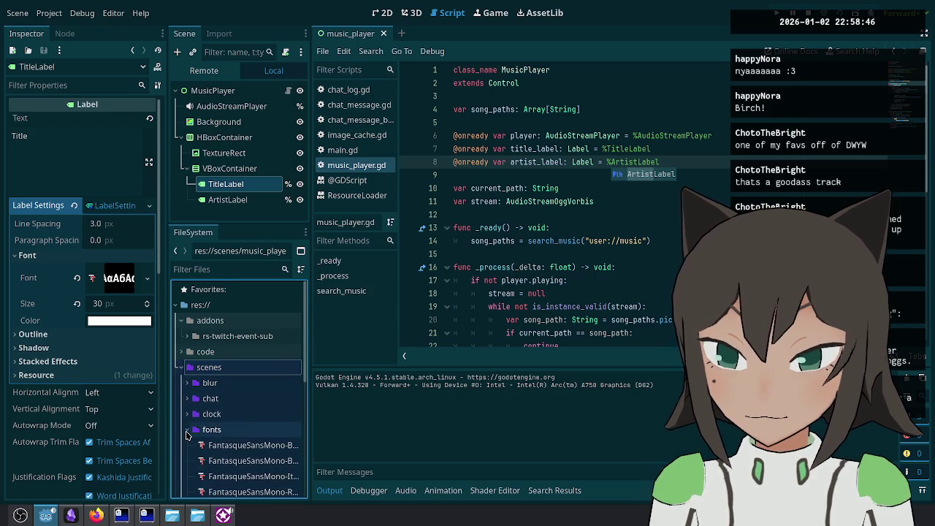
pyautogui.scroll(-3, 187, 434)
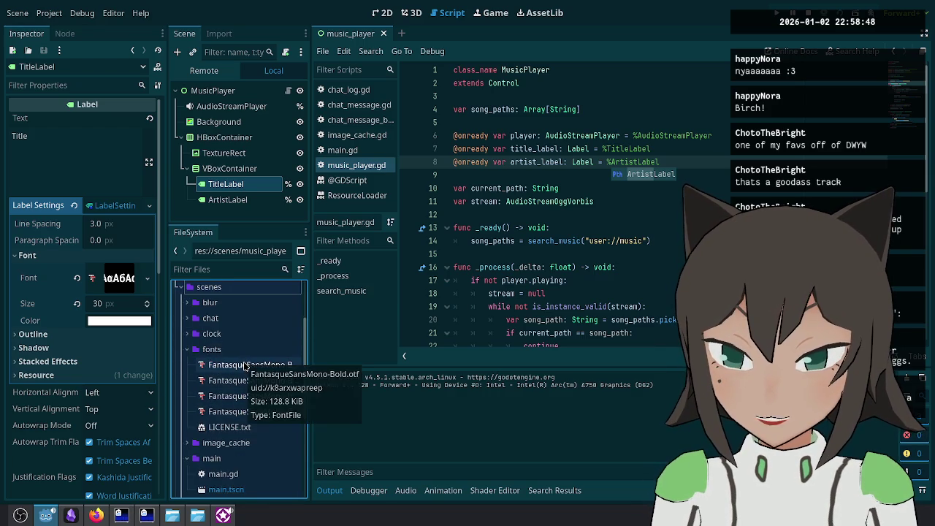
pyautogui.moveTo(311, 391); pyautogui.dragTo(329, 391)
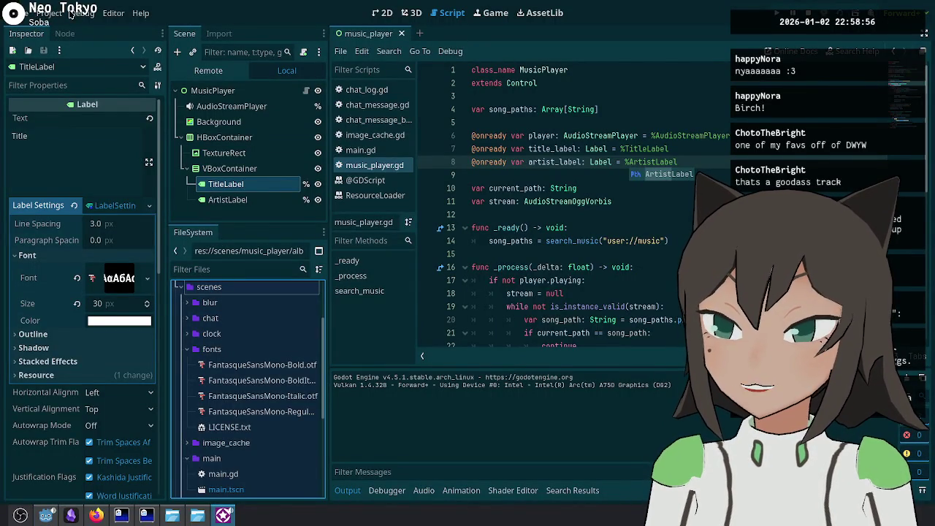
# Step: Try TitleLabel font sizes of 20, 25 and 40 px, then settle on 30 px
pyautogui.click(245, 191)
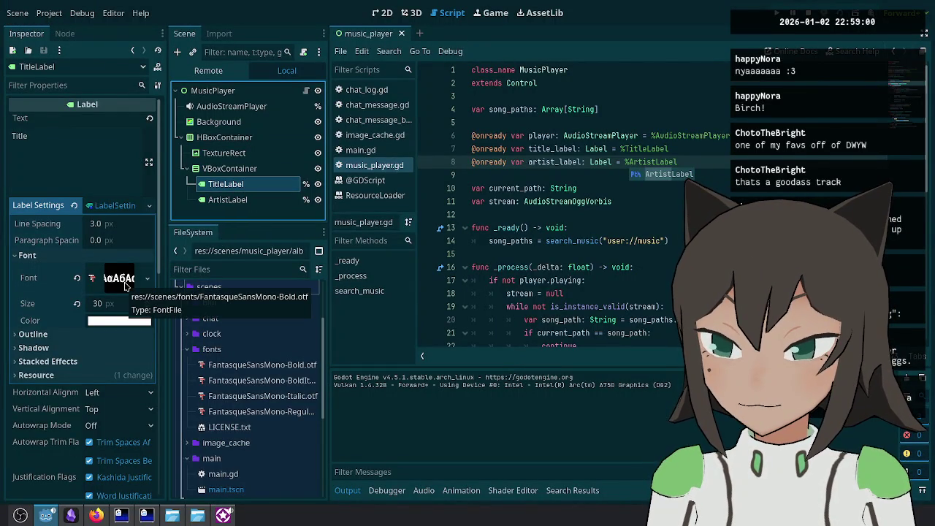
pyautogui.scroll(-1, 115, 304)
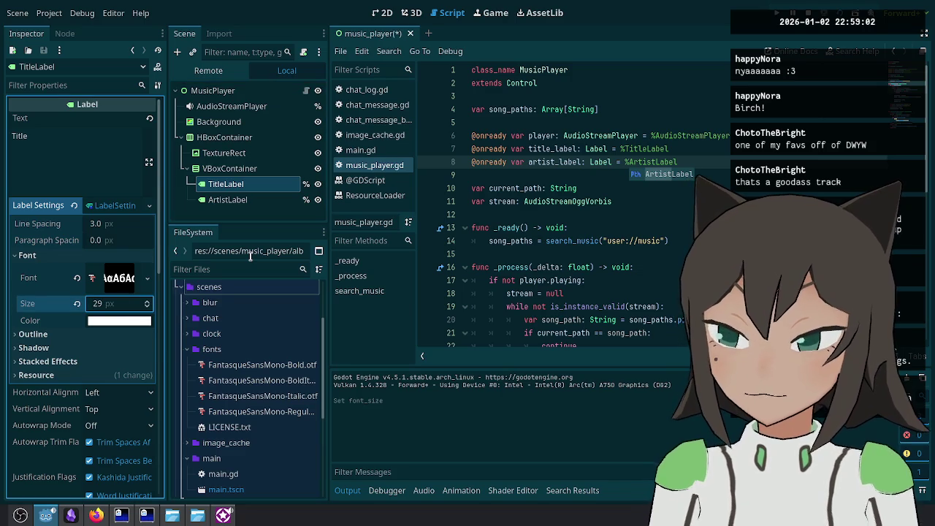
pyautogui.click(131, 307)
pyautogui.write('2')
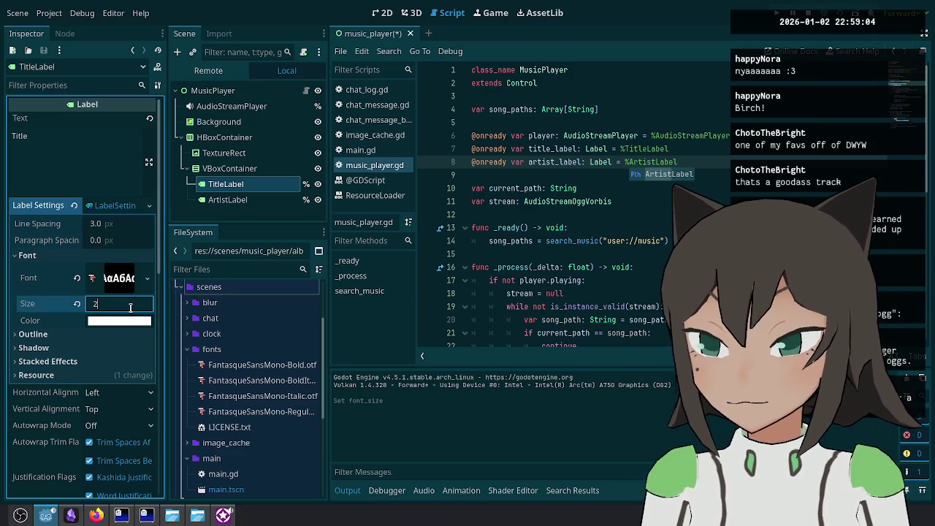
pyautogui.press('Return')
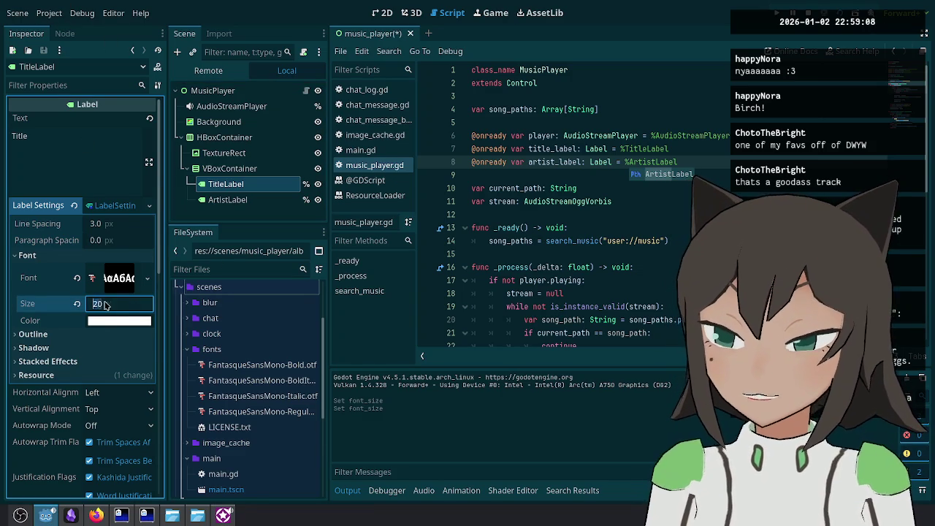
pyautogui.write('25')
pyautogui.press('Return')
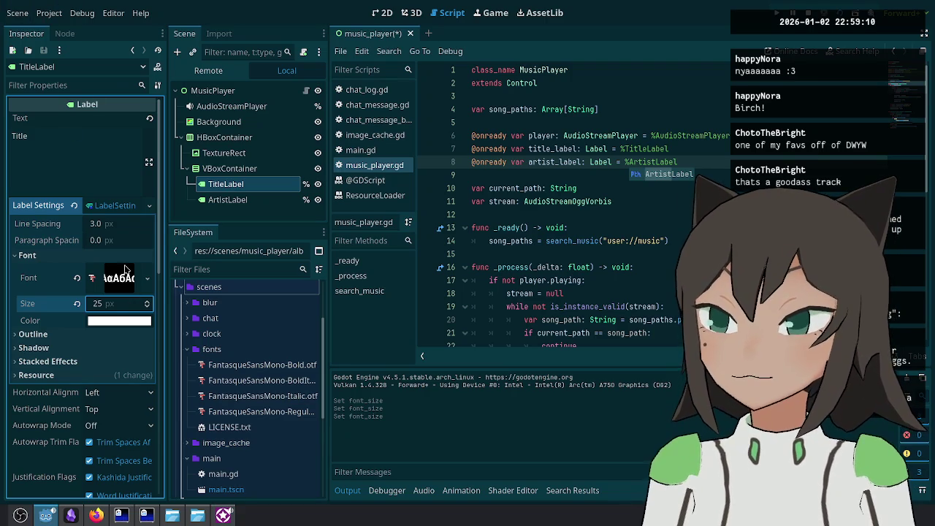
pyautogui.write('40')
pyautogui.press('Return')
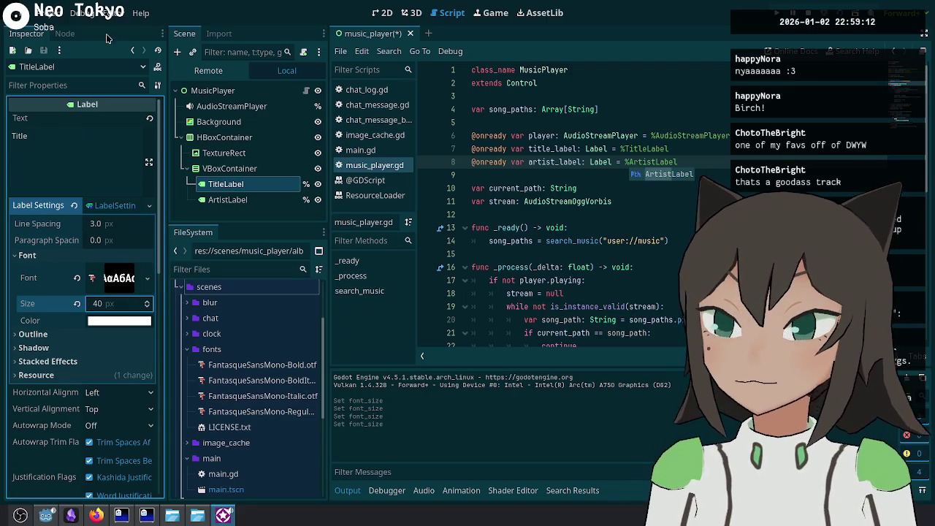
pyautogui.click(112, 305)
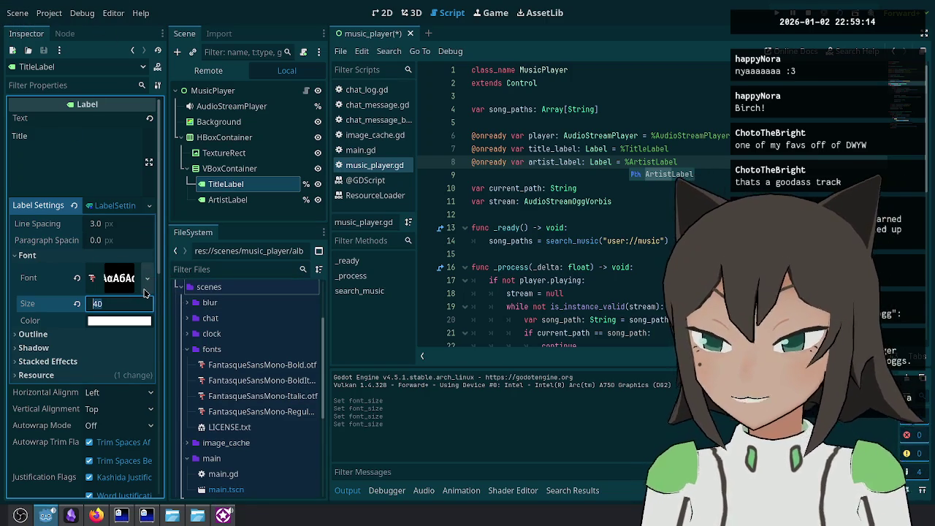
pyautogui.write('30')
pyautogui.press('Return')
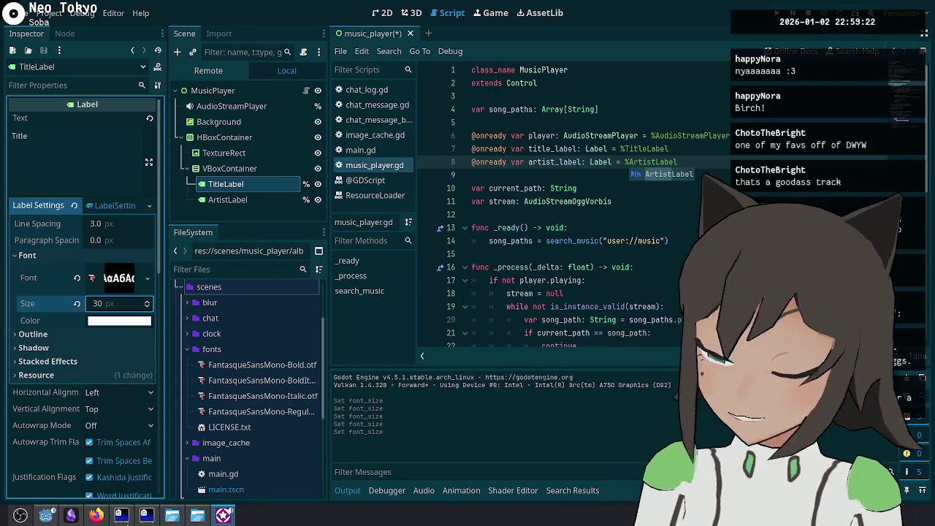
pyautogui.click(21, 515)
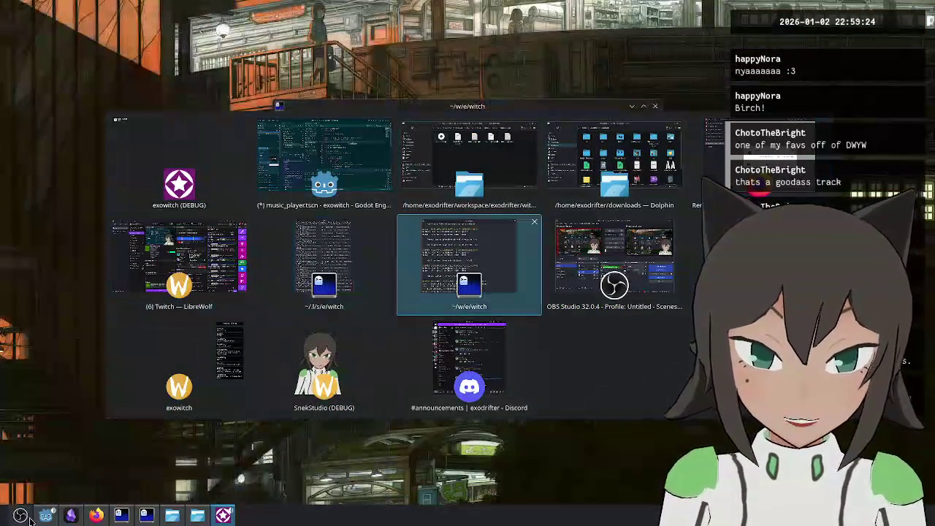
pyautogui.click(334, 313)
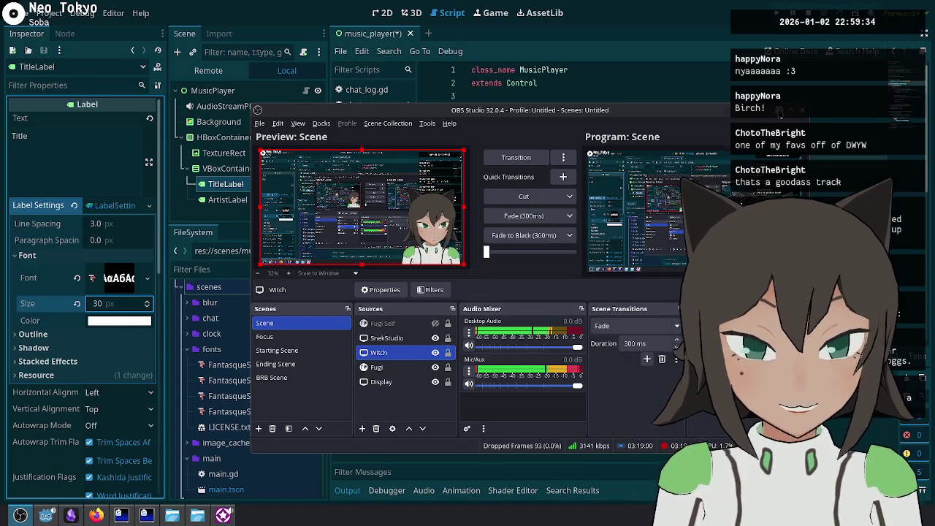
pyautogui.click(241, 289)
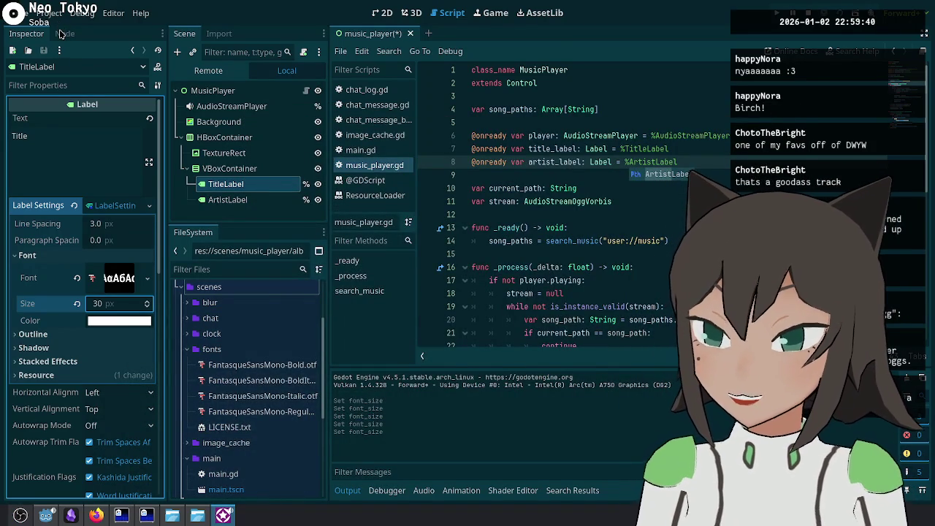
pyautogui.click(223, 516)
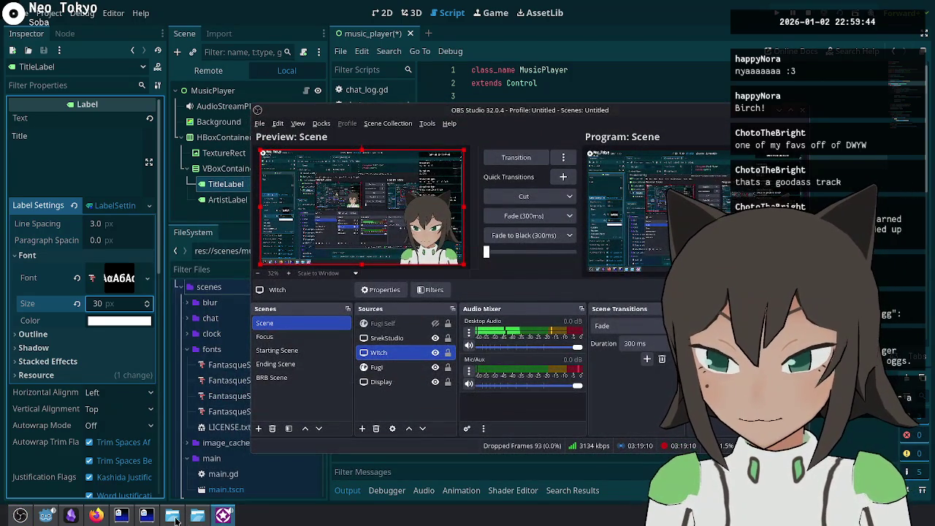
pyautogui.press('super+w')
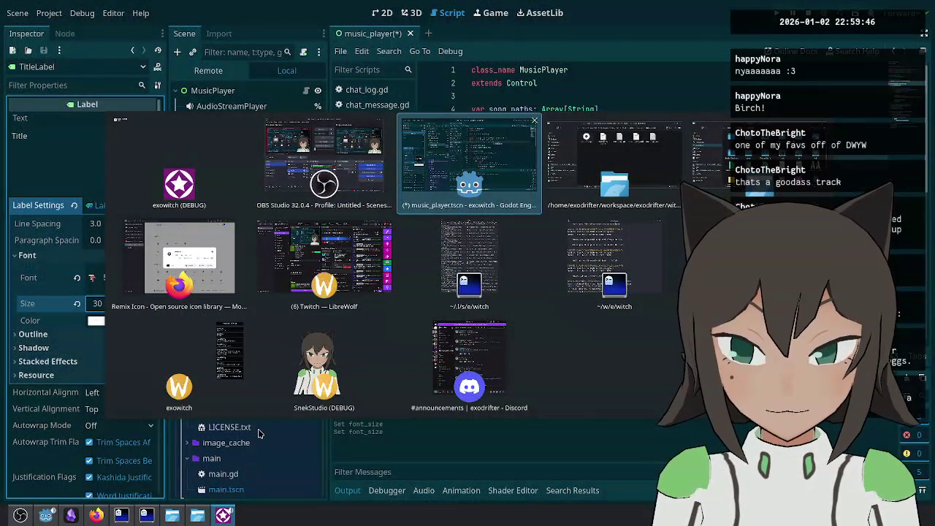
pyautogui.press('super+w')
pyautogui.press('super+w')
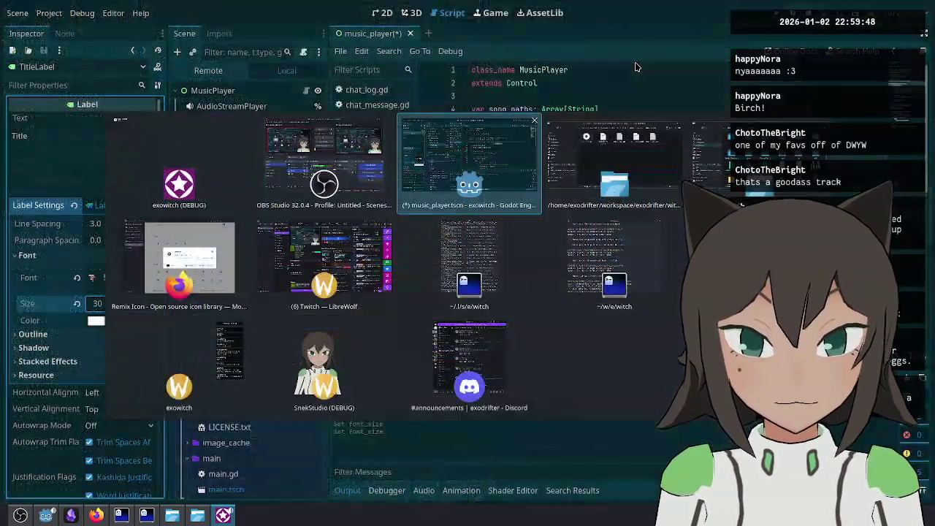
pyautogui.press('Right')
pyautogui.press('Left')
pyautogui.press('Return')
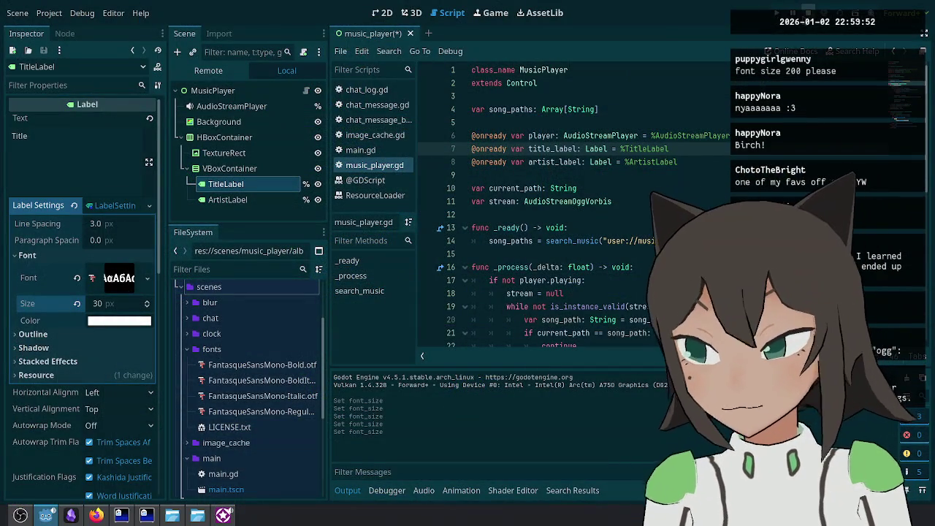
# Step: Set both TitleLabel and ArtistLabel font sizes to 200 px and save the scene
pyautogui.click(124, 302)
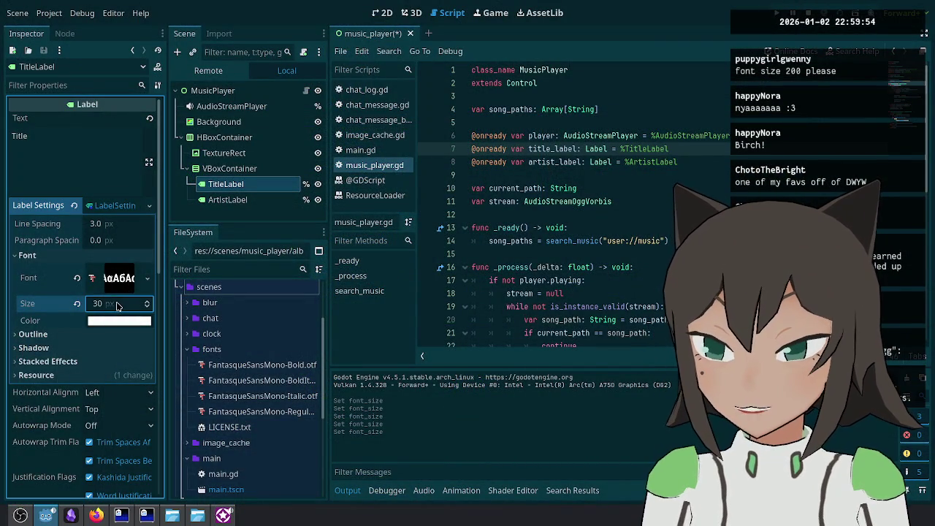
pyautogui.write('200')
pyautogui.press('Return')
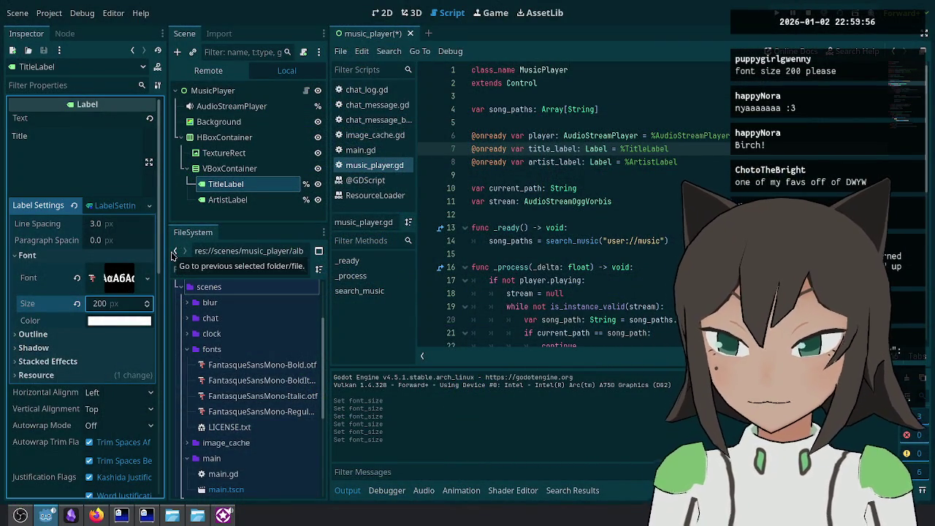
pyautogui.click(227, 200)
pyautogui.click(139, 303)
pyautogui.write('200')
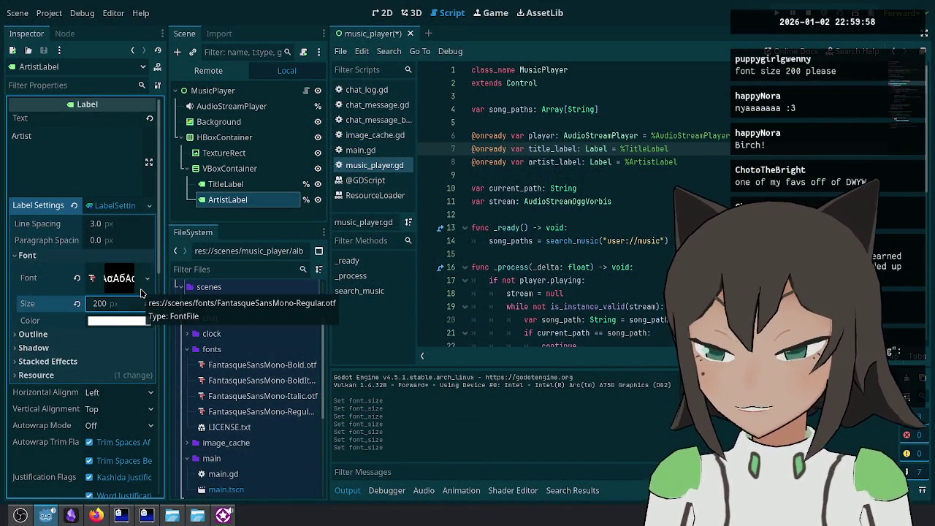
pyautogui.press('Return')
pyautogui.hotkey('ctrl', 's')
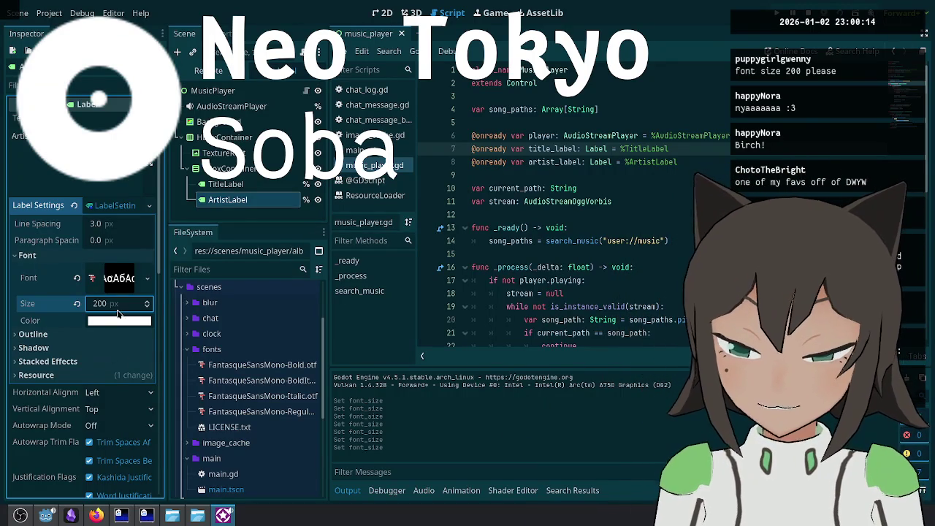
pyautogui.press('Return')
# Step: Shrink the label font sizes, setting ArtistLabel to 100 px
pyautogui.click(226, 184)
pyautogui.click(130, 304)
pyautogui.write('1')
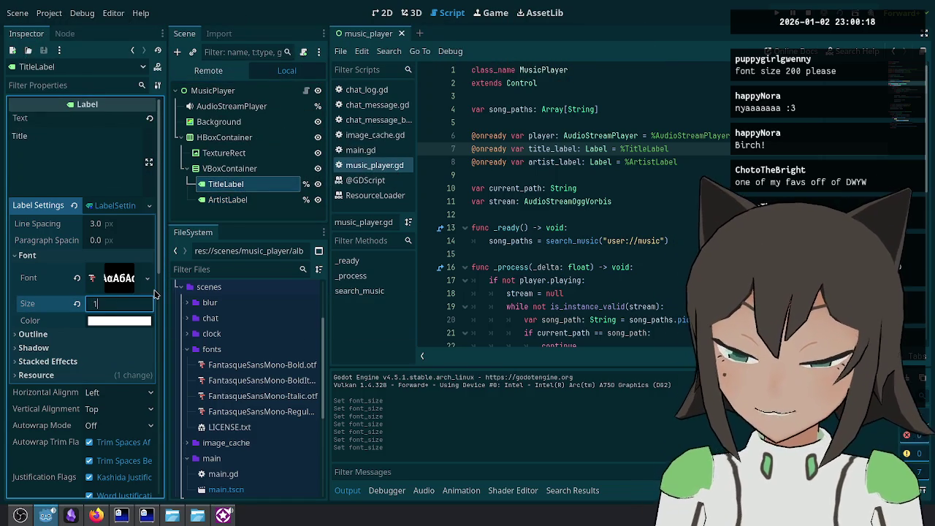
pyautogui.click(227, 199)
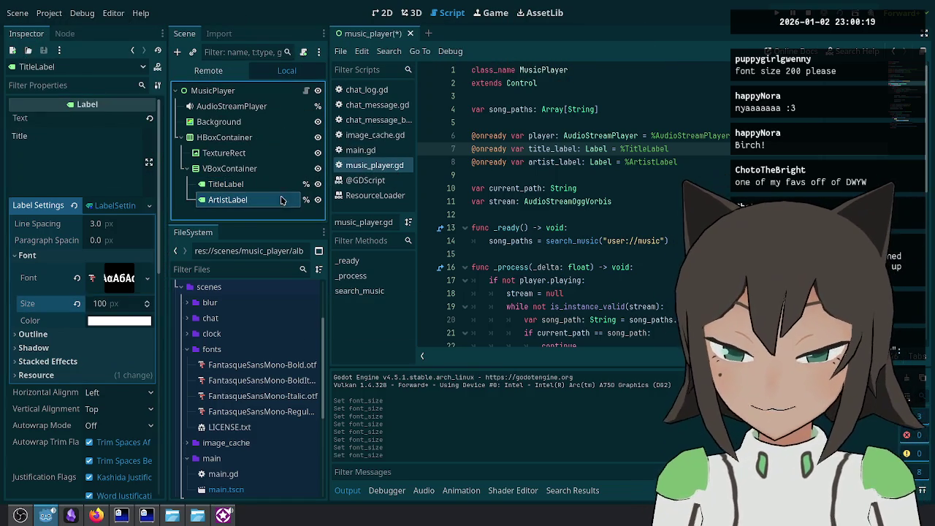
pyautogui.click(130, 303)
pyautogui.write('100')
pyautogui.press('Return')
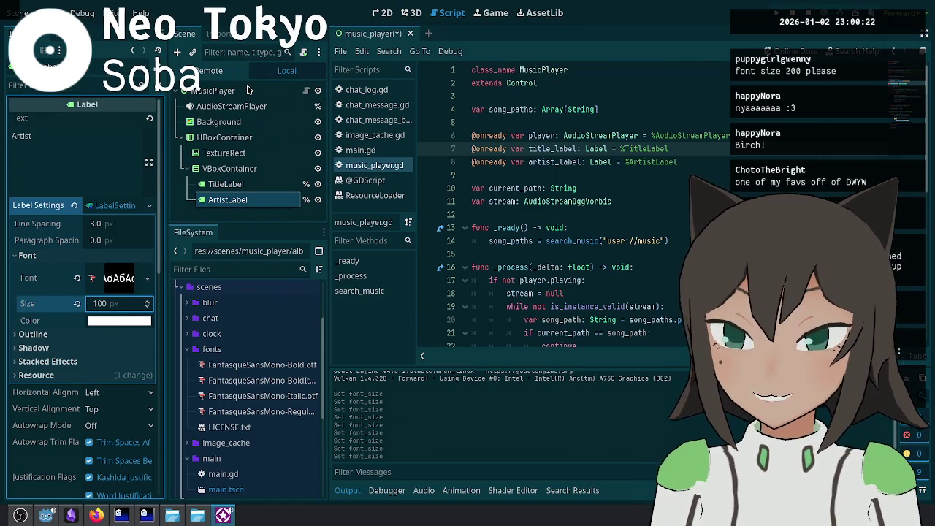
# Step: Adjust TitleLabel's size again and set ArtistLabel's font size to 50 px
pyautogui.click(226, 185)
pyautogui.click(138, 299)
pyautogui.write('50')
pyautogui.click(227, 199)
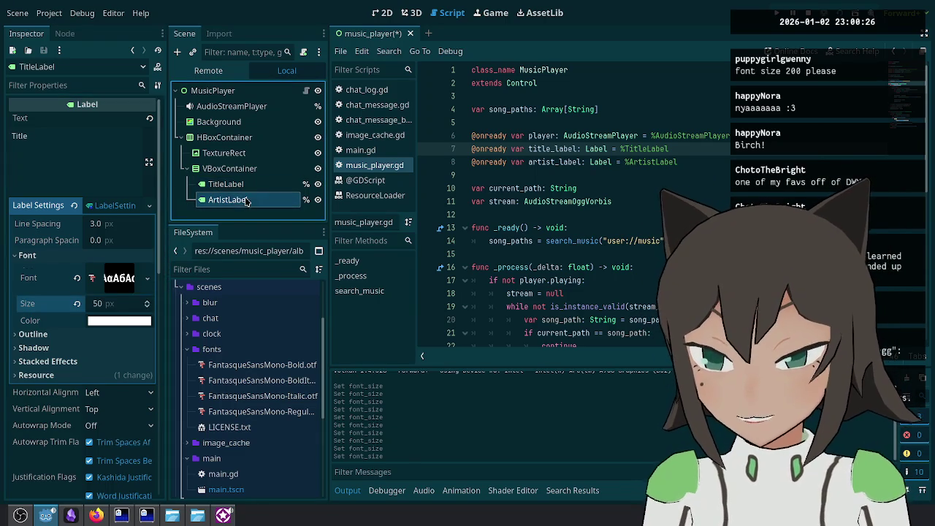
pyautogui.click(126, 303)
pyautogui.write('50')
pyautogui.press('Return')
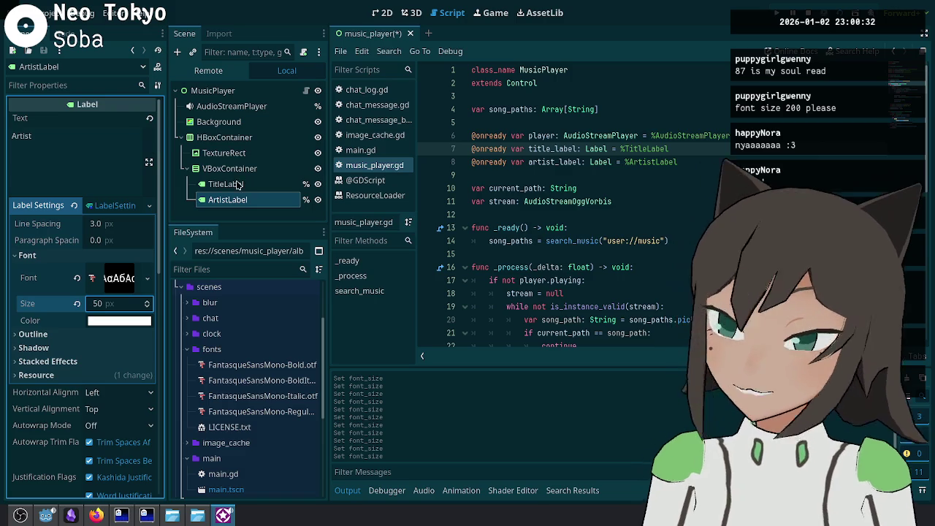
pyautogui.click(68, 515)
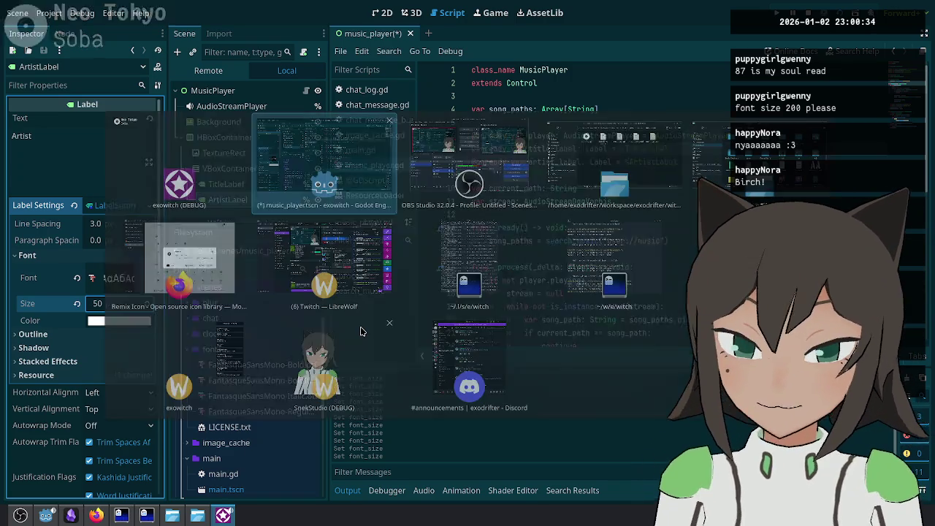
pyautogui.click(463, 157)
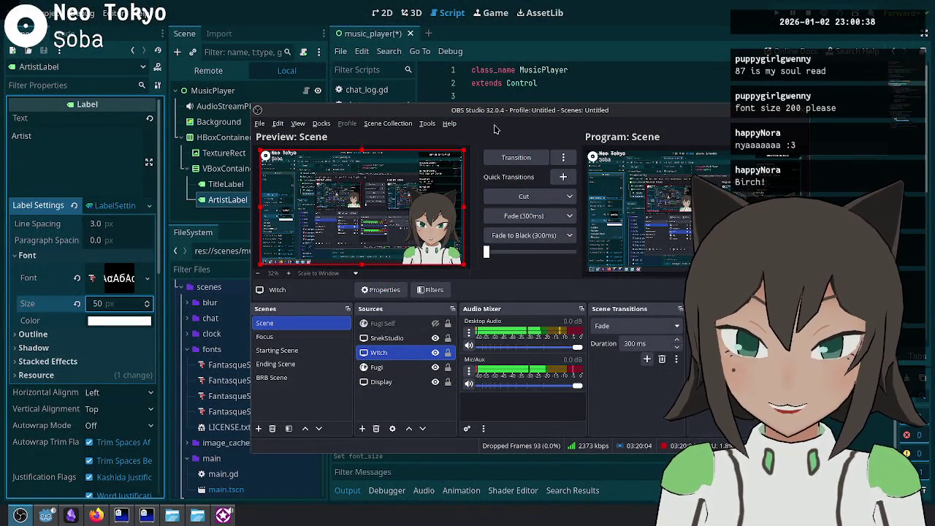
pyautogui.click(469, 168)
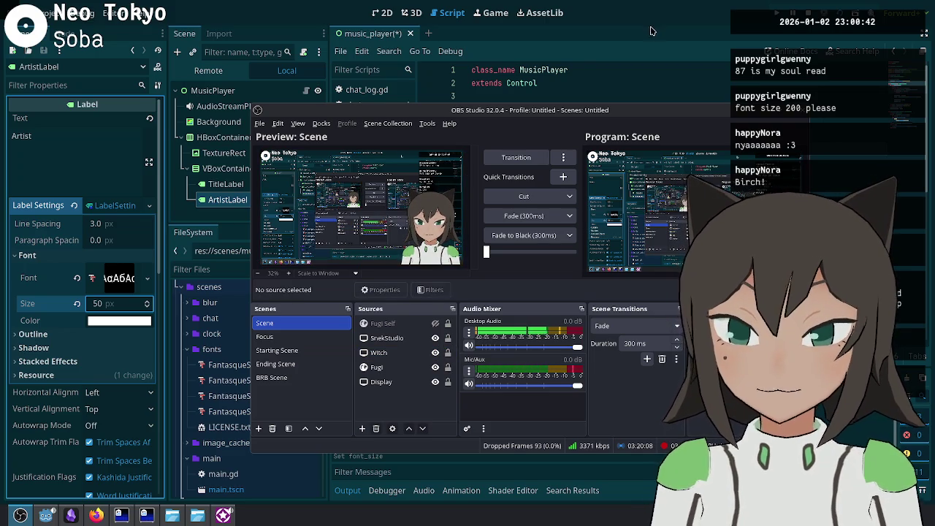
pyautogui.press('super+w')
pyautogui.press('Escape')
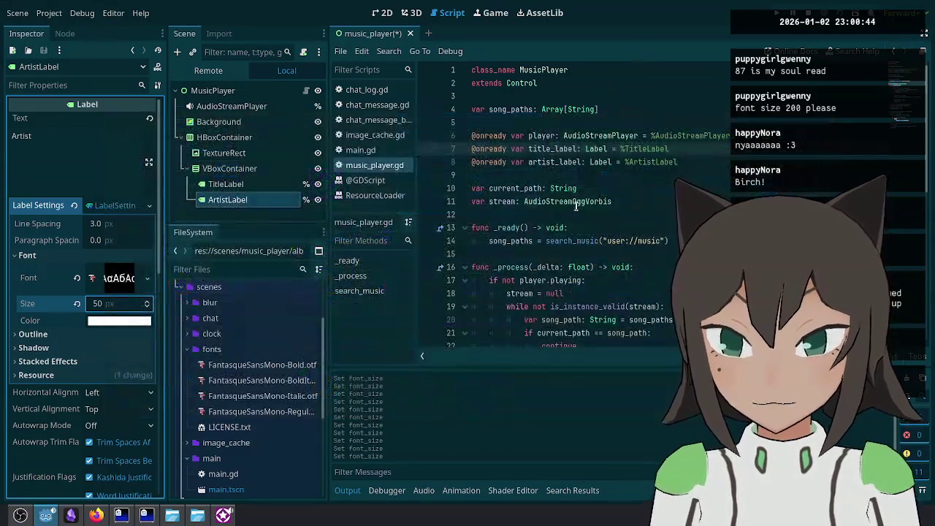
# Step: Save music_player.gd and review its ogg file-matching and push_back lines
pyautogui.hotkey('ctrl', 's')
pyautogui.scroll(-5, 683, 202)
pyautogui.scroll(5, 683, 202)
pyautogui.scroll(1, 574, 207)
pyautogui.scroll(-9, 555, 219)
pyautogui.click(550, 241)
pyautogui.click(660, 249)
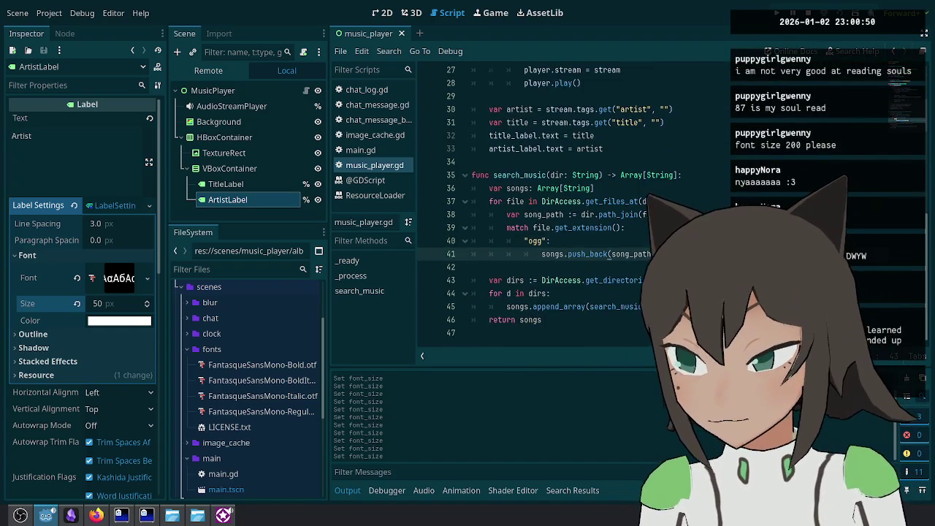
pyautogui.scroll(9, 661, 249)
pyautogui.scroll(-4, 672, 219)
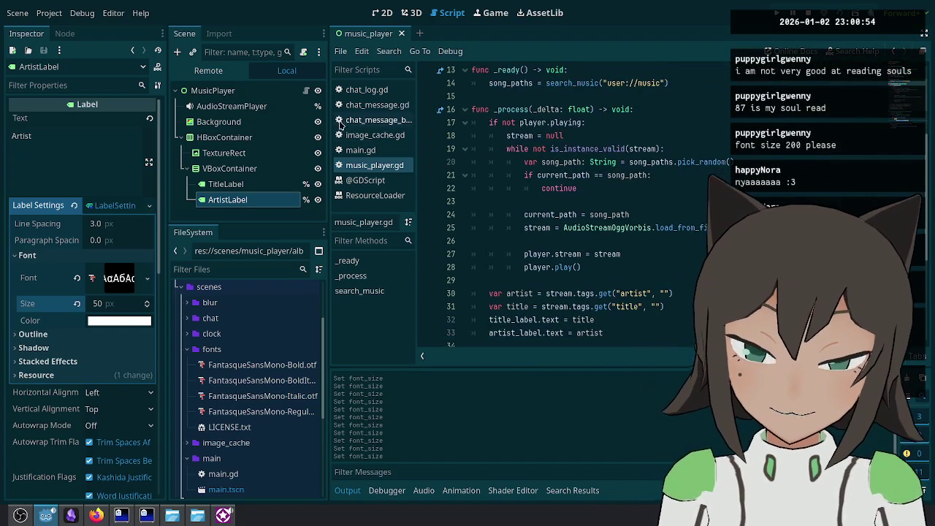
# Step: Check the capture in OBS, then save the music player scene and select AudioStreamPlayer
pyautogui.hotkey('alt', 'Tab')
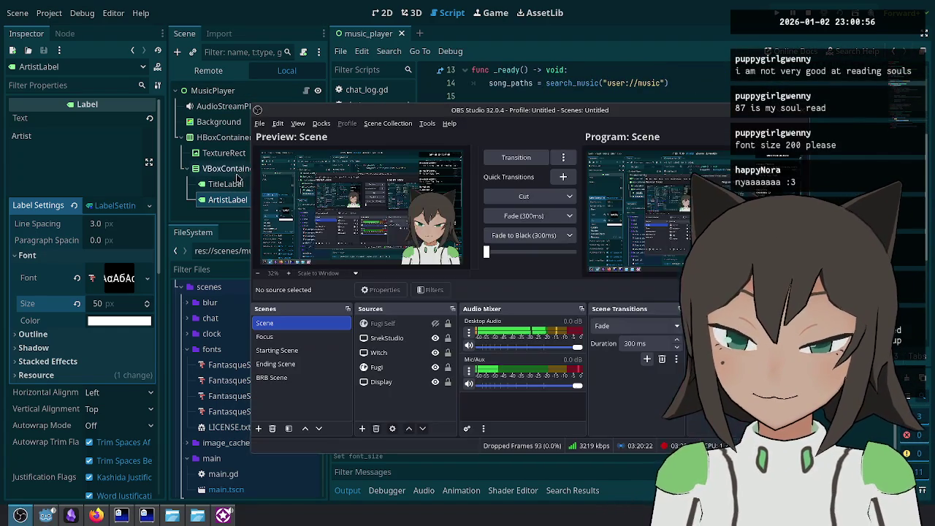
pyautogui.press('super')
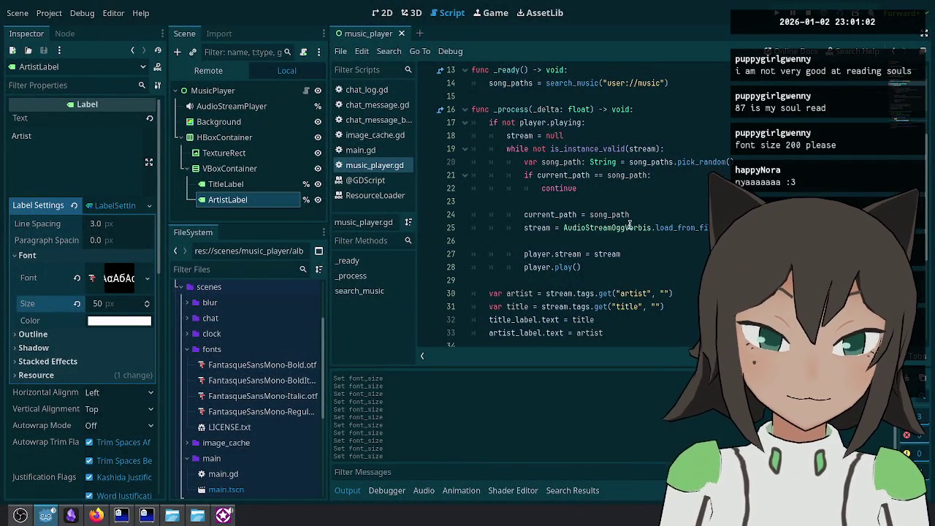
pyautogui.hotkey('ctrl', 's')
pyautogui.click(621, 254)
pyautogui.scroll(4, 721, 159)
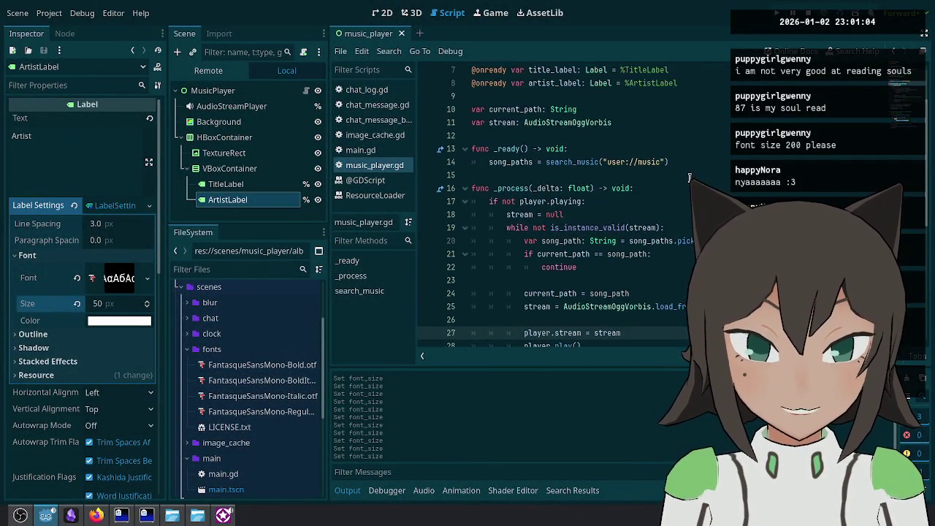
pyautogui.scroll(-3, 721, 159)
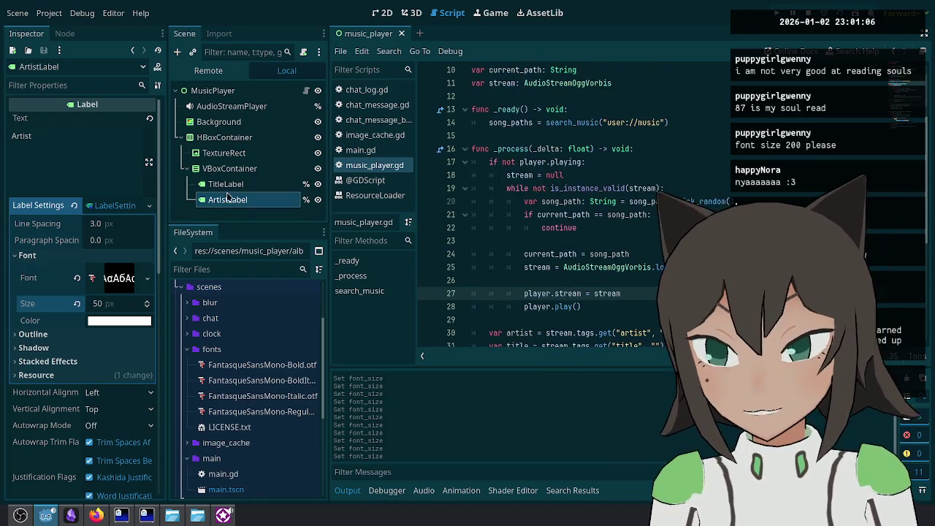
pyautogui.click(219, 106)
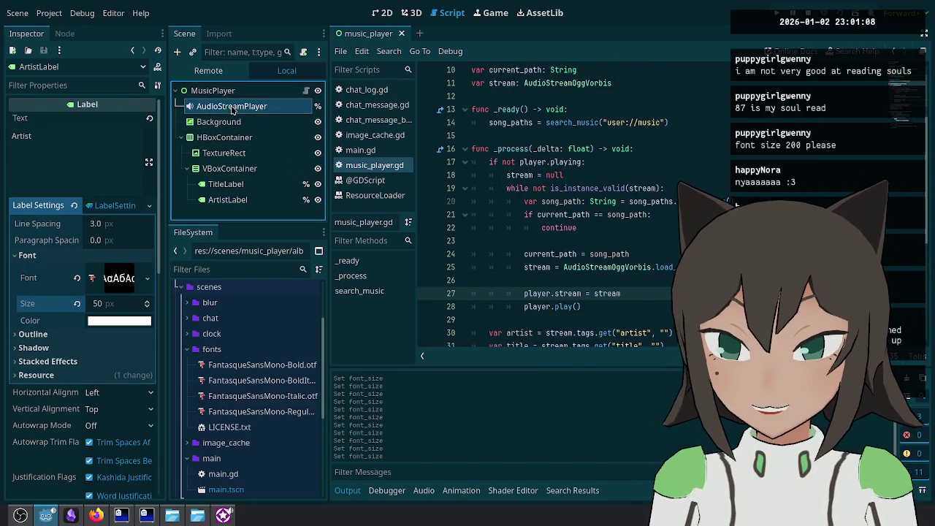
# Step: Add a new audio bus named Music and lower its volume to about -11 dB
pyautogui.click(121, 272)
pyautogui.click(125, 254)
pyautogui.click(196, 300)
pyautogui.click(424, 490)
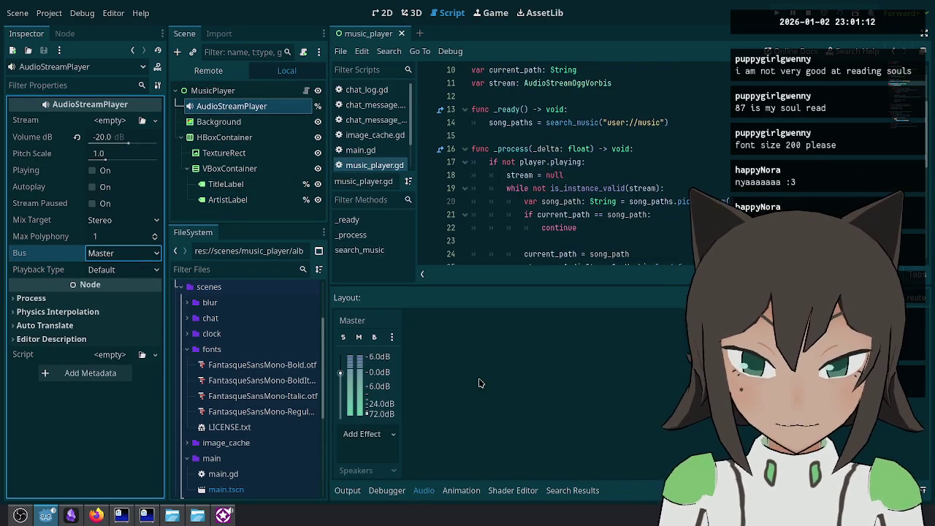
pyautogui.click(554, 369)
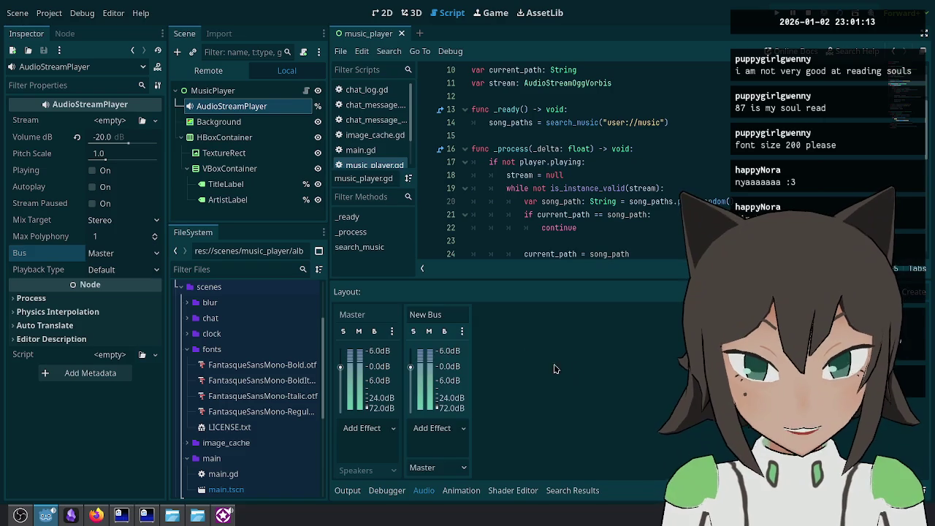
pyautogui.doubleClick(448, 316)
pyautogui.write('Music')
pyautogui.press('Return')
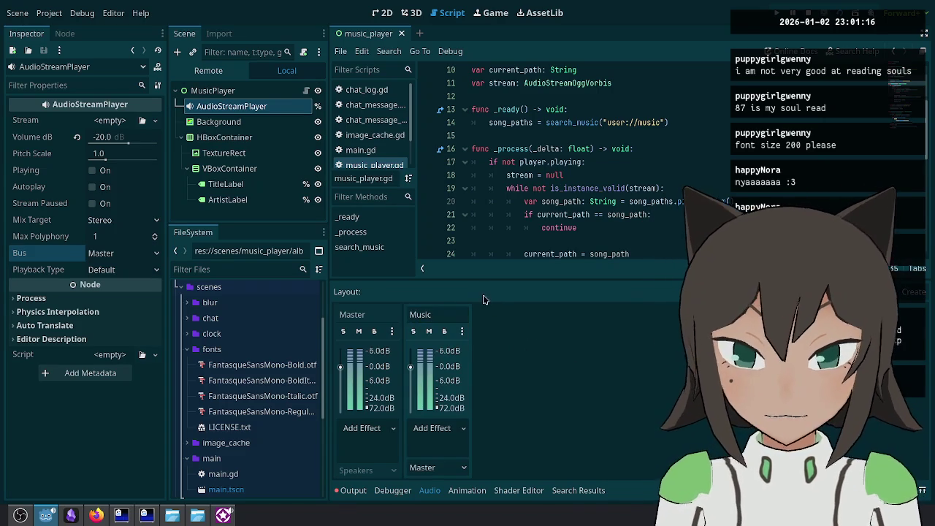
pyautogui.moveTo(411, 370); pyautogui.dragTo(411, 398)
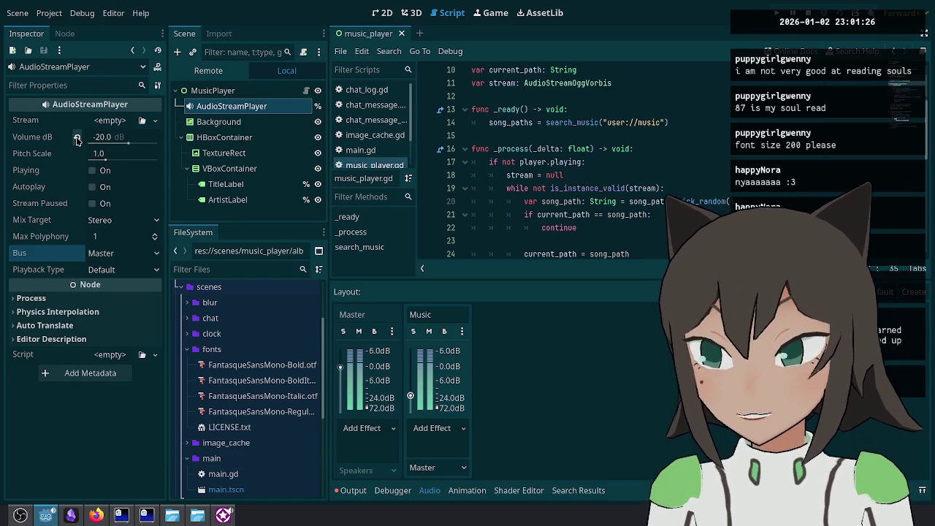
# Step: Route the AudioStreamPlayer to the Music bus, reset its volume to 0 dB, and save the scene
pyautogui.click(123, 253)
pyautogui.click(117, 281)
pyautogui.click(77, 137)
pyautogui.click(564, 175)
pyautogui.hotkey('ctrl', 's')
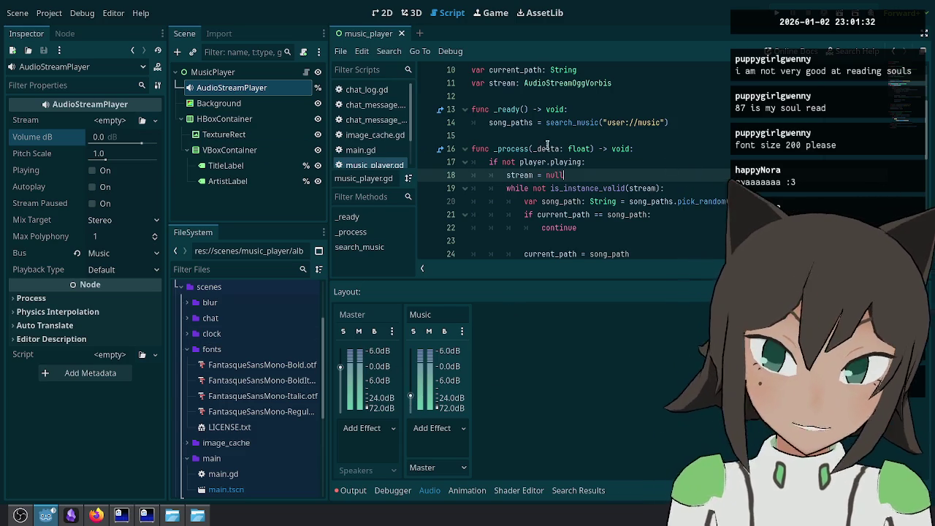
# Step: Run the project and turn the Music bus volume all the way down during playback
pyautogui.click(778, 12)
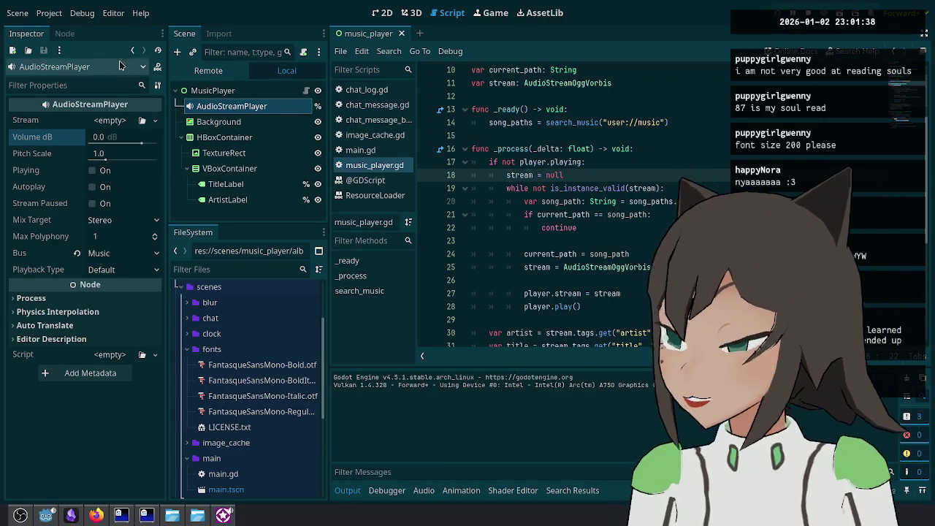
pyautogui.click(813, 13)
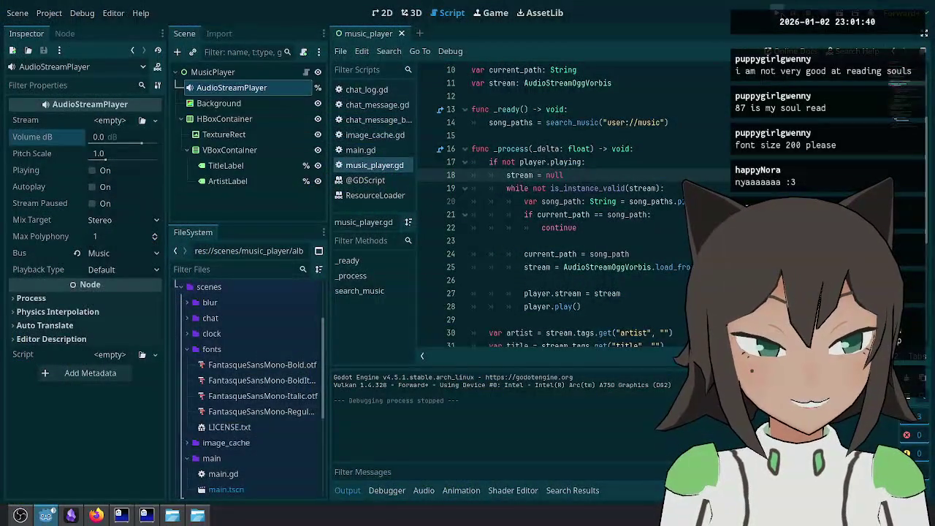
pyautogui.press('F5')
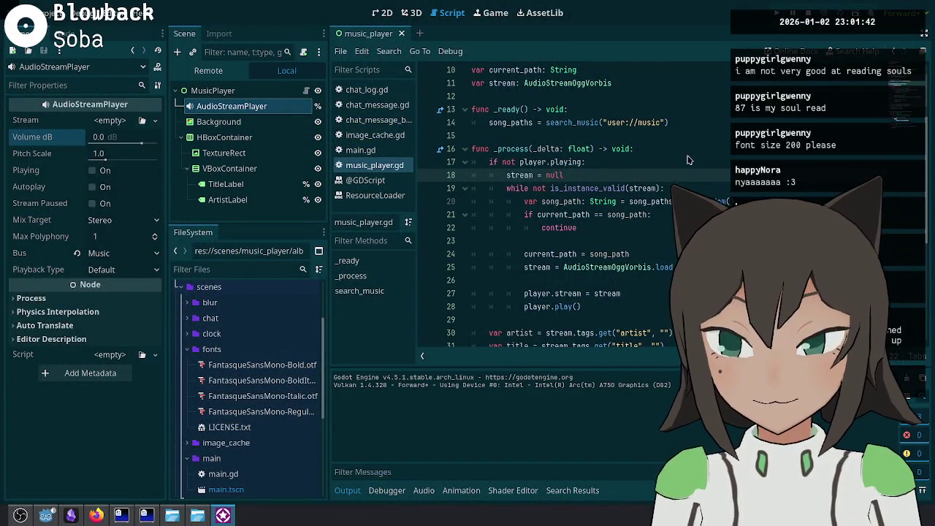
pyautogui.click(438, 494)
pyautogui.moveTo(410, 396); pyautogui.dragTo(411, 431)
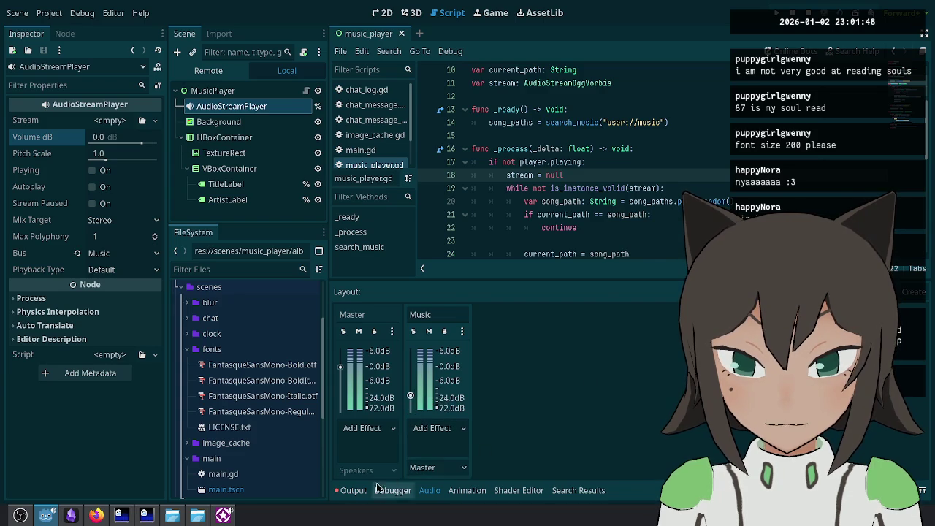
# Step: Stop the game and start saving the audio bus layout to a file
pyautogui.click(348, 490)
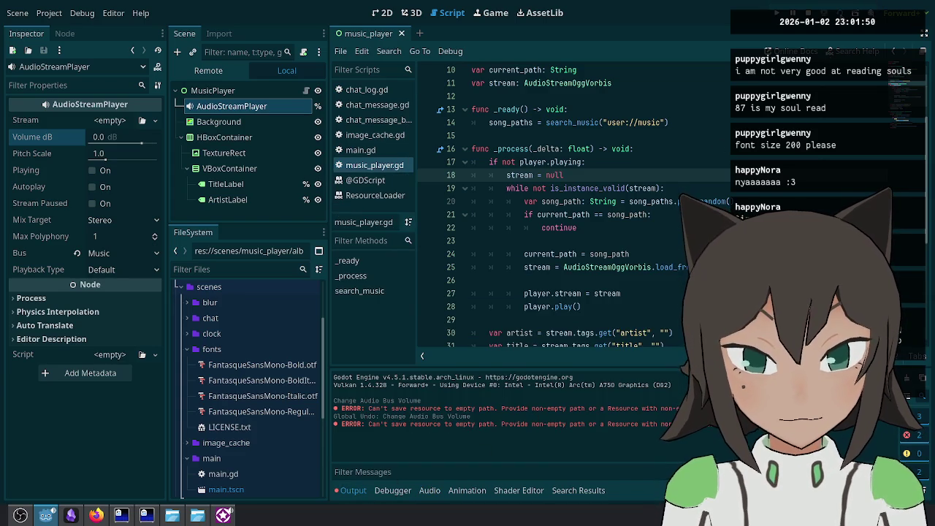
pyautogui.click(842, 20)
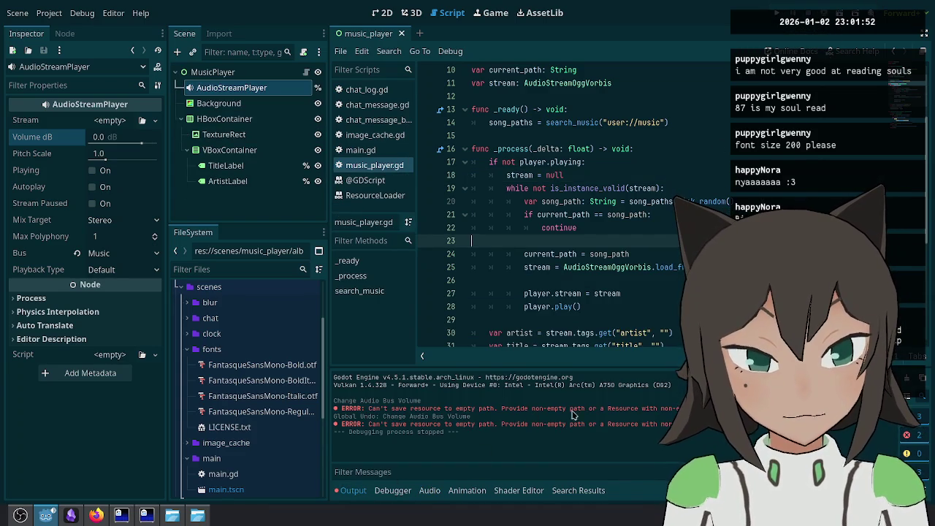
pyautogui.click(431, 490)
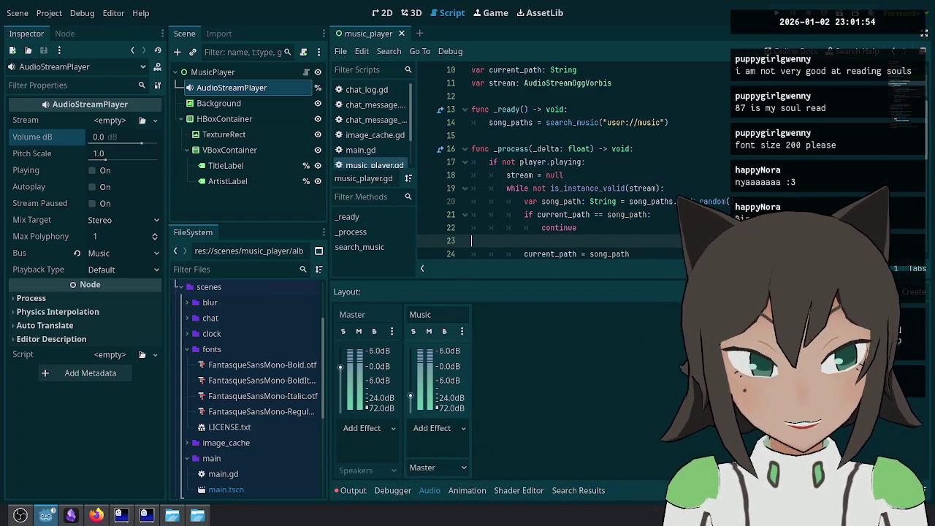
pyautogui.click(811, 292)
pyautogui.write('audio_bus')
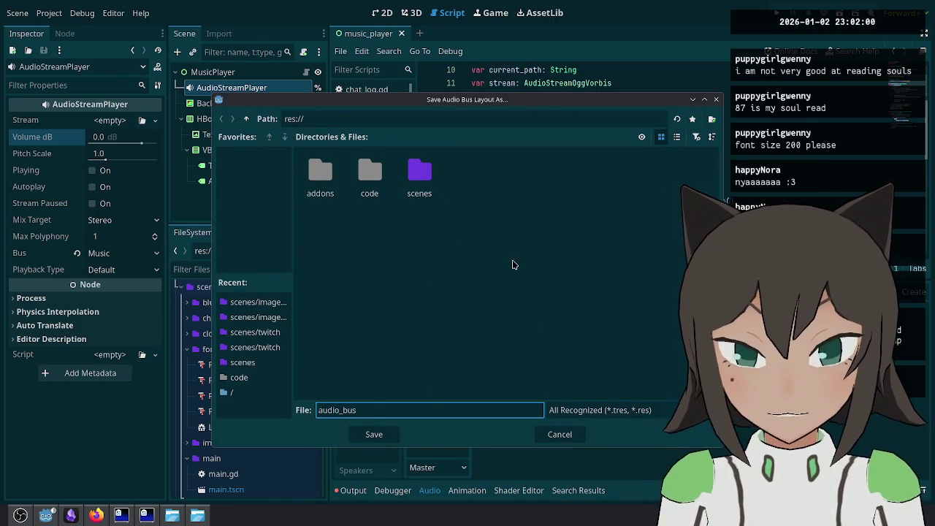
# Step: Save the bus layout as audio_bus.tres, then rename the file to audio_bus_layout.tres
pyautogui.moveTo(514, 263)
pyautogui.mouseDown()
pyautogui.moveTo(359, 54)
pyautogui.moveTo(382, 58)
pyautogui.moveTo(525, 242)
pyautogui.mouseUp()
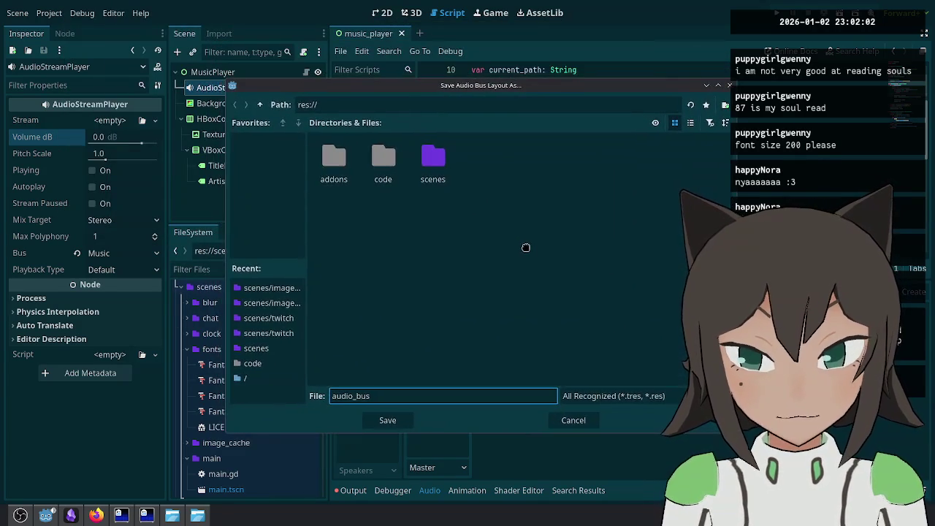
pyautogui.press('Return')
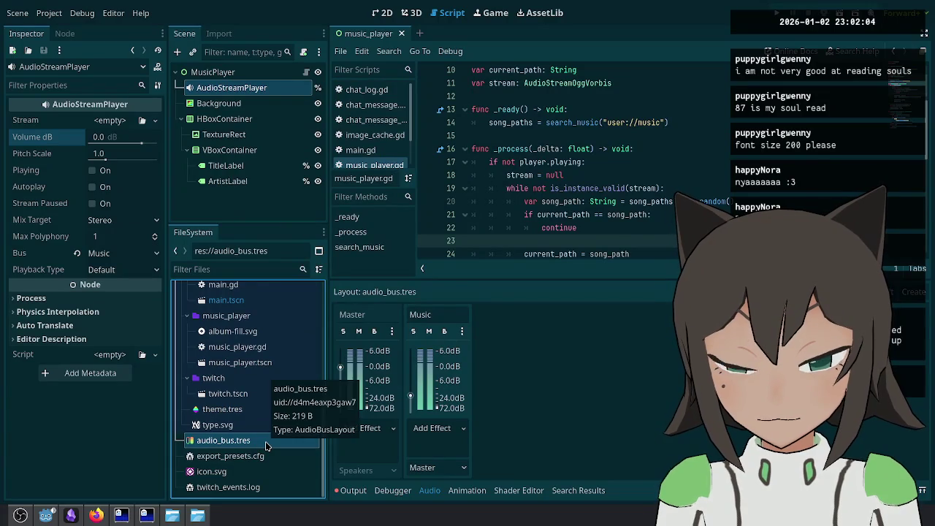
pyautogui.doubleClick(246, 441)
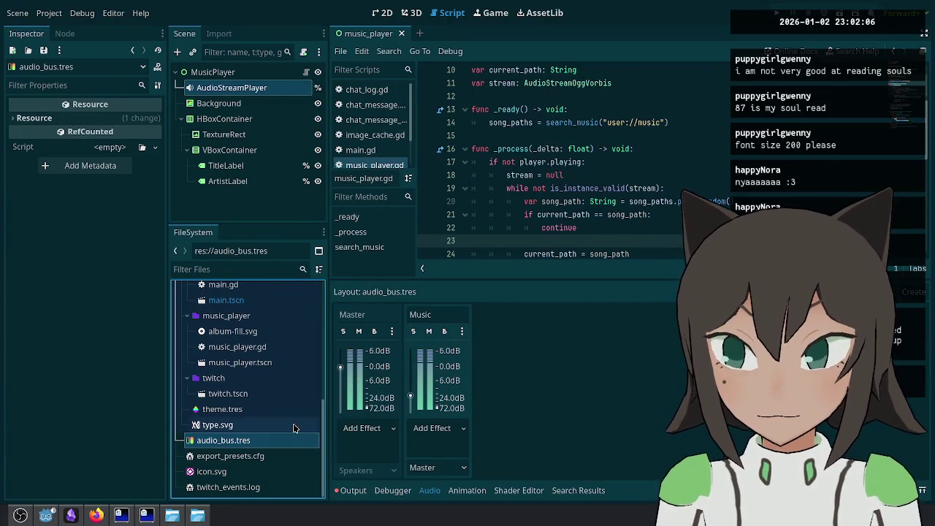
pyautogui.press('F2')
pyautogui.write('_layout')
pyautogui.press('Return')
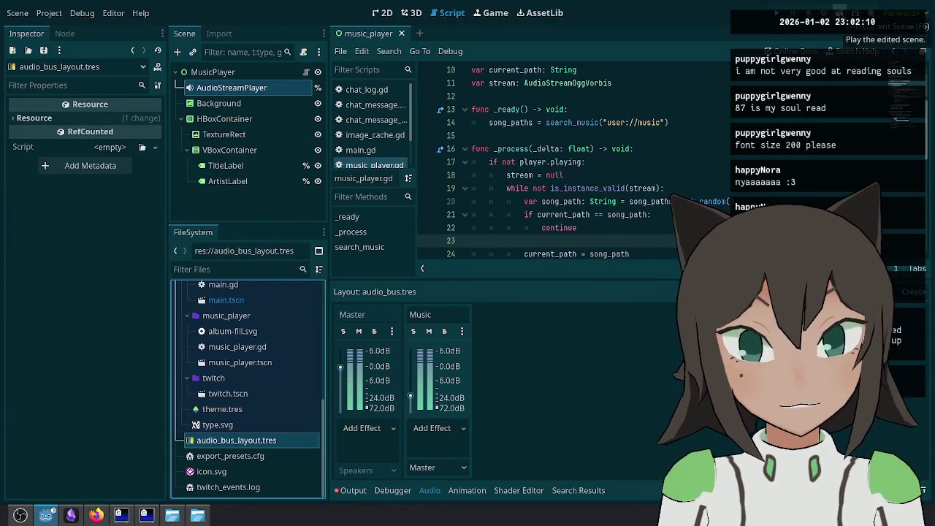
pyautogui.press('F5')
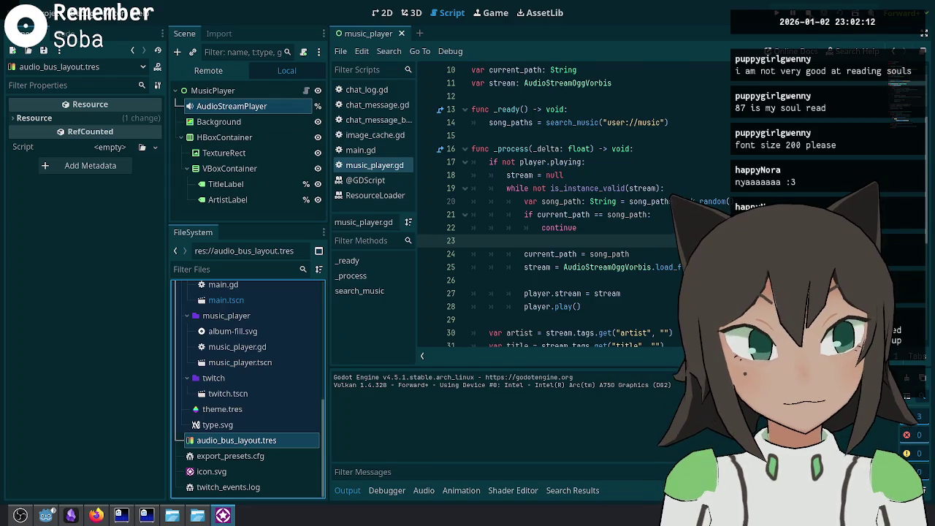
# Step: Stop the game, show the audio buses, and inspect the AudioStreamPlayer's Bus property
pyautogui.doubleClick(301, 439)
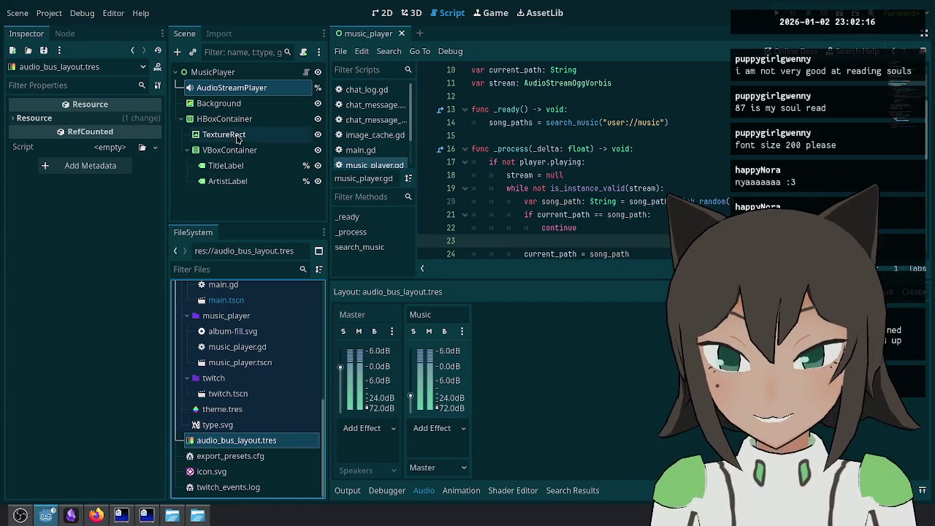
pyautogui.click(246, 89)
pyautogui.moveTo(59, 257)
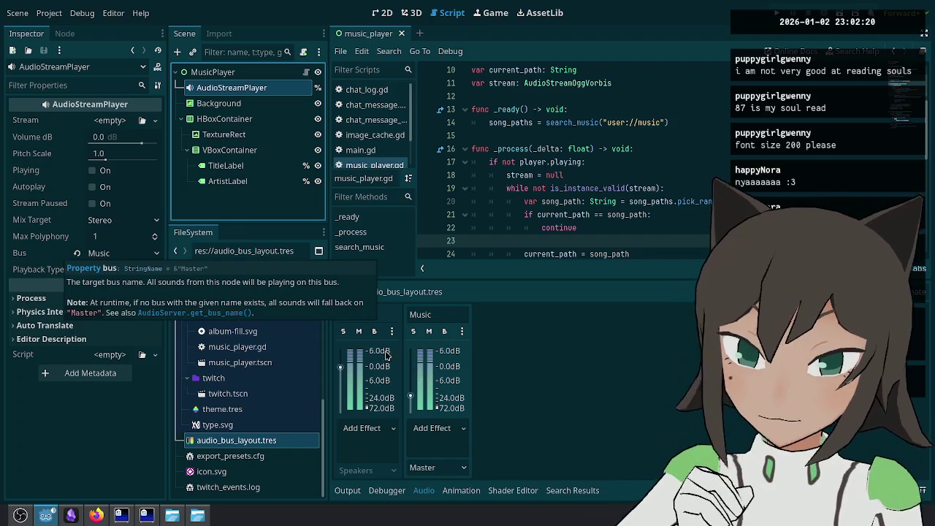
pyautogui.click(683, 109)
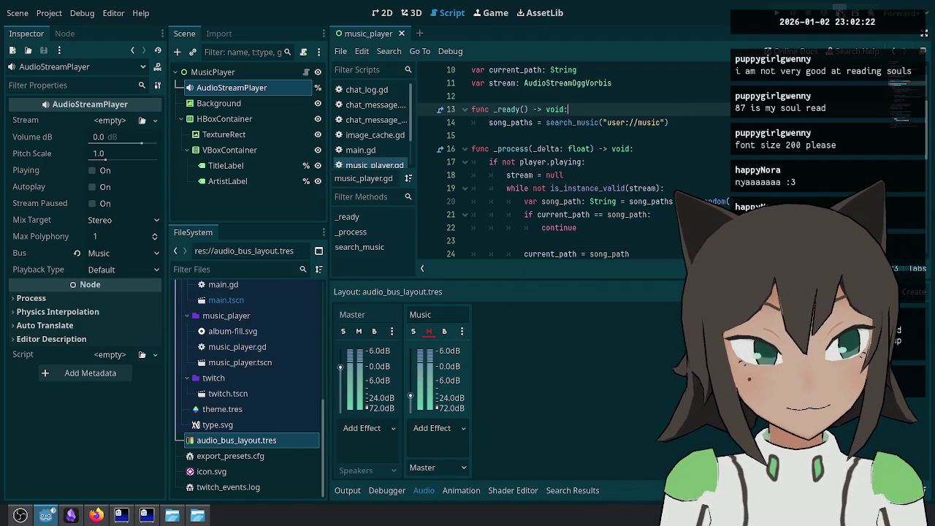
# Step: Rerun and stop the project, then confirm AudioStreamPlayer is routed to the Music bus
pyautogui.press('F5')
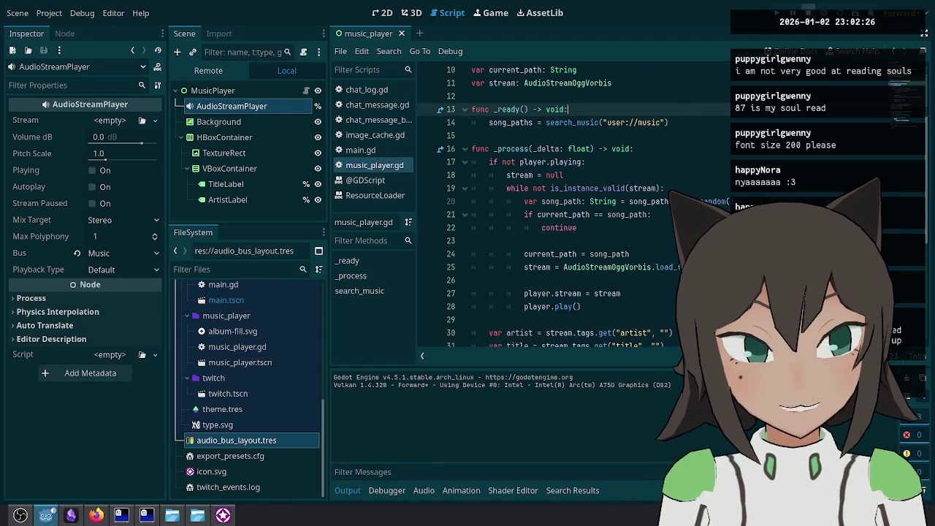
pyautogui.press('F8')
pyautogui.click(630, 254)
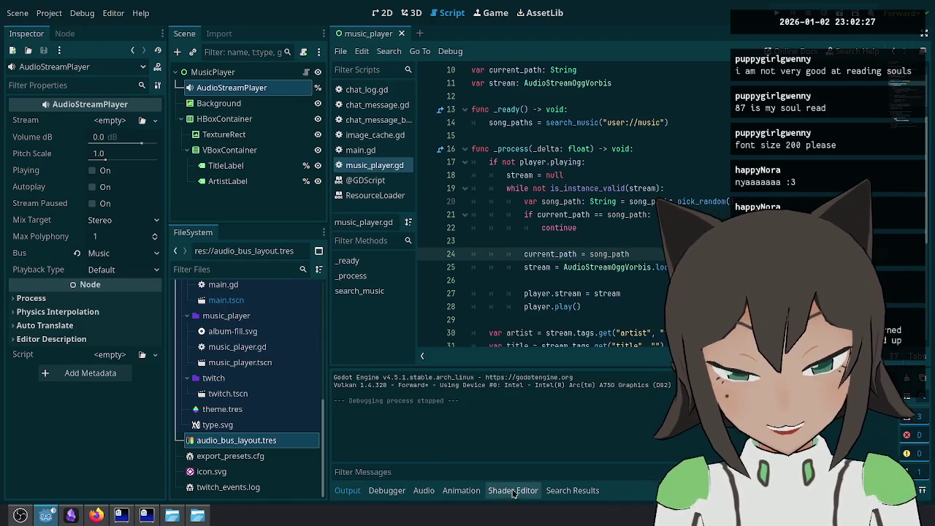
pyautogui.click(424, 491)
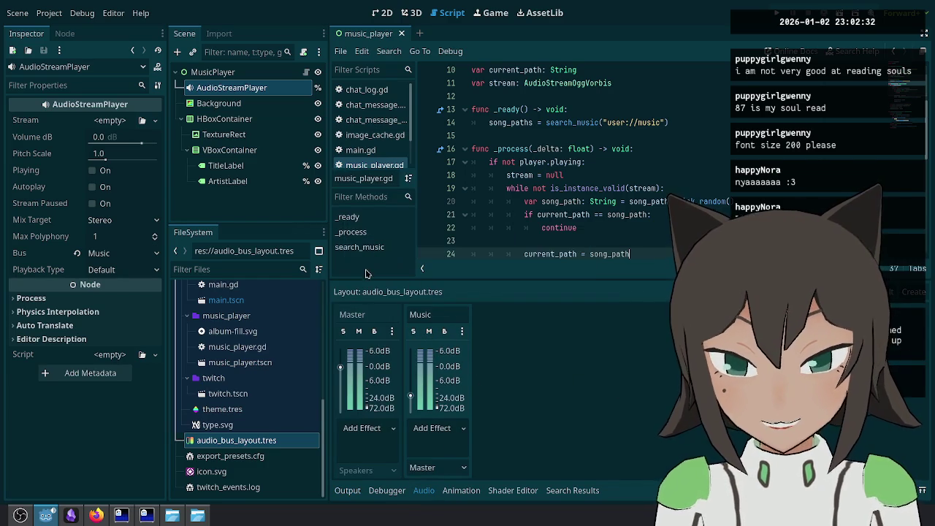
pyautogui.click(213, 72)
pyautogui.click(223, 87)
pyautogui.click(638, 188)
pyautogui.scroll(-3, 645, 234)
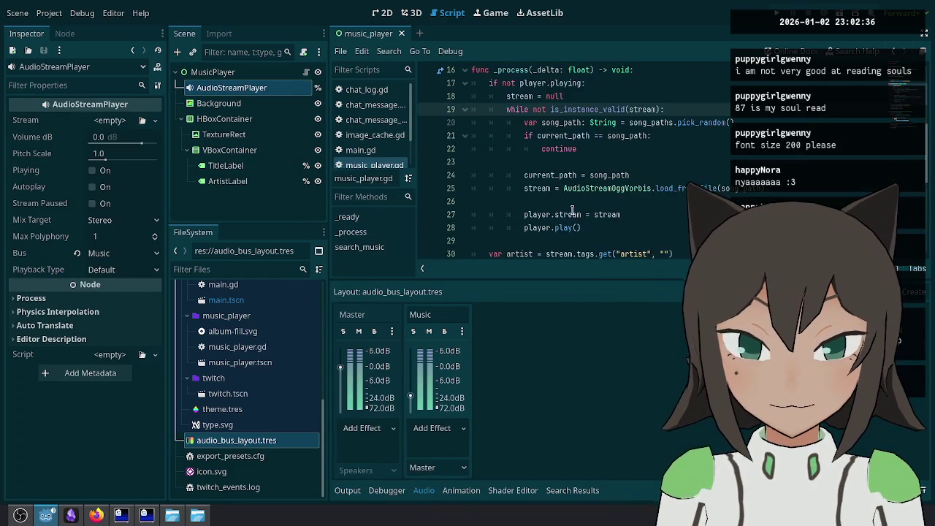
pyautogui.moveTo(54, 260)
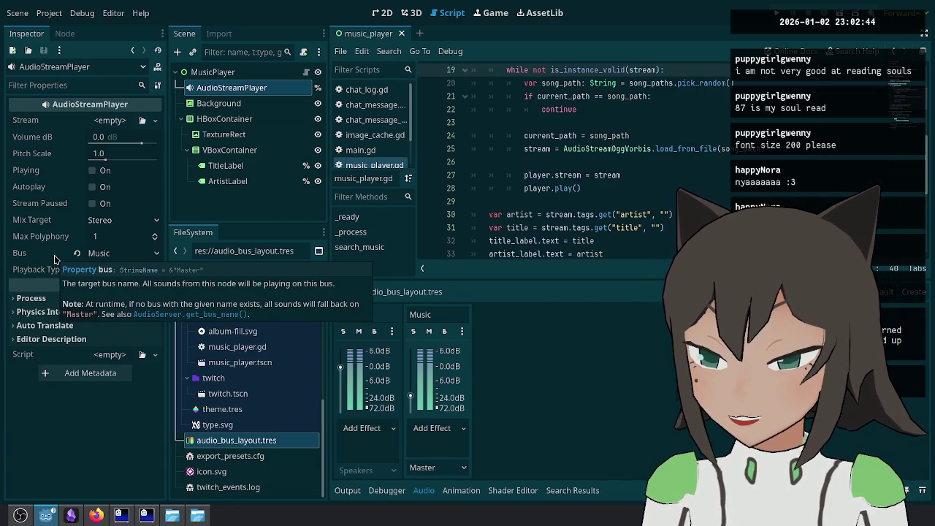
# Step: Set audio_bus_layout.tres as the default bus layout in Project Settings under audio
pyautogui.click(49, 13)
pyautogui.click(62, 27)
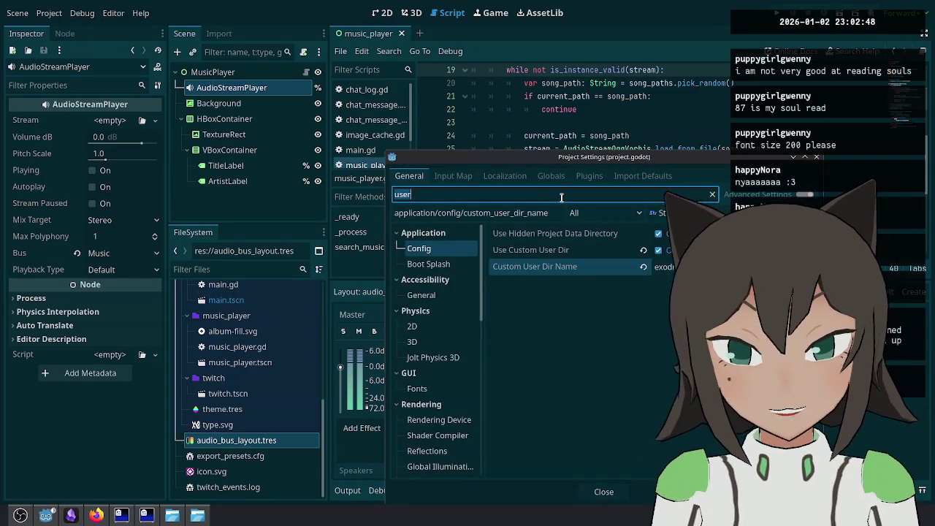
pyautogui.press('BackSpace')
pyautogui.press('BackSpace')
pyautogui.press('BackSpace')
pyautogui.write('audio')
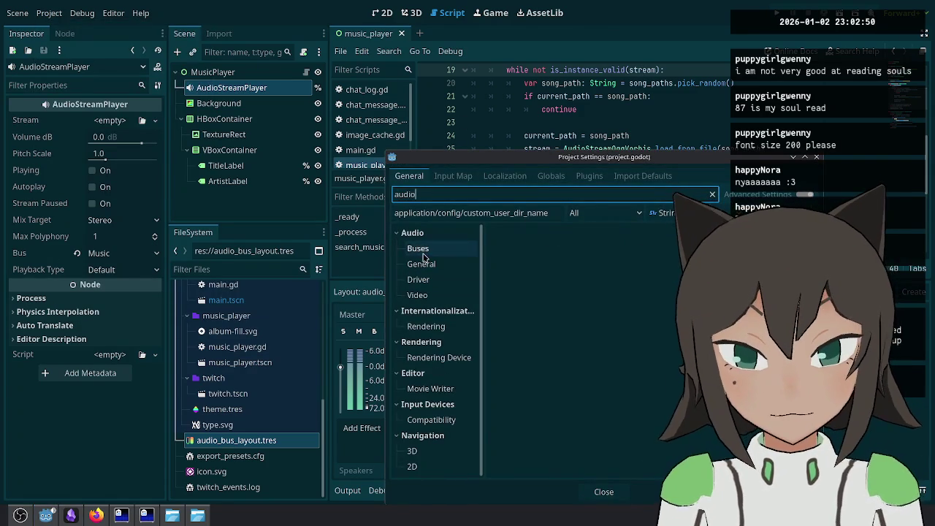
pyautogui.click(420, 248)
pyautogui.click(669, 233)
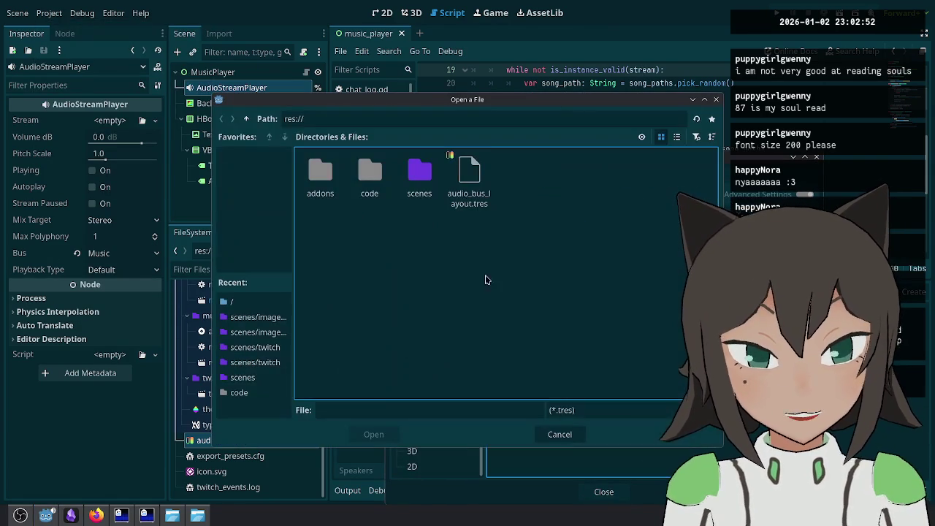
pyautogui.click(486, 186)
pyautogui.click(486, 187)
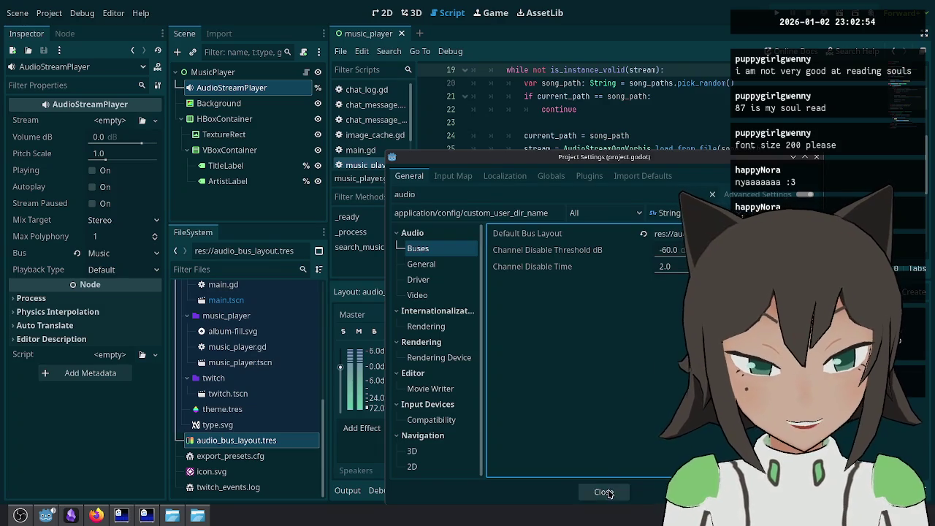
pyautogui.click(604, 492)
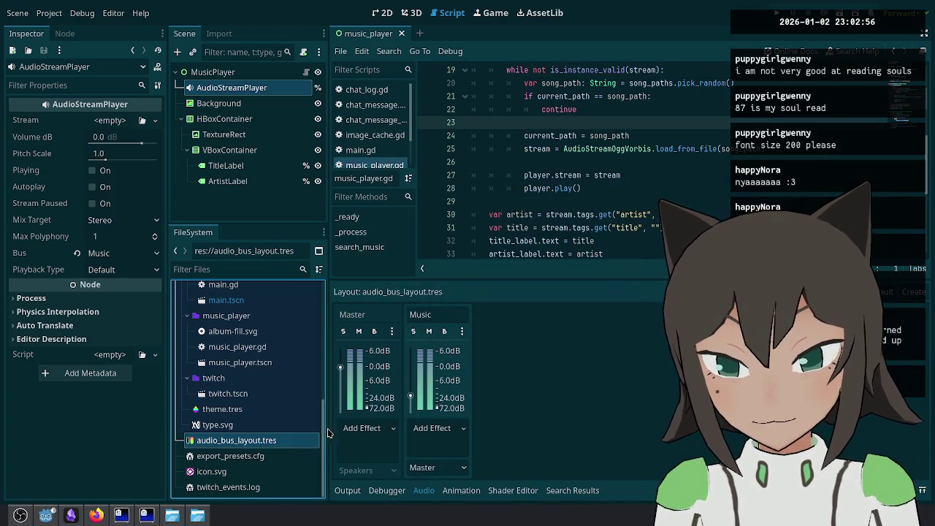
# Step: Rename the bus layout file to audio_bus.tres and test-run the project
pyautogui.press('F2')
pyautogui.write('default_audio_bus_.tres')
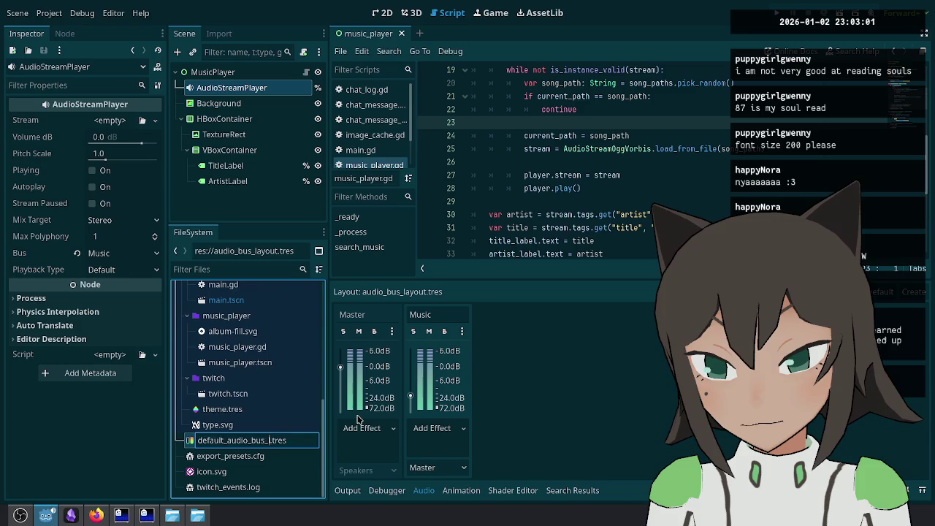
pyautogui.hotkey('ctrl', 'BackSpace')
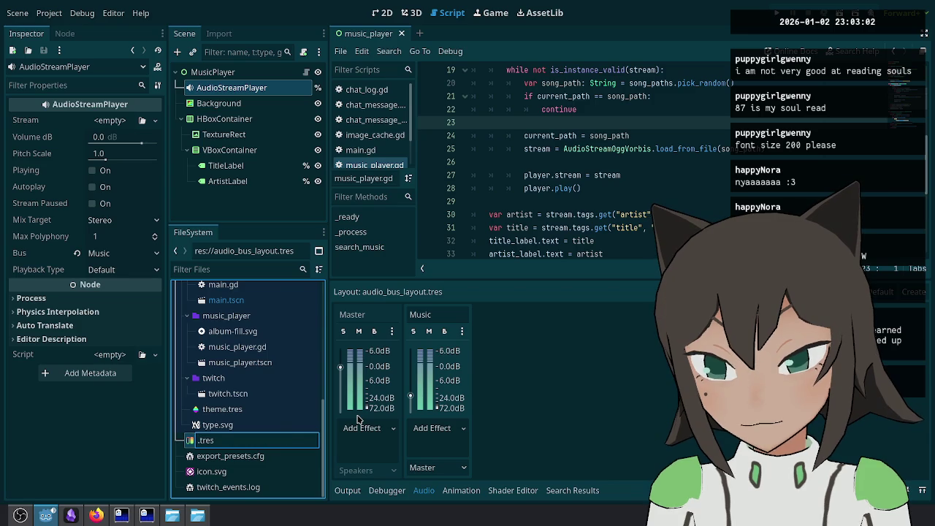
pyautogui.write('audio_bus')
pyautogui.press('Return')
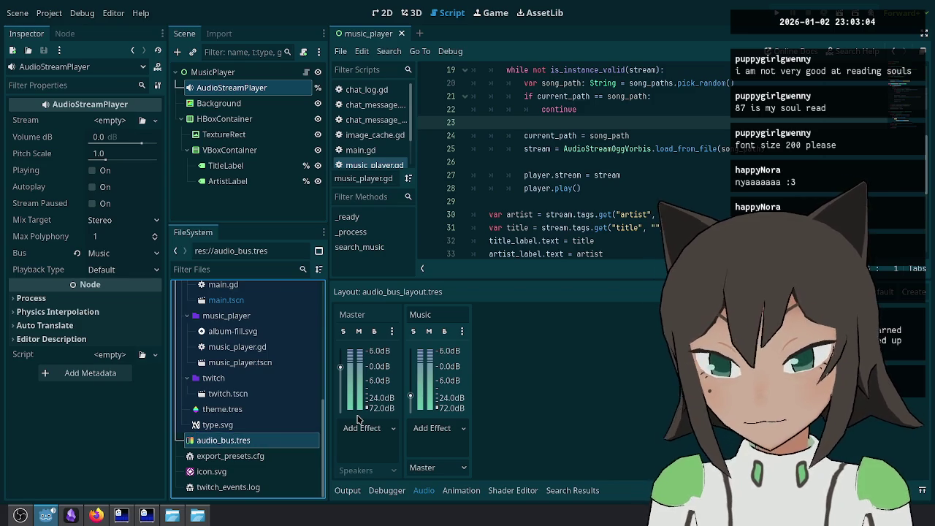
pyautogui.press('Down')
pyautogui.press('F5')
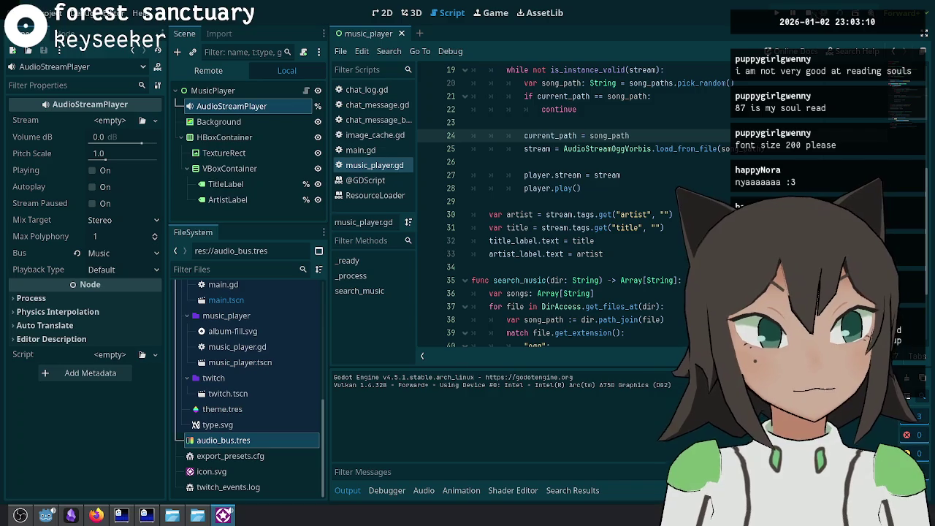
pyautogui.press('F8')
pyautogui.press('Down')
pyautogui.press('Down')
pyautogui.press('Down')
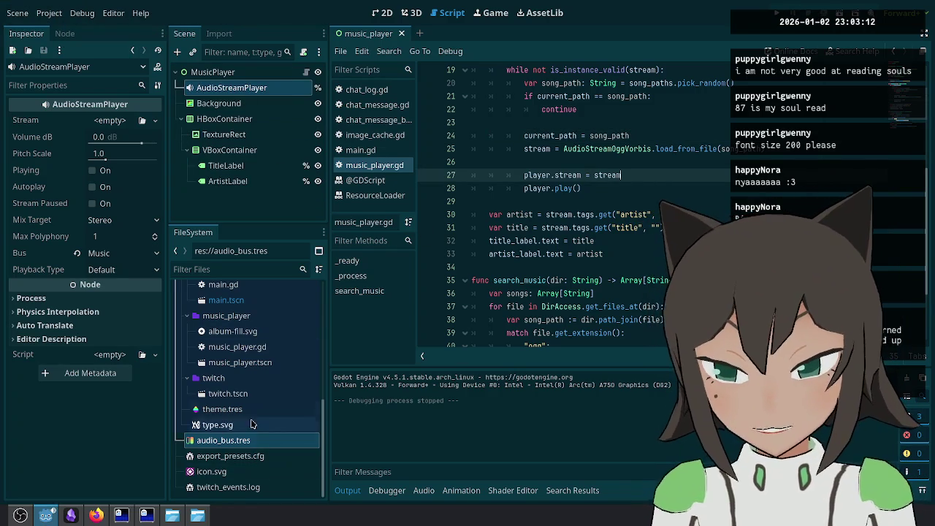
# Step: Open main.tscn in the 2D editor and zoom the canvas out
pyautogui.scroll(4, 259, 402)
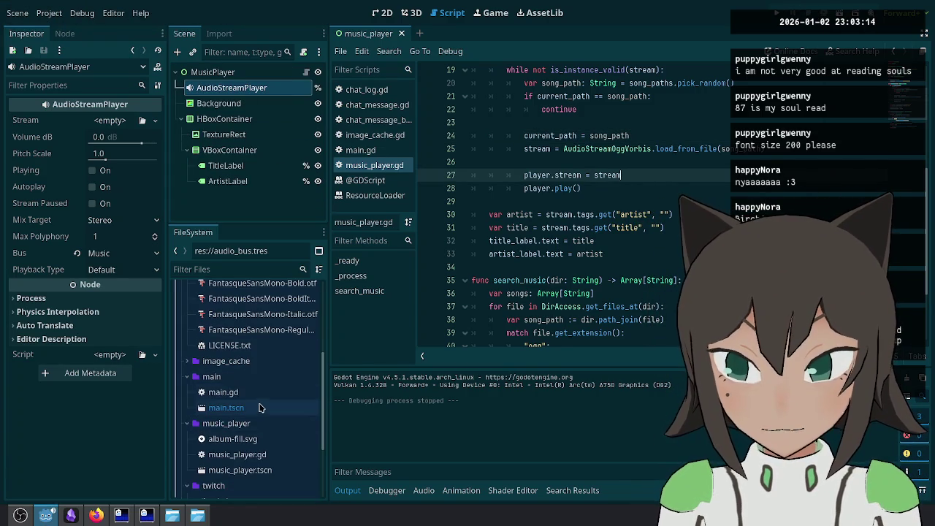
pyautogui.doubleClick(256, 410)
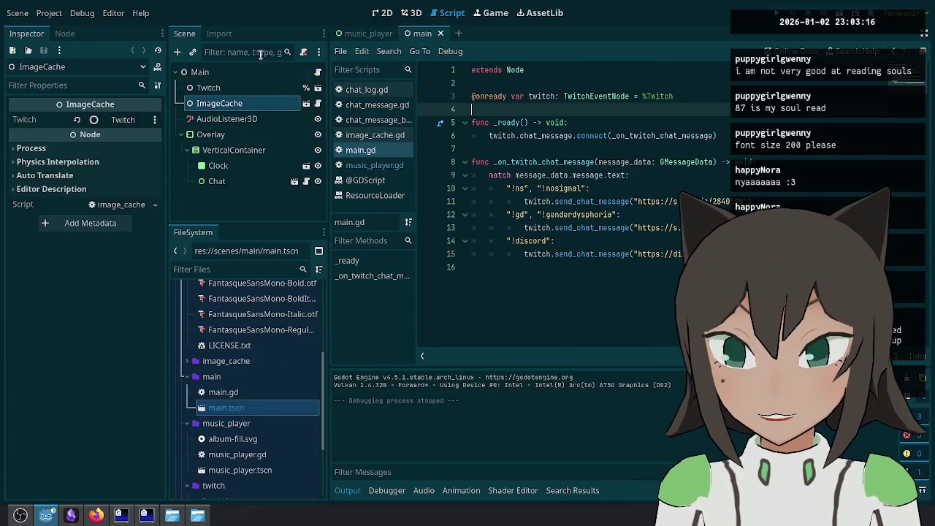
pyautogui.click(412, 13)
pyautogui.click(381, 12)
pyautogui.scroll(-7, 616, 168)
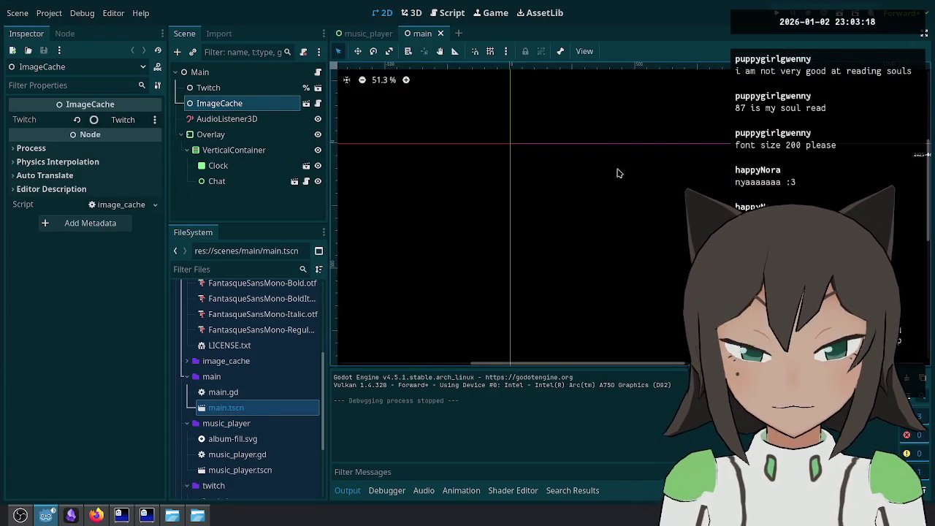
pyautogui.scroll(-3, 601, 215)
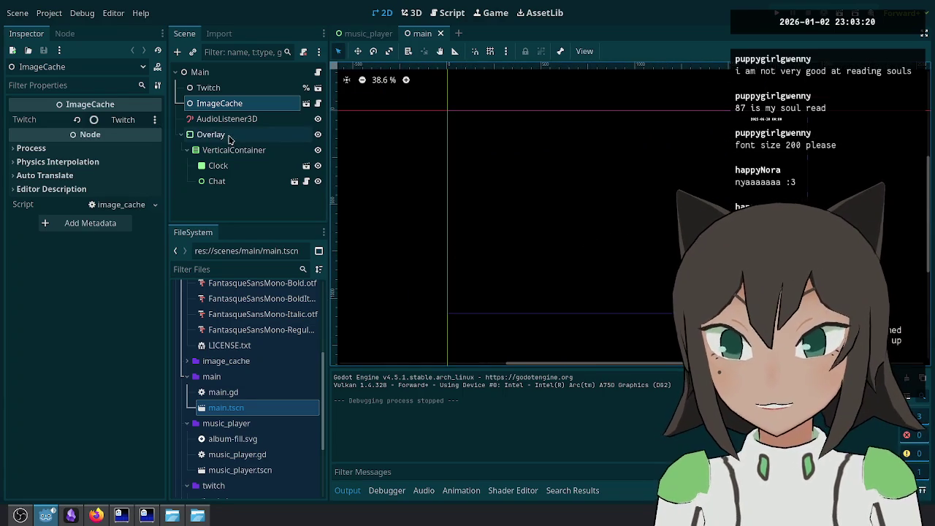
# Step: Add a music_player.tscn instance as a child of the Overlay node
pyautogui.click(235, 153)
pyautogui.click(244, 137)
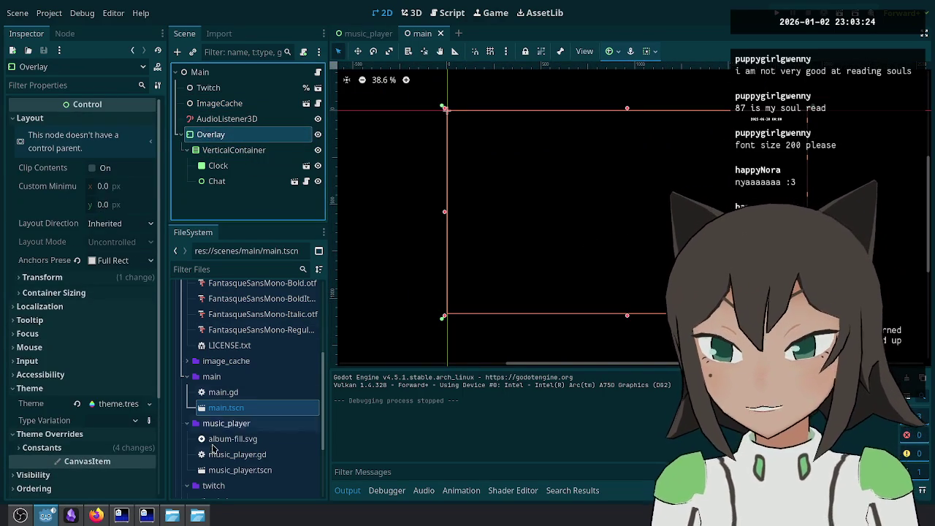
pyautogui.moveTo(256, 472); pyautogui.dragTo(229, 138)
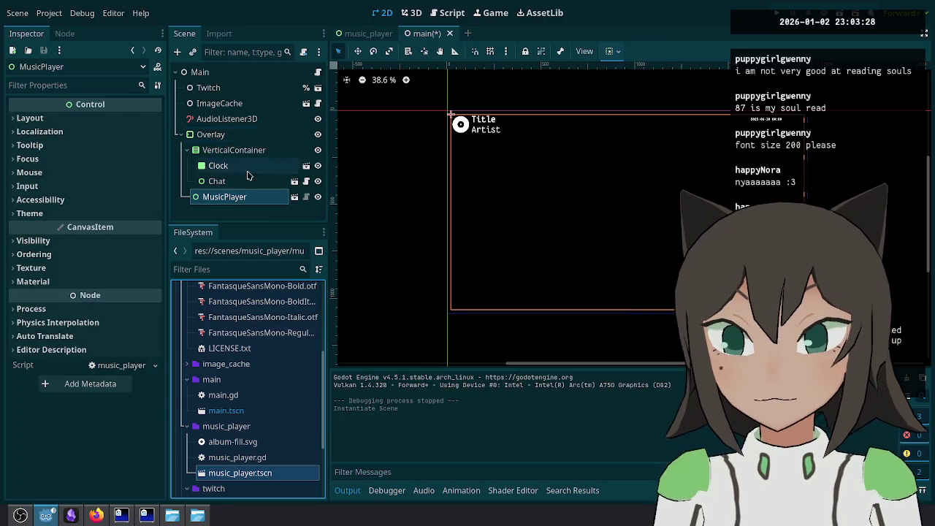
# Step: Select MusicPlayer and expand its Layout > Container Sizing properties
pyautogui.click(250, 199)
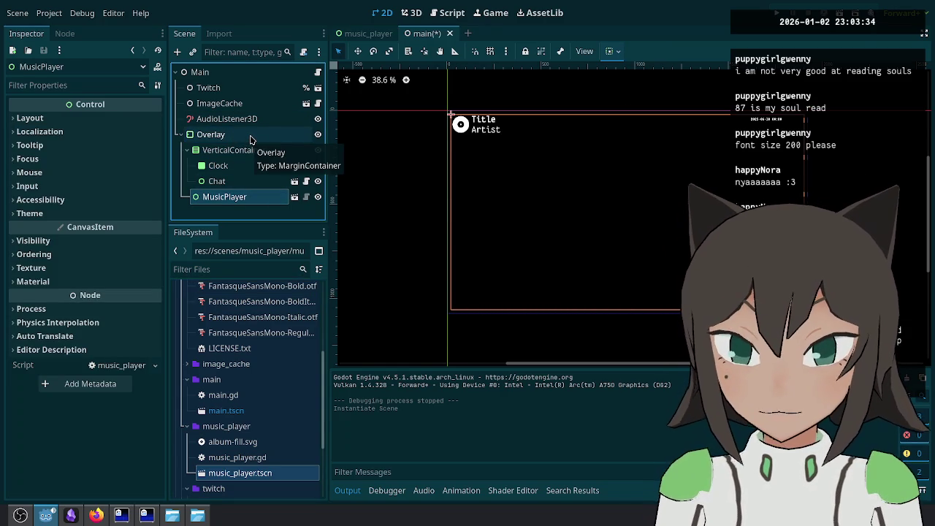
pyautogui.click(250, 139)
pyautogui.rightClick(260, 139)
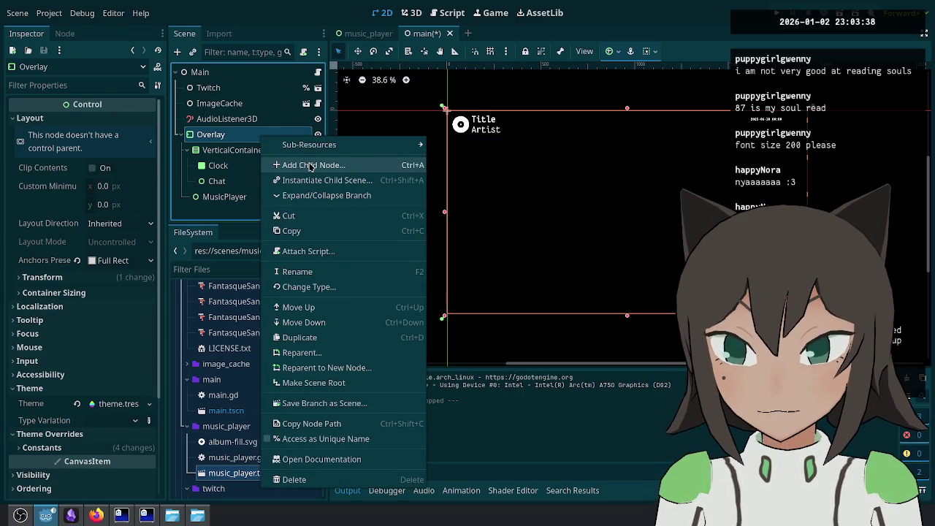
pyautogui.click(226, 197)
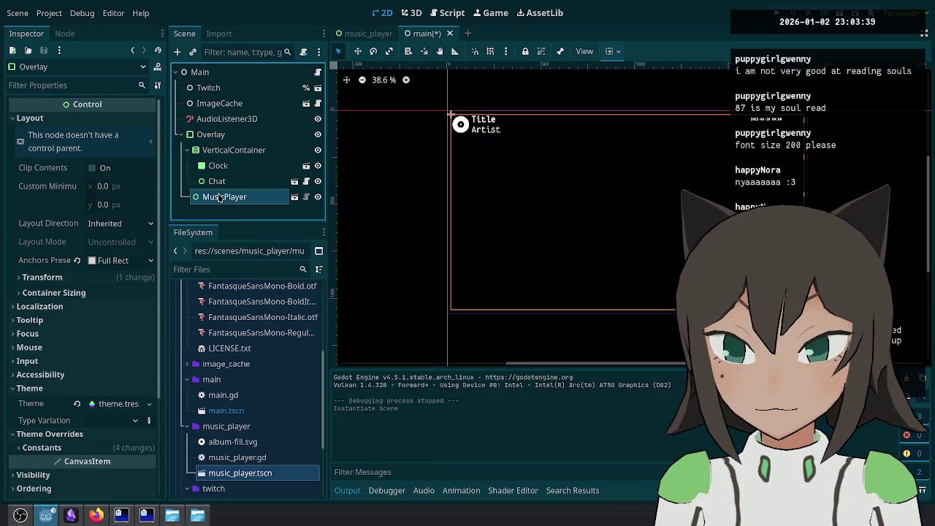
pyautogui.click(91, 120)
pyautogui.click(122, 274)
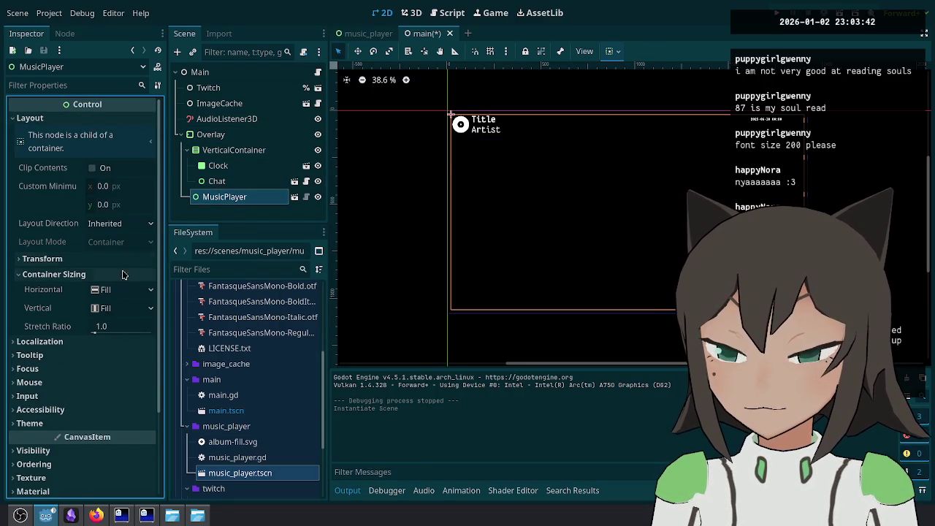
# Step: Add an HBoxContainer child to Overlay and move MusicPlayer inside it
pyautogui.rightClick(242, 135)
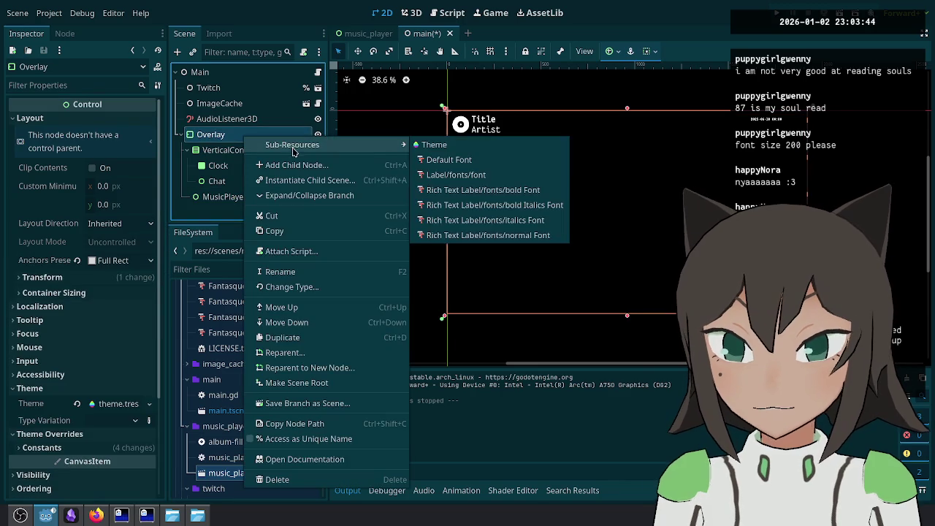
pyautogui.click(296, 165)
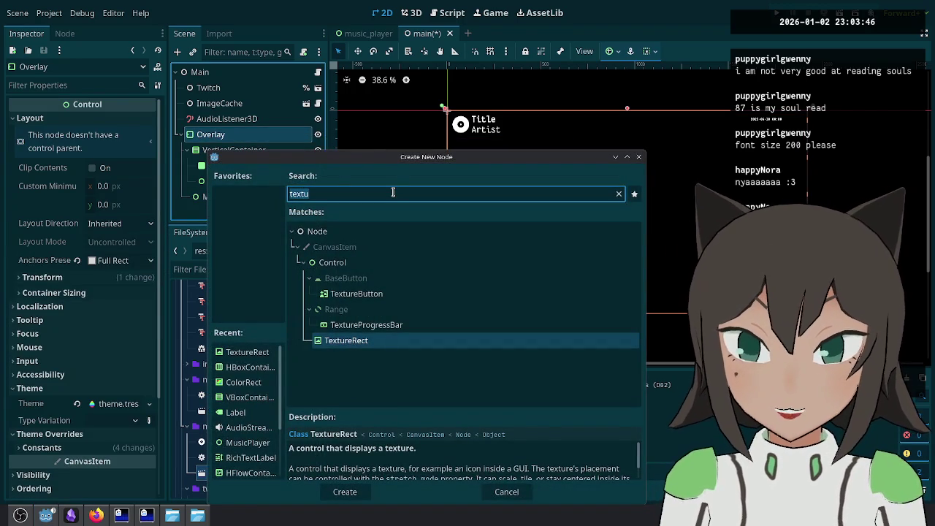
pyautogui.write('hbox')
pyautogui.press('BackSpace')
pyautogui.press('BackSpace')
pyautogui.press('BackSpace')
pyautogui.write('hbox')
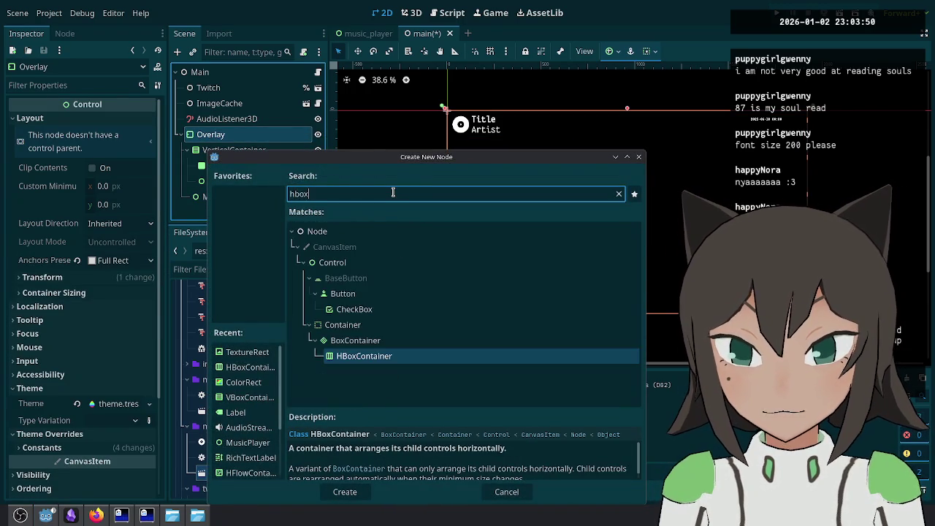
pyautogui.press('Return')
pyautogui.moveTo(232, 208); pyautogui.dragTo(233, 211)
# Step: Set the HBoxContainer's vertical container sizing to Shrink End and save the main scene
pyautogui.click(231, 195)
pyautogui.click(114, 149)
pyautogui.click(120, 289)
pyautogui.click(118, 289)
pyautogui.click(117, 304)
pyautogui.click(131, 338)
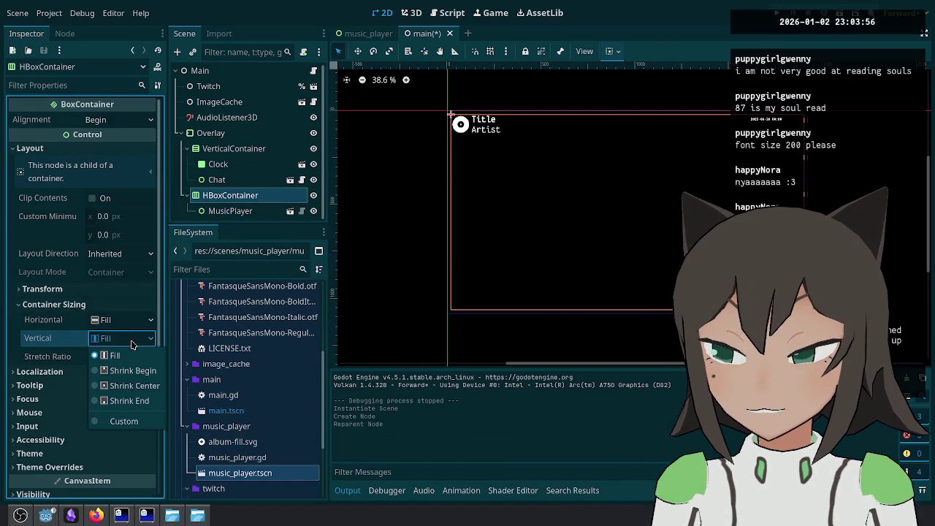
pyautogui.click(128, 400)
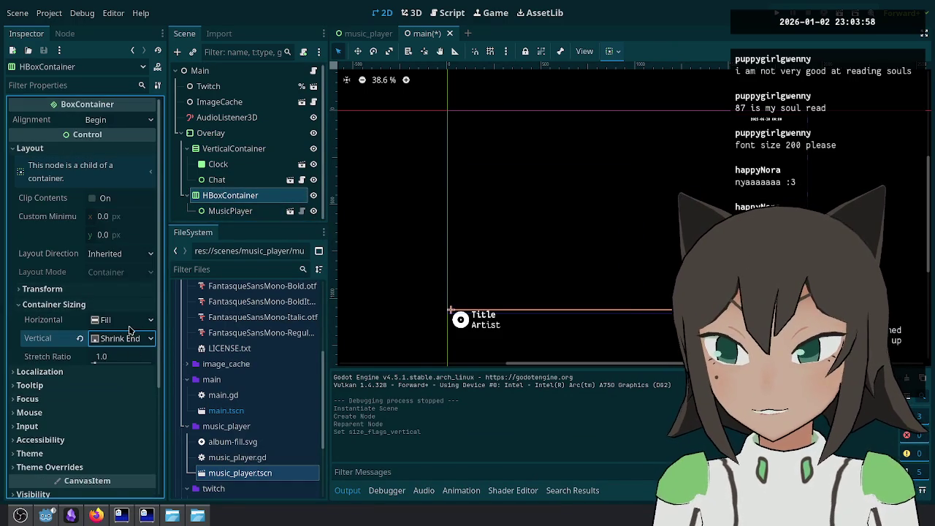
pyautogui.scroll(-2, 124, 336)
pyautogui.hotkey('ctrl', 's')
# Step: Try centring the player vertically, then restore bottom alignment and save again
pyautogui.doubleClick(308, 199)
pyautogui.moveTo(102, 312)
pyautogui.mouseDown()
pyautogui.moveTo(138, 312)
pyautogui.moveTo(66, 321)
pyautogui.moveTo(102, 312)
pyautogui.mouseUp()
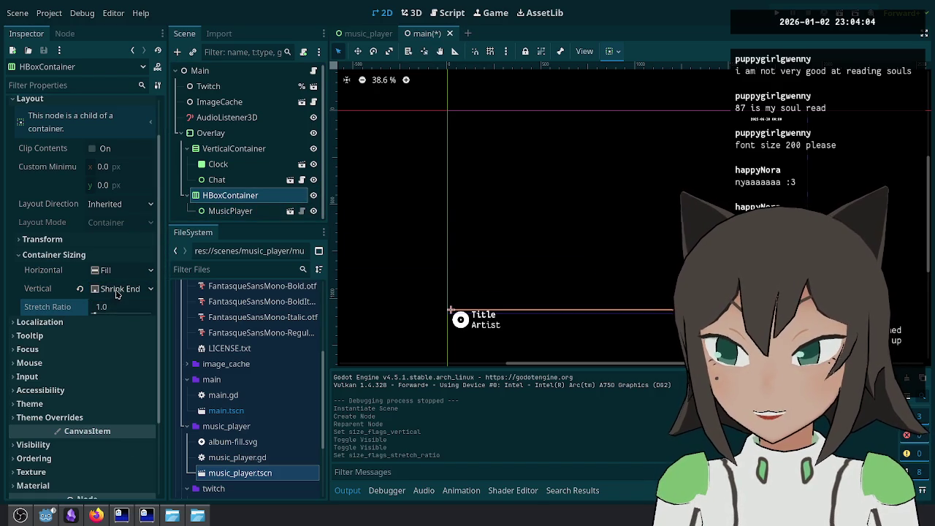
pyautogui.click(115, 295)
pyautogui.click(133, 336)
pyautogui.click(132, 290)
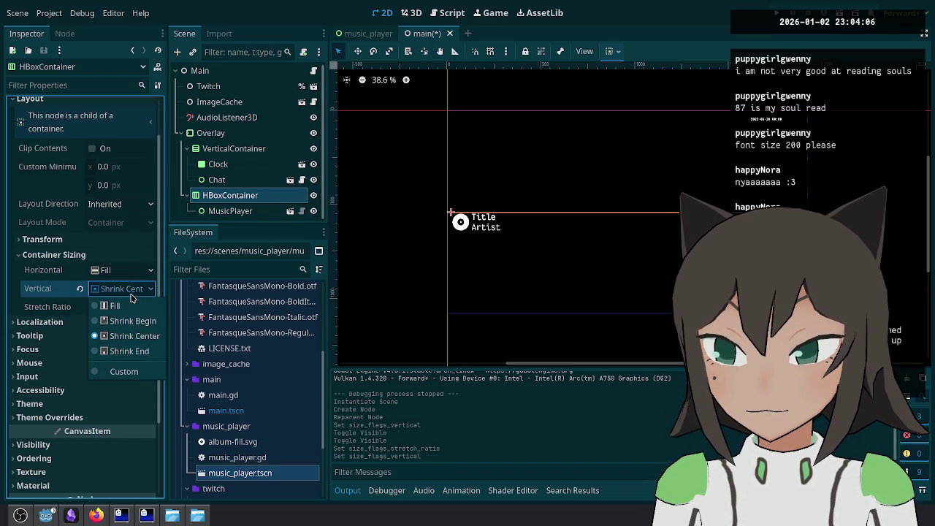
pyautogui.click(130, 351)
pyautogui.hotkey('ctrl', 's')
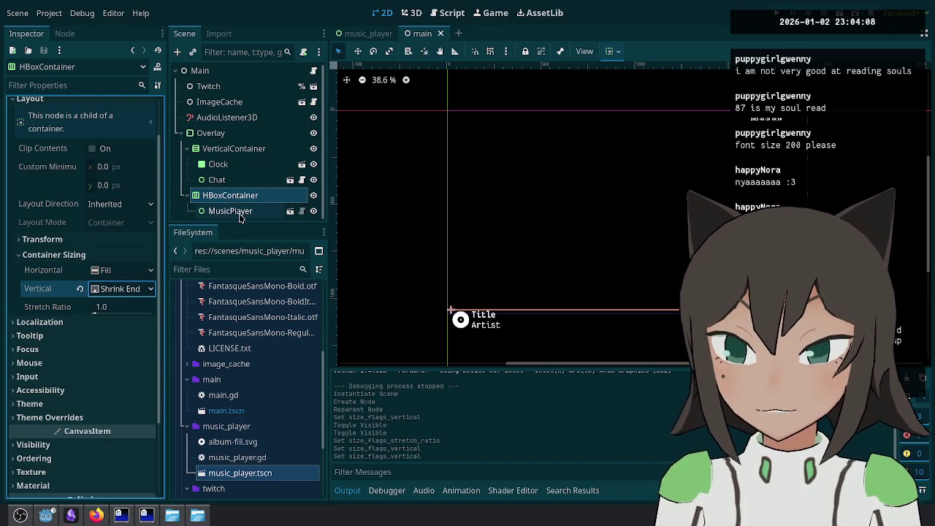
# Step: Open the music_player scene for editing and select its MusicPlayer root node
pyautogui.click(239, 214)
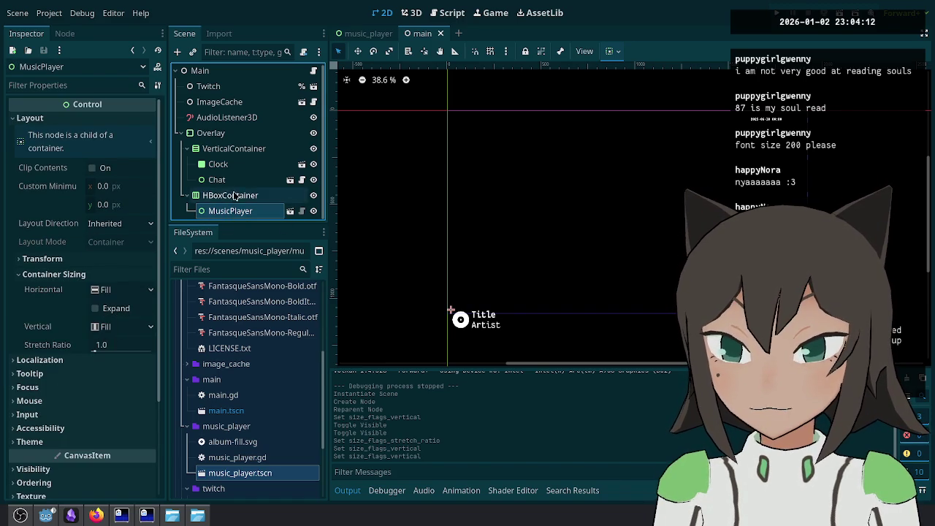
pyautogui.click(230, 195)
pyautogui.click(227, 213)
pyautogui.scroll(-1, 74, 210)
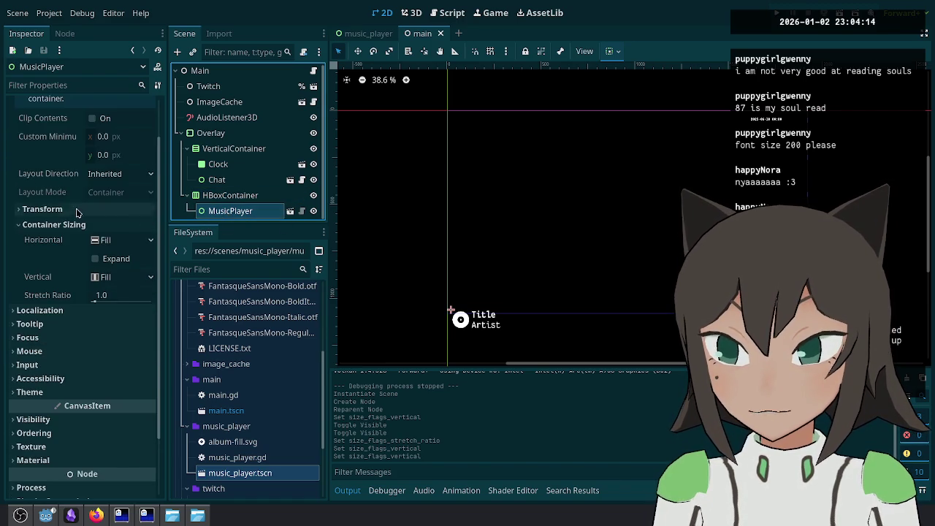
pyautogui.scroll(2, 66, 246)
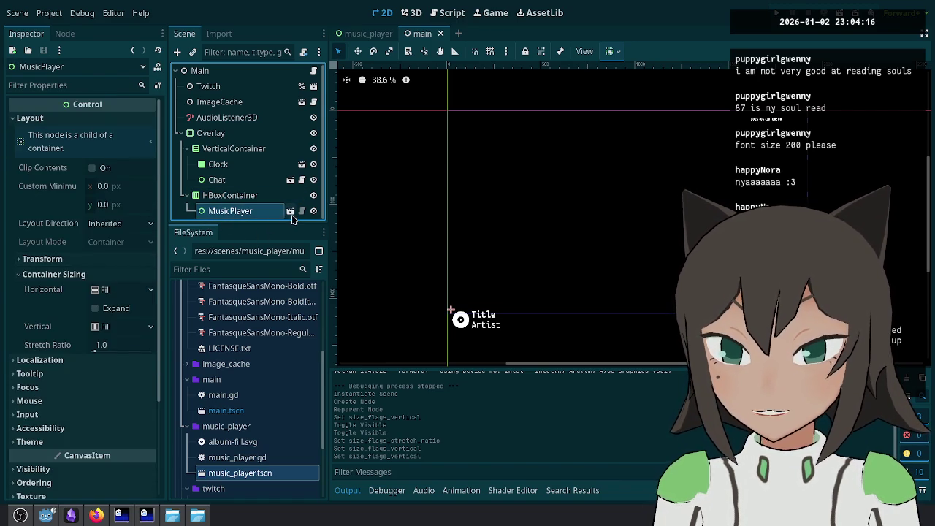
pyautogui.click(290, 211)
pyautogui.click(231, 73)
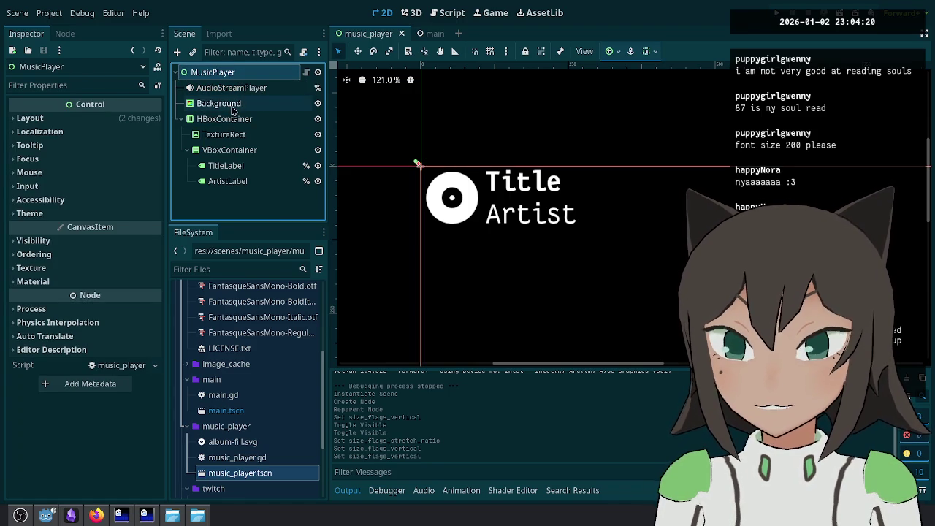
# Step: Inspect the Background, HBoxContainer and MusicPlayer root nodes of the music_player scene
pyautogui.click(241, 104)
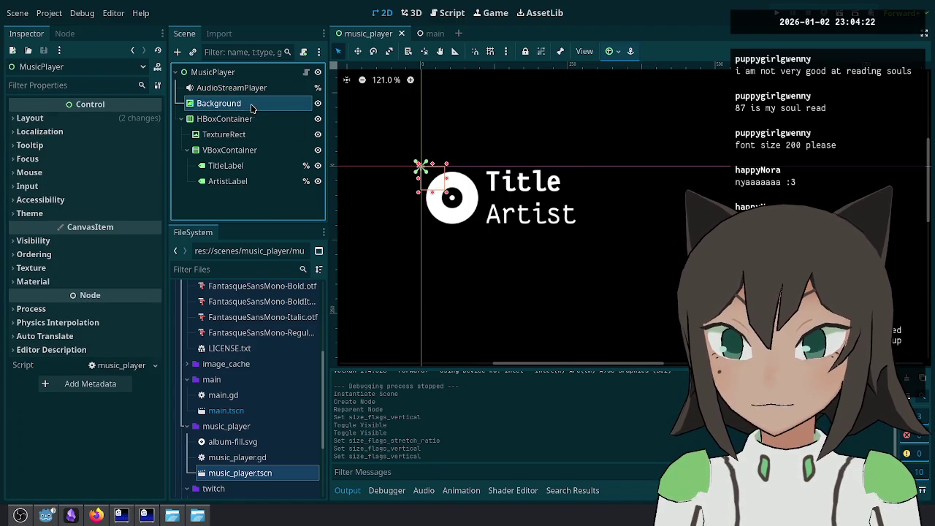
pyautogui.click(245, 121)
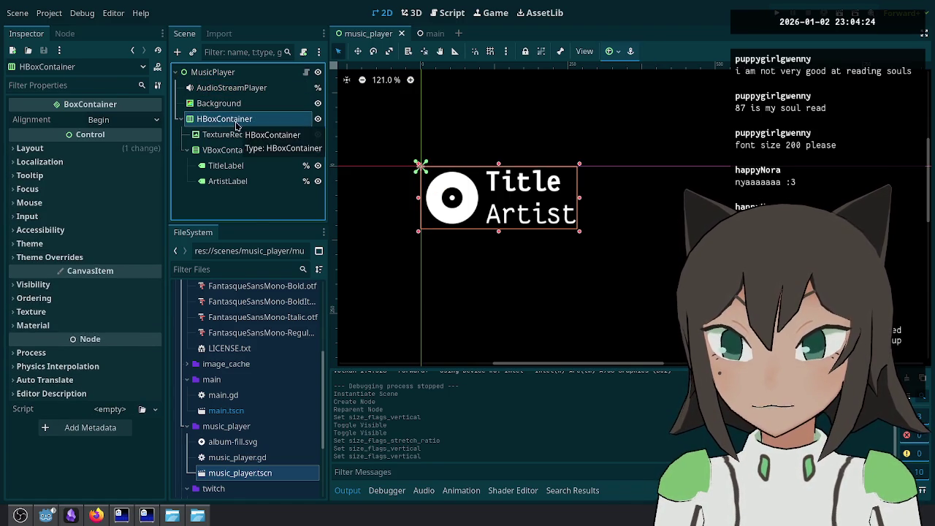
pyautogui.click(249, 72)
pyautogui.scroll(-5, 614, 207)
pyautogui.hscroll(3, 622, 183)
pyautogui.scroll(-2, 622, 182)
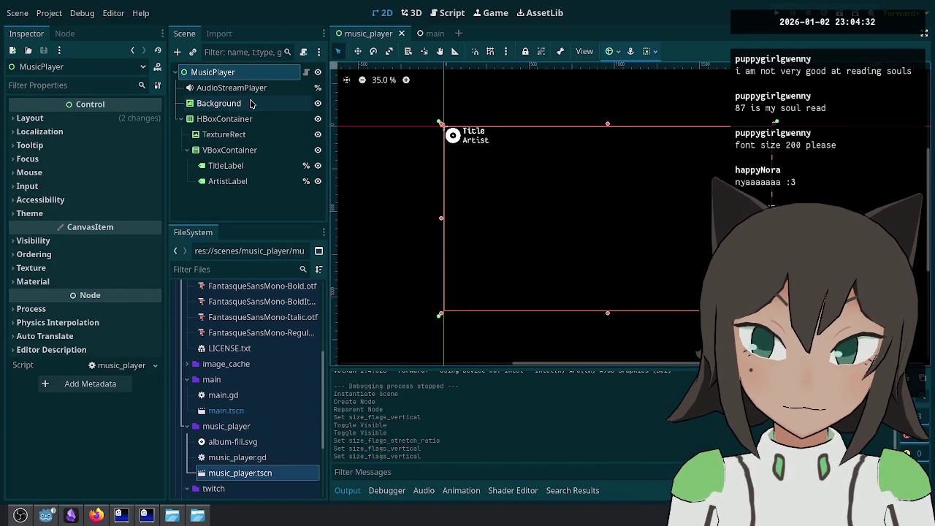
# Step: Switch Background to anchor layout with the full-rect preset and save the scene
pyautogui.click(250, 104)
pyautogui.click(253, 104)
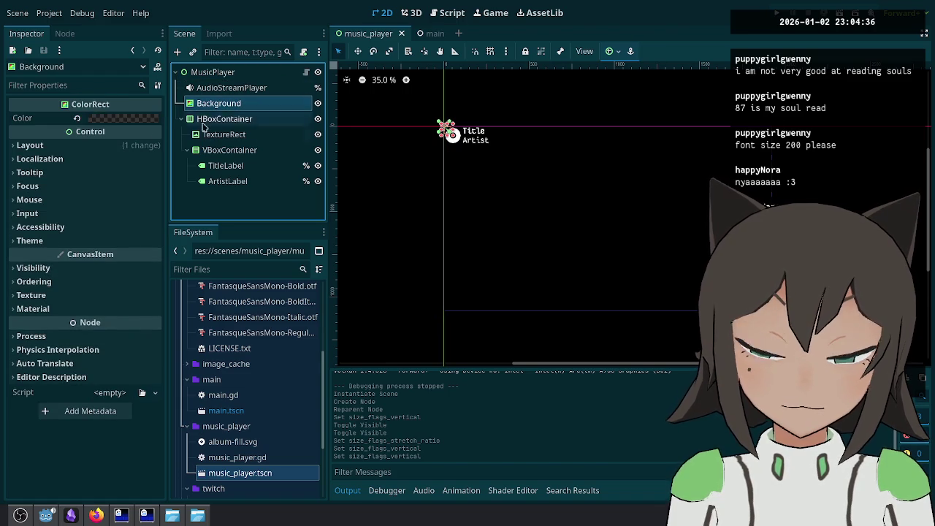
pyautogui.click(119, 146)
pyautogui.click(134, 269)
pyautogui.click(136, 301)
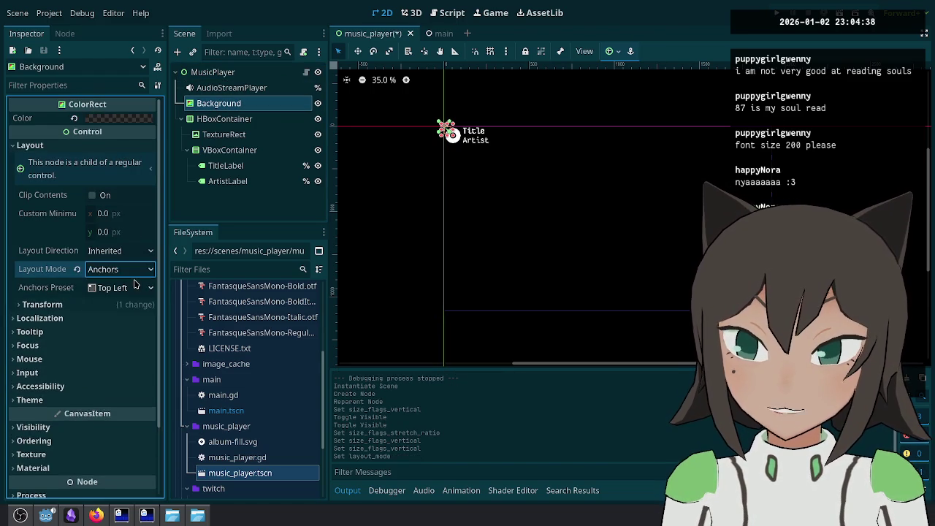
pyautogui.click(137, 288)
pyautogui.click(122, 253)
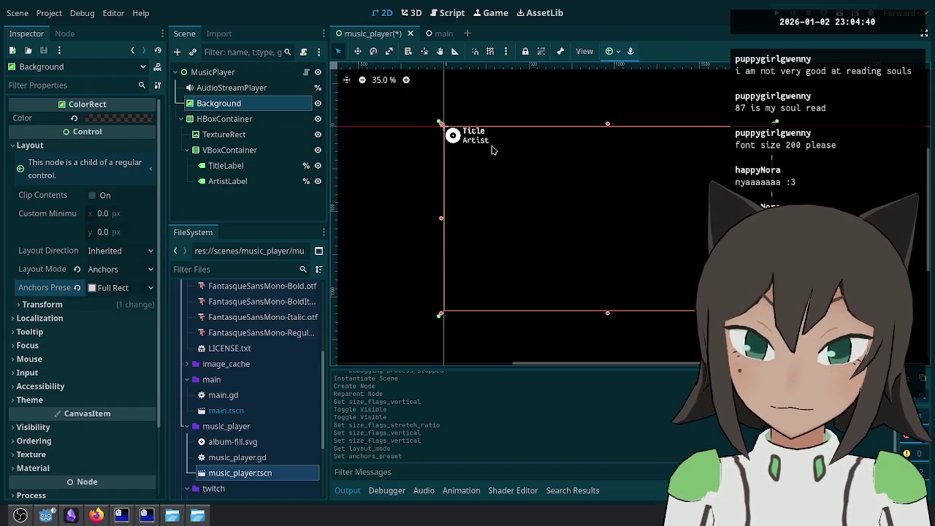
pyautogui.scroll(2, 406, 149)
pyautogui.hotkey('ctrl', 's')
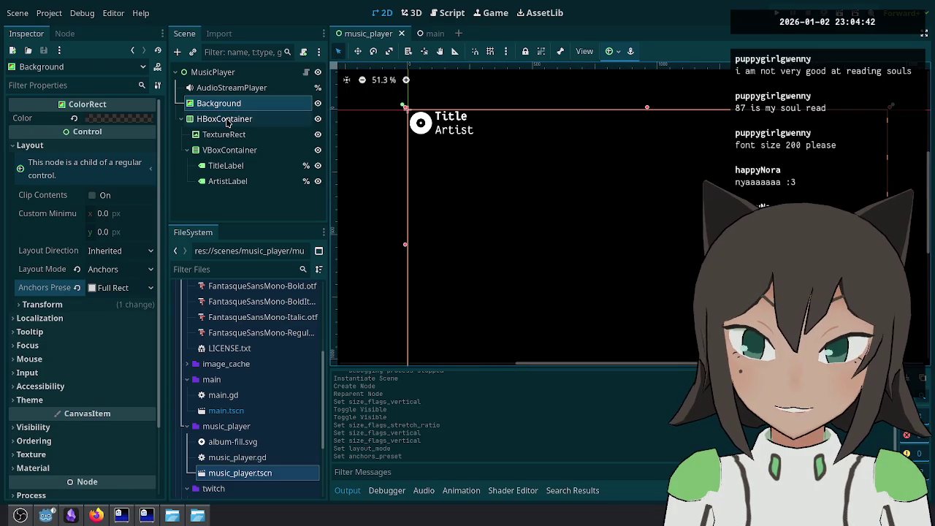
# Step: Compare Background with HBoxContainer, checking Background's transform, size and layout direction
pyautogui.click(227, 122)
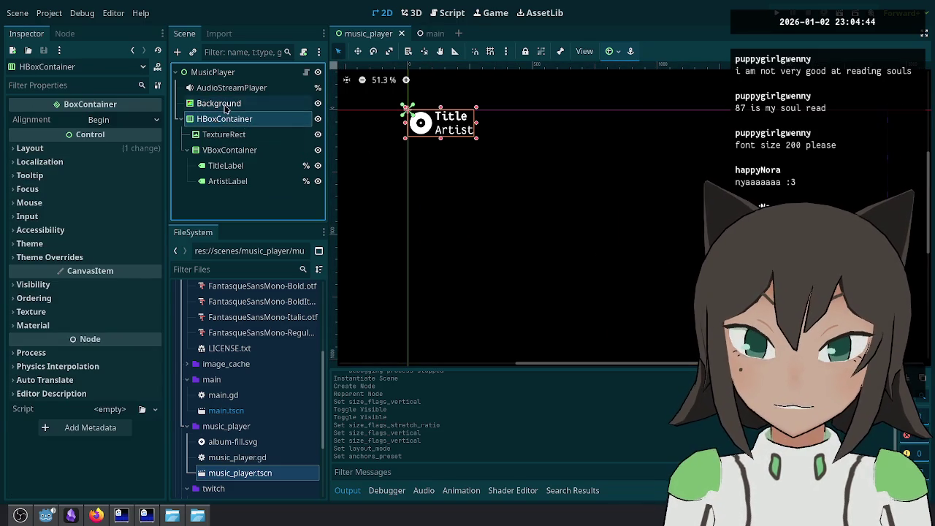
pyautogui.click(225, 106)
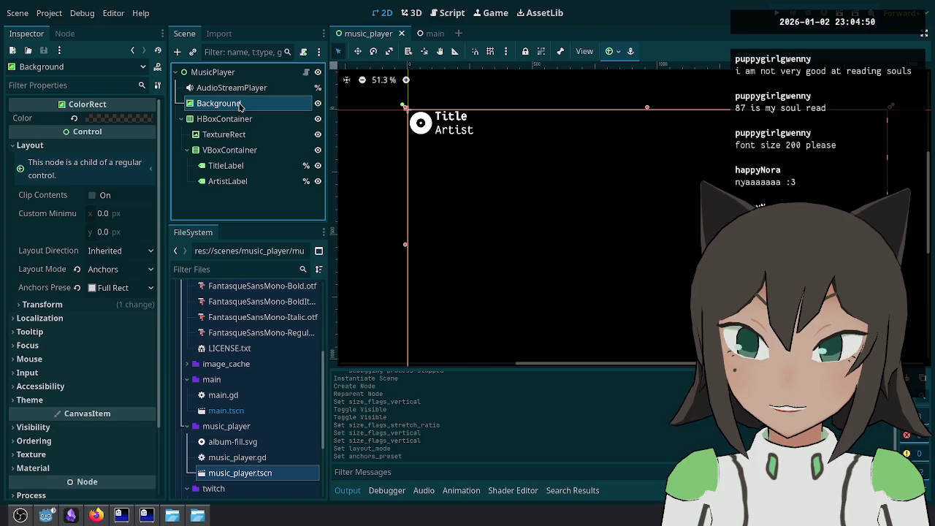
pyautogui.click(242, 119)
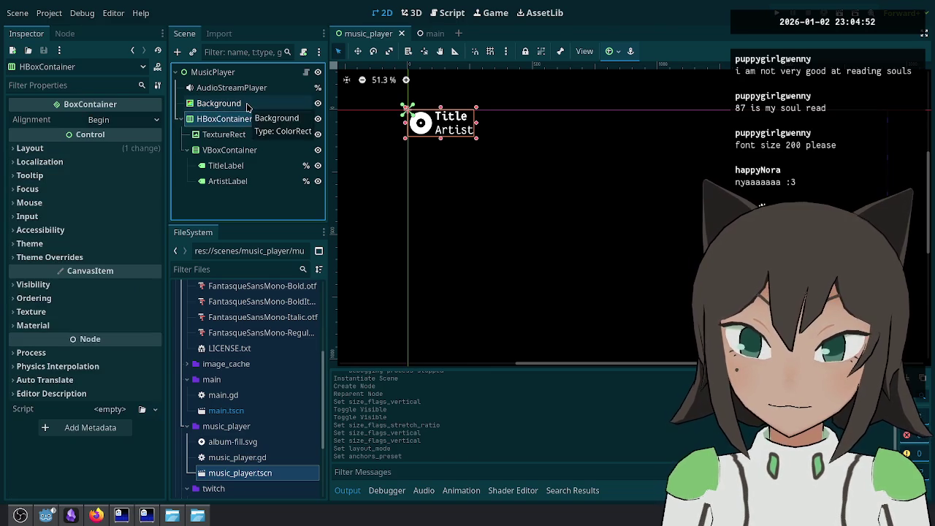
pyautogui.click(247, 104)
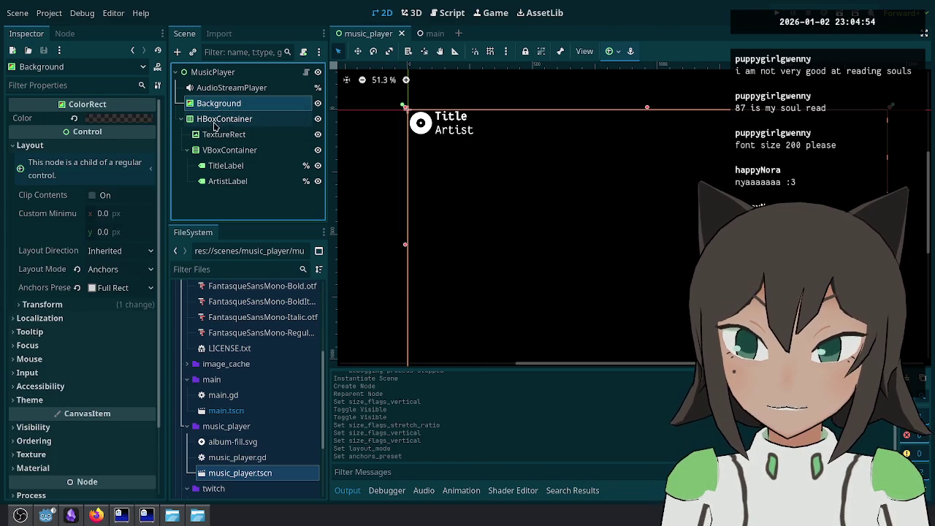
pyautogui.click(106, 305)
pyautogui.click(106, 305)
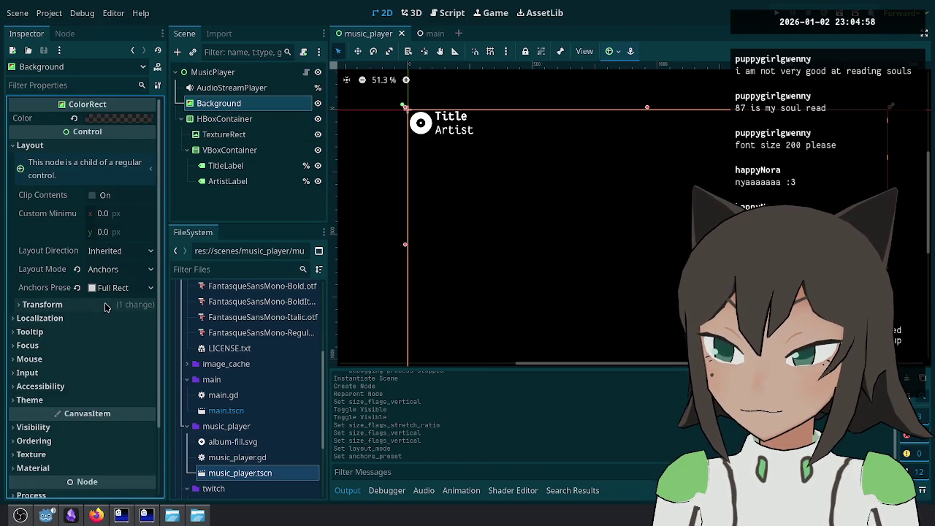
pyautogui.click(100, 252)
pyautogui.click(100, 252)
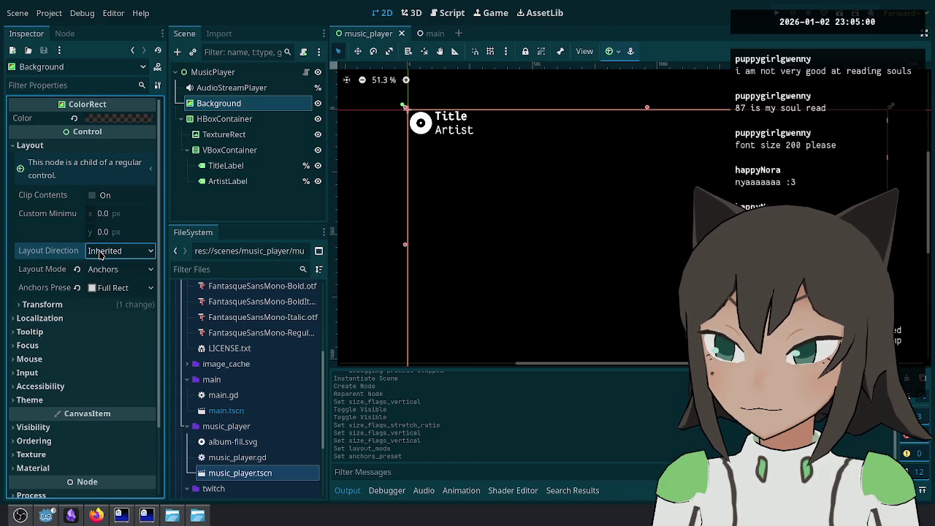
pyautogui.scroll(-1, 44, 258)
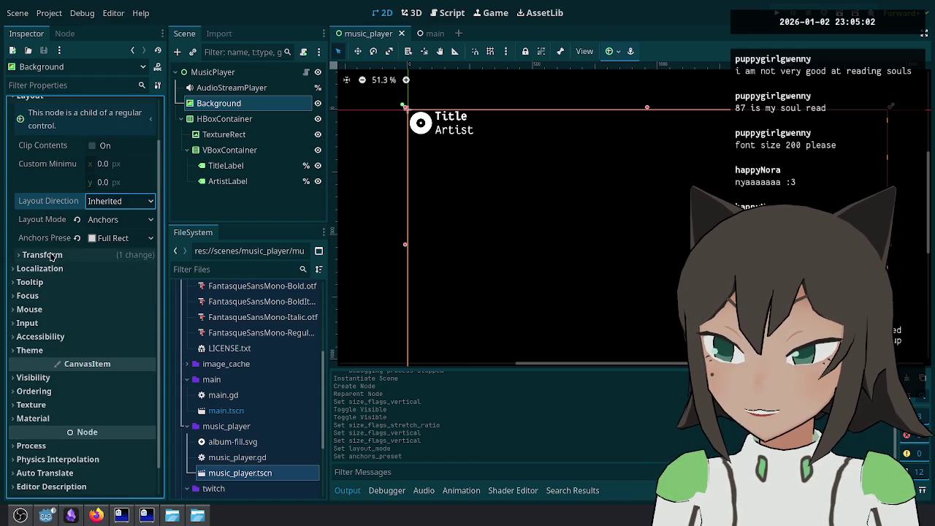
pyautogui.click(50, 255)
pyautogui.click(52, 254)
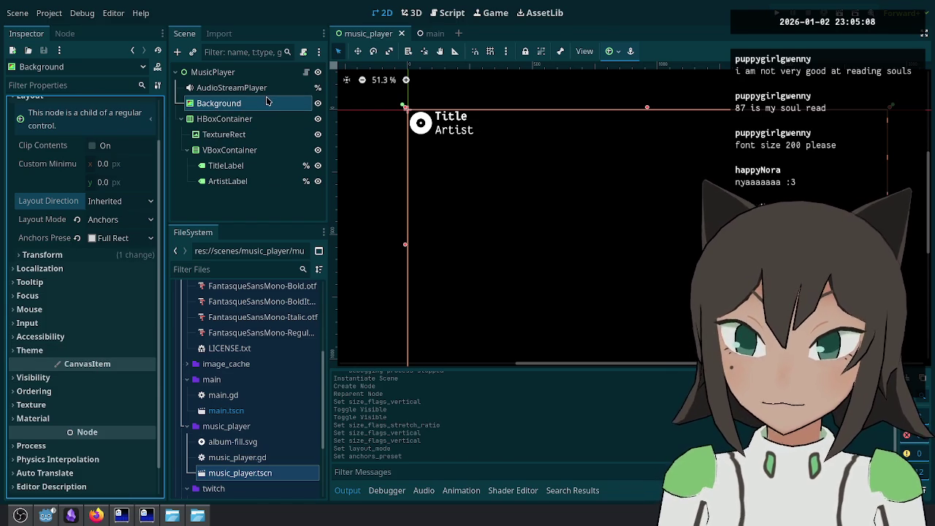
# Step: Check the HBoxContainer's bounds, then select Background and request its deletion
pyautogui.click(233, 121)
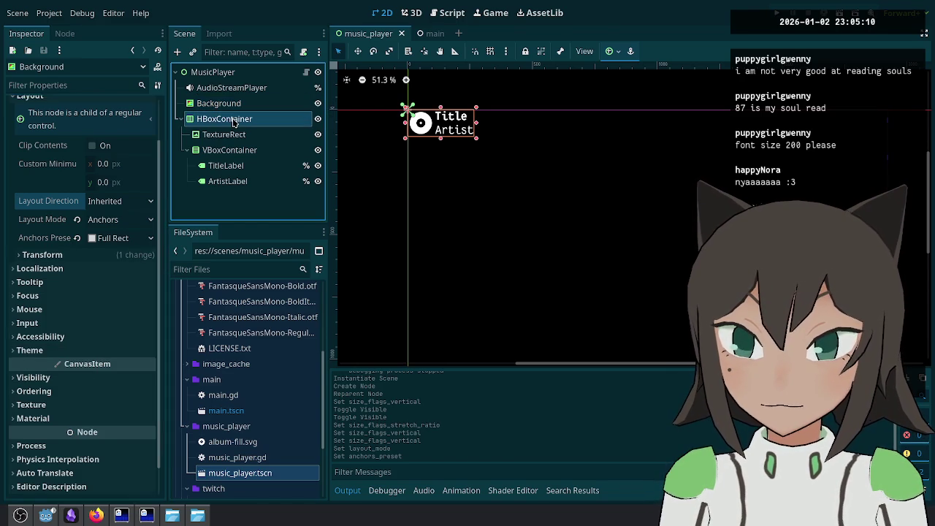
pyautogui.click(236, 104)
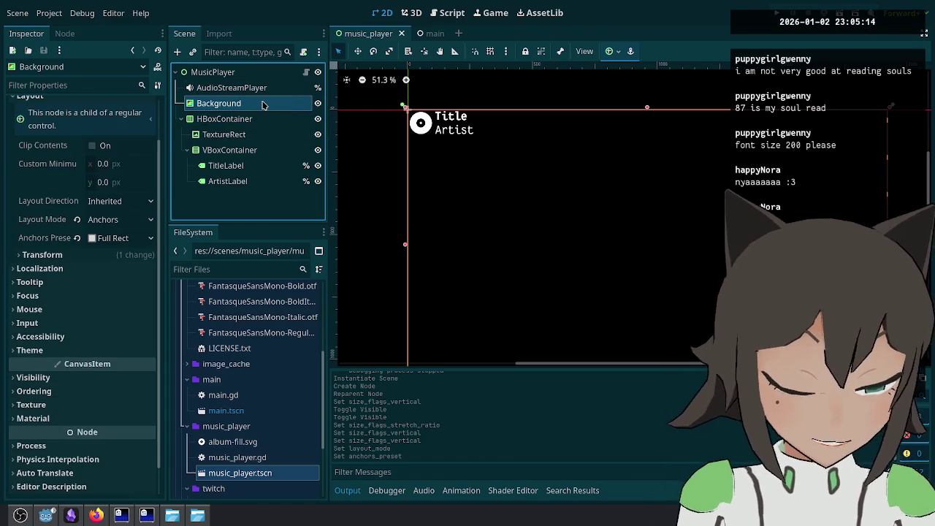
pyautogui.press('Delete')
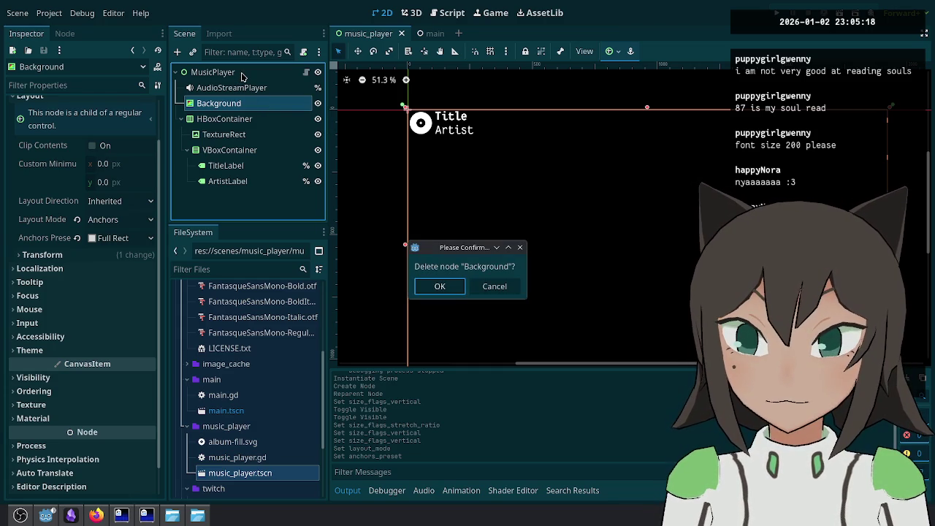
# Step: Cancel deleting Background and search 'cont' container types for MusicPlayer, reading about CenterContainer
pyautogui.press('Escape')
pyautogui.click(243, 74)
pyautogui.rightClick(243, 74)
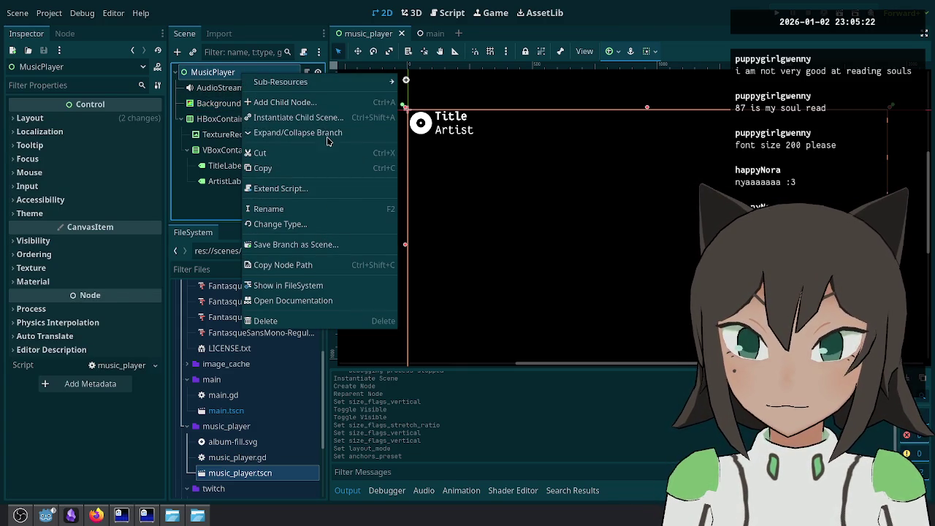
pyautogui.click(318, 223)
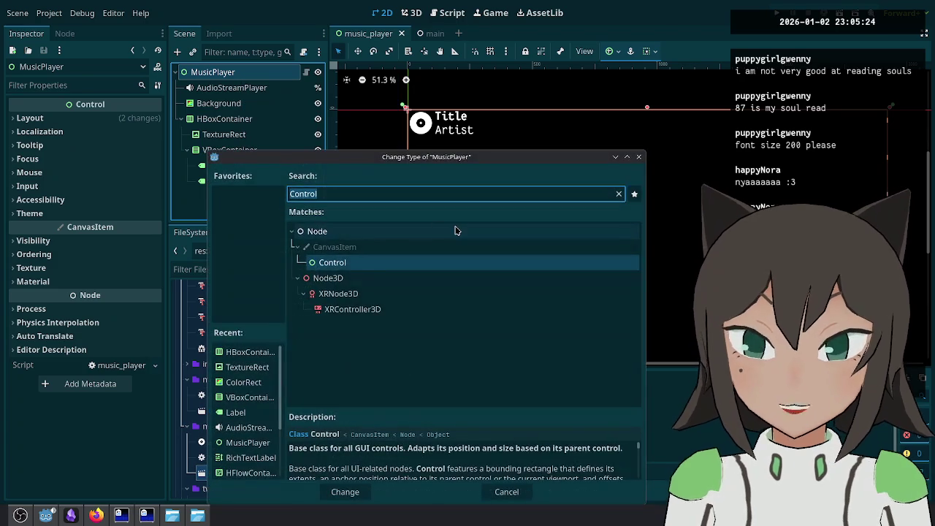
pyautogui.write('cont')
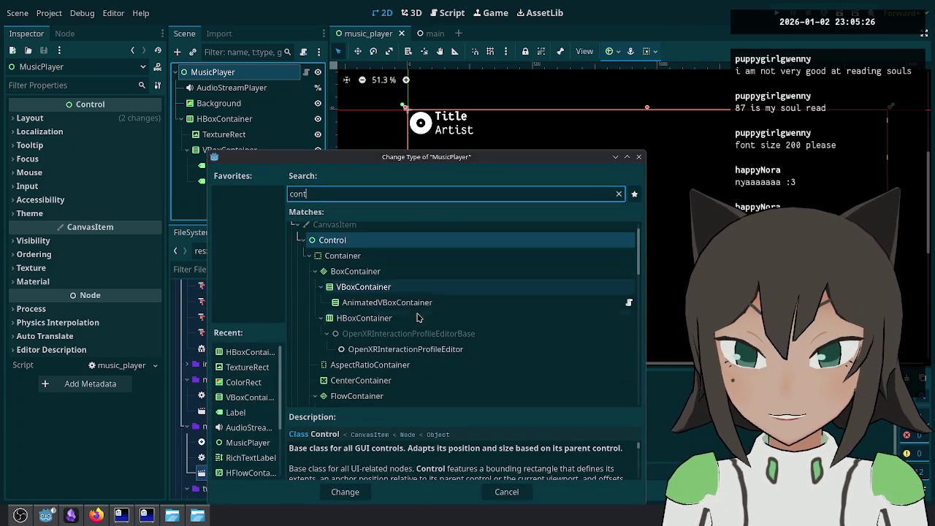
pyautogui.scroll(-3, 416, 321)
pyautogui.click(414, 335)
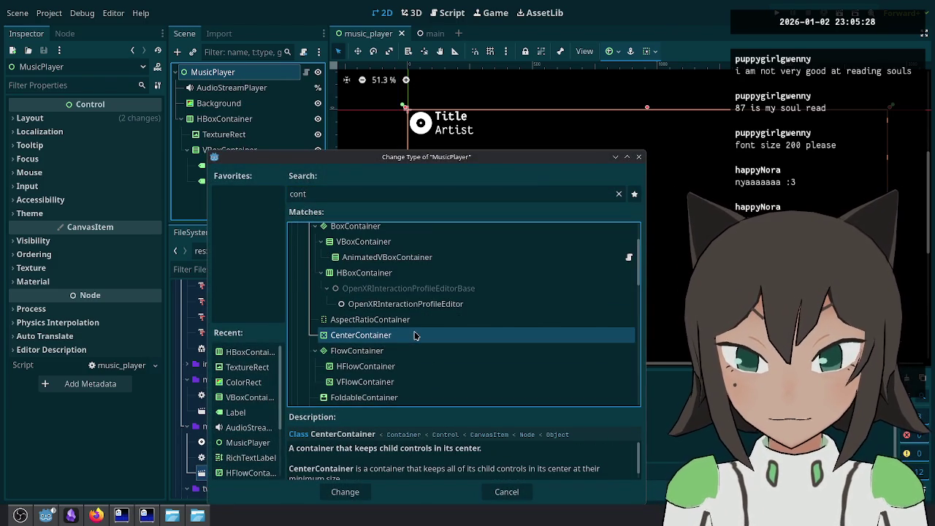
# Step: Change the MusicPlayer root's type to PanelContainer
pyautogui.scroll(-1, 414, 335)
pyautogui.scroll(-1, 429, 457)
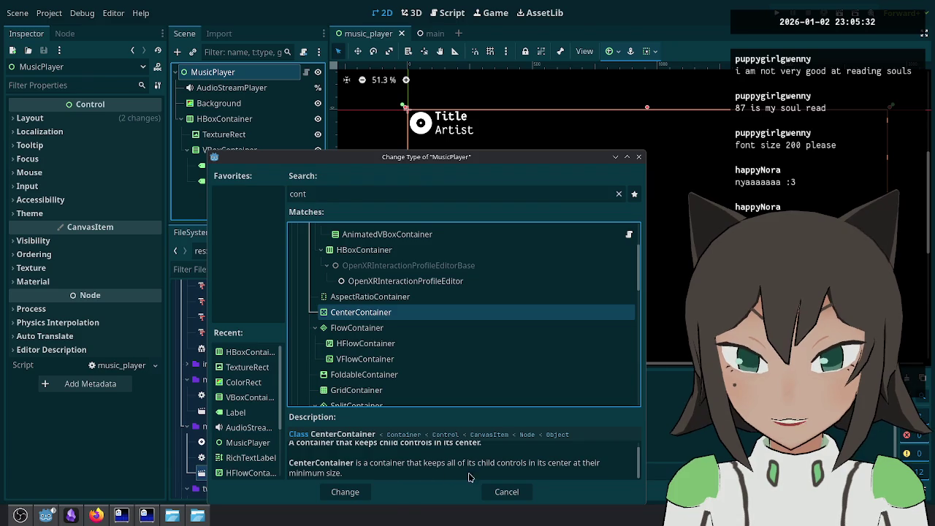
pyautogui.scroll(-3, 409, 352)
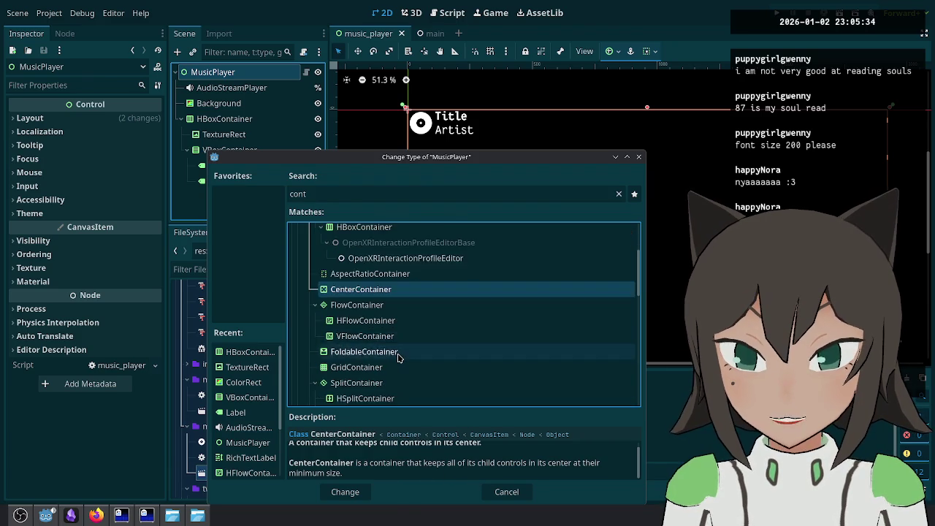
pyautogui.scroll(-3, 409, 350)
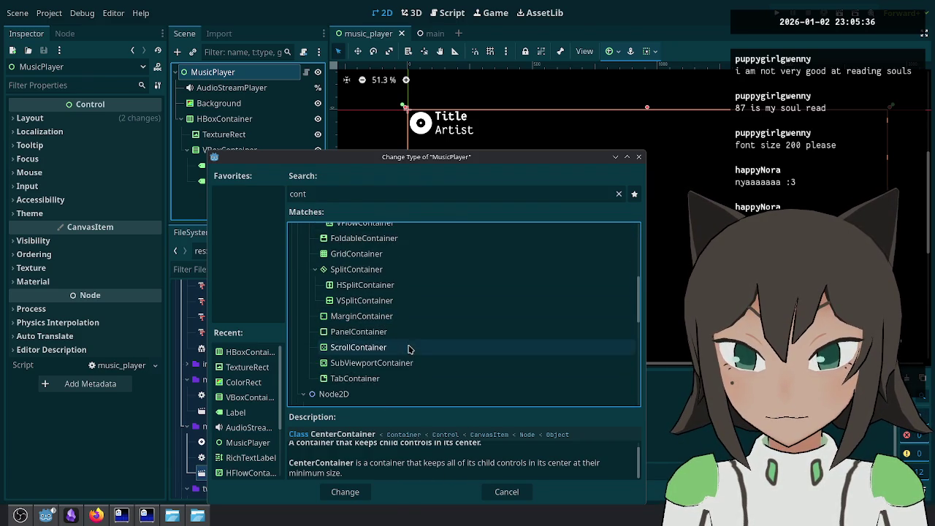
pyautogui.click(395, 331)
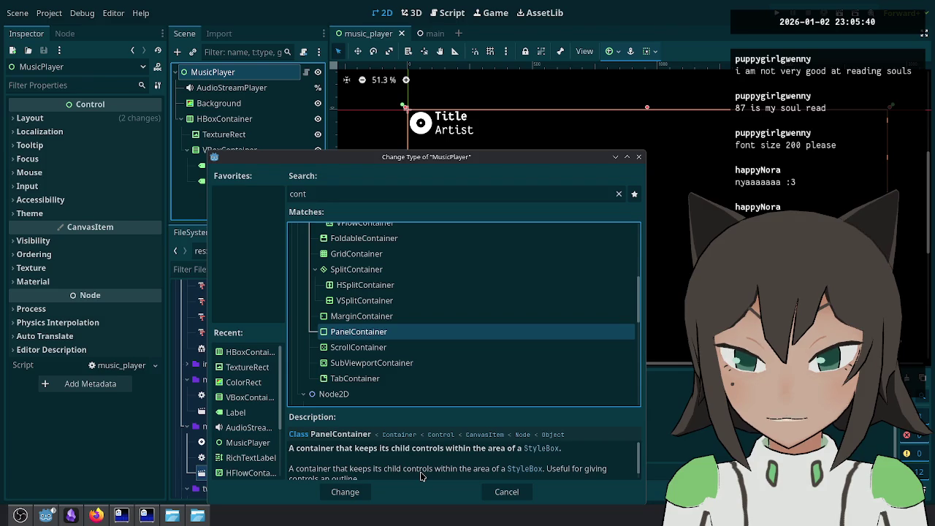
pyautogui.click(361, 493)
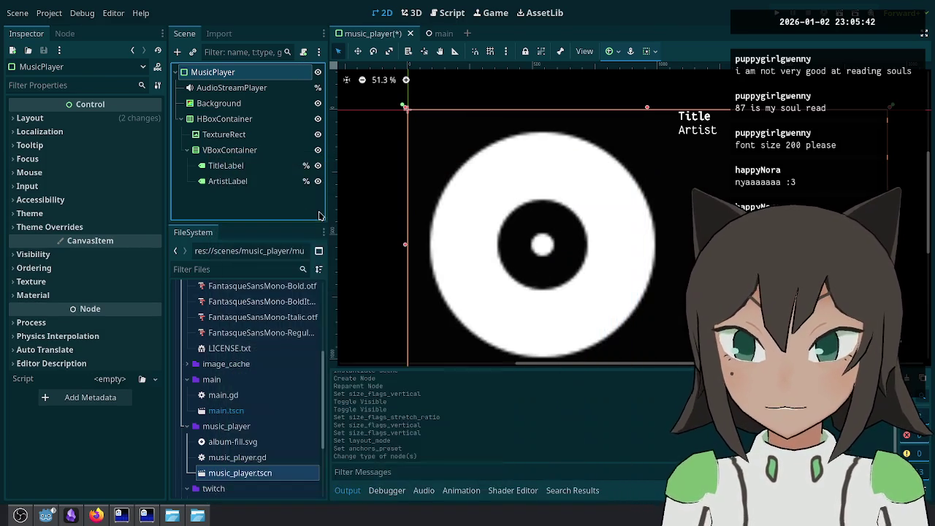
# Step: Delete the Background node, anchor MusicPlayer to Top Left, and save the scene
pyautogui.click(234, 103)
pyautogui.press('Delete')
pyautogui.press('Return')
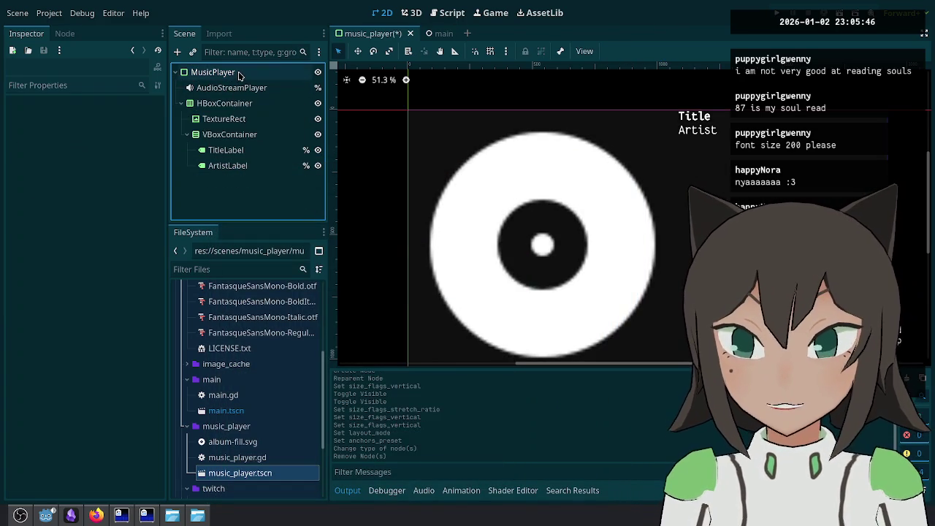
pyautogui.click(239, 73)
pyautogui.click(131, 117)
pyautogui.click(130, 260)
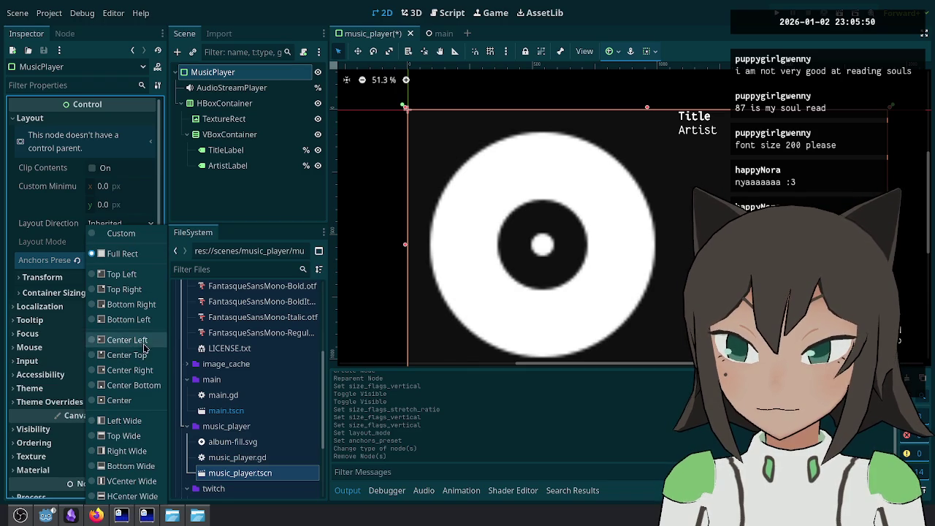
pyautogui.click(50, 269)
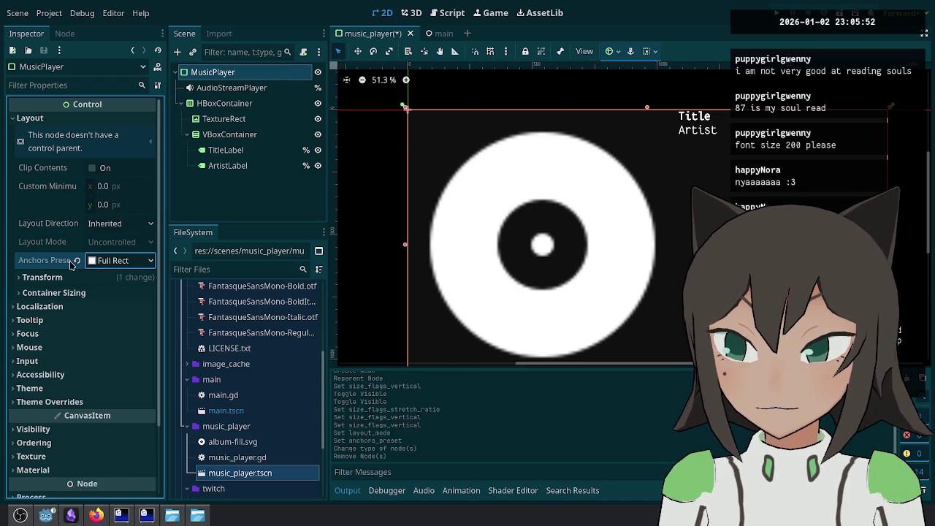
pyautogui.hotkey('ctrl', 's')
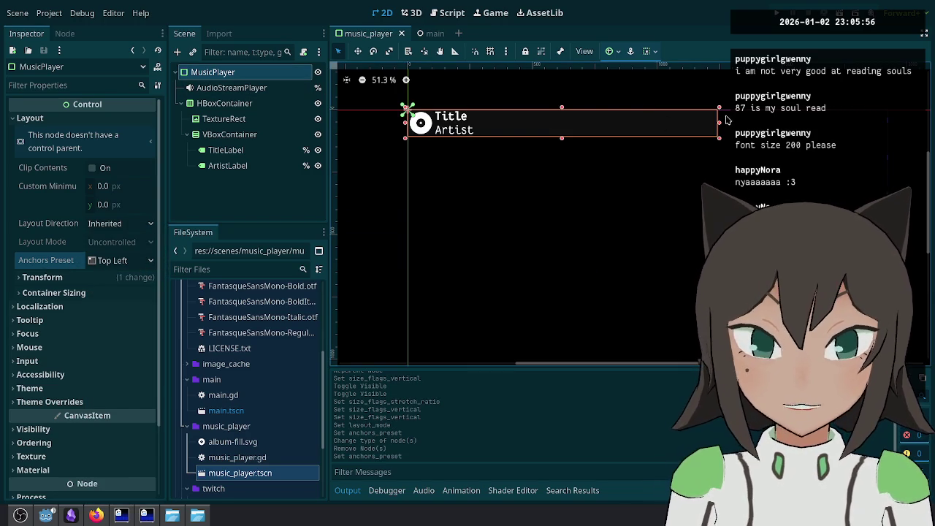
# Step: Change MusicPlayer's type to VBoxContainer
pyautogui.rightClick(250, 75)
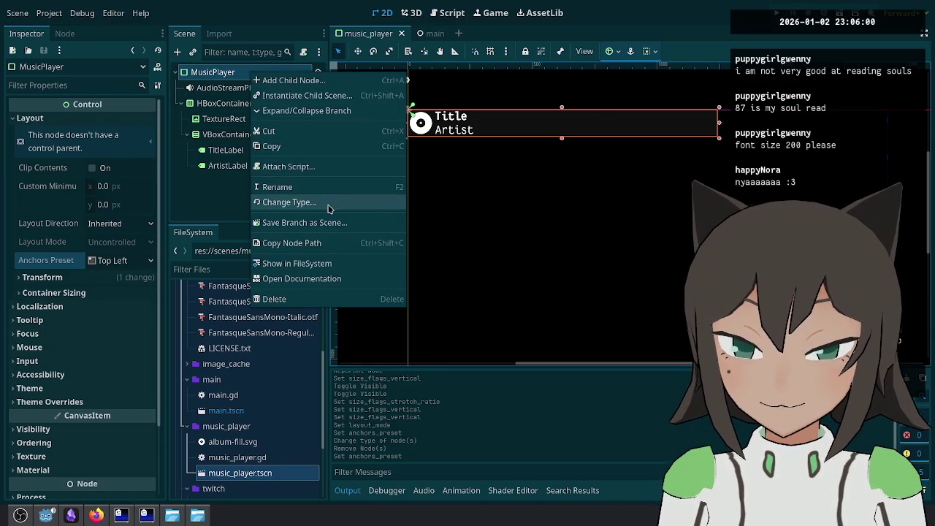
pyautogui.click(328, 203)
pyautogui.write('vob')
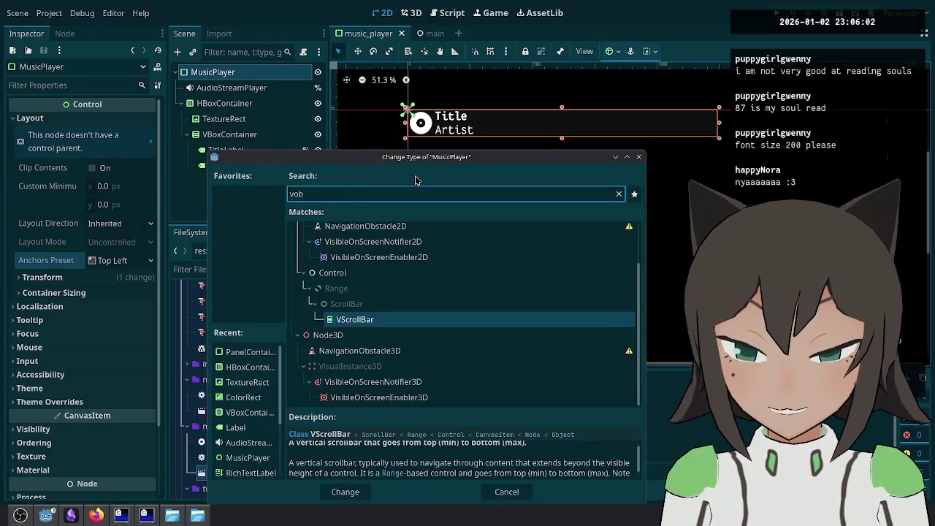
pyautogui.press('BackSpace')
pyautogui.press('BackSpace')
pyautogui.write('box')
pyautogui.press('Return')
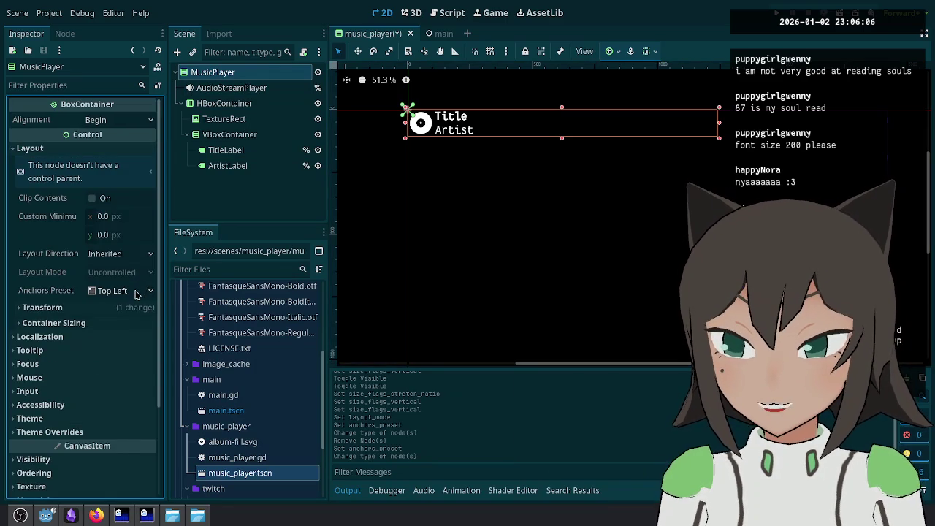
# Step: Set MusicPlayer's anchors preset to Full Rect, save, and view the main scene
pyautogui.click(142, 290)
pyautogui.click(142, 255)
pyautogui.hotkey('ctrl', 's')
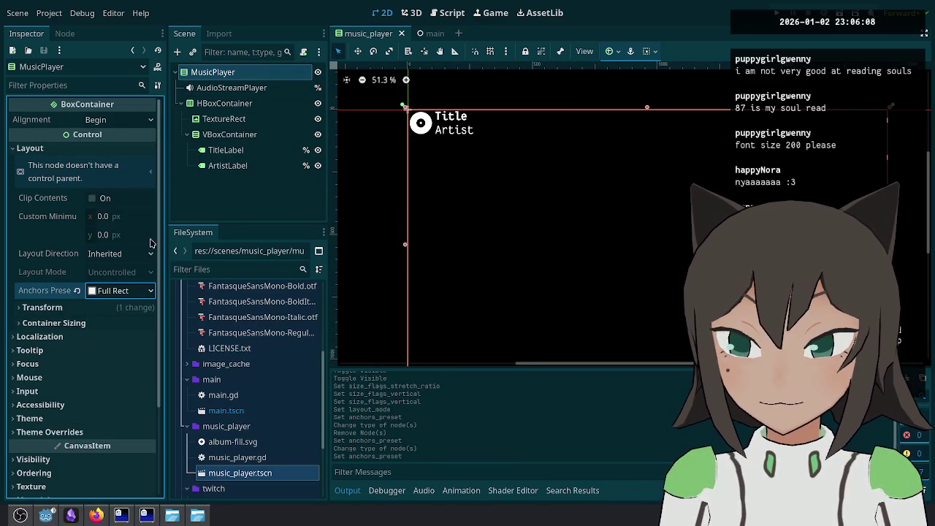
pyautogui.click(422, 33)
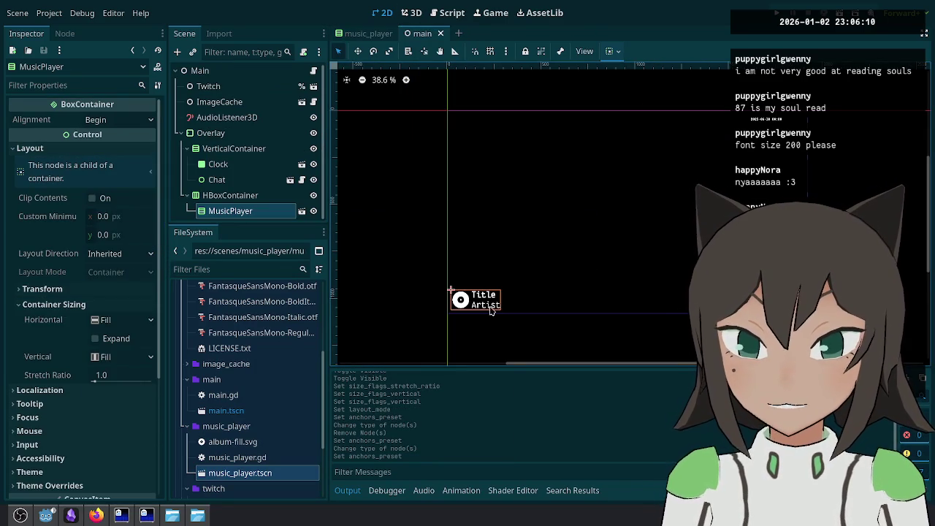
# Step: Export all presets as a release build from the Project export settings
pyautogui.scroll(-5, 484, 308)
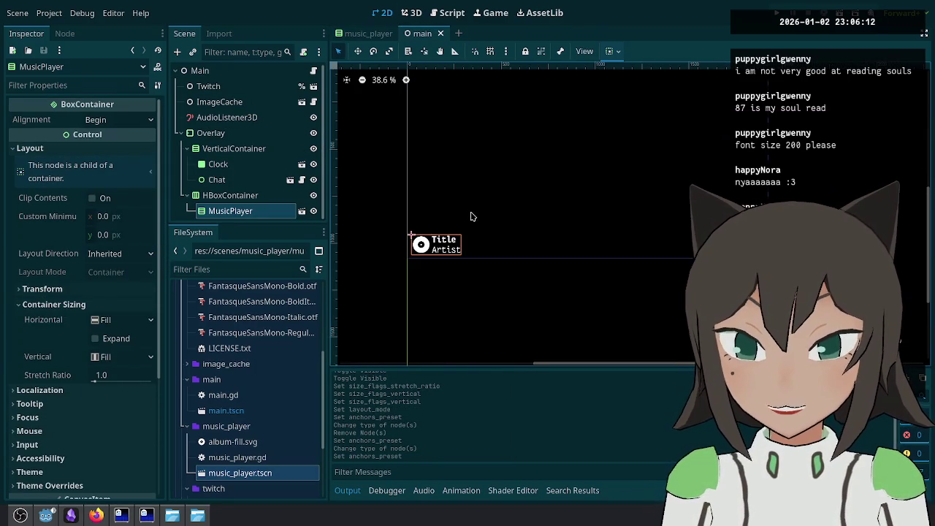
pyautogui.scroll(2, 537, 169)
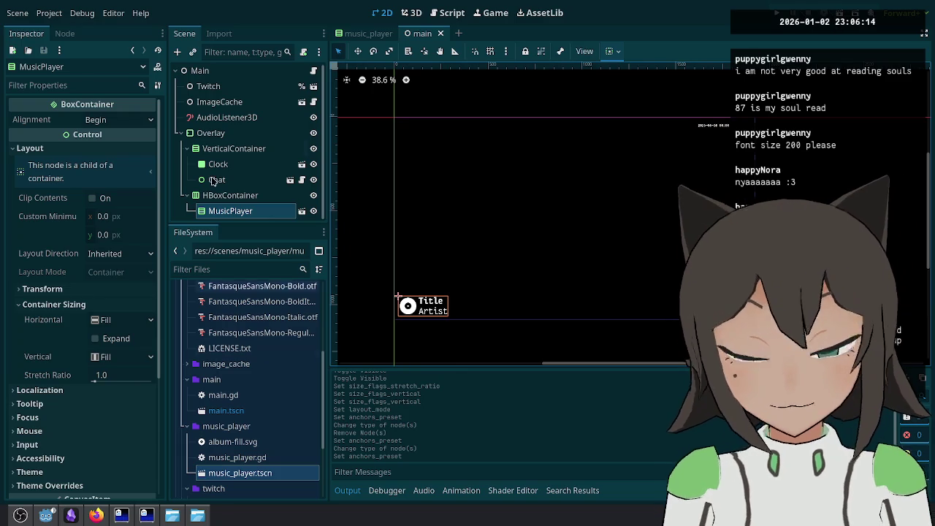
pyautogui.click(49, 12)
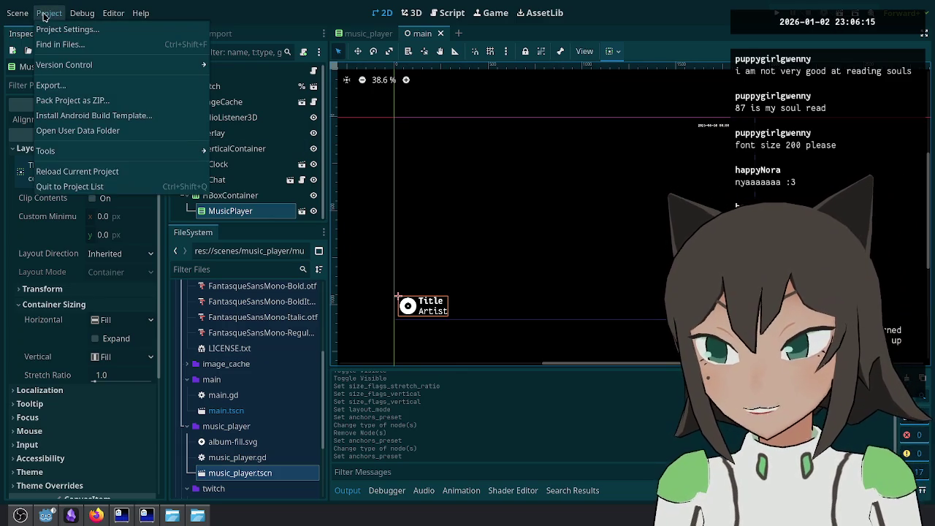
pyautogui.click(85, 86)
pyautogui.click(349, 492)
pyautogui.click(521, 287)
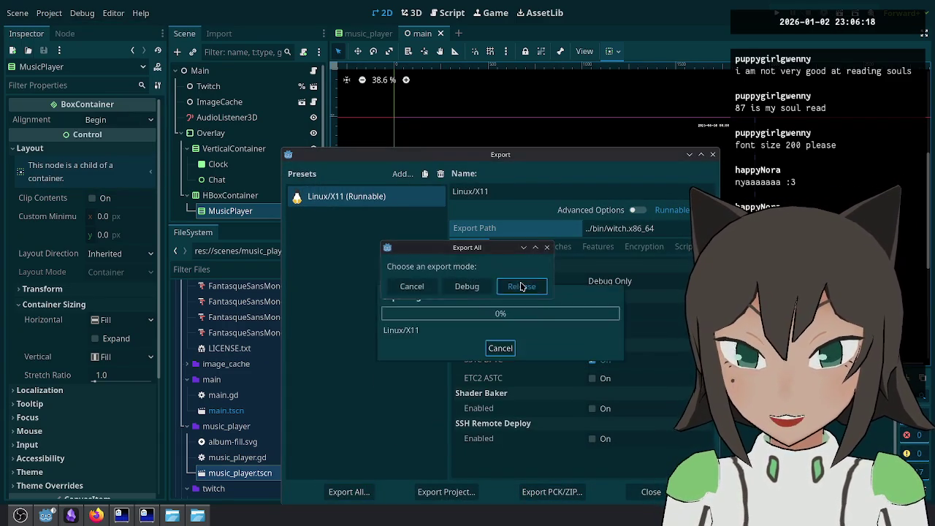
# Step: Close the export settings and open the music_player scene for editing
pyautogui.click(710, 154)
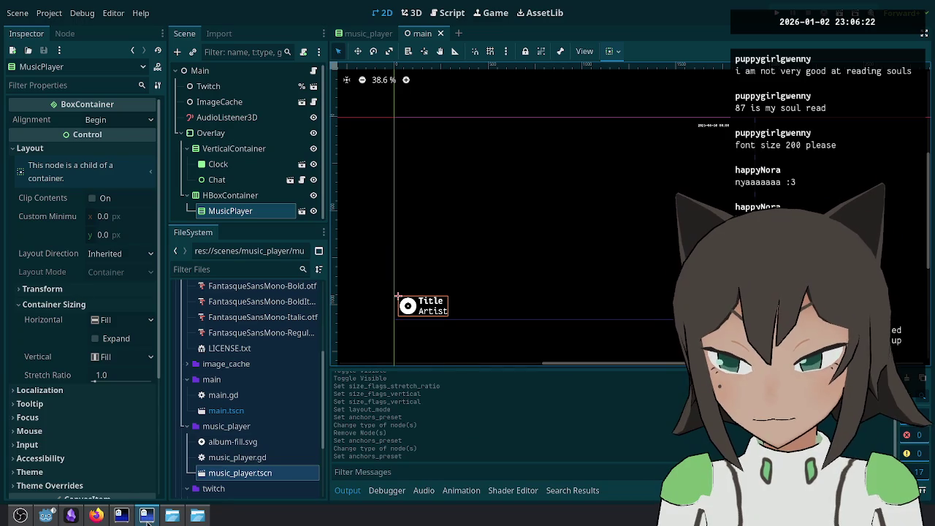
pyautogui.moveTo(21, 515)
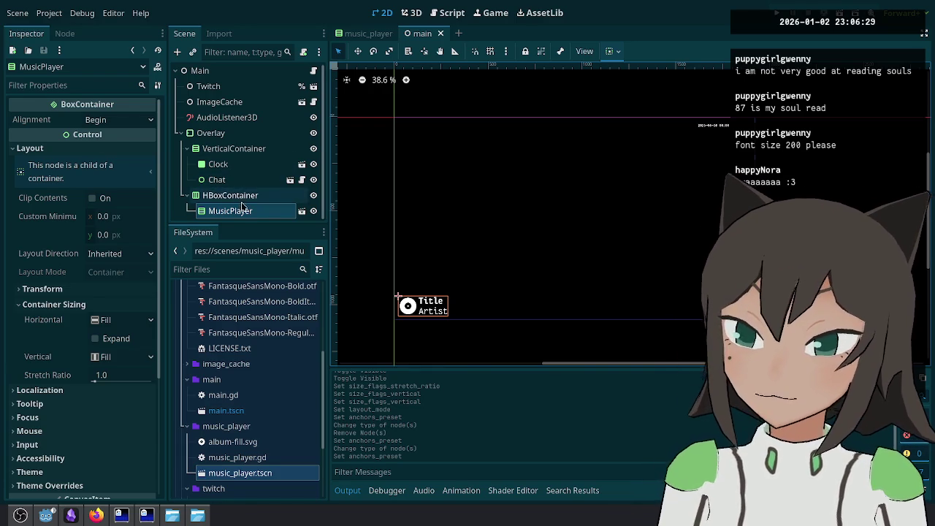
pyautogui.click(302, 210)
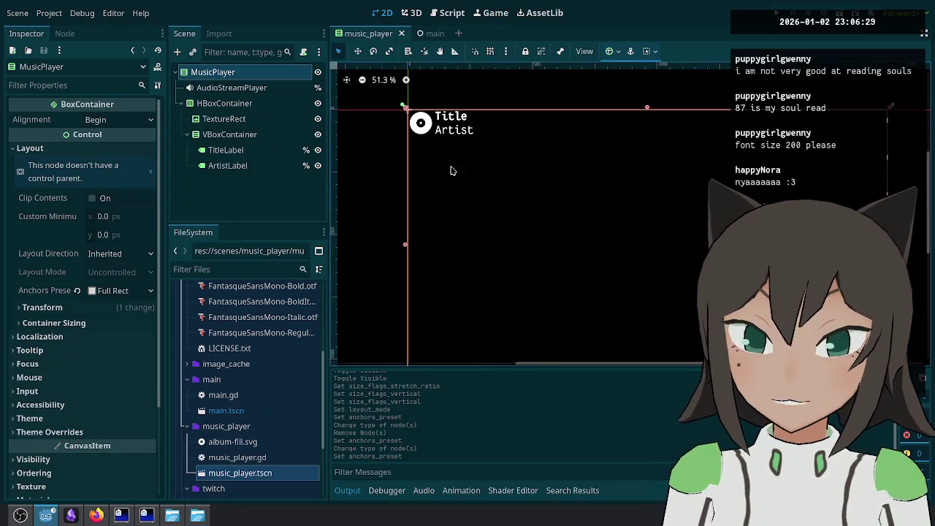
# Step: Attach the music_player.gd script to the MusicPlayer root node
pyautogui.click(311, 88)
pyautogui.click(311, 73)
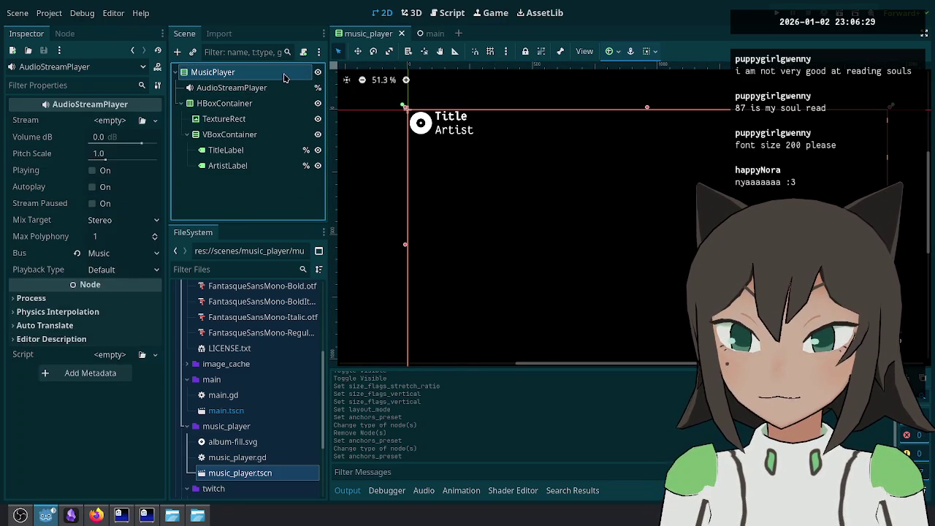
pyautogui.click(269, 89)
pyautogui.click(241, 72)
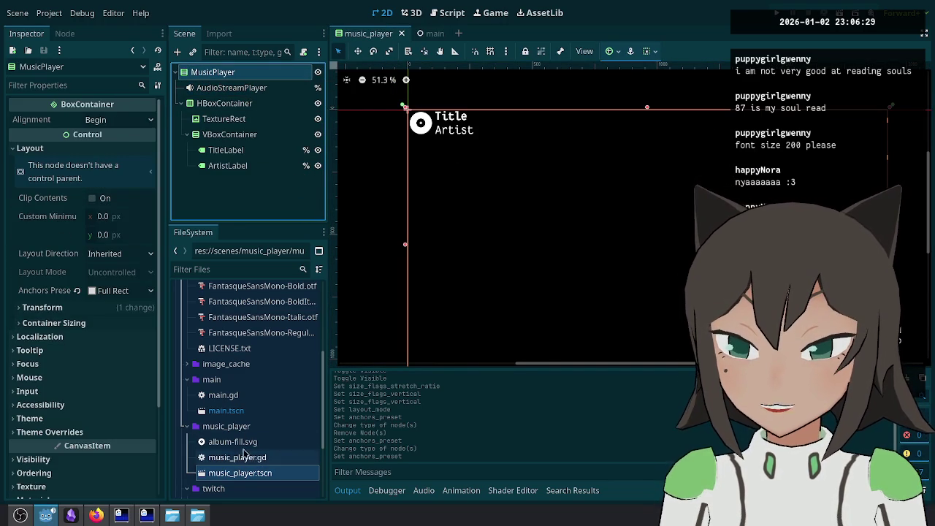
pyautogui.moveTo(249, 459)
pyautogui.mouseDown()
pyautogui.moveTo(263, 65)
pyautogui.moveTo(252, 72)
pyautogui.mouseUp()
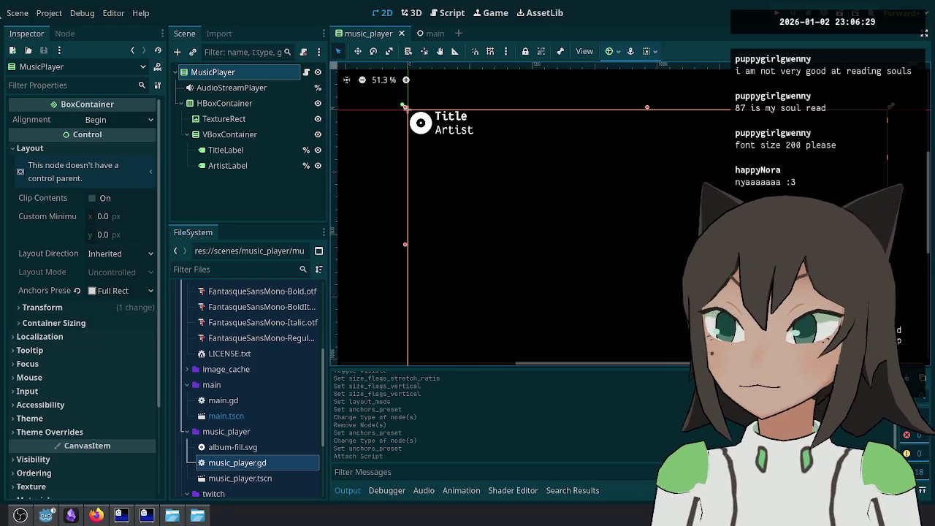
# Step: Export all presets as a release build, then close the export settings
pyautogui.click(30, 16)
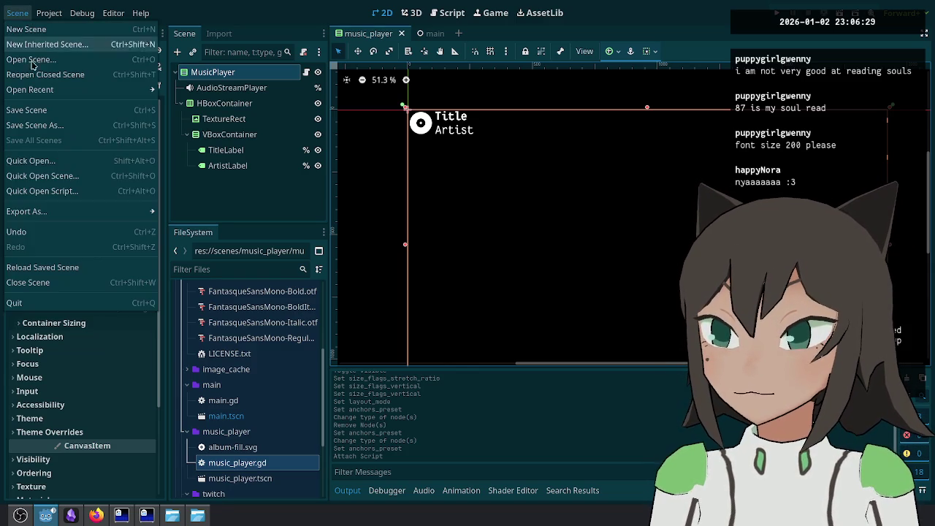
pyautogui.moveTo(48, 13)
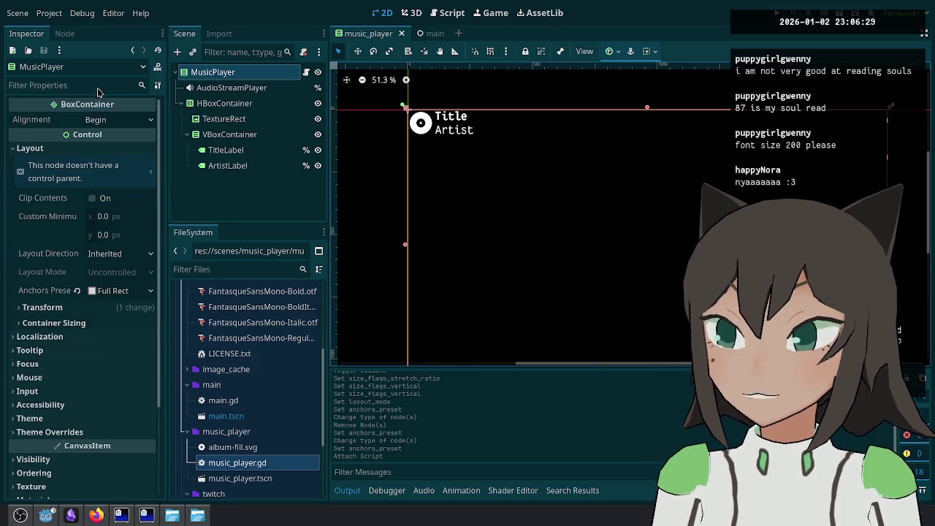
pyautogui.click(96, 87)
pyautogui.click(351, 493)
pyautogui.click(516, 289)
pyautogui.click(650, 492)
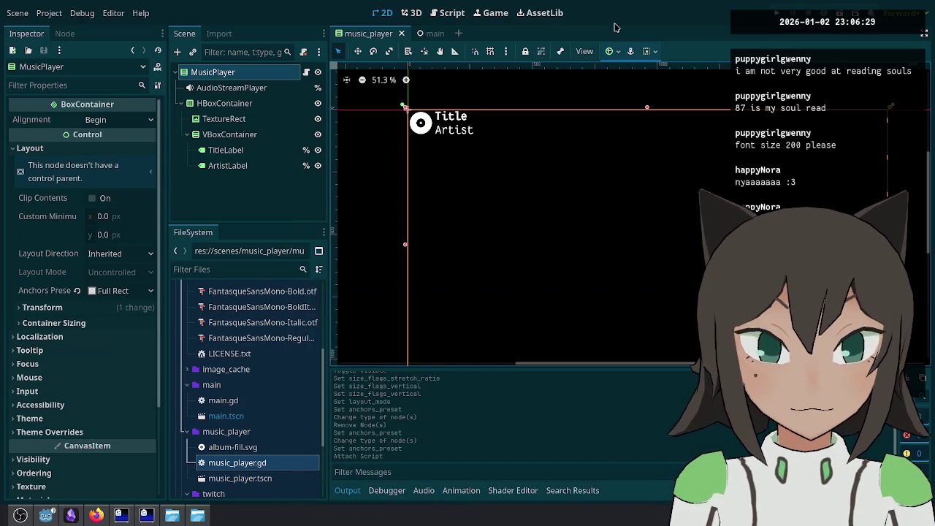
# Step: Reopen the Project export settings
pyautogui.click(19, 14)
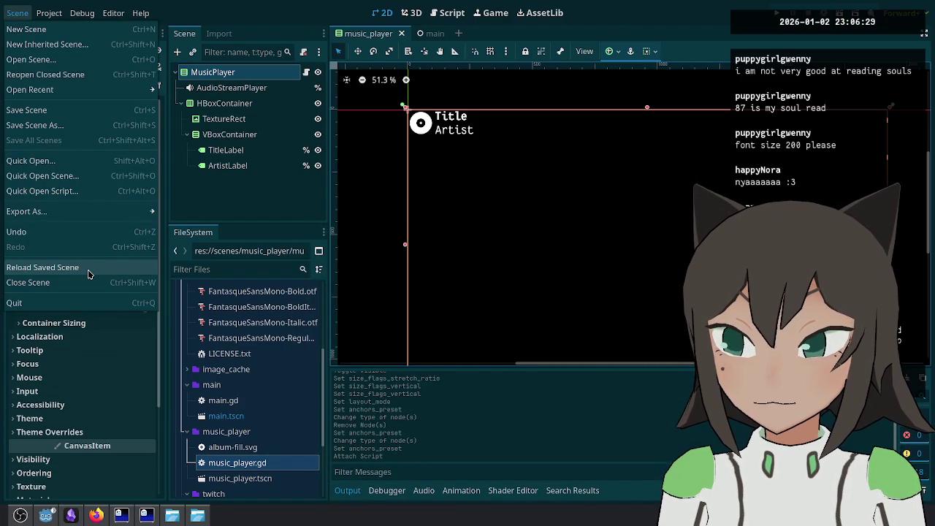
pyautogui.click(50, 12)
pyautogui.click(50, 12)
pyautogui.click(73, 84)
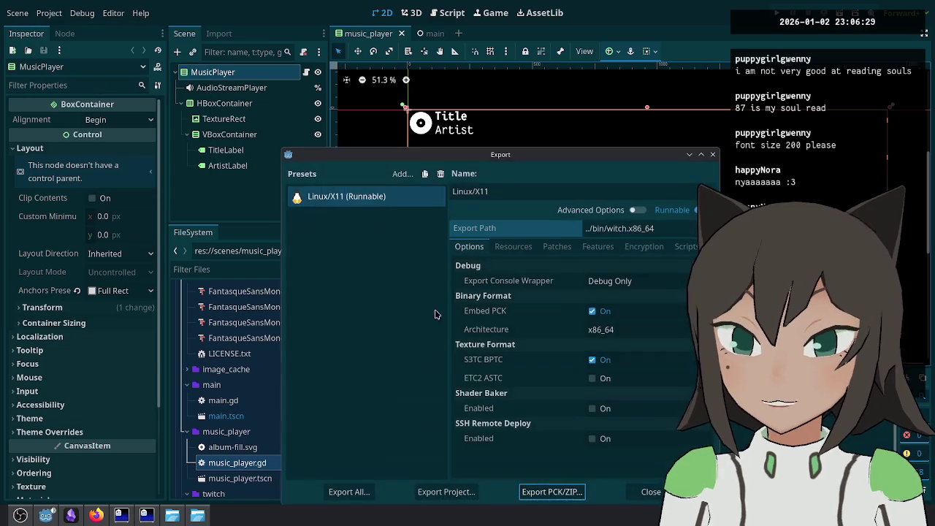
# Step: Export all presets as a release build instead of a single file, then close
pyautogui.click(441, 499)
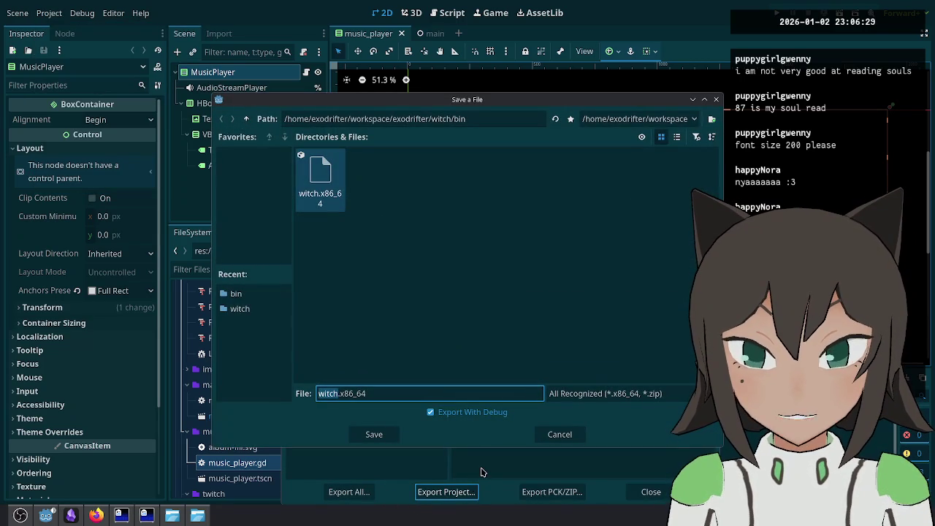
pyautogui.click(570, 435)
pyautogui.click(349, 492)
pyautogui.click(518, 287)
pyautogui.press('Escape')
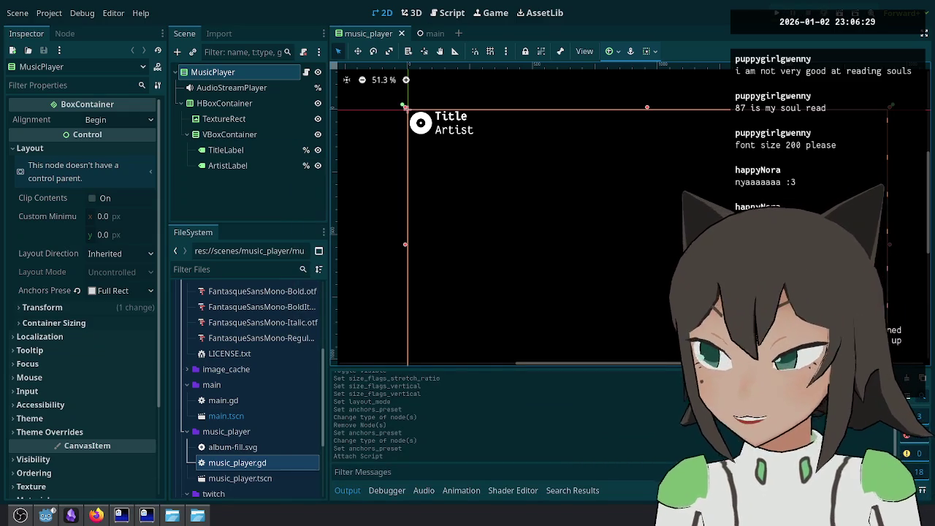
# Step: Launch the exported Witch app via the launcher and bring OBS Studio forward
pyautogui.hotkey('alt', 'space')
pyautogui.write('witch')
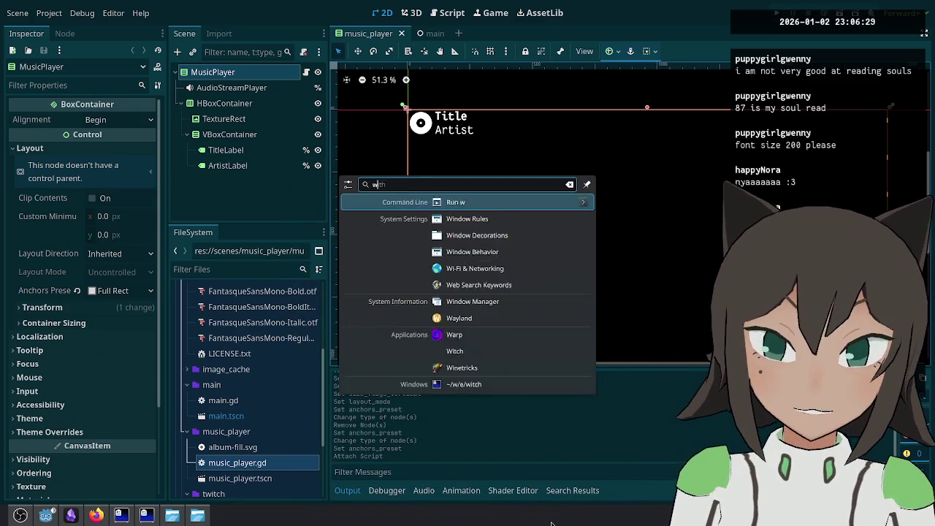
pyautogui.press('Return')
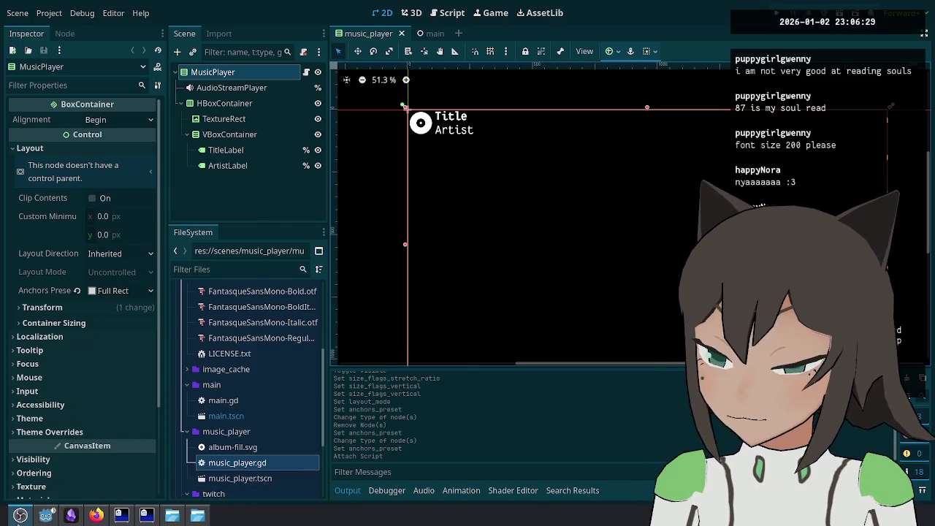
pyautogui.click(21, 515)
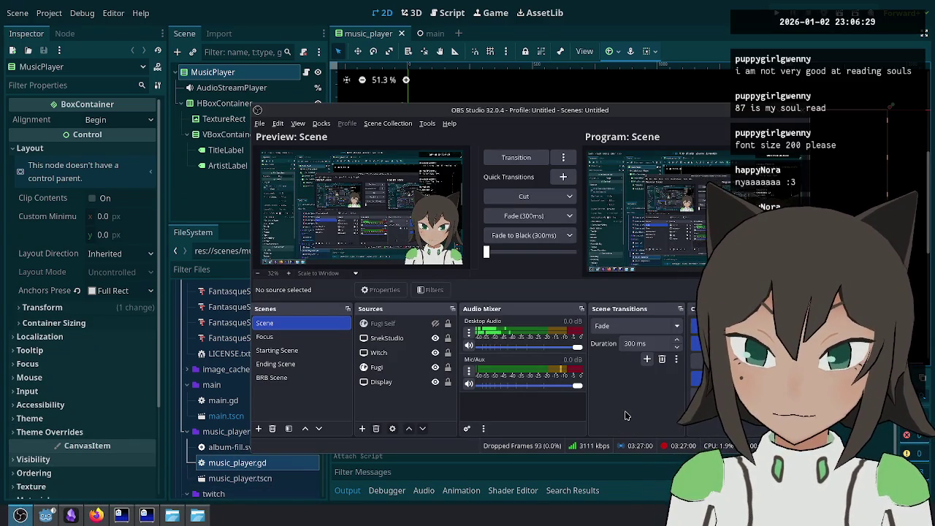
# Step: Set the Witch source to capture the exowitch window and transition the scene live
pyautogui.doubleClick(379, 353)
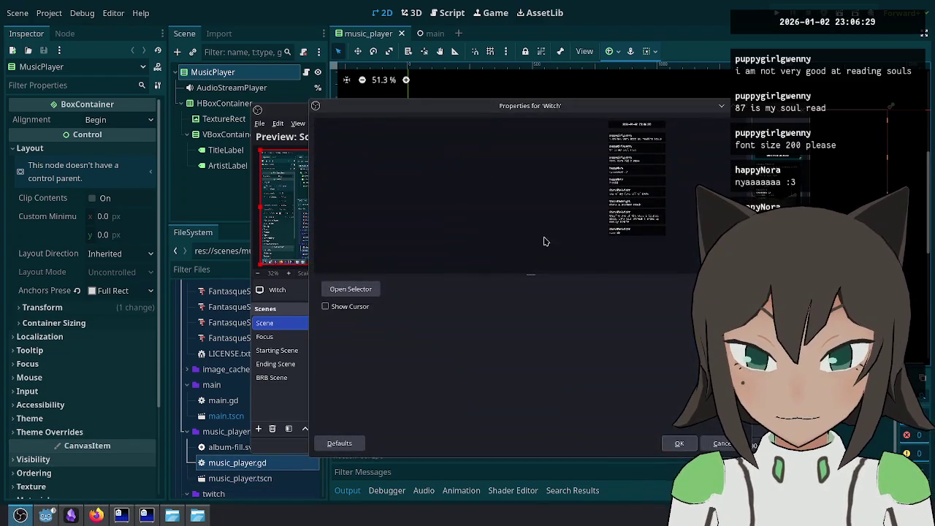
pyautogui.click(353, 289)
pyautogui.click(399, 180)
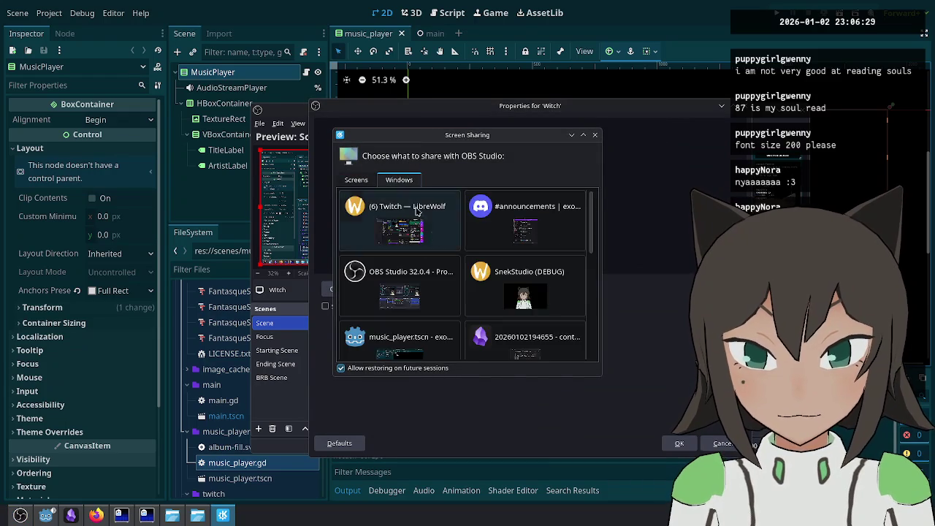
pyautogui.scroll(-2, 429, 298)
pyautogui.scroll(-5, 428, 298)
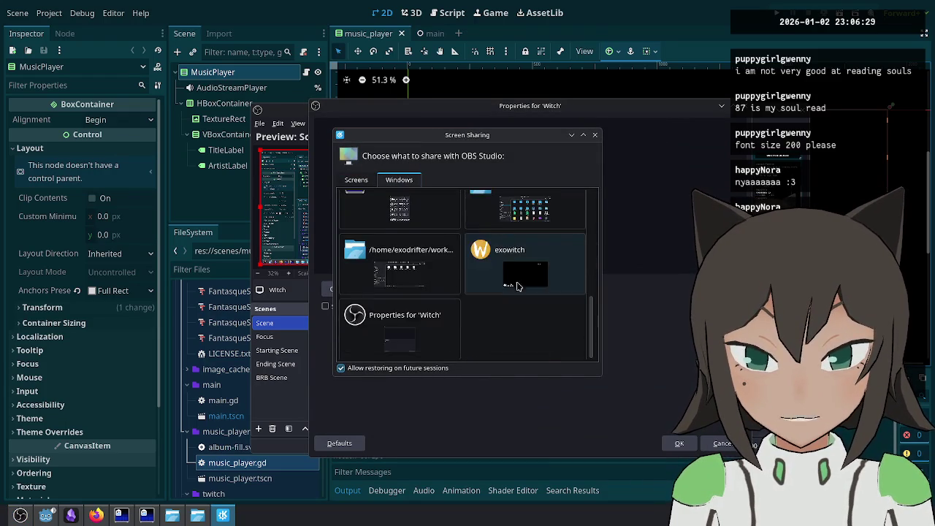
pyautogui.doubleClick(508, 281)
pyautogui.click(679, 444)
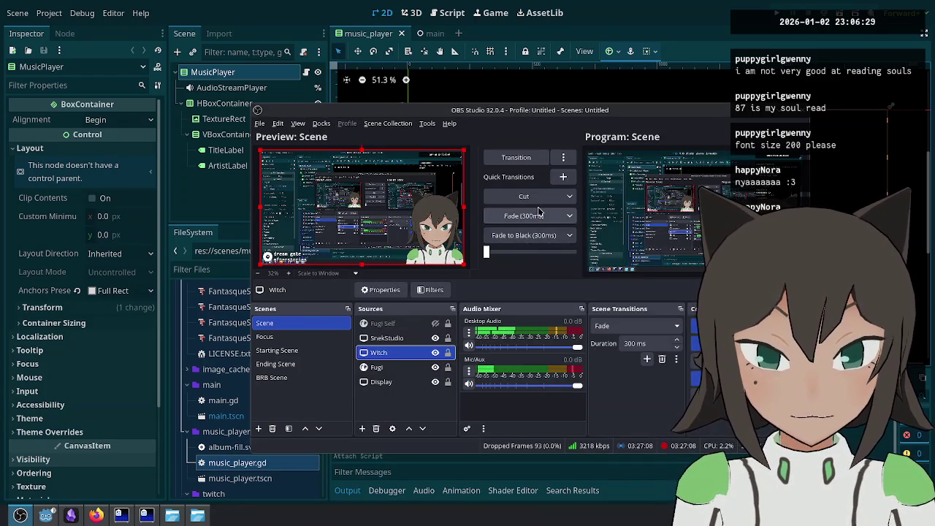
pyautogui.click(541, 203)
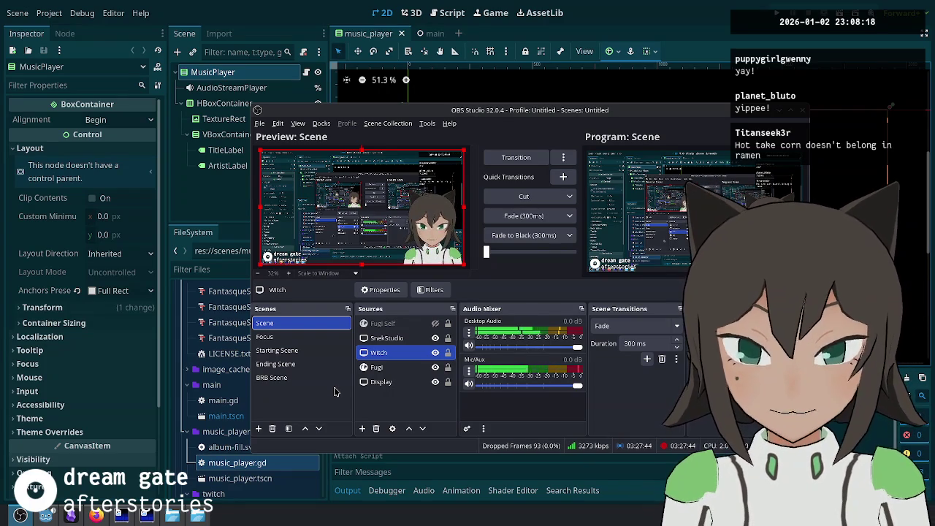
# Step: In the Focus scene, hide SnekStudio and paste the brb text source
pyautogui.click(308, 339)
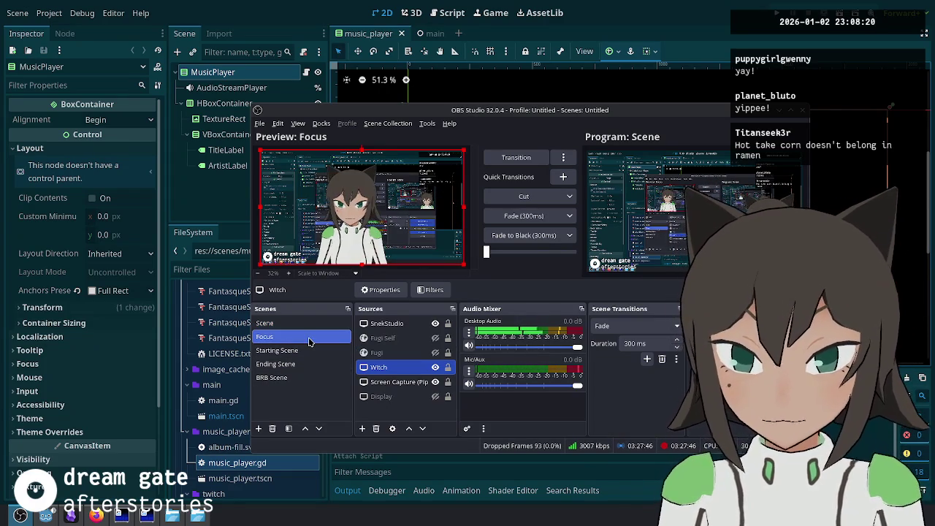
pyautogui.click(436, 326)
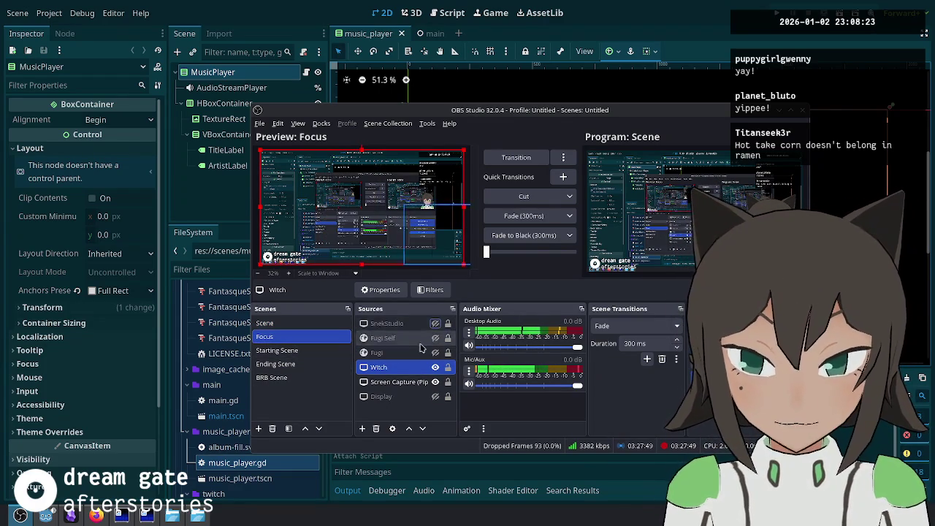
pyautogui.click(303, 378)
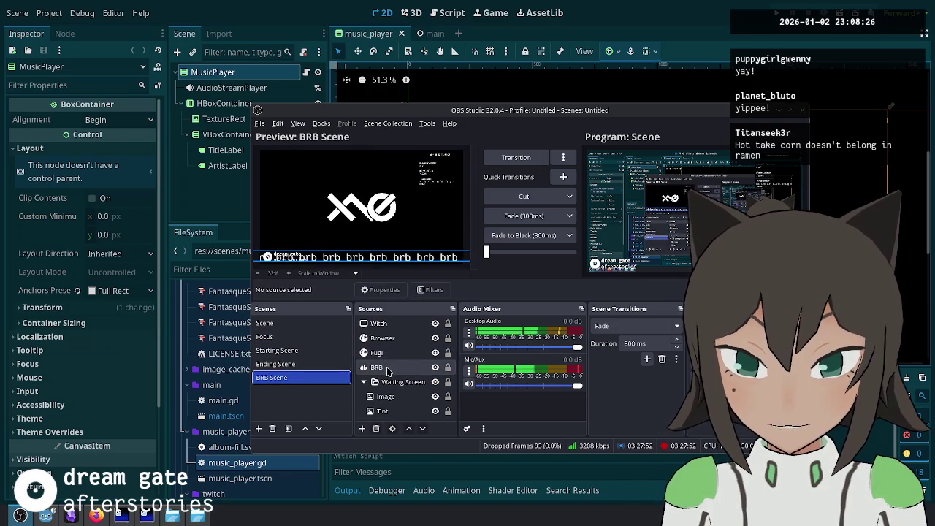
pyautogui.click(295, 326)
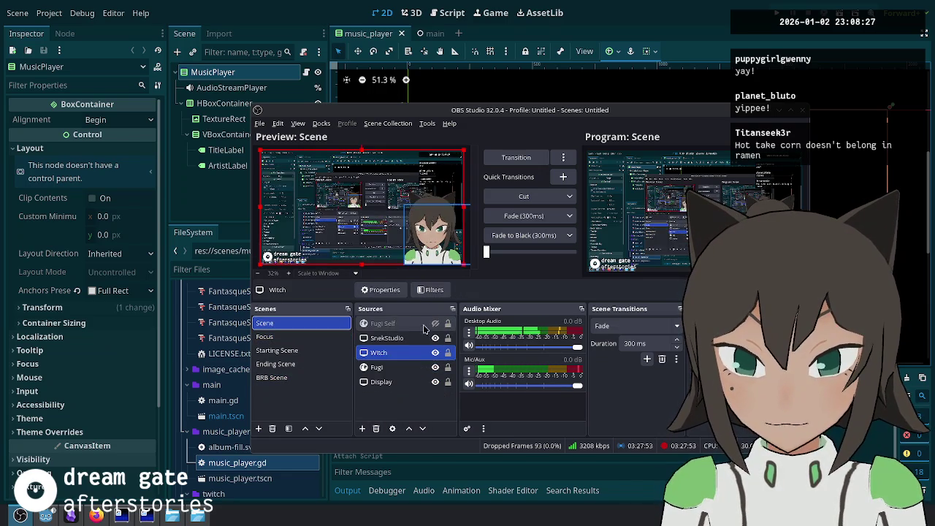
pyautogui.click(300, 337)
pyautogui.hotkey('ctrl', 'v')
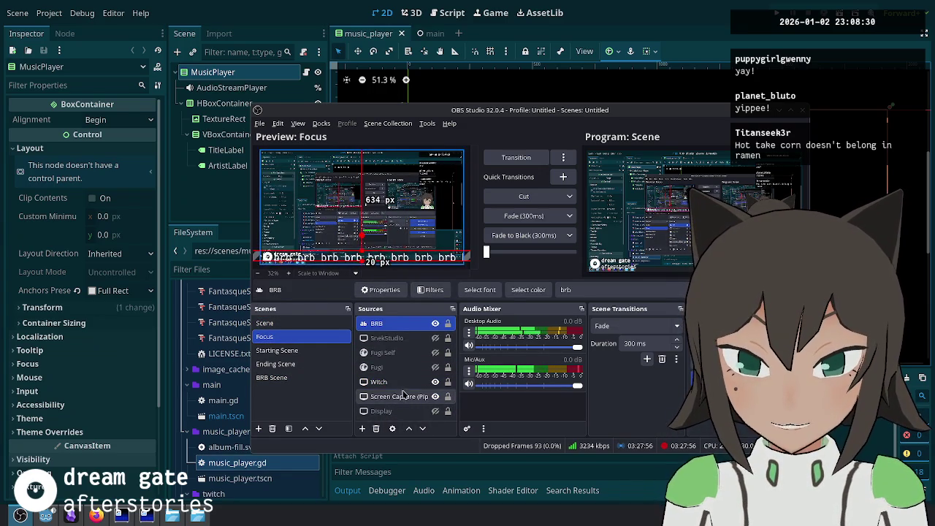
# Step: Transition the Focus scene live and mute the microphone
pyautogui.click(304, 377)
pyautogui.click(315, 337)
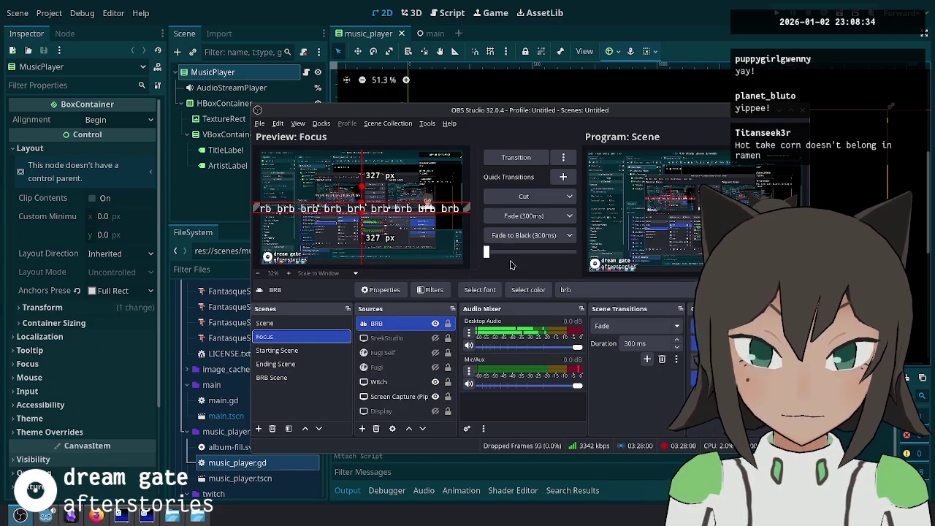
pyautogui.click(457, 269)
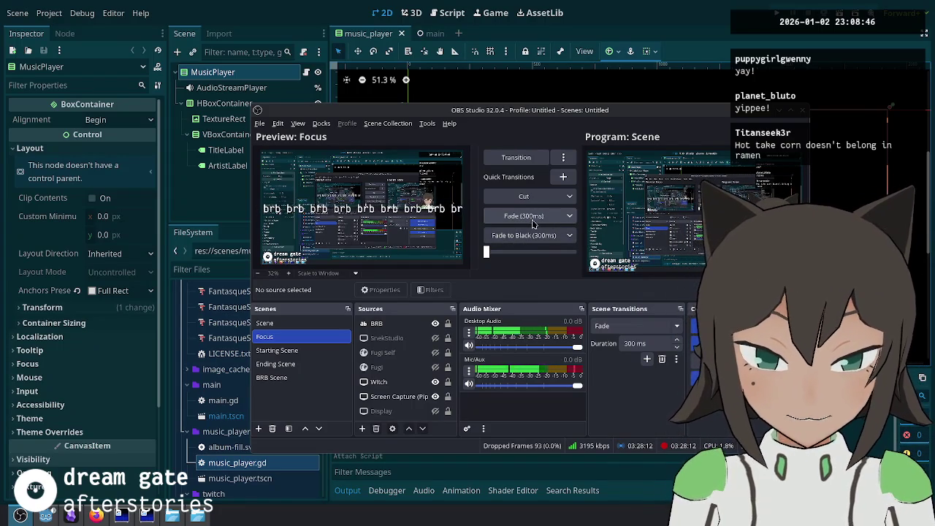
pyautogui.click(521, 216)
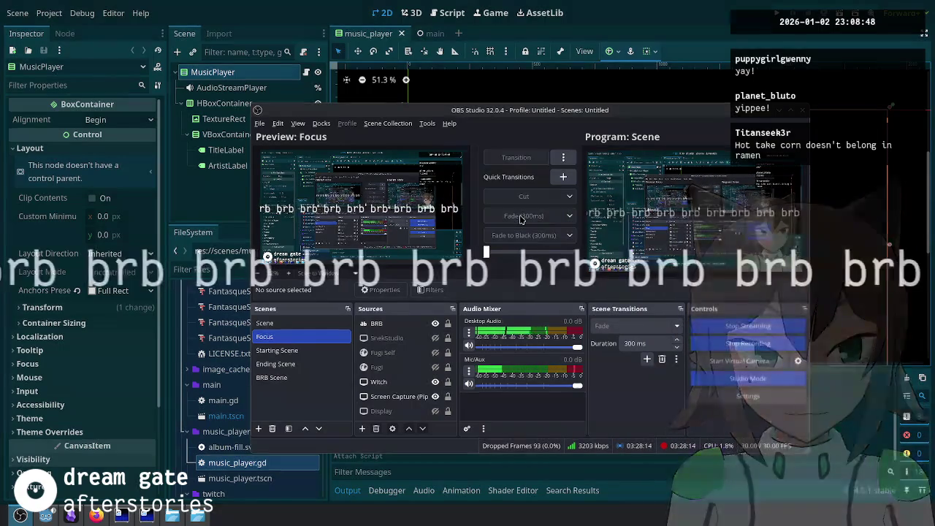
pyautogui.click(468, 384)
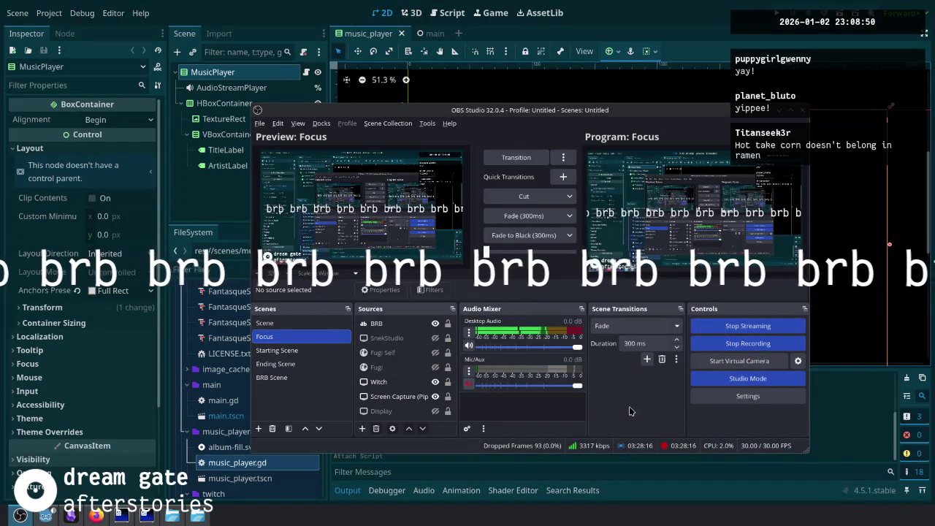
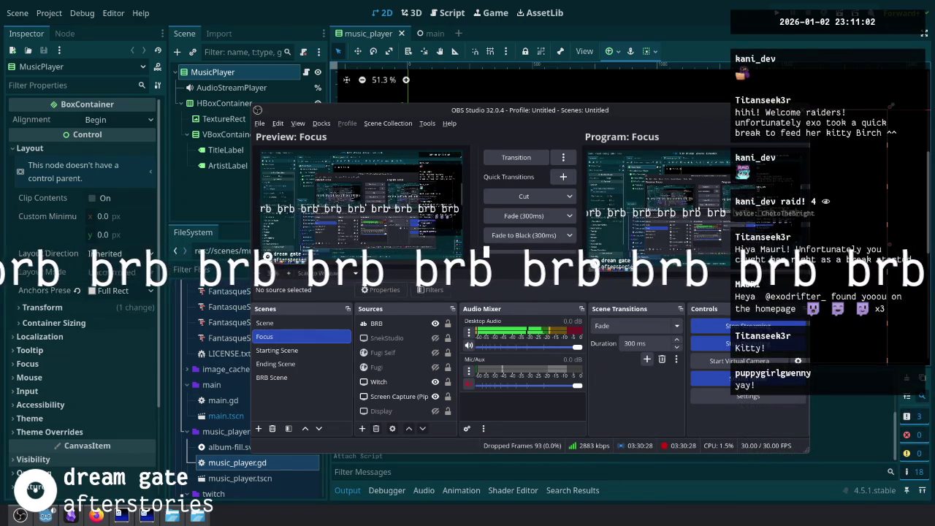
# Step: Send the main Scene with the avatar live in OBS, replacing the brb Focus scene
pyautogui.click(304, 323)
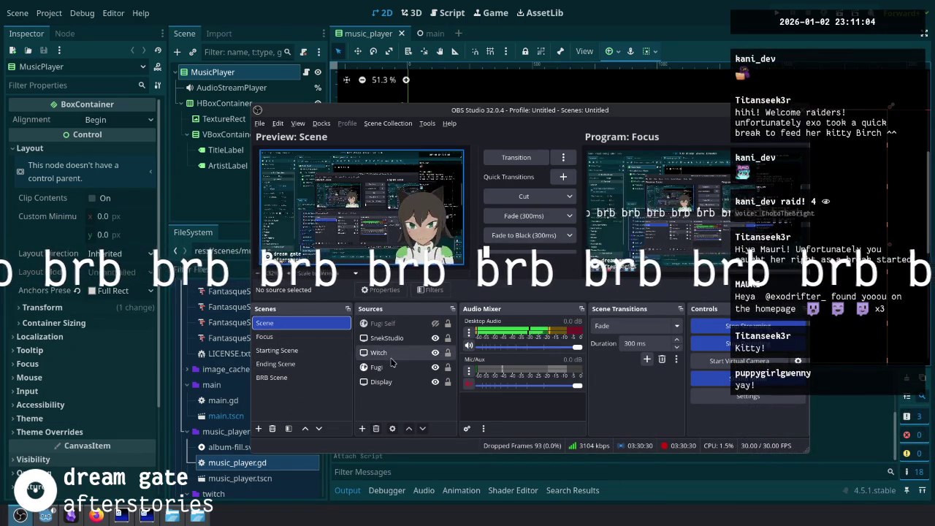
pyautogui.click(515, 234)
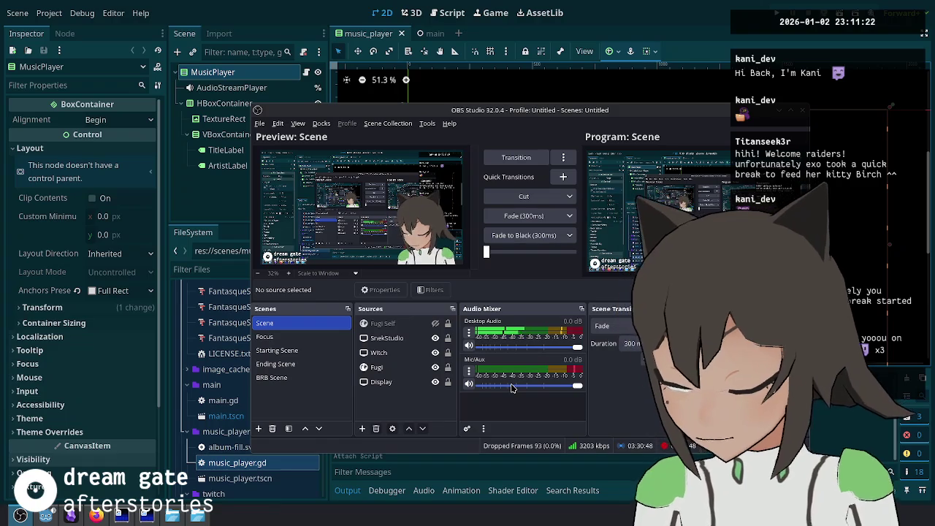
pyautogui.click(611, 13)
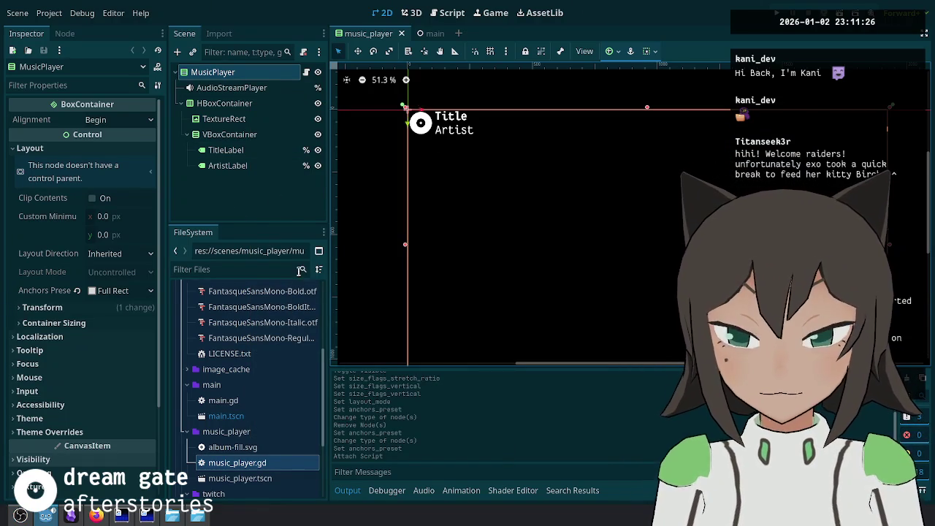
pyautogui.hotkey('alt', 'Tab')
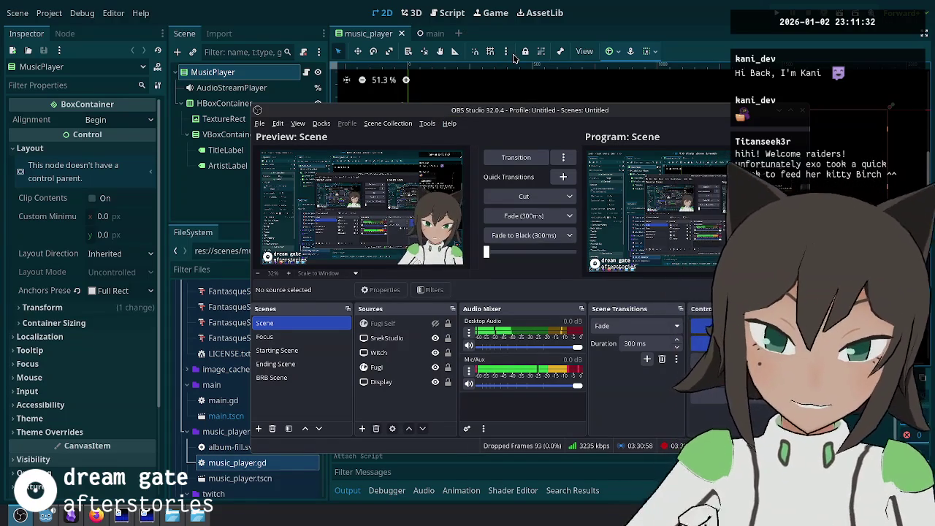
pyautogui.click(486, 5)
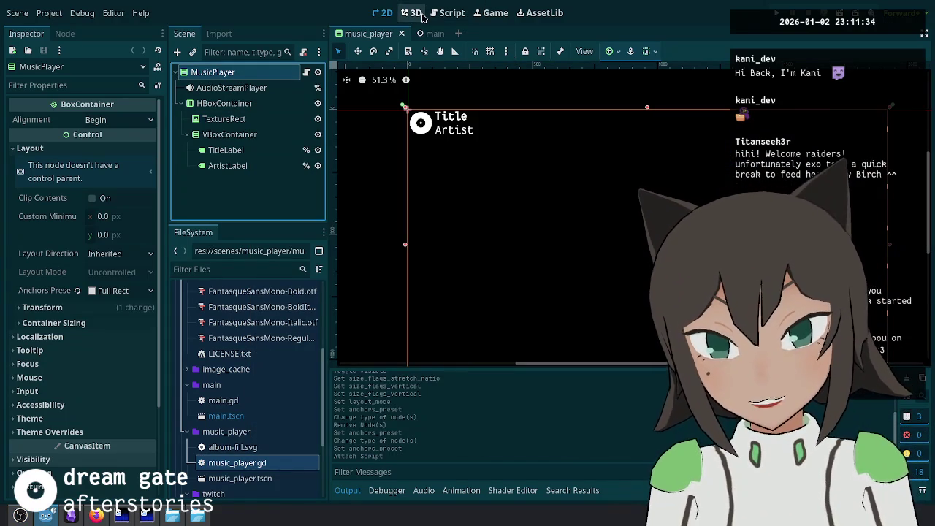
pyautogui.scroll(5, 435, 124)
pyautogui.hotkey('alt', 'Tab')
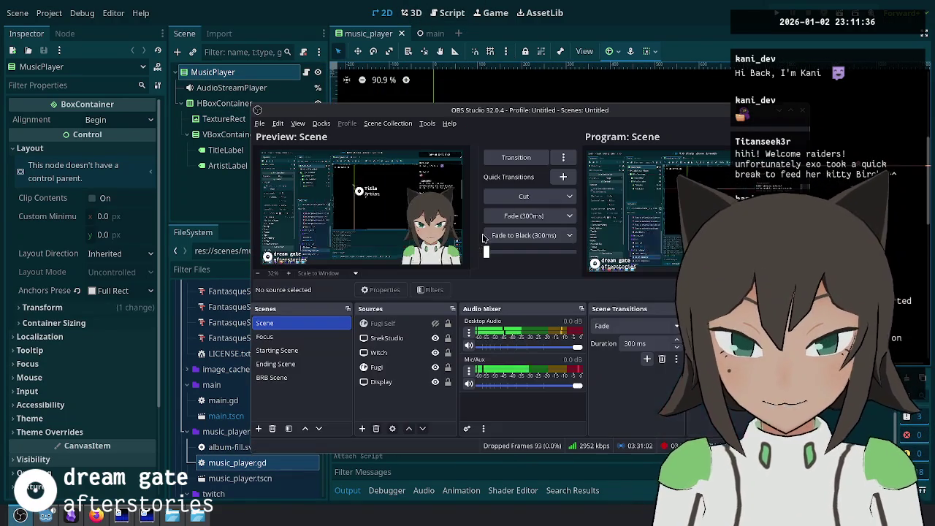
# Step: Lock the OBS preview against accidental edits and return to the Godot editor
pyautogui.rightClick(325, 236)
pyautogui.moveTo(407, 285)
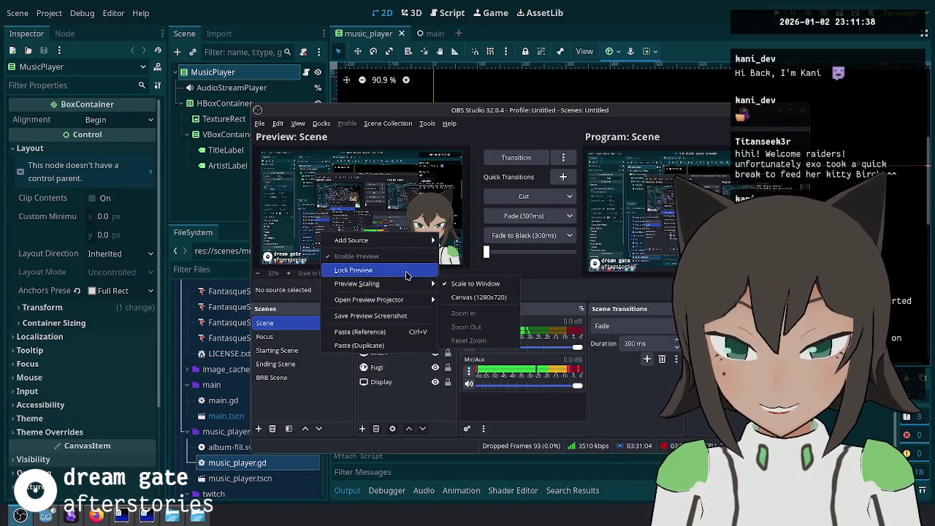
pyautogui.click(280, 266)
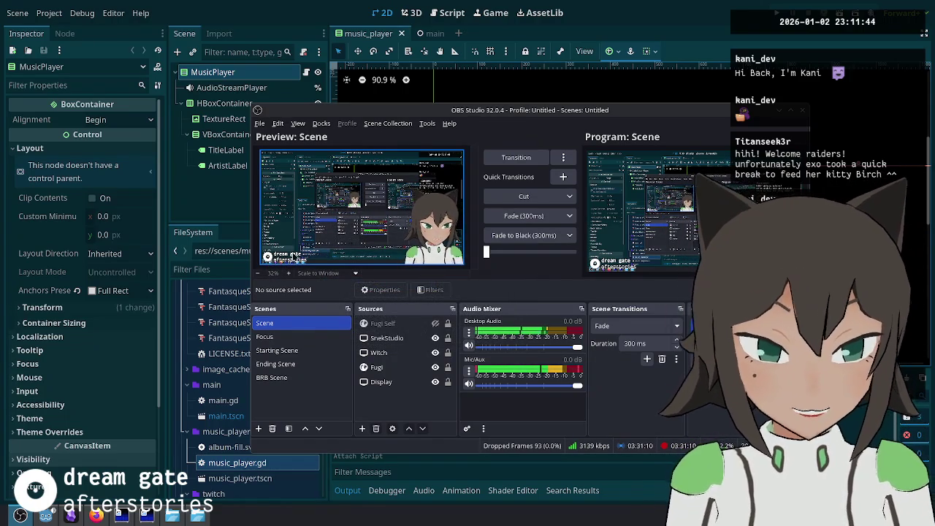
pyautogui.click(342, 96)
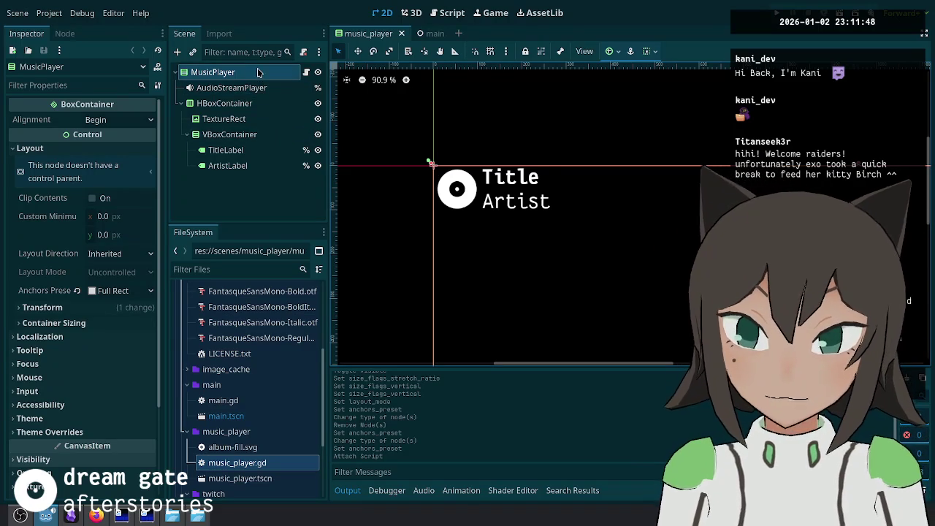
# Step: Inspect the root, HBoxContainer, VBoxContainer, TitleLabel and ArtistLabel properties
pyautogui.click(95, 324)
pyautogui.click(94, 323)
pyautogui.click(276, 74)
pyautogui.click(248, 103)
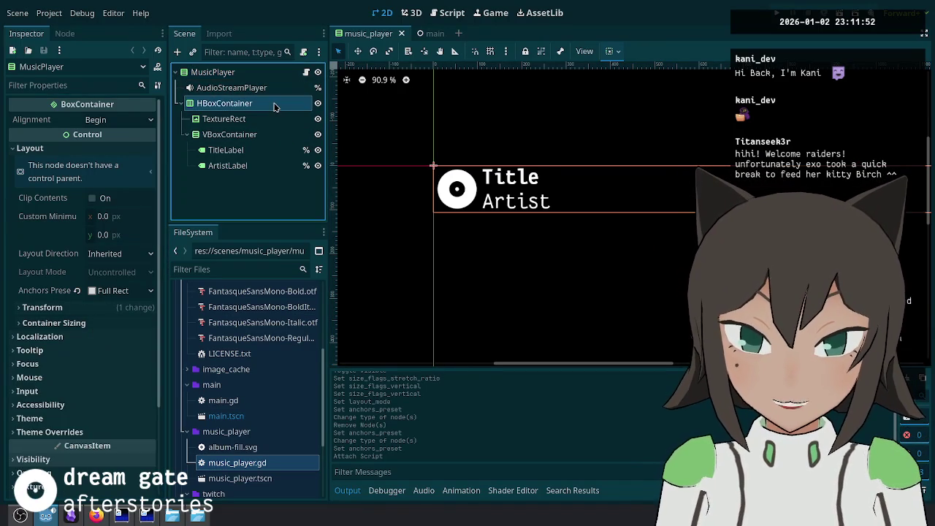
pyautogui.click(245, 152)
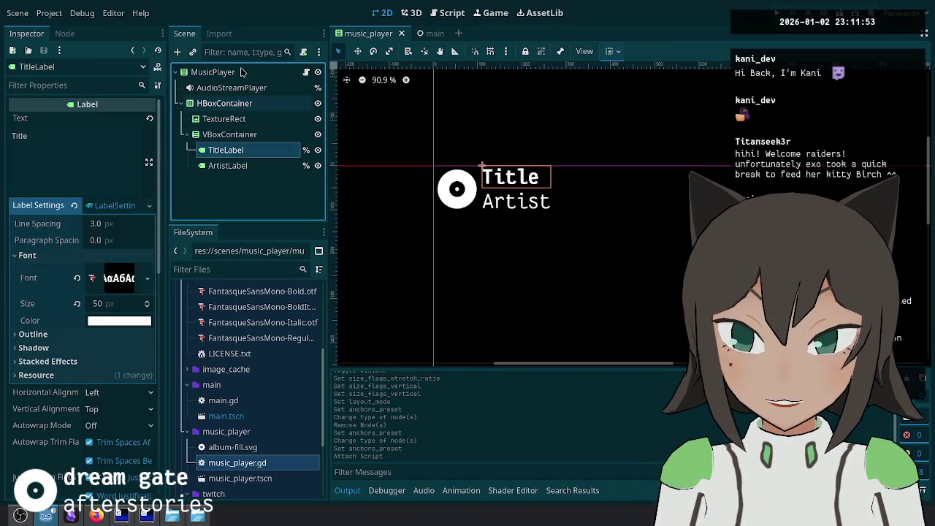
pyautogui.click(248, 166)
pyautogui.click(245, 135)
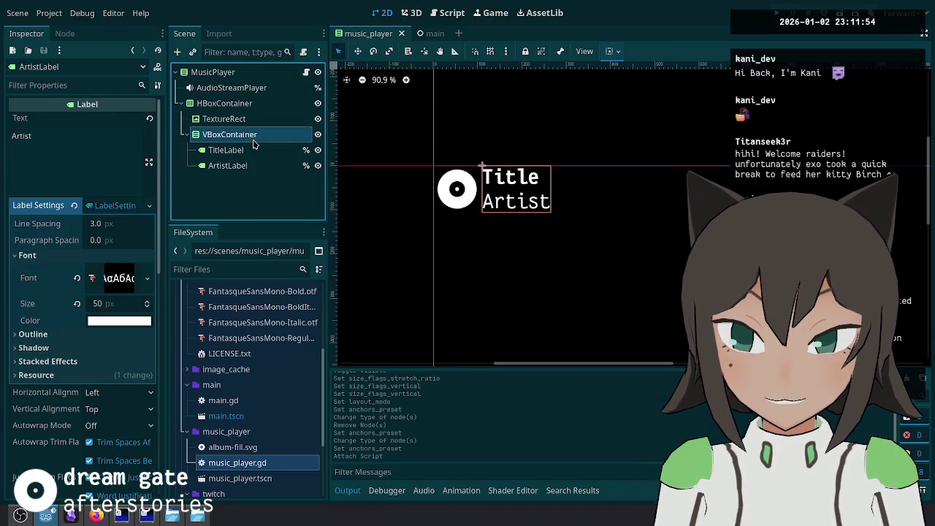
pyautogui.click(249, 103)
pyautogui.scroll(-5, 487, 165)
pyautogui.scroll(-3, 474, 180)
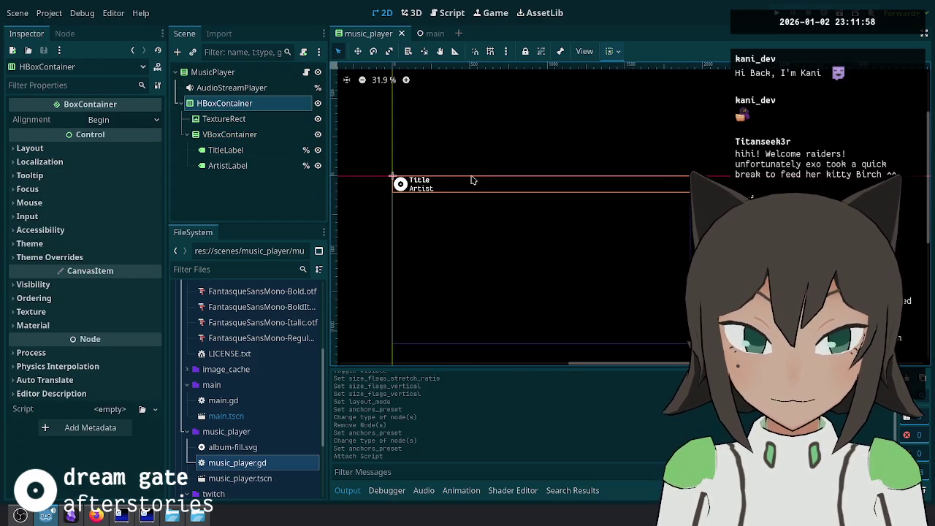
# Step: Change the MusicPlayer root node's type to PanelContainer
pyautogui.click(213, 72)
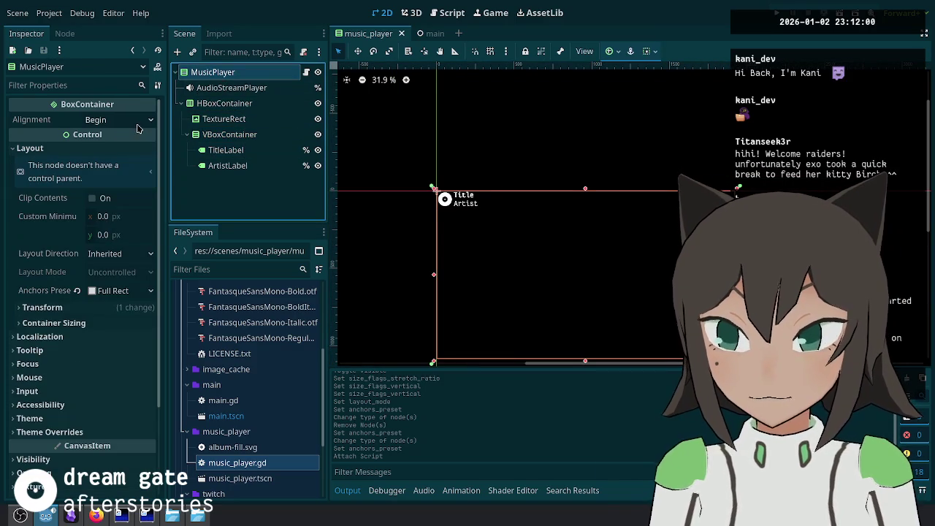
pyautogui.rightClick(236, 75)
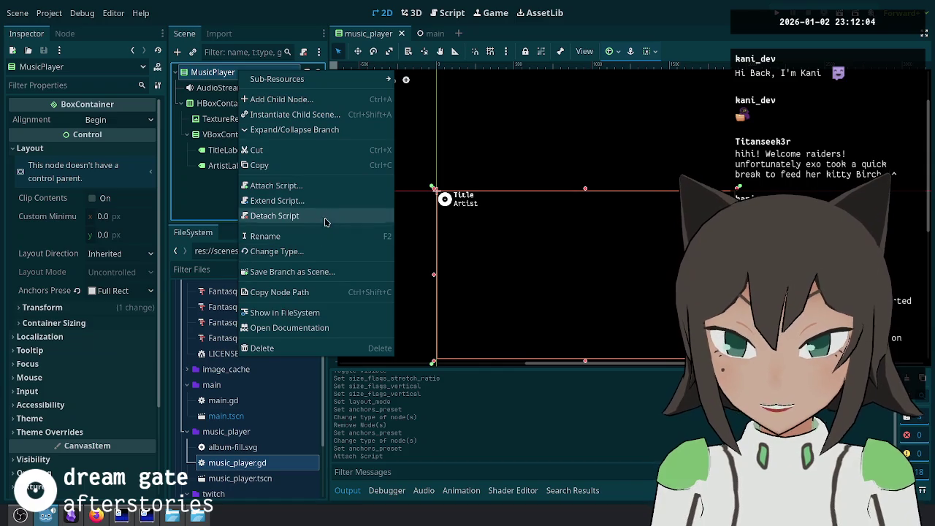
pyautogui.click(316, 252)
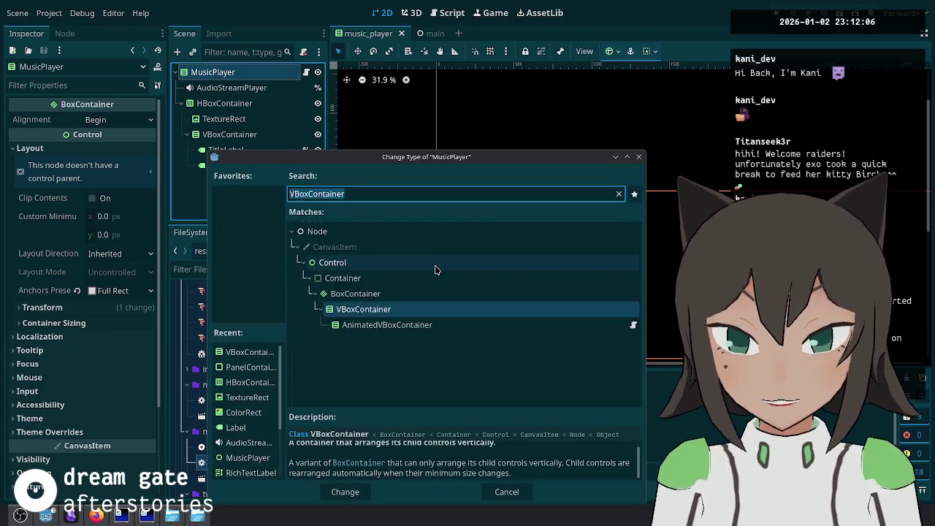
pyautogui.write('panel')
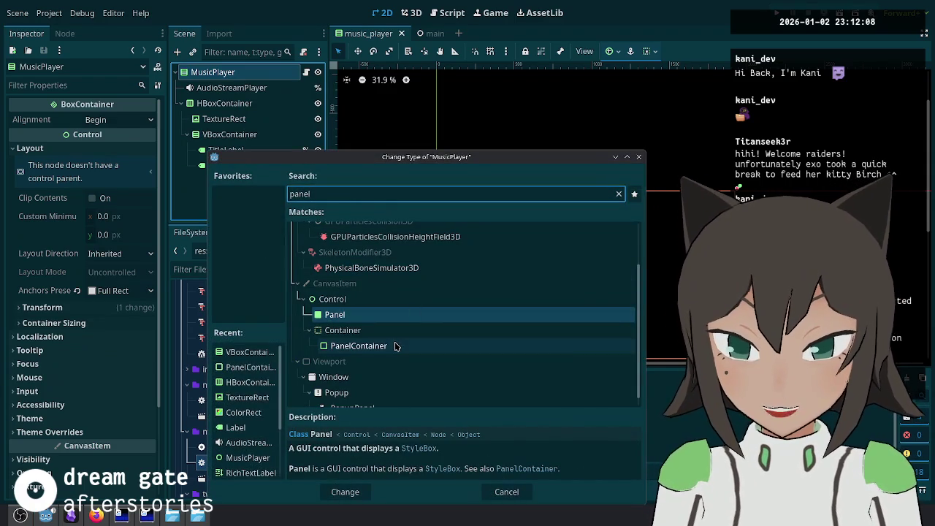
pyautogui.click(398, 347)
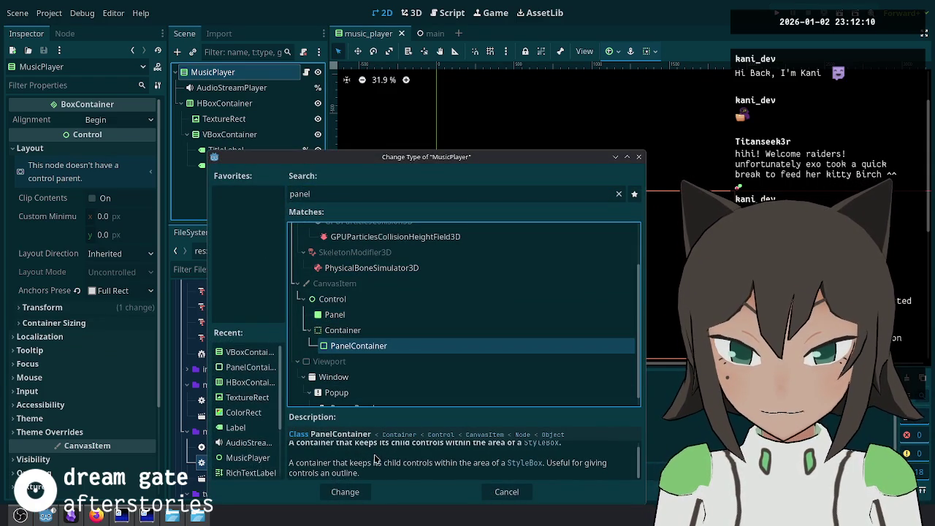
pyautogui.click(345, 492)
pyautogui.scroll(3, 568, 290)
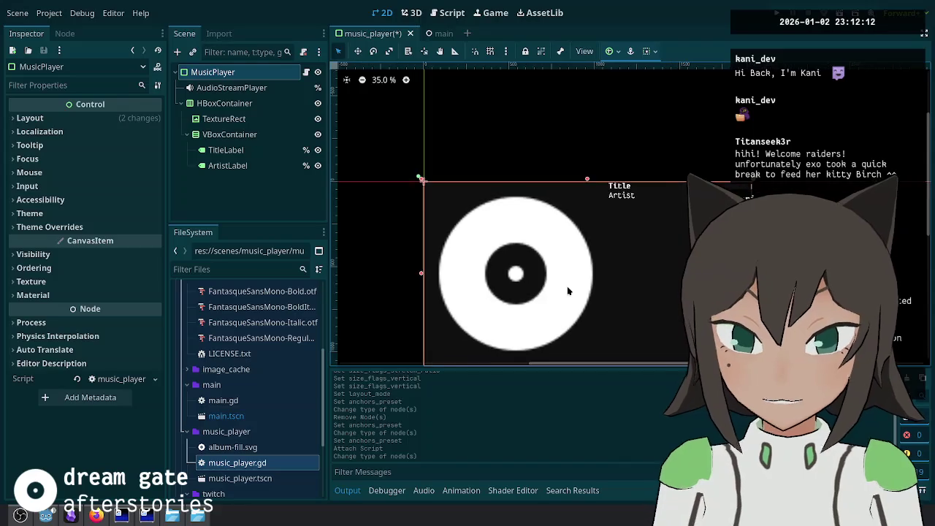
pyautogui.click(438, 36)
pyautogui.click(361, 34)
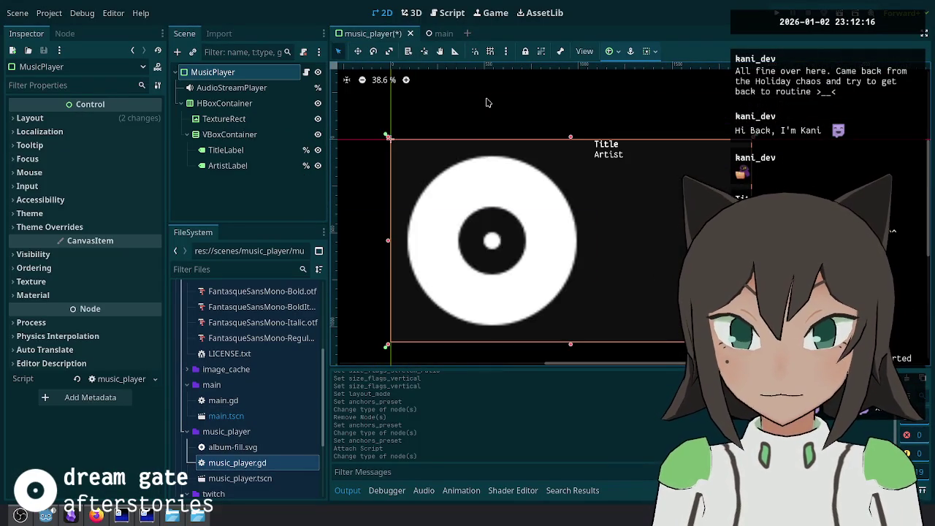
pyautogui.click(424, 33)
pyautogui.scroll(5, 490, 319)
pyautogui.click(534, 240)
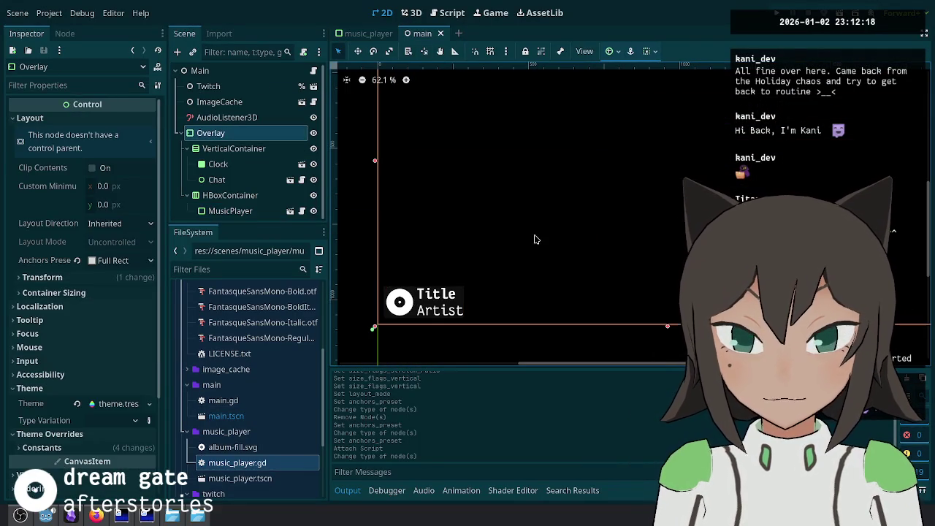
pyautogui.click(426, 337)
pyautogui.scroll(8, 420, 330)
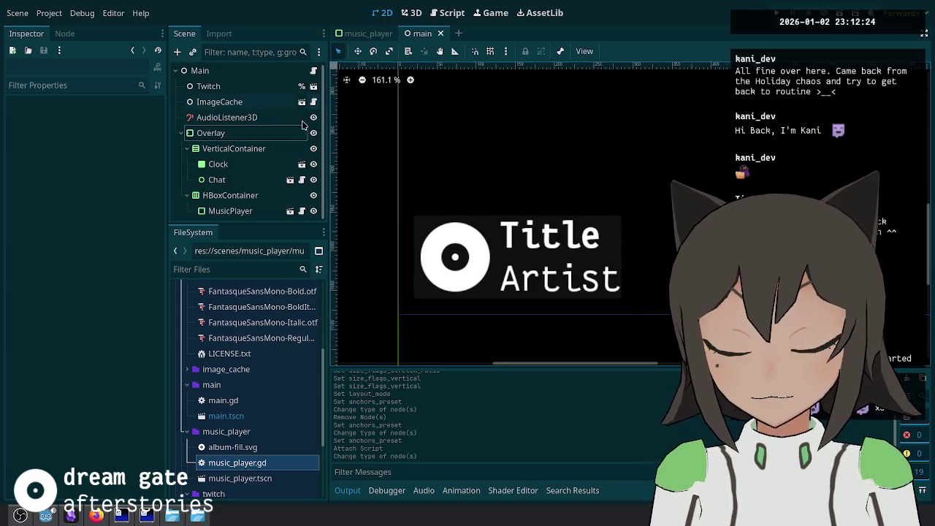
pyautogui.click(384, 36)
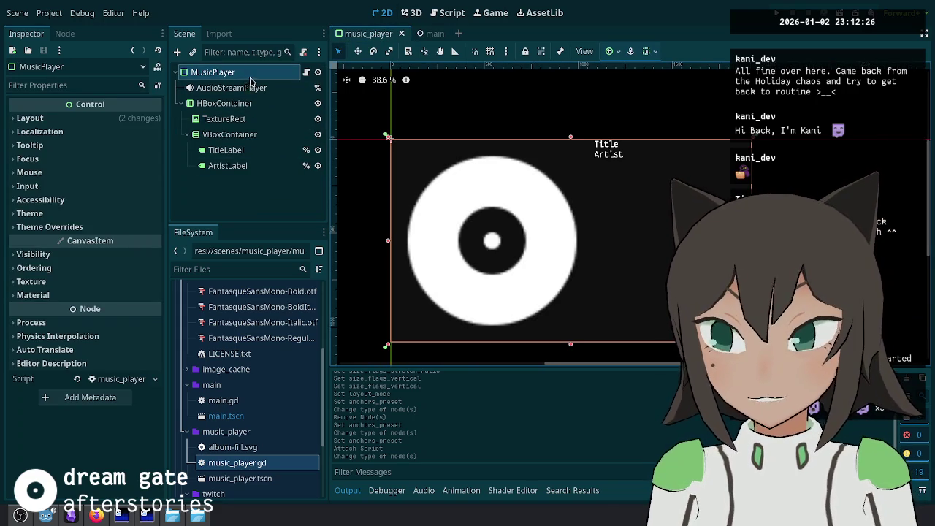
pyautogui.click(115, 226)
pyautogui.click(121, 226)
pyautogui.click(125, 215)
pyautogui.click(126, 217)
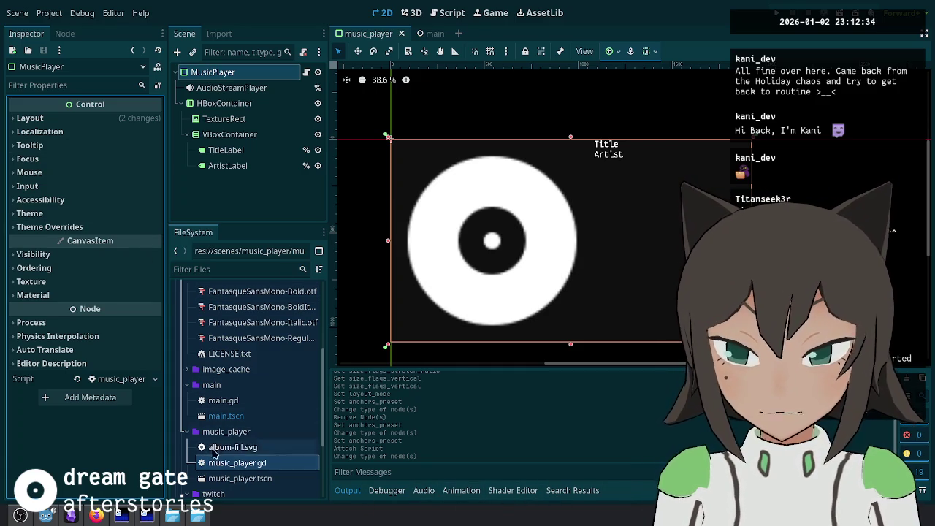
pyautogui.scroll(-5, 226, 466)
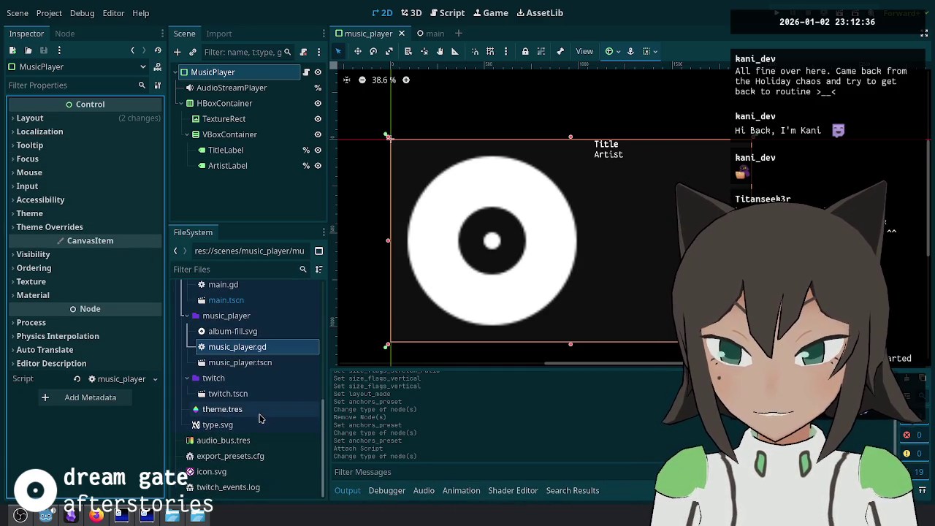
# Step: Open theme.tres in the theme editor and enlarge its preview area
pyautogui.click(256, 411)
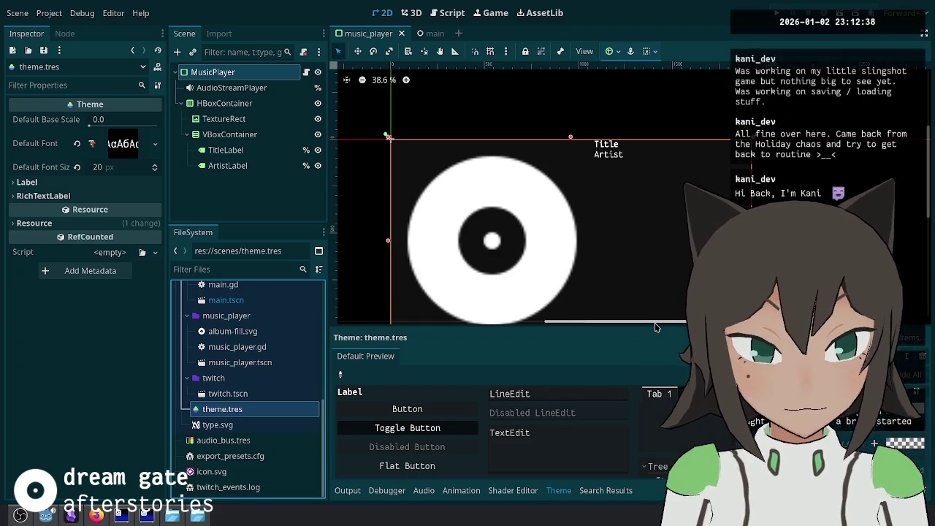
pyautogui.moveTo(655, 326); pyautogui.dragTo(655, 265)
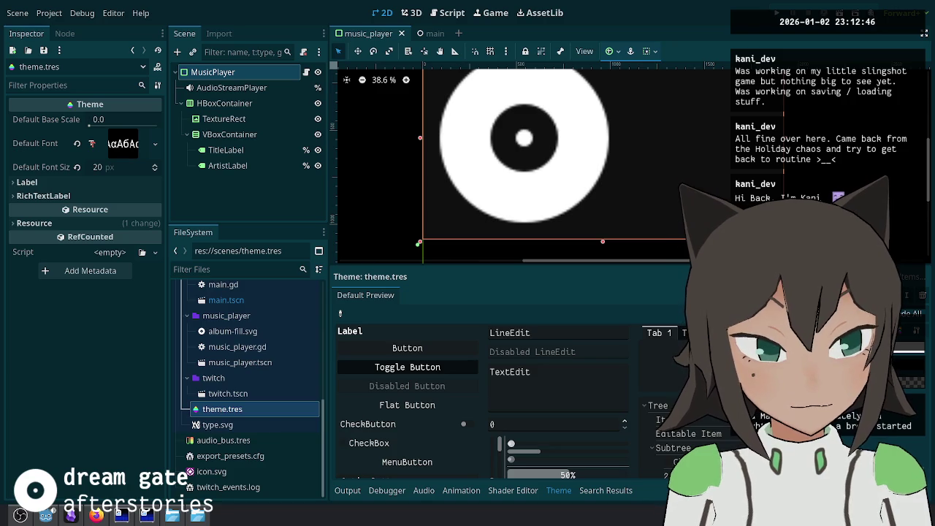
pyautogui.scroll(-5, 566, 144)
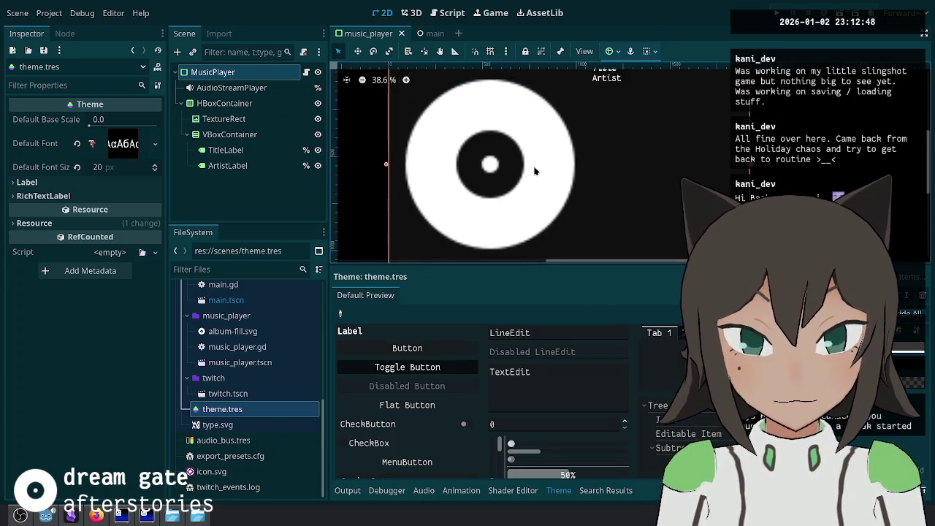
pyautogui.scroll(6, 612, 167)
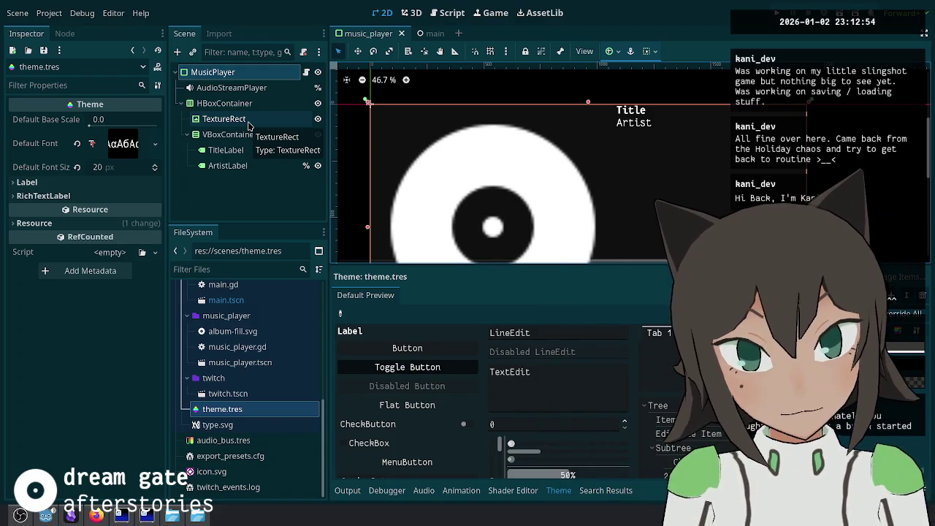
# Step: Switch to the music_player scene and select the TitleLabel node
pyautogui.click(431, 33)
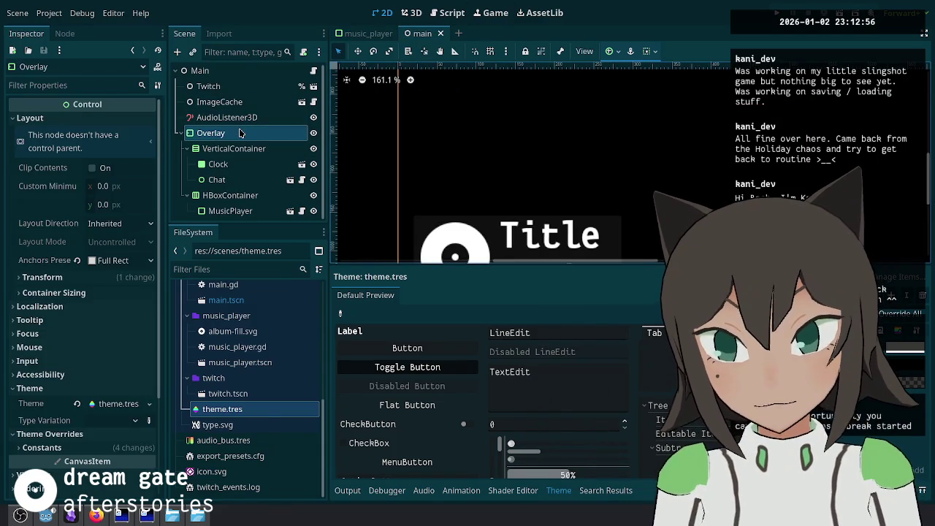
pyautogui.scroll(-3, 100, 243)
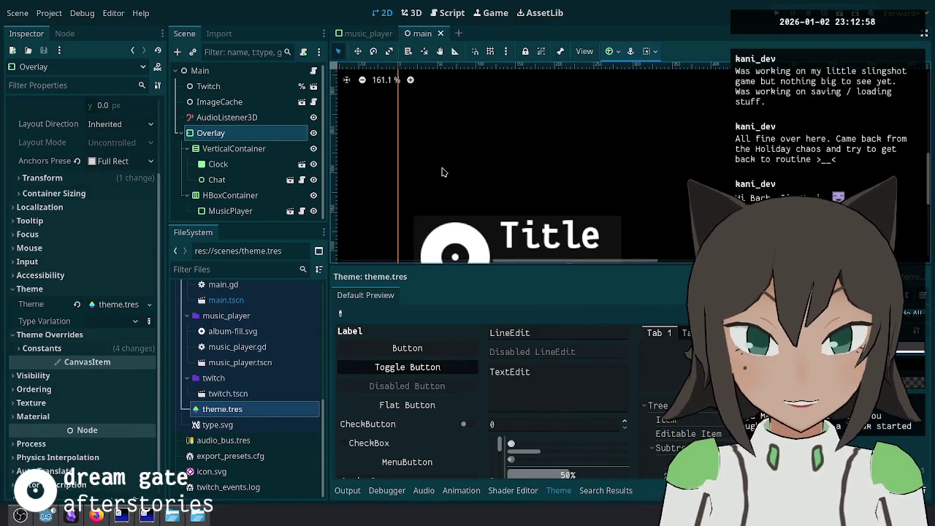
pyautogui.click(368, 34)
pyautogui.click(225, 149)
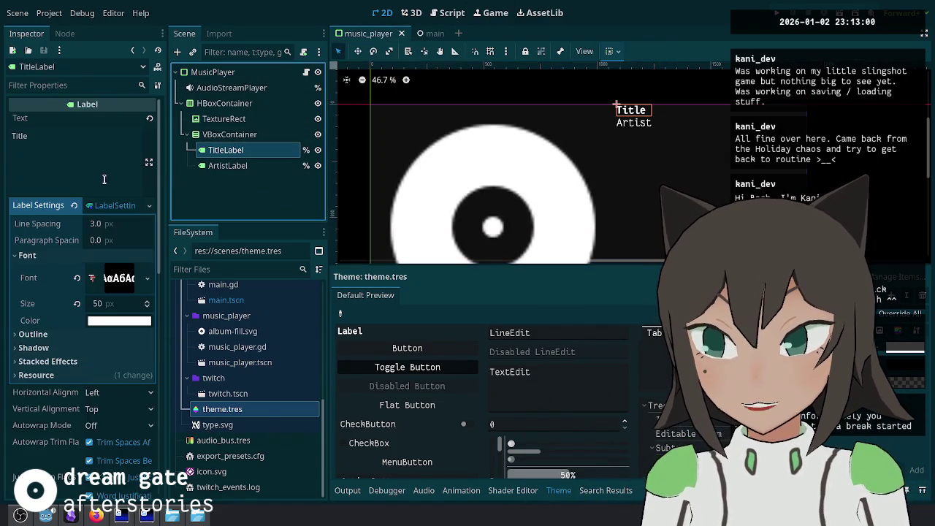
# Step: Revert the custom font on TitleLabel and ArtistLabel, save, and preview in the main scene
pyautogui.click(76, 279)
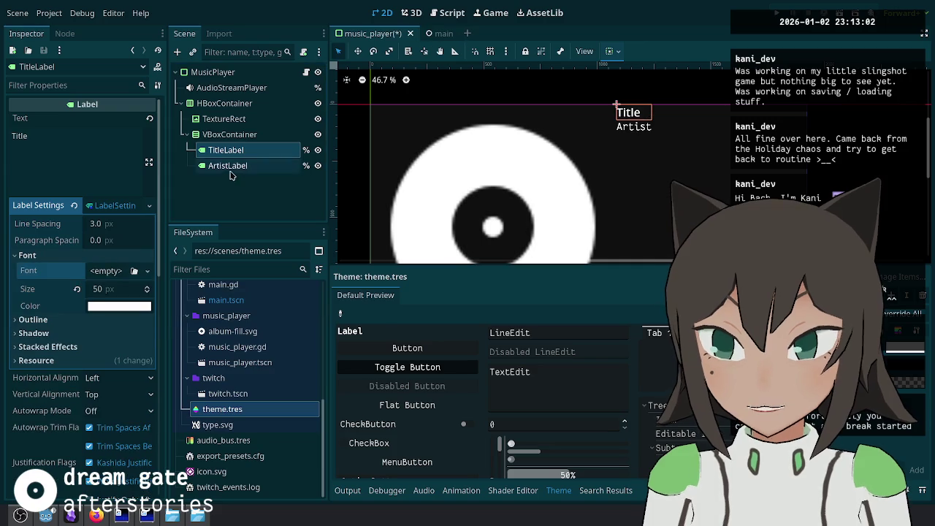
pyautogui.click(227, 165)
pyautogui.click(77, 280)
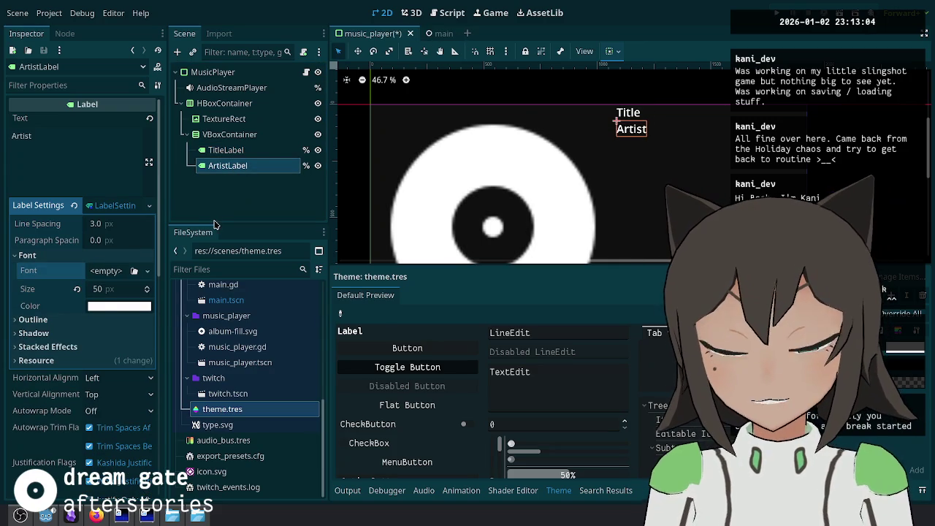
pyautogui.click(232, 150)
pyautogui.click(232, 165)
pyautogui.hotkey('ctrl', 's')
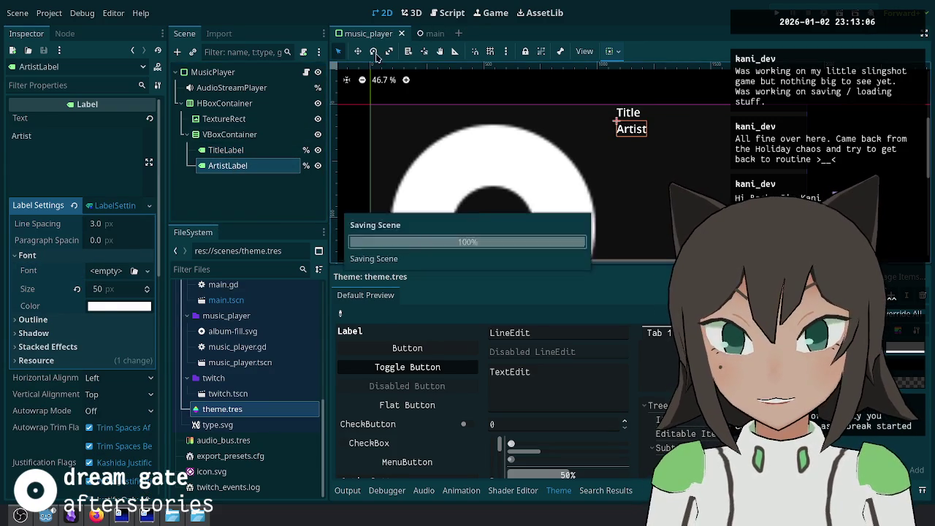
pyautogui.click(424, 33)
pyautogui.moveTo(512, 208); pyautogui.dragTo(474, 128)
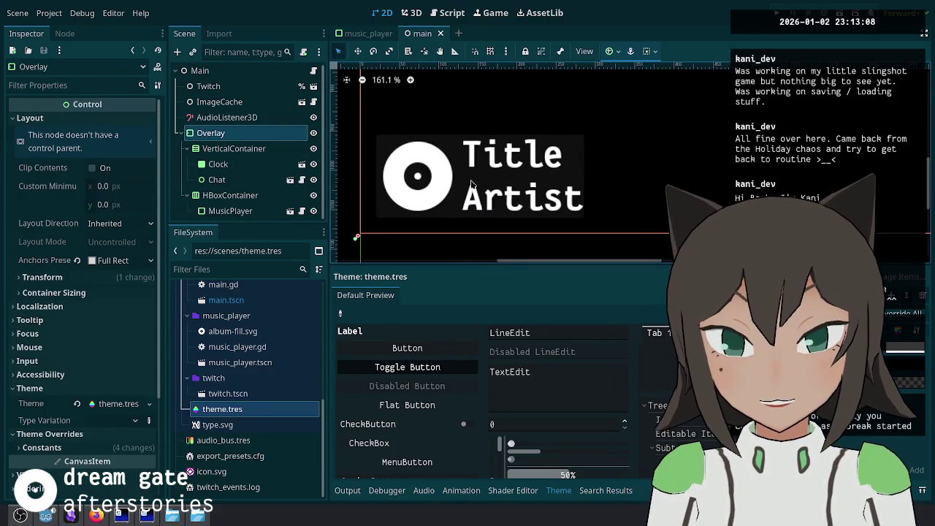
pyautogui.click(365, 34)
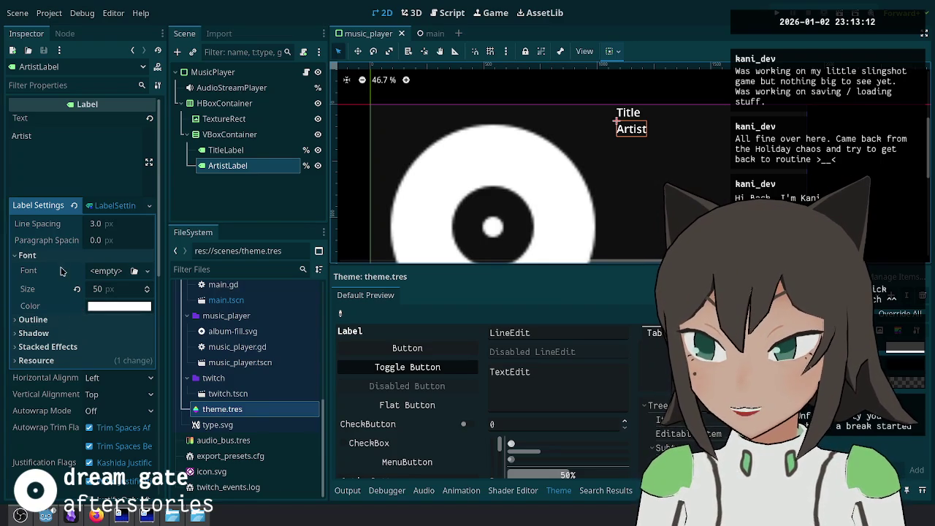
# Step: Look through the ArtistLabel's outline, shadow and stacked effects settings
pyautogui.click(56, 321)
pyautogui.click(56, 320)
pyautogui.click(57, 333)
pyautogui.click(57, 334)
pyautogui.click(58, 347)
pyautogui.click(59, 347)
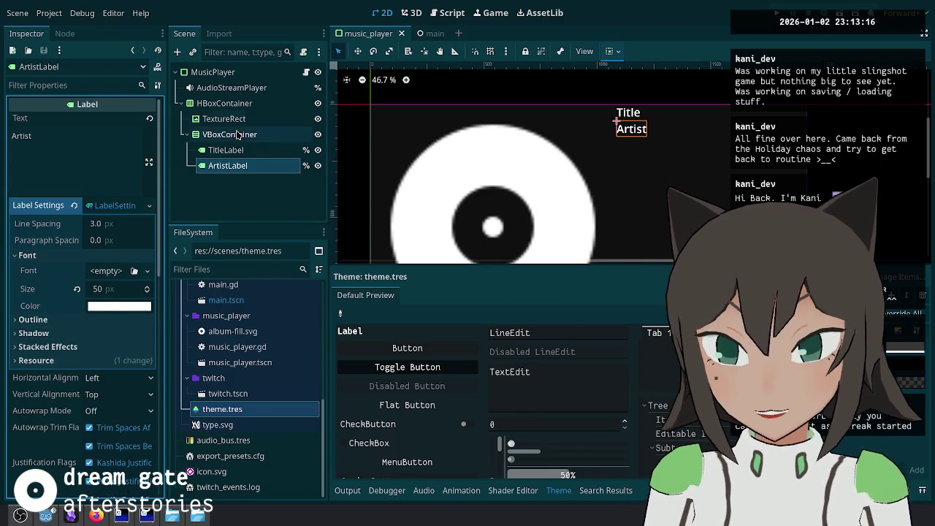
# Step: Override the ArtistLabel font size to 40
pyautogui.click(126, 289)
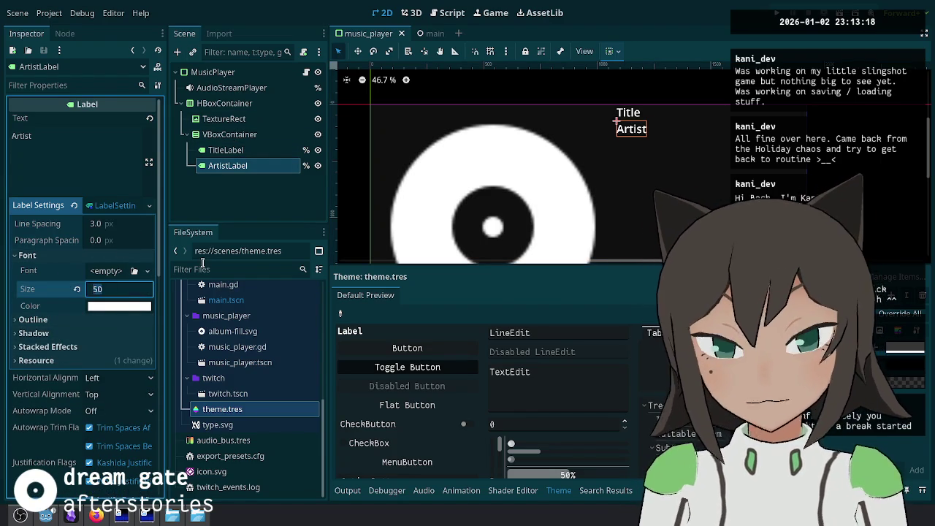
pyautogui.write('30')
pyautogui.hotkey('ctrl', 's')
pyautogui.click(438, 33)
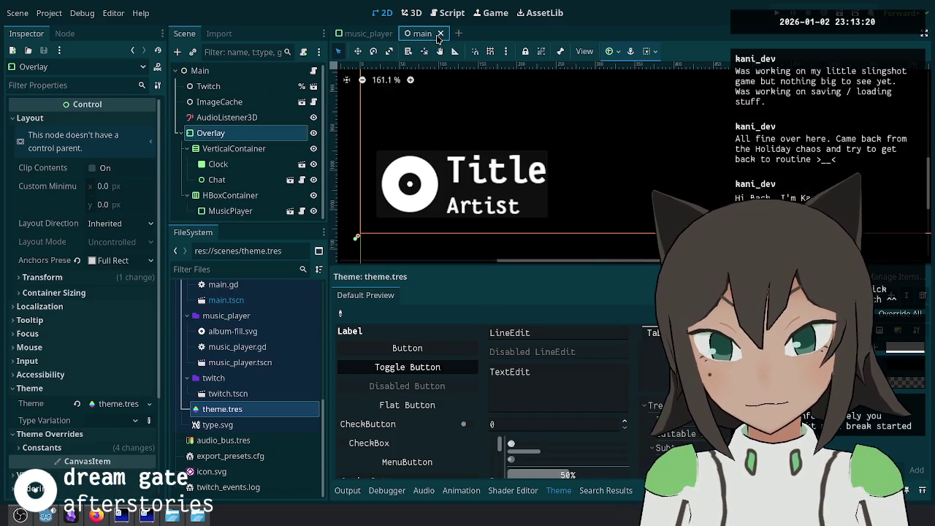
pyautogui.click(368, 33)
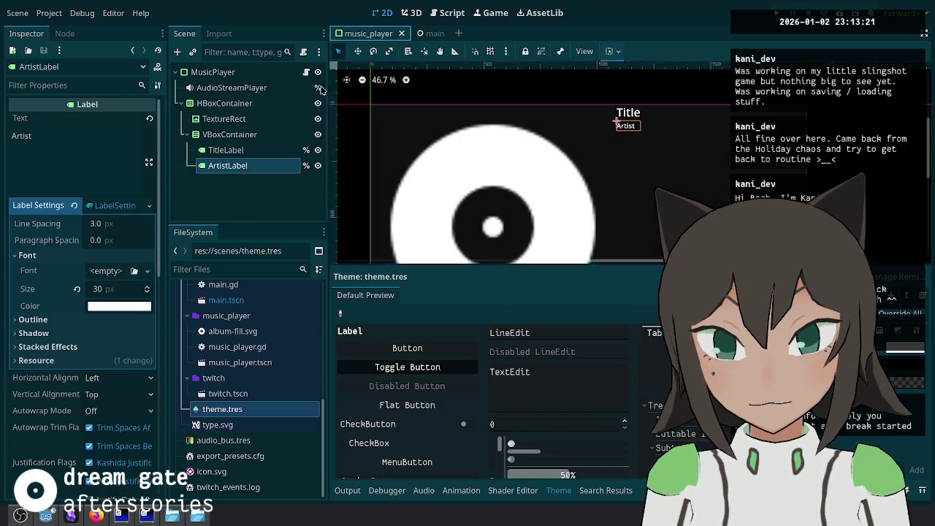
pyautogui.click(131, 288)
pyautogui.write('40')
pyautogui.press('Return')
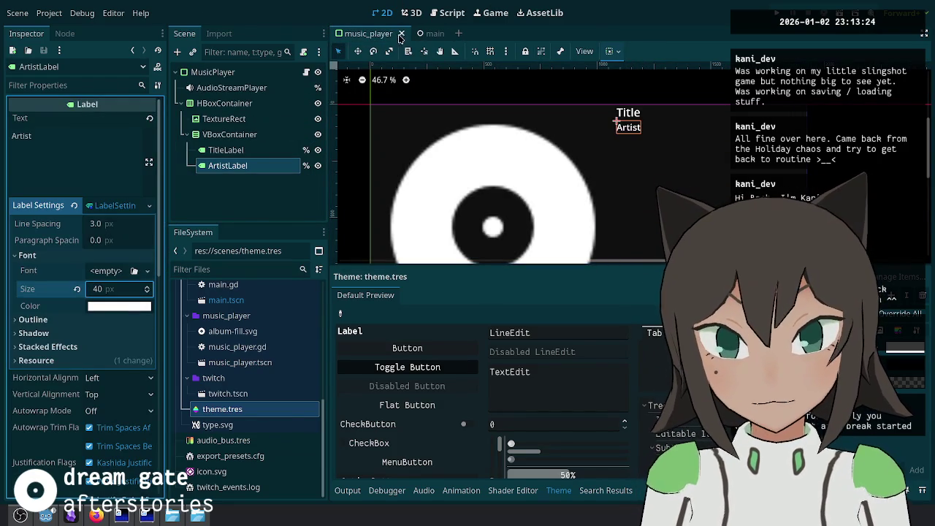
# Step: Check the smaller artist text in the main scene and start adding a theme item type
pyautogui.click(433, 33)
pyautogui.scroll(-2, 549, 162)
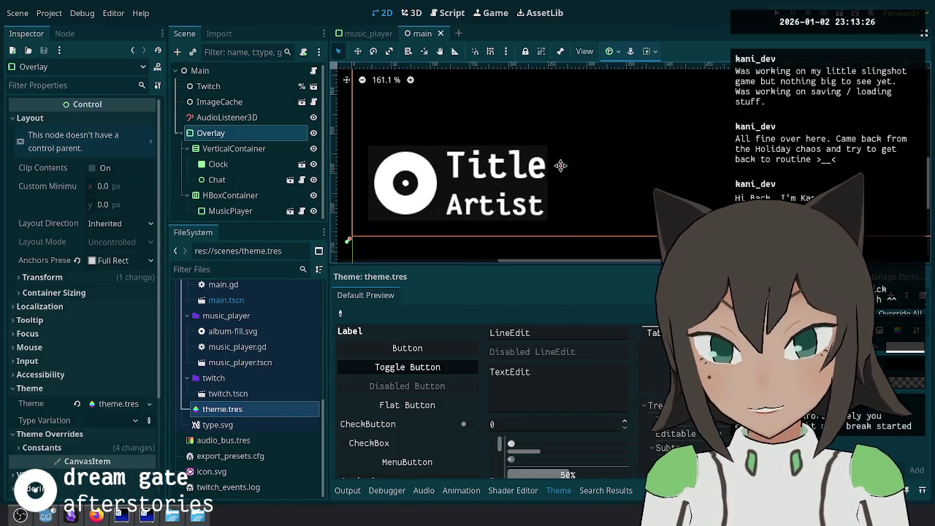
pyautogui.scroll(1, 407, 208)
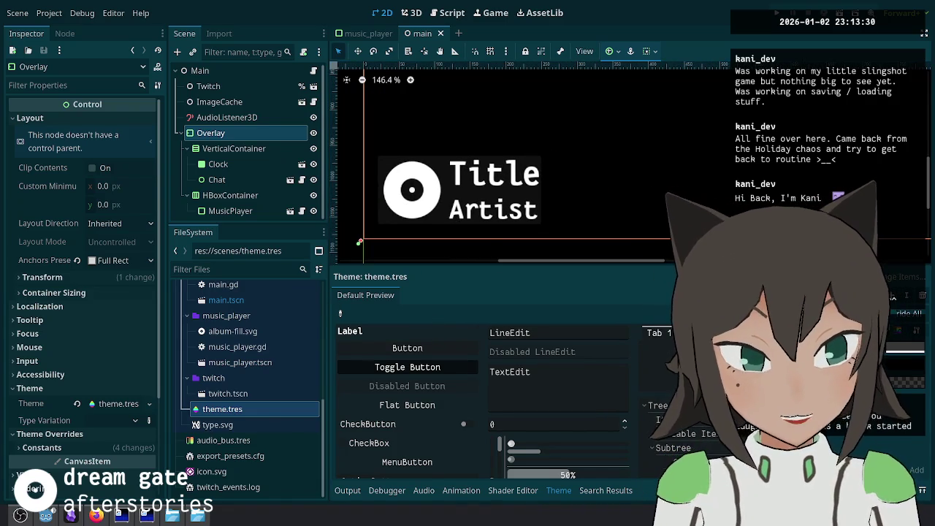
pyautogui.click(906, 295)
# Step: Add the PanelContainer type to theme.tres and give its panel a new StyleBoxFlat
pyautogui.write('panel')
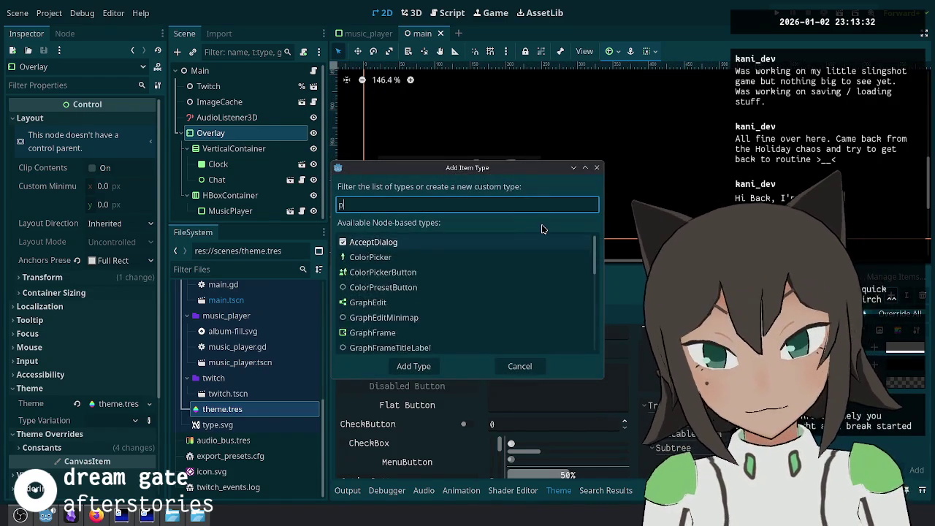
pyautogui.click(461, 260)
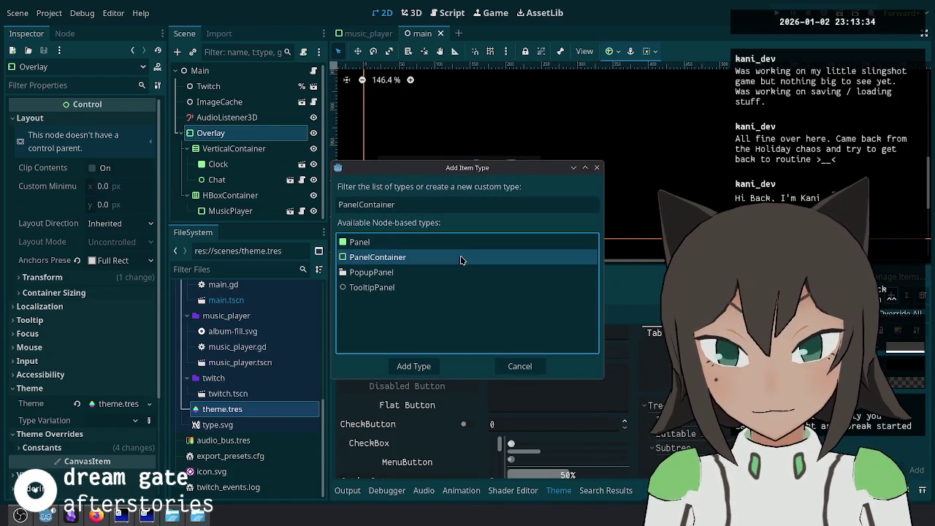
pyautogui.click(417, 365)
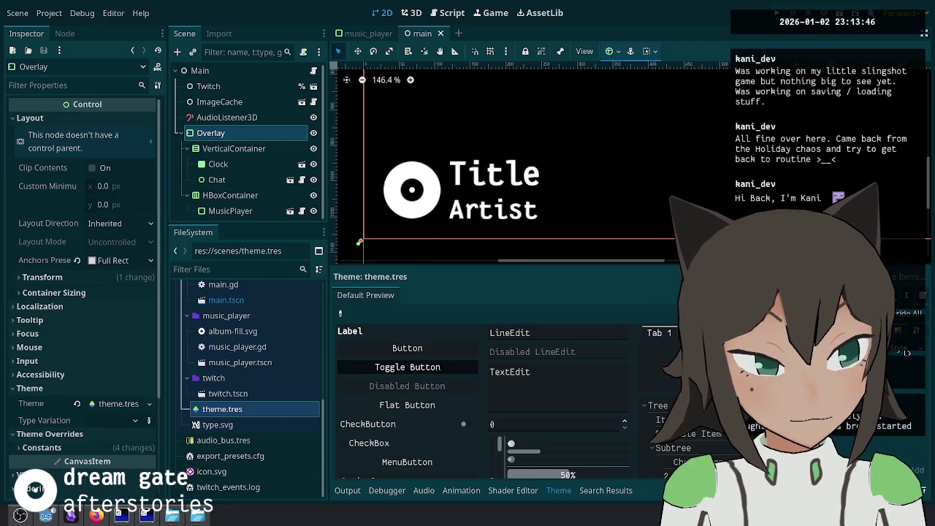
pyautogui.click(905, 357)
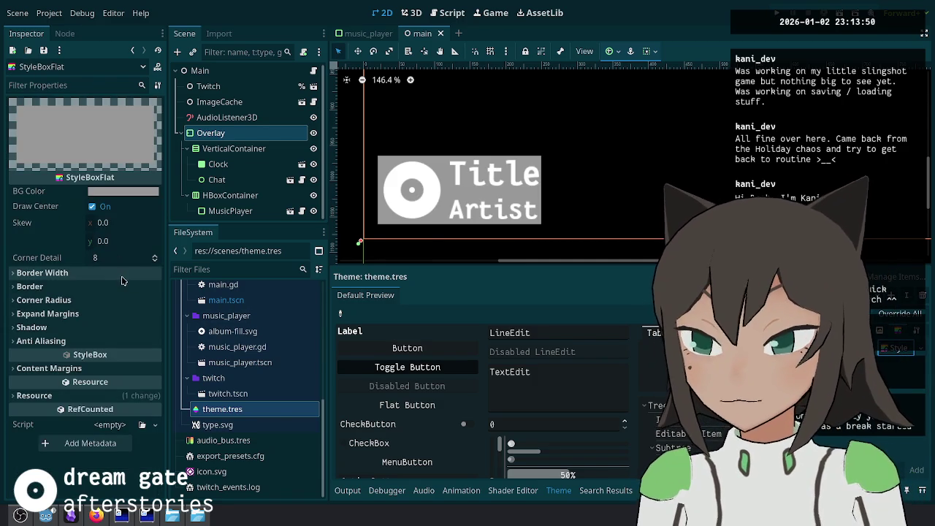
# Step: Experiment with the StyleBoxFlat expand margins, trying values 0, 50 and 20
pyautogui.click(32, 328)
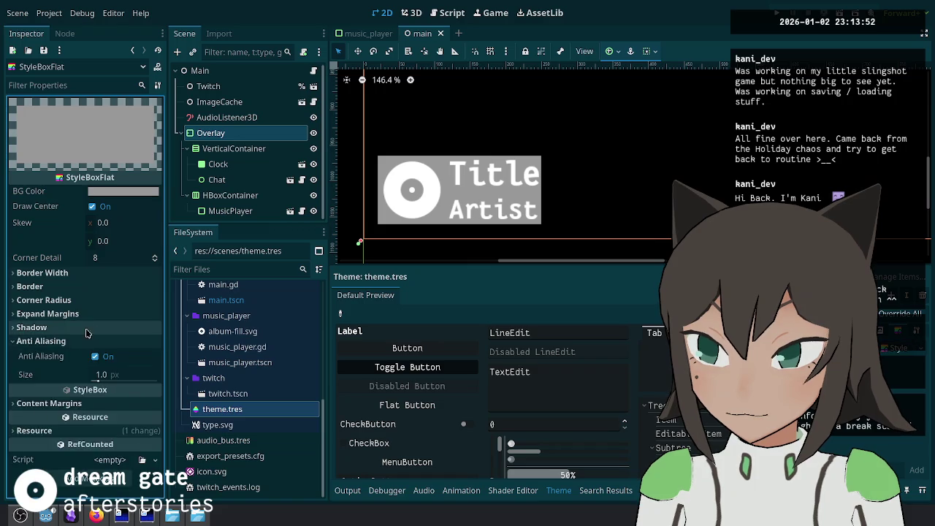
pyautogui.click(47, 314)
pyautogui.click(117, 329)
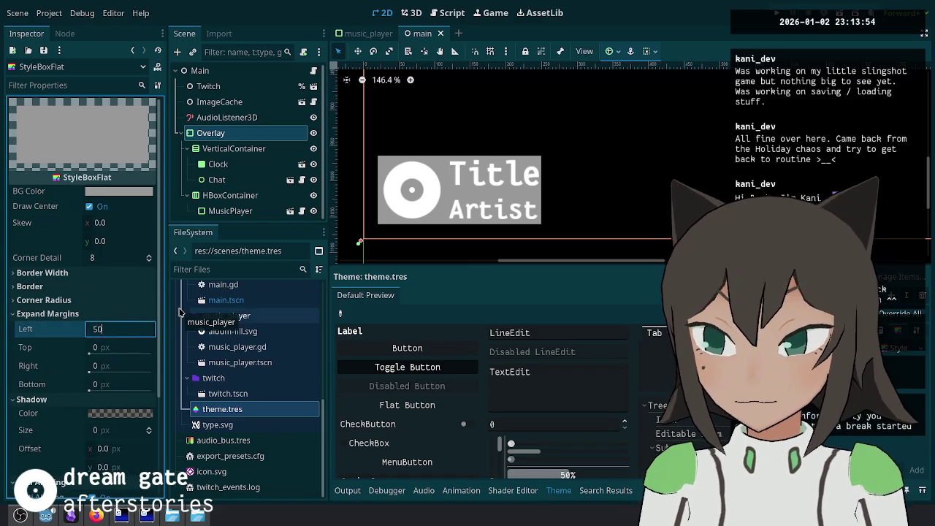
pyautogui.write('0')
pyautogui.press('Tab')
pyautogui.write('50')
pyautogui.press('Tab')
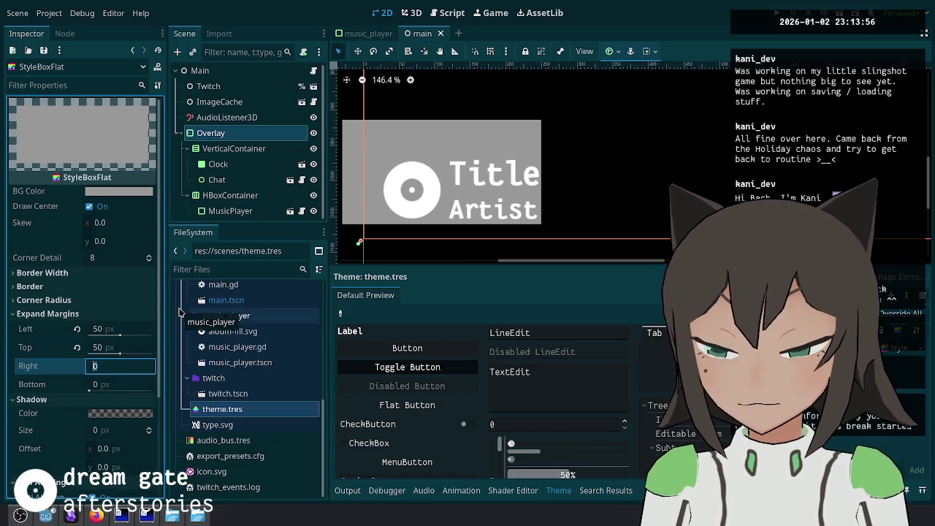
pyautogui.hotkey('shift', 'Tab')
pyautogui.hotkey('shift', 'Tab')
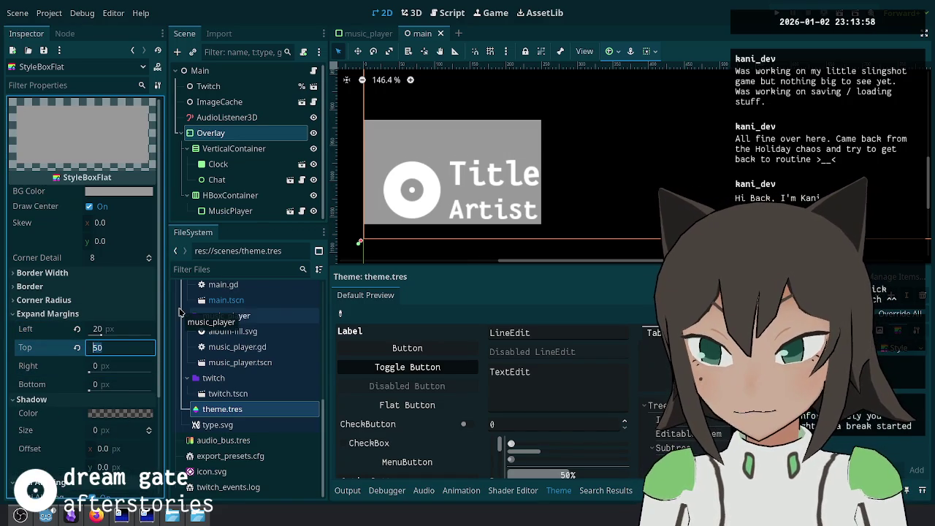
pyautogui.write('20')
pyautogui.press('Tab')
pyautogui.write('20')
pyautogui.press('Tab')
pyautogui.write('20')
pyautogui.press('Tab')
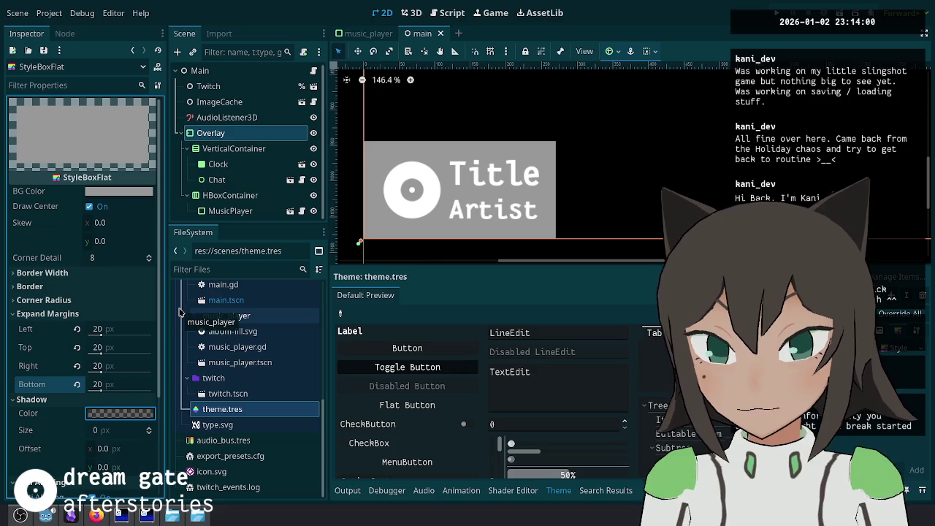
# Step: Set all four expand margins to 10
pyautogui.click(126, 329)
pyautogui.write('10')
pyautogui.press('Tab')
pyautogui.write('10')
pyautogui.press('Tab')
pyautogui.write('10')
pyautogui.press('Tab')
pyautogui.write('10')
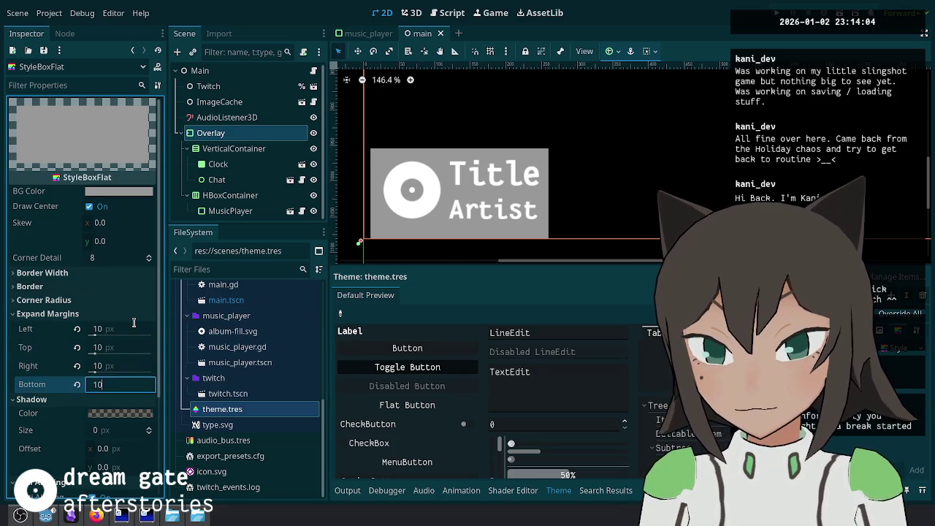
# Step: Check the HBoxContainer sizing, then reopen the panel style showing its content margin settings
pyautogui.click(223, 197)
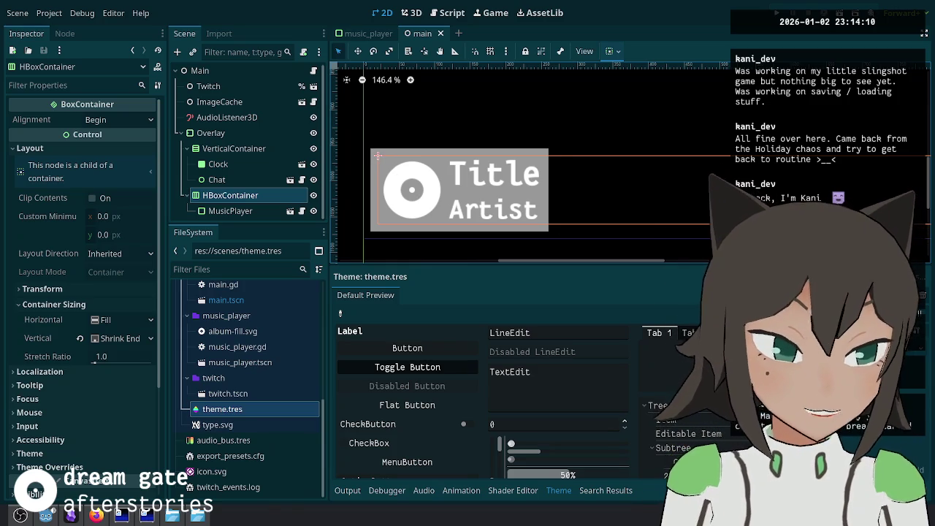
pyautogui.click(900, 354)
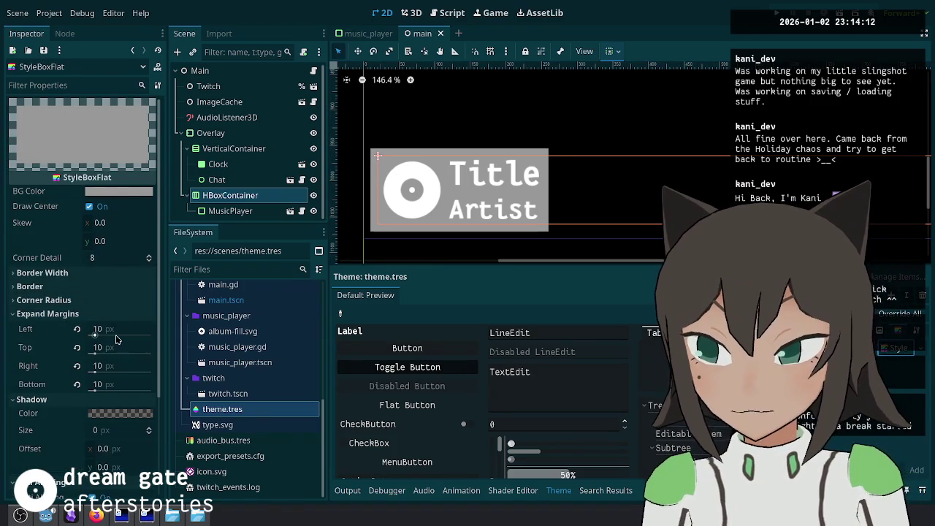
pyautogui.click(102, 315)
pyautogui.click(99, 328)
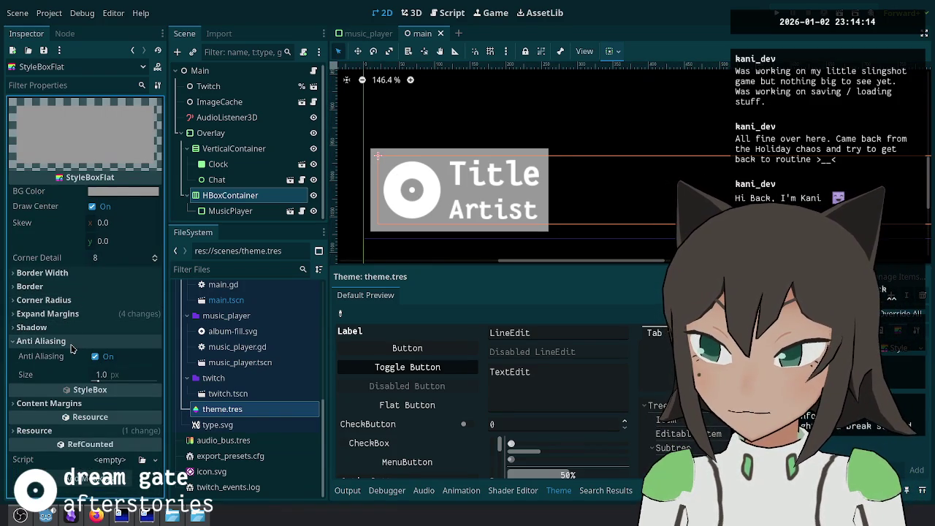
pyautogui.click(73, 341)
pyautogui.click(99, 369)
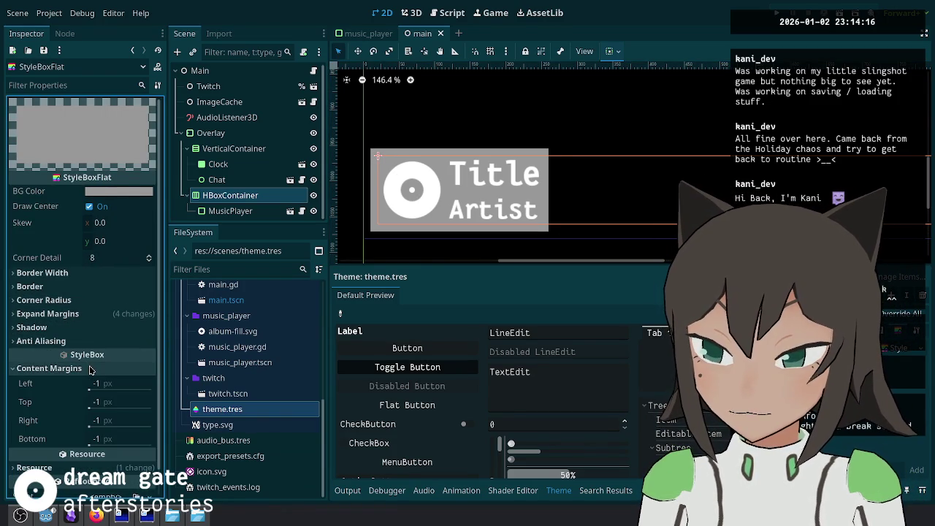
pyautogui.click(128, 315)
# Step: Reset all four expand margins back to 0
pyautogui.click(78, 328)
pyautogui.click(77, 347)
pyautogui.click(77, 366)
pyautogui.click(77, 384)
pyautogui.scroll(-3, 77, 385)
# Step: Set the left, top, right and bottom content margins to 10 px
pyautogui.click(117, 356)
pyautogui.write('10')
pyautogui.press('Tab')
pyautogui.write('10')
pyautogui.press('Tab')
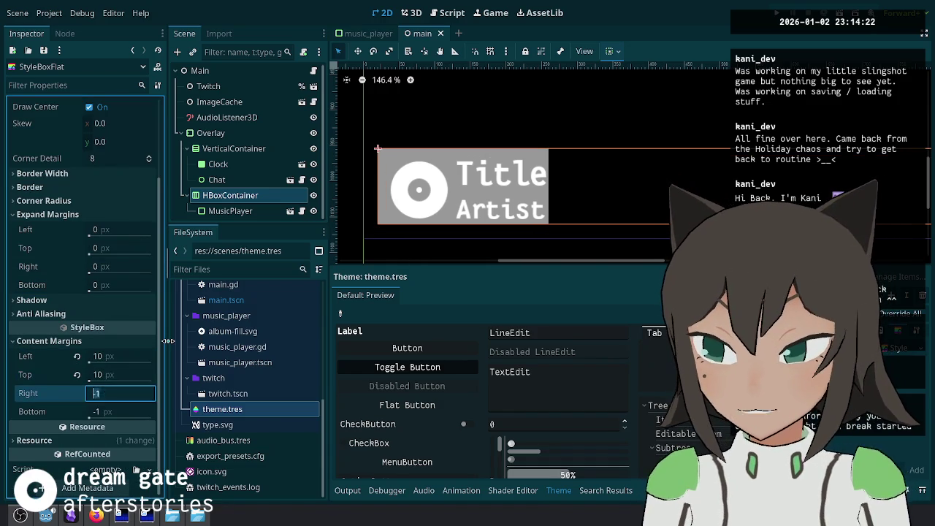
pyautogui.write('10')
pyautogui.press('Tab')
pyautogui.write('10')
pyautogui.press('Return')
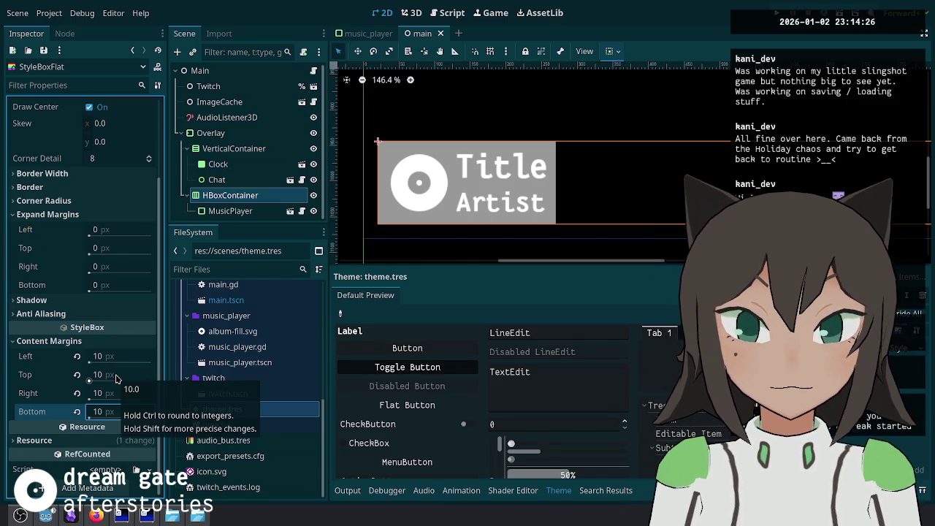
# Step: In the main scene, select MusicPlayer and open its panel StyleBoxFlat
pyautogui.click(266, 214)
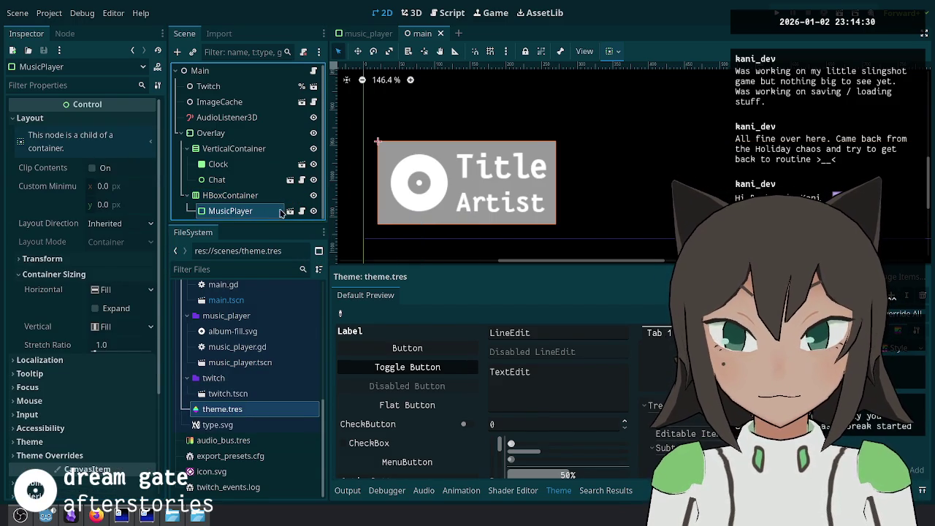
pyautogui.click(290, 212)
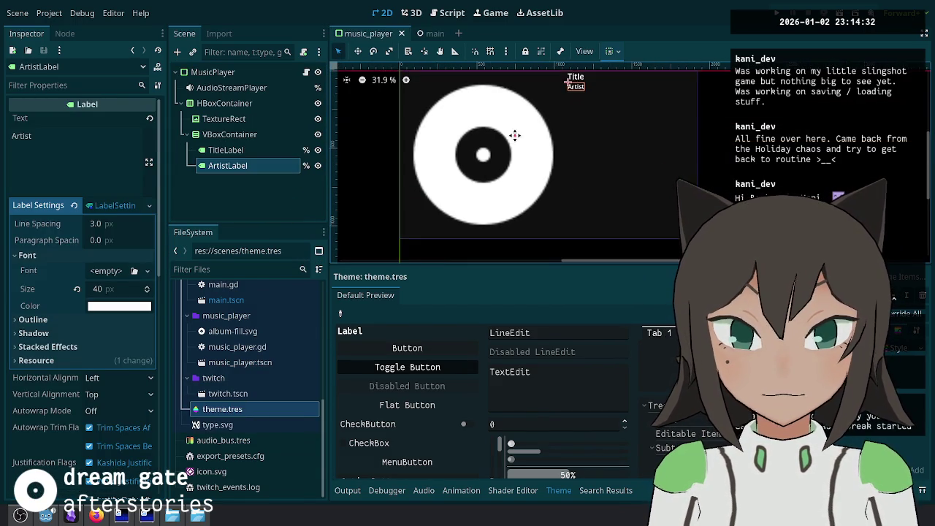
pyautogui.click(419, 38)
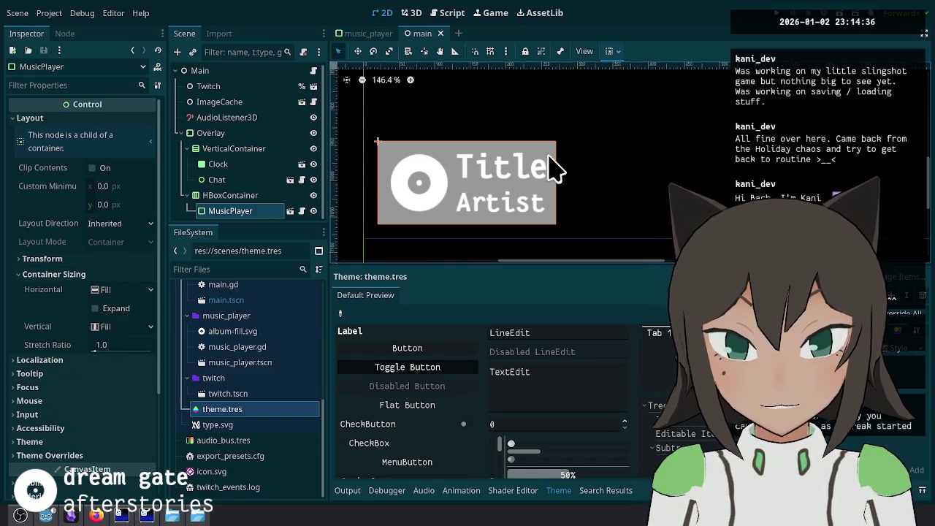
pyautogui.click(234, 196)
pyautogui.click(235, 213)
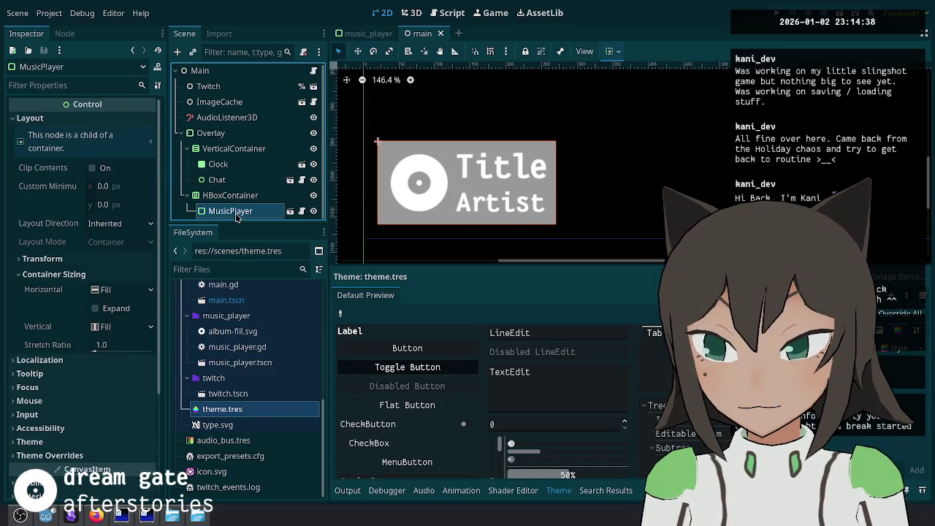
pyautogui.click(895, 348)
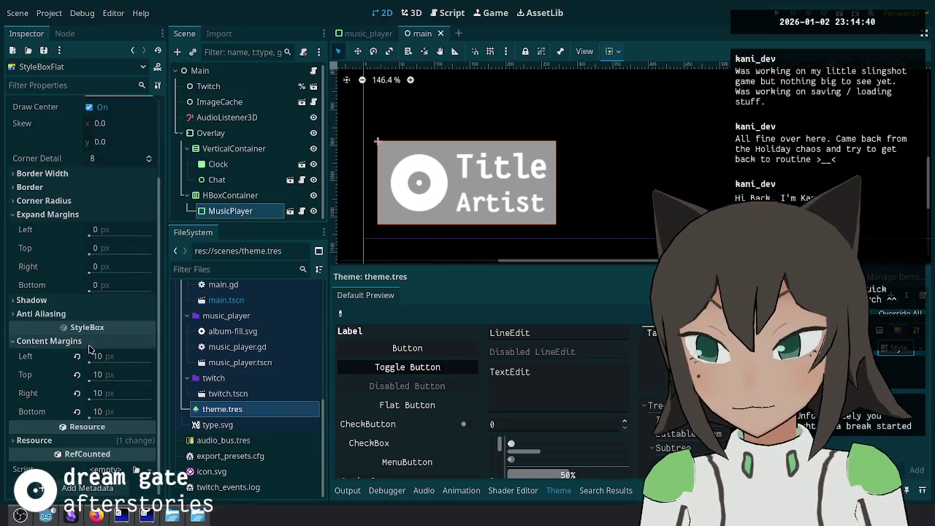
# Step: Set the panel background colour to black 000000 with 0 opacity
pyautogui.click(122, 191)
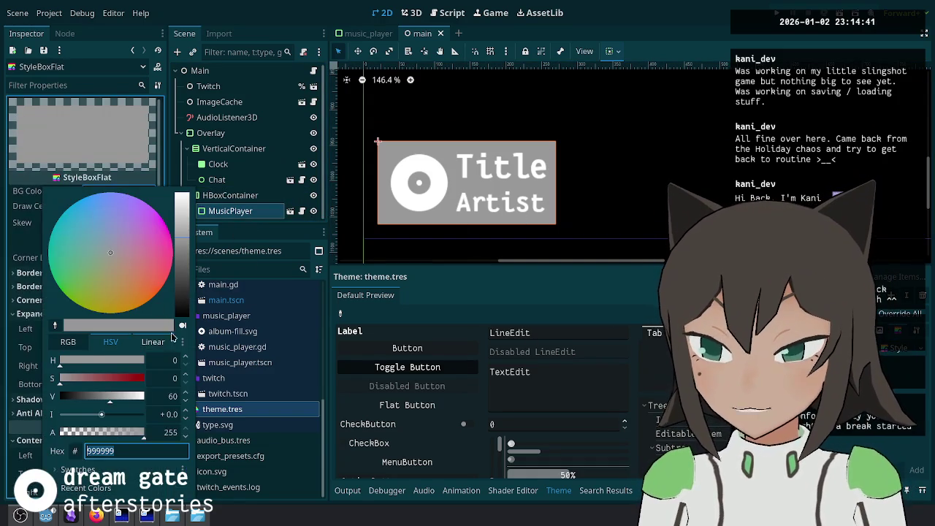
pyautogui.write('000000')
pyautogui.press('Return')
pyautogui.click(162, 435)
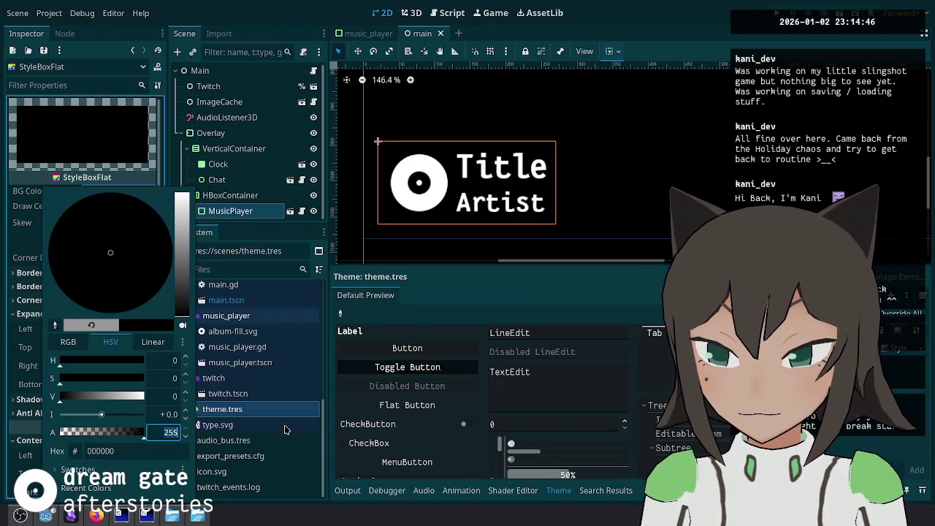
pyautogui.write('0')
pyautogui.click(284, 426)
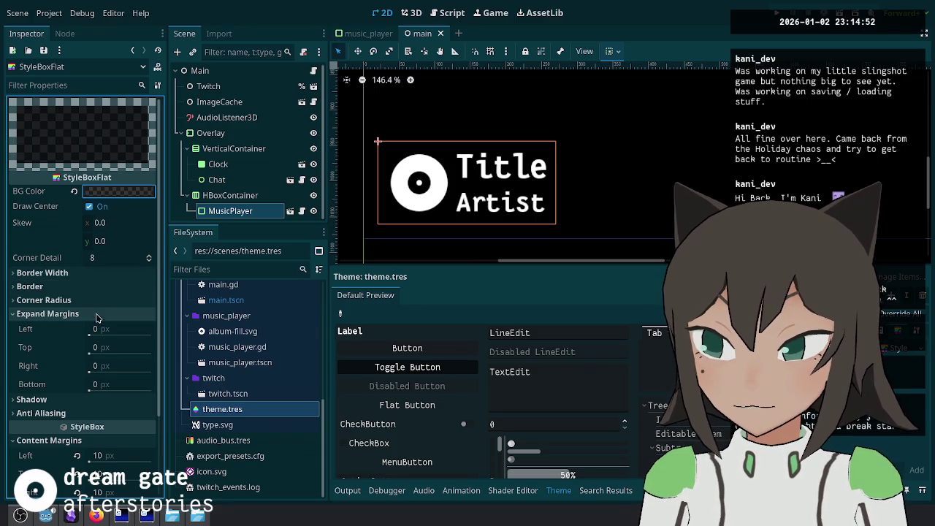
# Step: Give each corner of the panel a 10 px corner radius
pyautogui.click(99, 276)
pyautogui.click(99, 275)
pyautogui.click(102, 301)
pyautogui.click(114, 314)
pyautogui.press('Tab')
pyautogui.write('10')
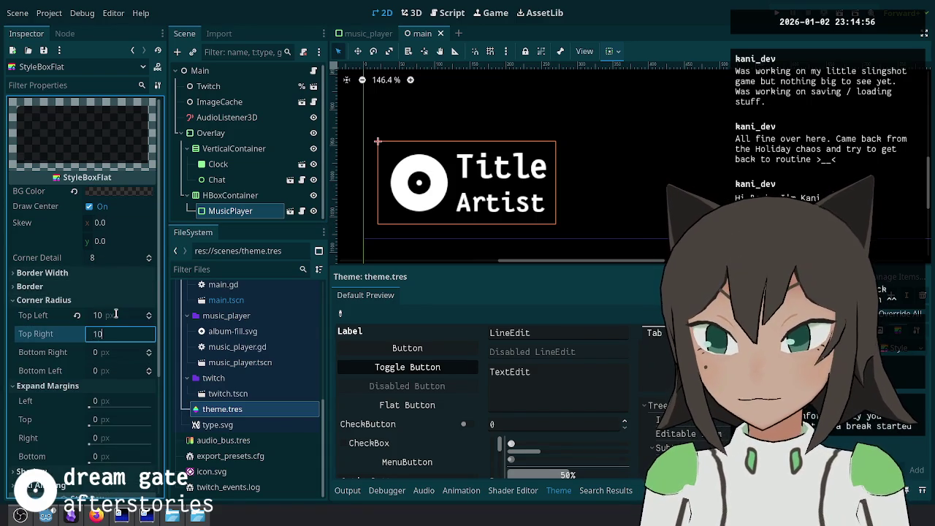
pyautogui.press('Tab')
pyautogui.write('10')
pyautogui.press('Tab')
pyautogui.press('Return')
pyautogui.hotkey('ctrl', '=')
pyautogui.hotkey('ctrl', '=')
pyautogui.hotkey('ctrl', '=')
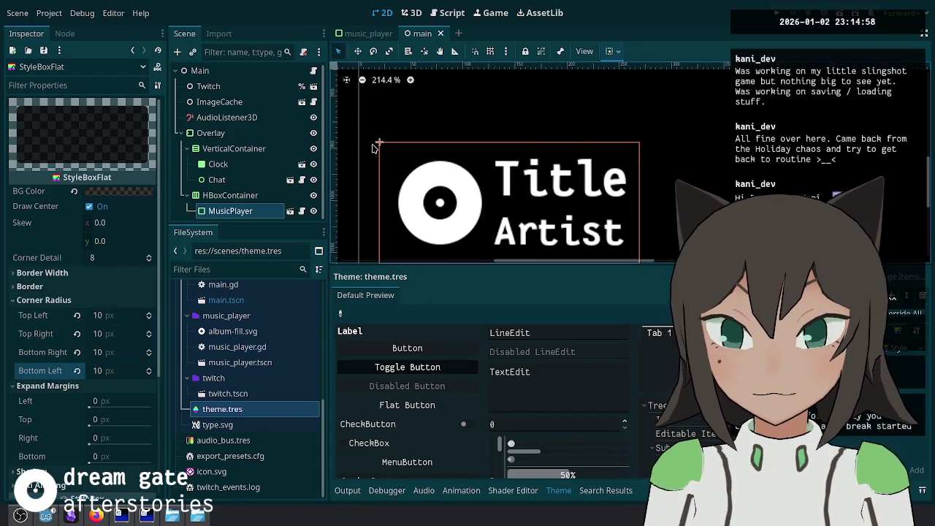
# Step: Change the panel background to translucent white (ffffffc8)
pyautogui.click(130, 192)
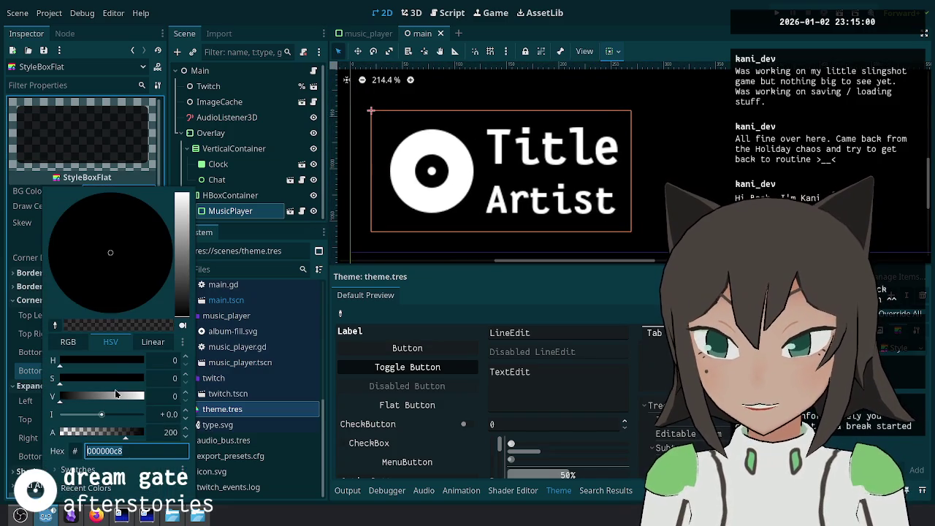
pyautogui.moveTo(115, 395); pyautogui.dragTo(328, 407)
pyautogui.click(291, 250)
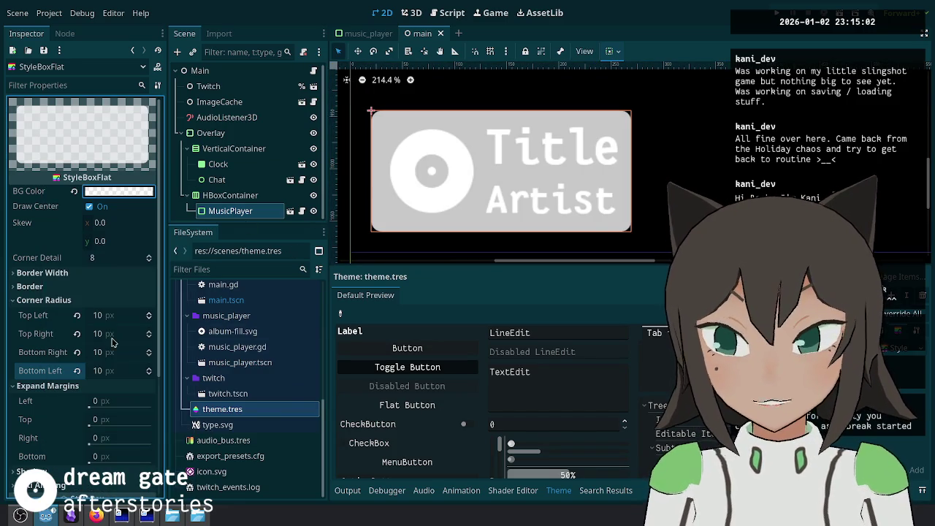
# Step: Enter 30 in each of the four corner-radius fields, then cancel the stray expand-margin edit
pyautogui.click(122, 312)
pyautogui.write('30')
pyautogui.press('Tab')
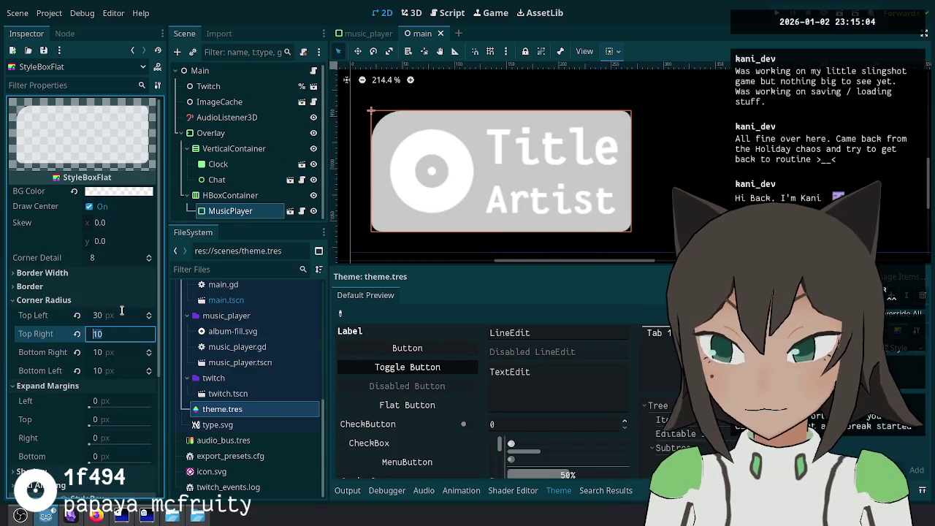
pyautogui.write('30')
pyautogui.press('Tab')
pyautogui.write('30')
pyautogui.press('Tab')
pyautogui.write('30\t3')
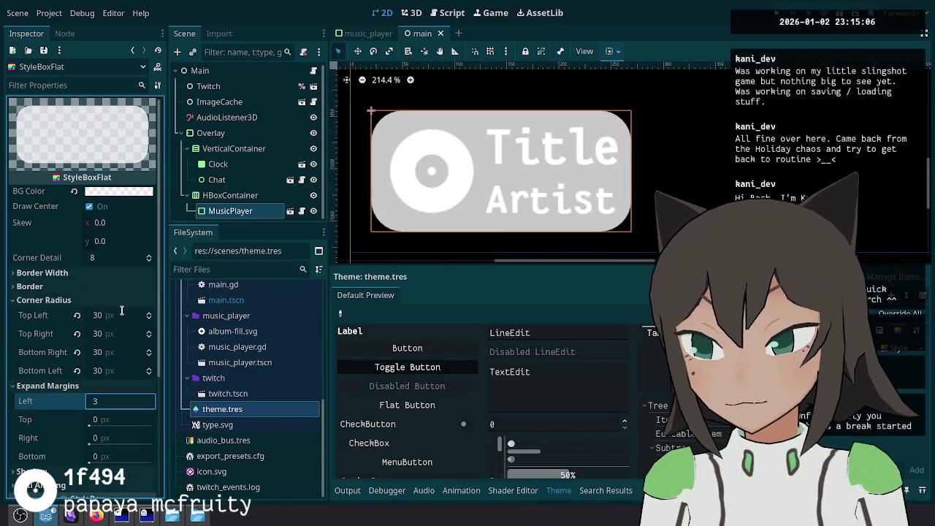
pyautogui.press('Escape')
# Step: Set the StyleBoxFlat's right content margin to 20 and save the scene
pyautogui.scroll(-3, 109, 316)
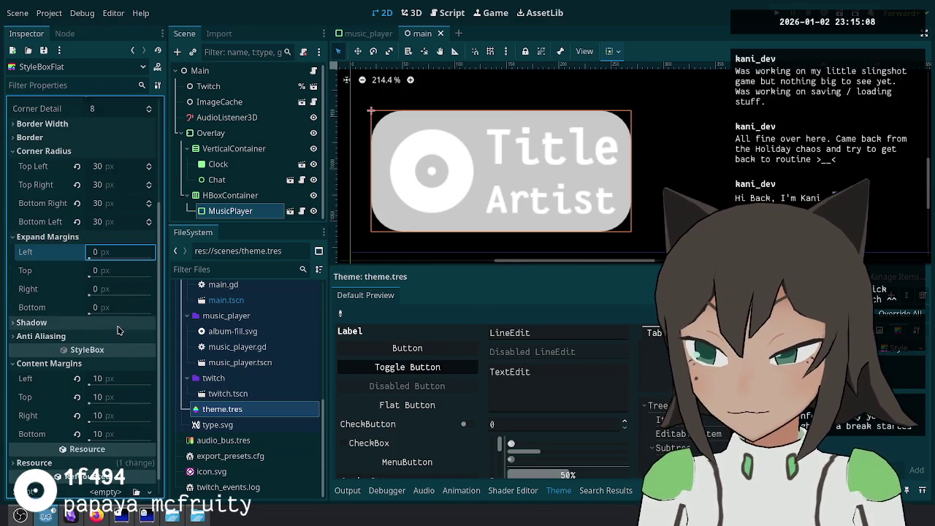
pyautogui.scroll(1, 118, 329)
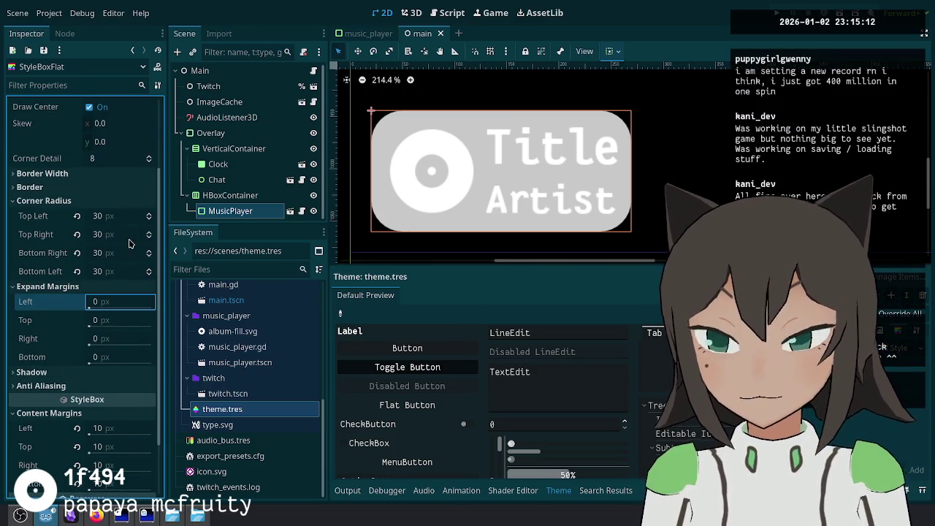
pyautogui.scroll(-2, 128, 293)
pyautogui.click(117, 398)
pyautogui.write('20')
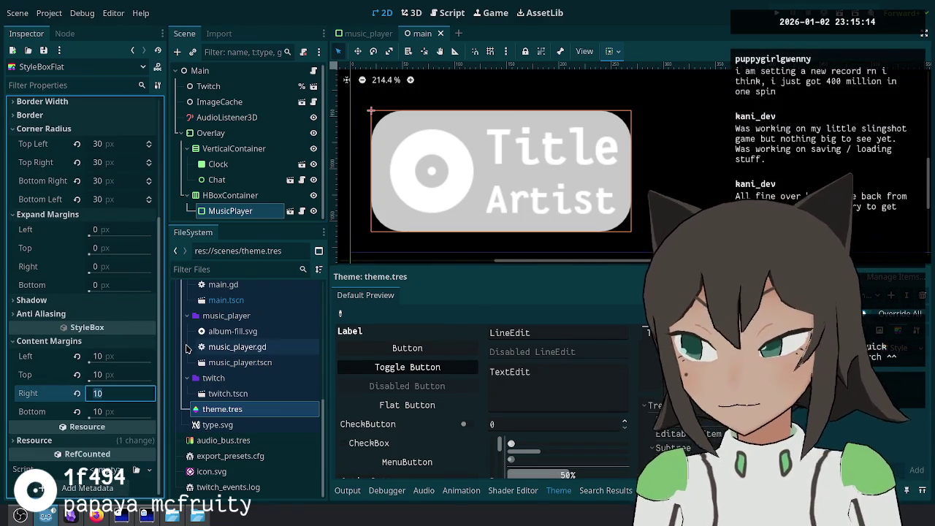
pyautogui.press('Return')
pyautogui.hotkey('ctrl', 's')
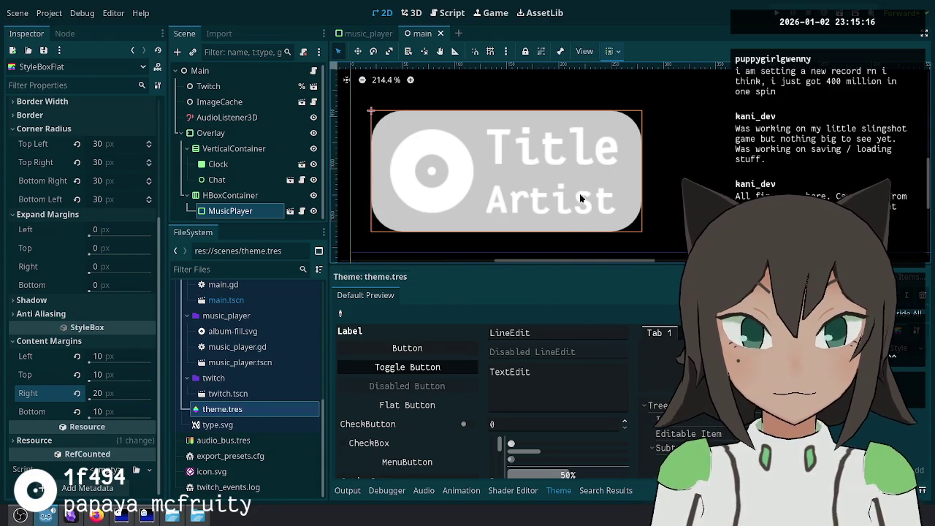
# Step: Set all four corner radii of the panel style to 20
pyautogui.scroll(-5, 582, 187)
pyautogui.scroll(-3, 627, 208)
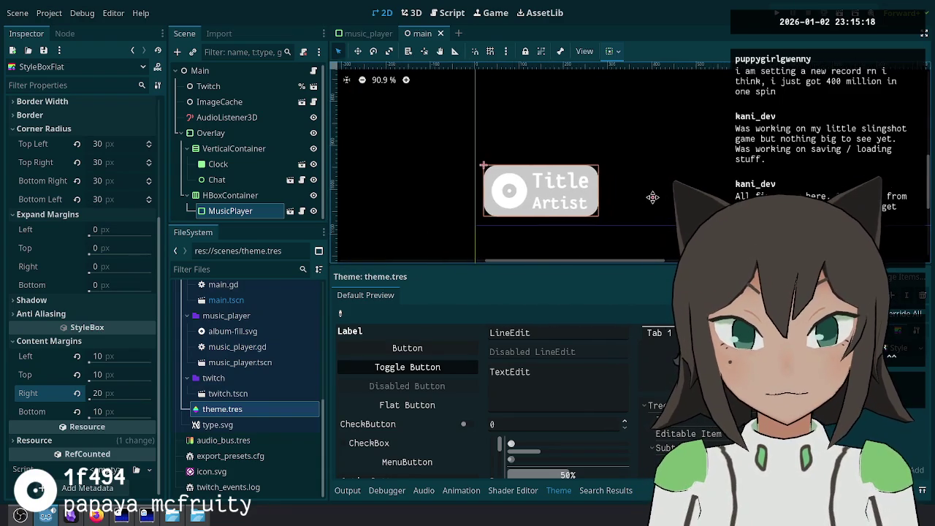
pyautogui.click(114, 146)
pyautogui.write('20')
pyautogui.press('Tab')
pyautogui.write('20')
pyautogui.press('Tab')
pyautogui.write('20')
pyautogui.press('Tab')
pyautogui.write('20')
pyautogui.press('Return')
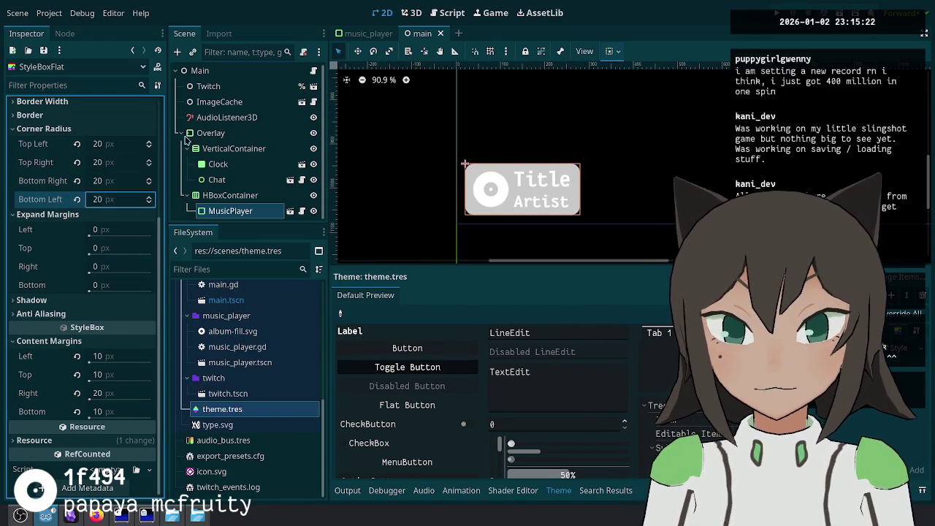
# Step: Darken the panel background colour to translucent black (000000c8) and save
pyautogui.scroll(5, 505, 194)
pyautogui.scroll(2, 500, 193)
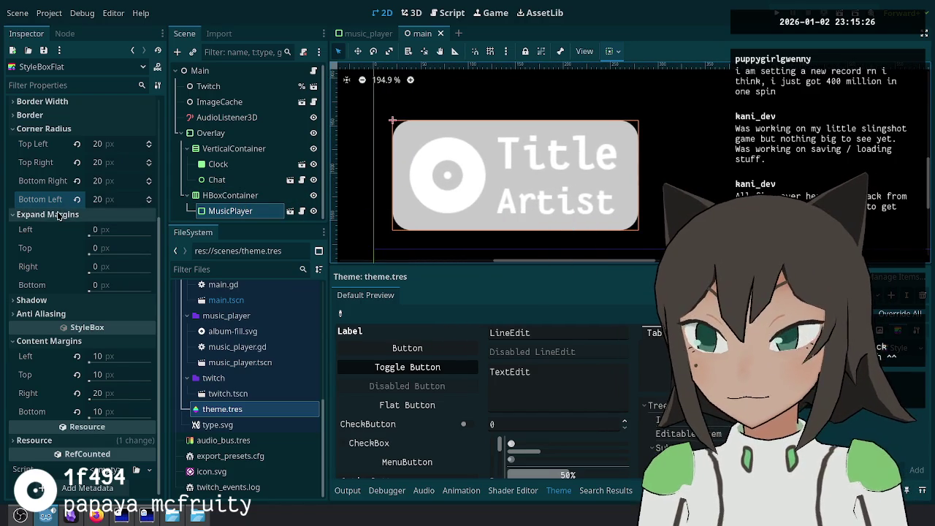
pyautogui.scroll(3, 73, 220)
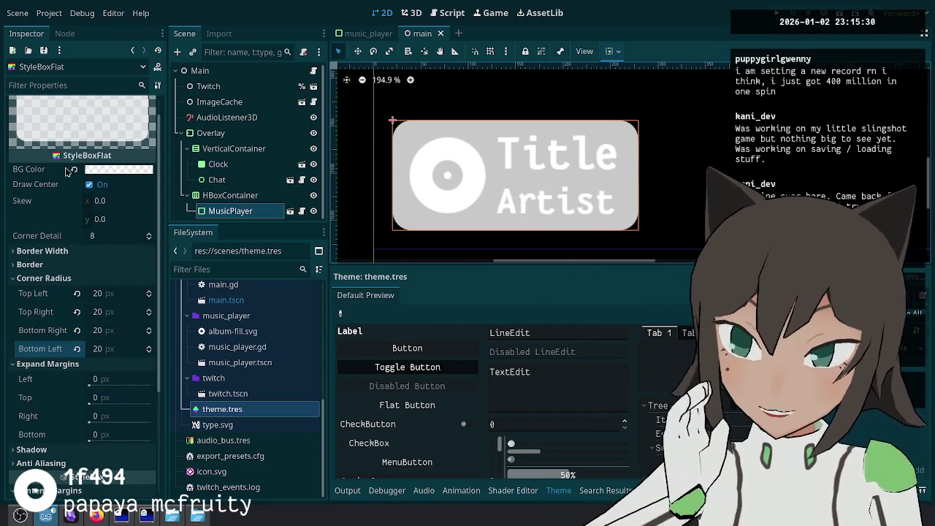
pyautogui.click(117, 169)
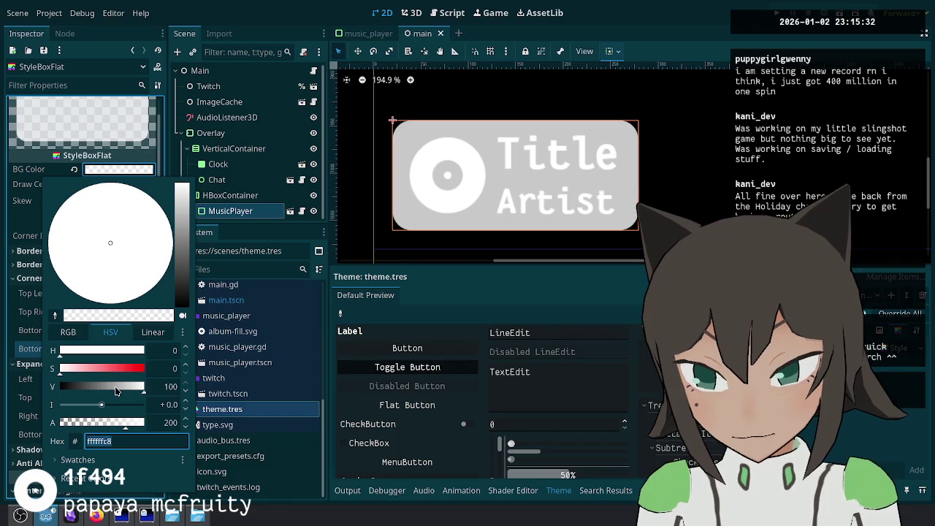
pyautogui.moveTo(115, 391); pyautogui.dragTo(2, 369)
pyautogui.click(259, 234)
pyautogui.hotkey('ctrl', 's')
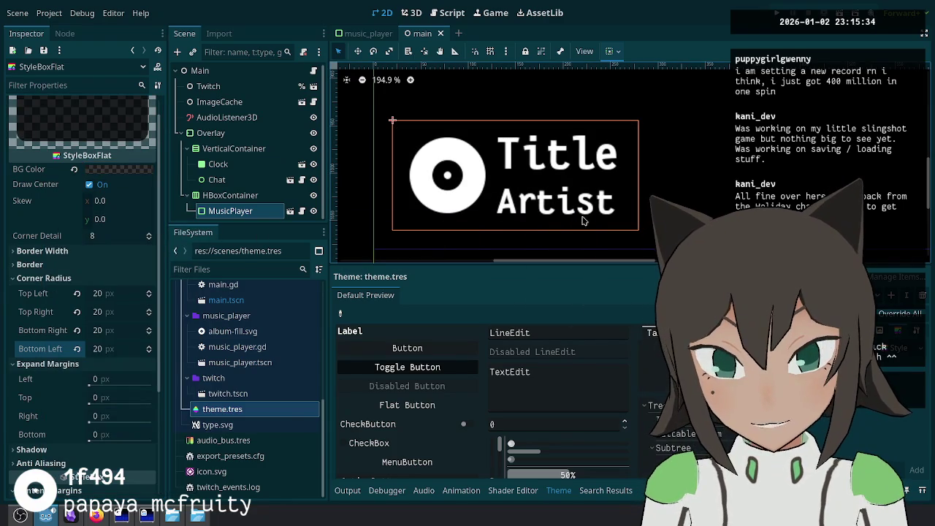
# Step: Look over the MusicPlayer script, then go back to the 2D canvas view
pyautogui.click(301, 211)
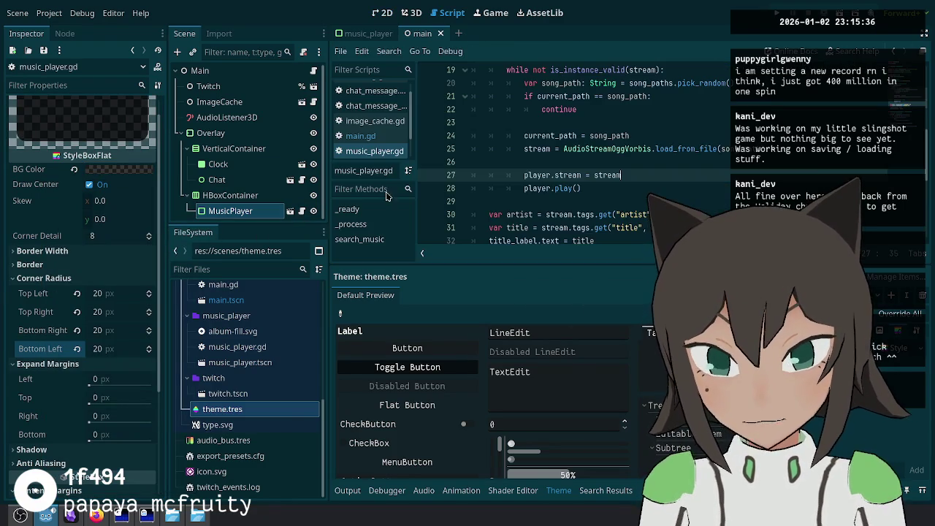
pyautogui.click(659, 132)
pyautogui.scroll(2, 659, 129)
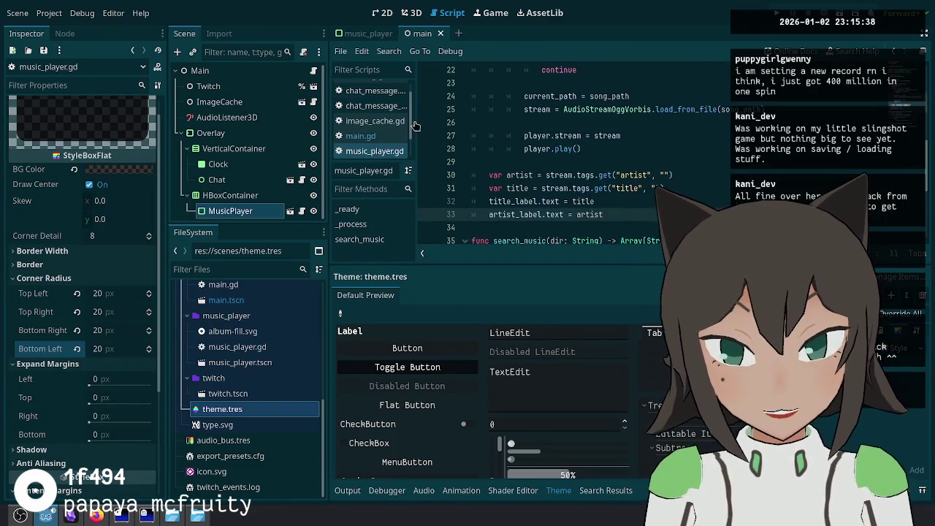
pyautogui.click(385, 13)
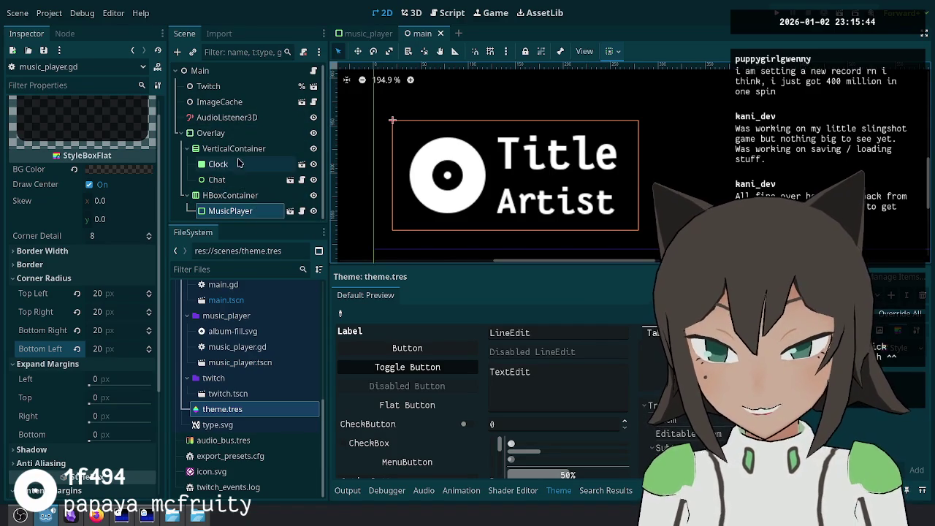
# Step: In music_player, add a VBoxContainer under HBoxContainer and move the disc TextureRect into it
pyautogui.click(300, 211)
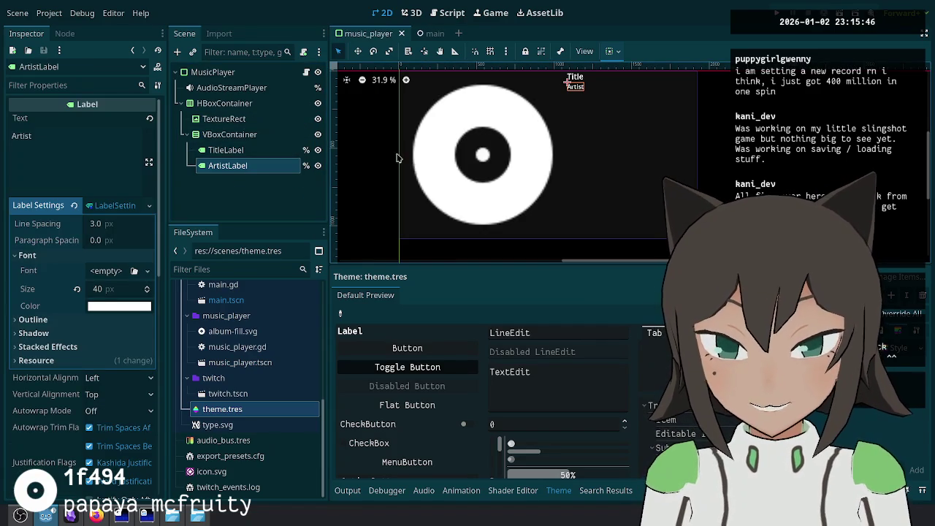
pyautogui.click(241, 119)
pyautogui.rightClick(260, 108)
pyautogui.click(303, 114)
pyautogui.write('vbox')
pyautogui.press('Return')
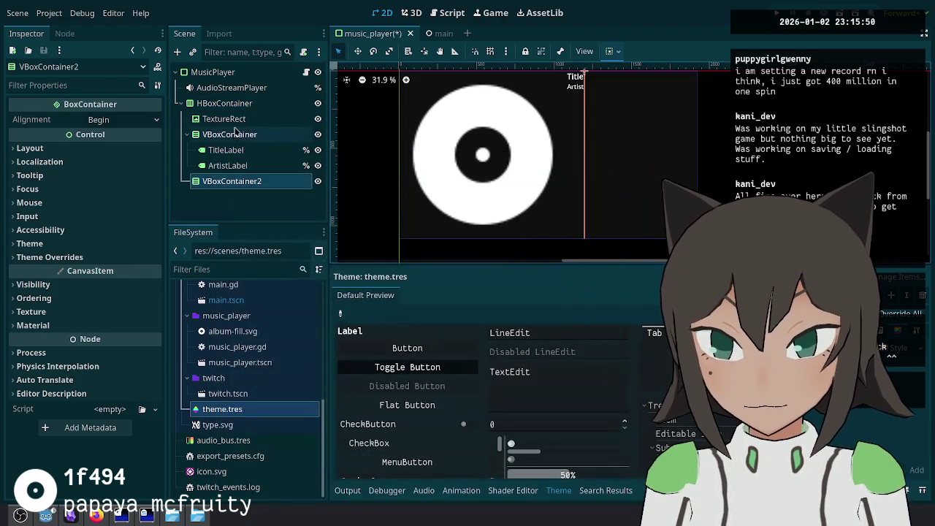
pyautogui.moveTo(244, 183); pyautogui.dragTo(259, 120)
# Step: Name the icon's container VBoxContainer and the labels' container VBoxContainer2
pyautogui.click(280, 118)
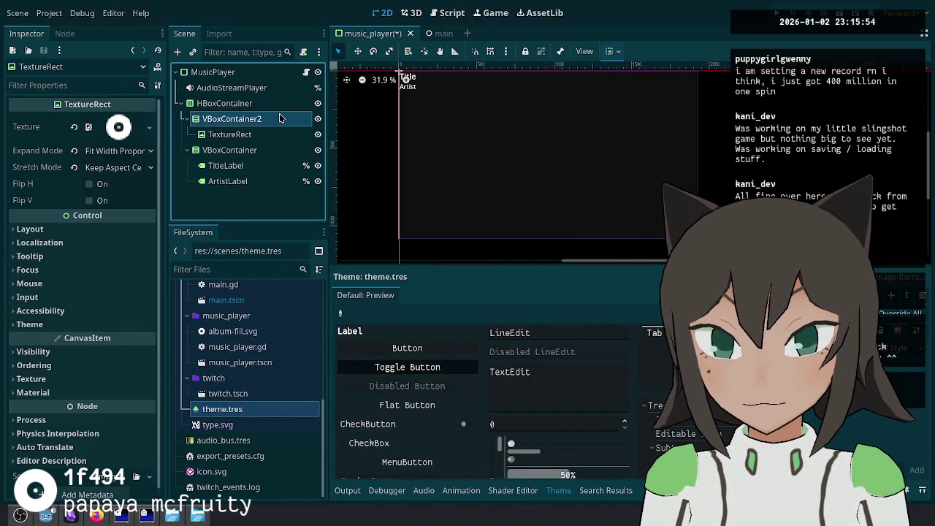
pyautogui.click(261, 150)
pyautogui.click(266, 151)
pyautogui.write('3')
pyautogui.click(273, 119)
pyautogui.click(273, 119)
pyautogui.press('BackSpace')
pyautogui.click(282, 149)
pyautogui.click(281, 150)
pyautogui.press('BackSpace')
pyautogui.write('2')
pyautogui.click(271, 118)
# Step: Set the disc TextureRect's Expand Mode to Keep Size and save the scene
pyautogui.click(269, 136)
pyautogui.click(266, 118)
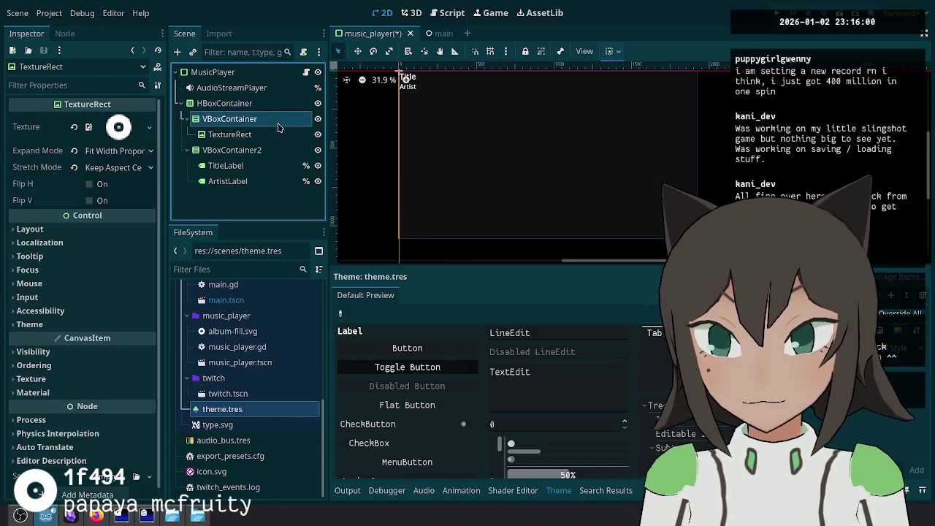
pyautogui.click(126, 149)
pyautogui.click(73, 304)
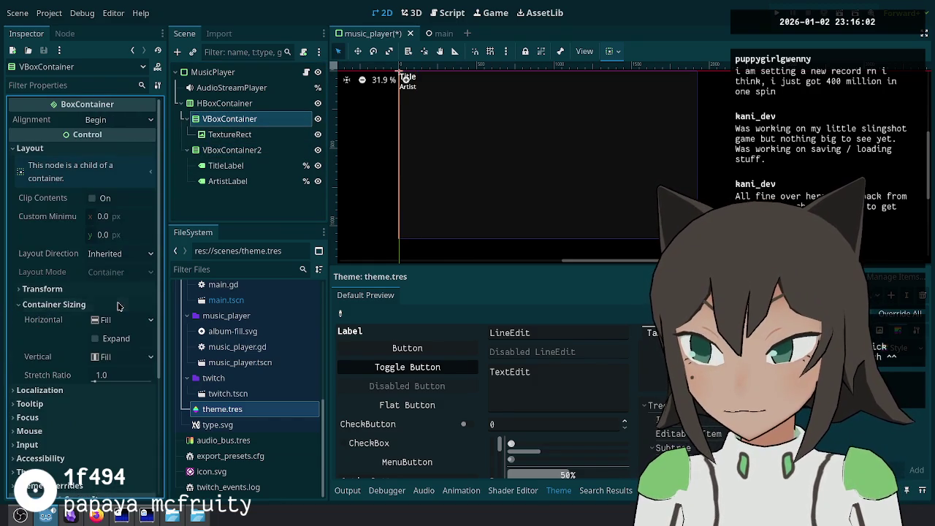
pyautogui.click(229, 134)
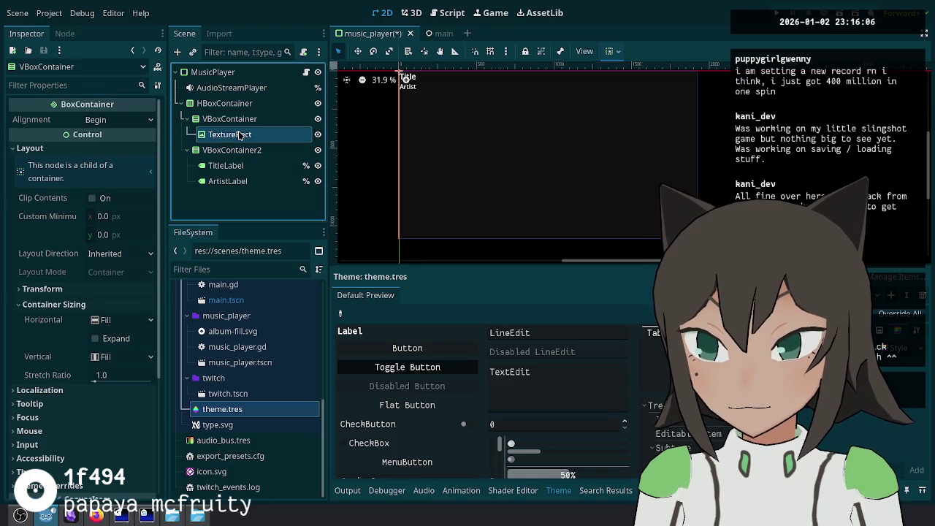
pyautogui.click(120, 151)
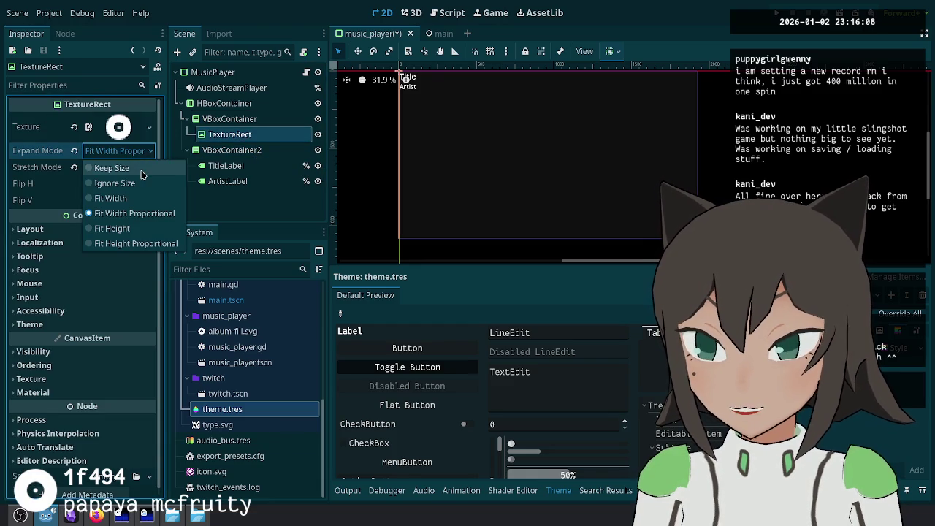
pyautogui.click(143, 167)
pyautogui.hotkey('ctrl', 's')
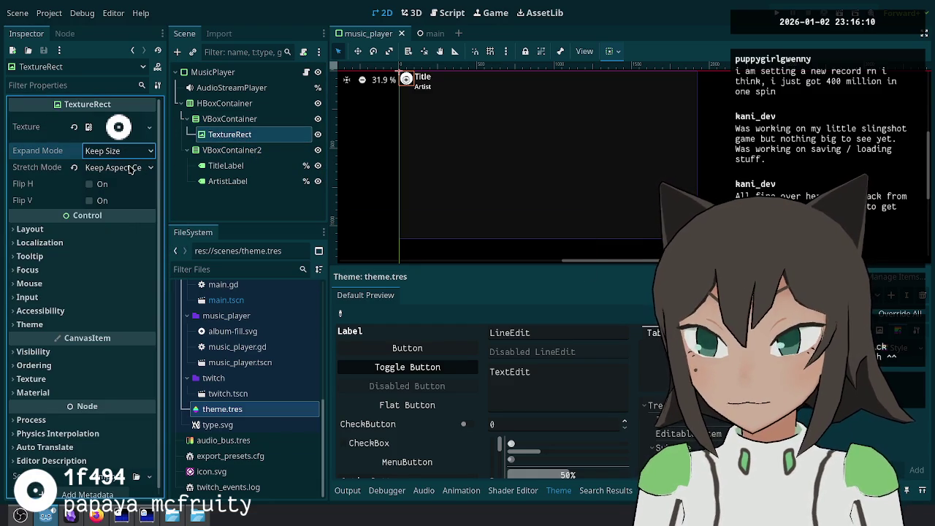
pyautogui.scroll(5, 445, 146)
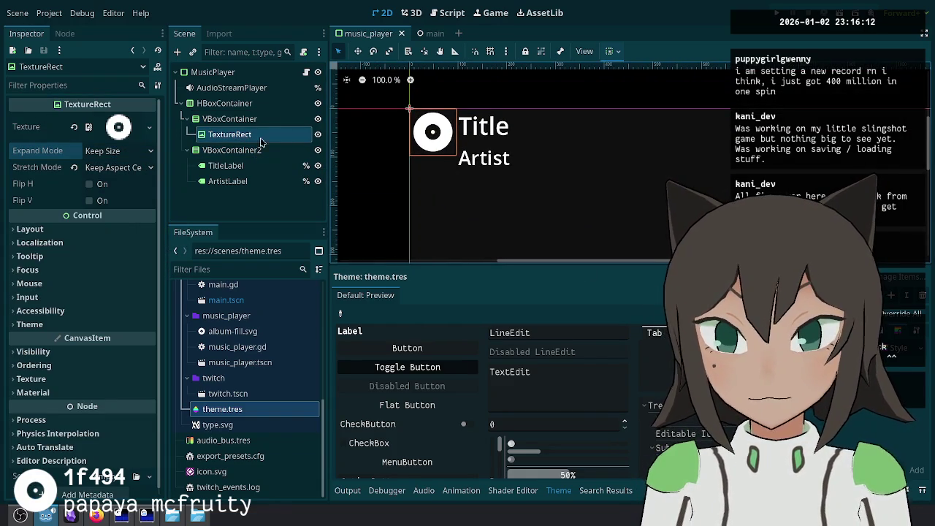
# Step: Add a Label under the icon's VBoxContainer with text 0:00/0:00, centred horizontally and vertically
pyautogui.rightClick(261, 123)
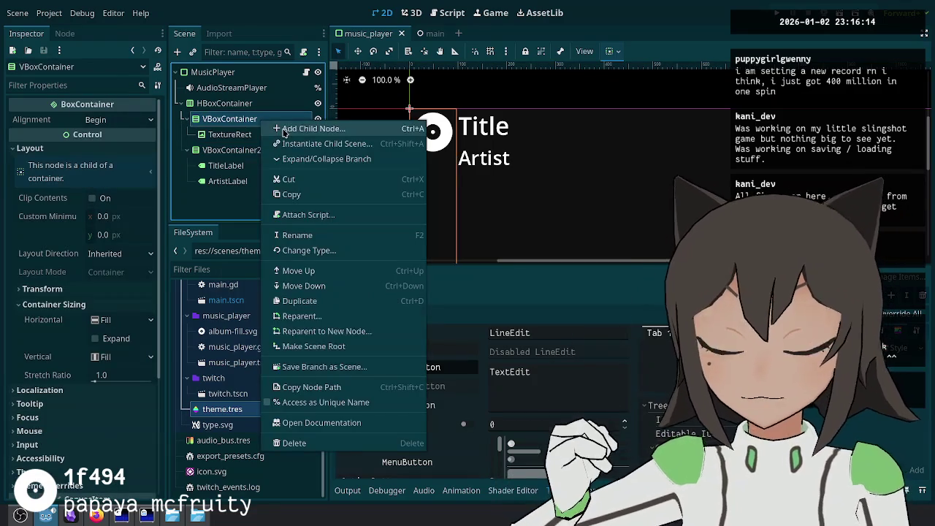
pyautogui.click(307, 129)
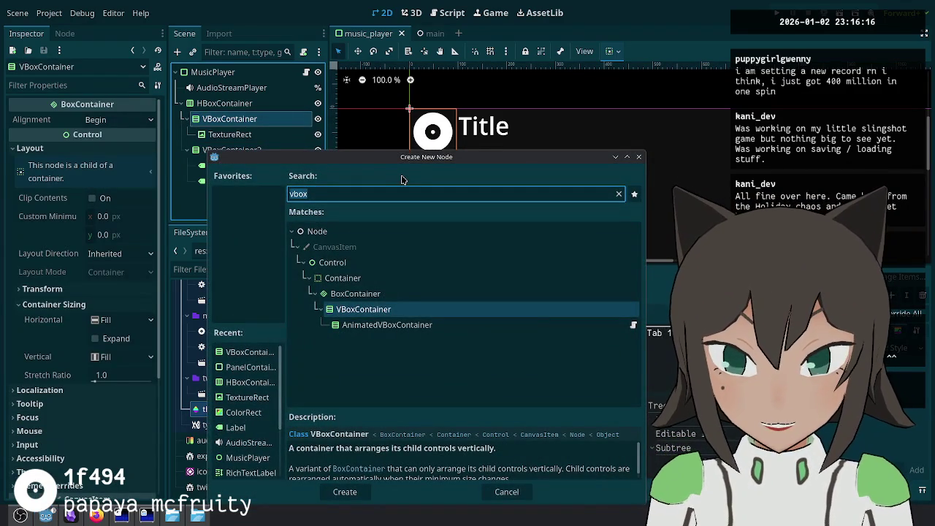
pyautogui.write('label')
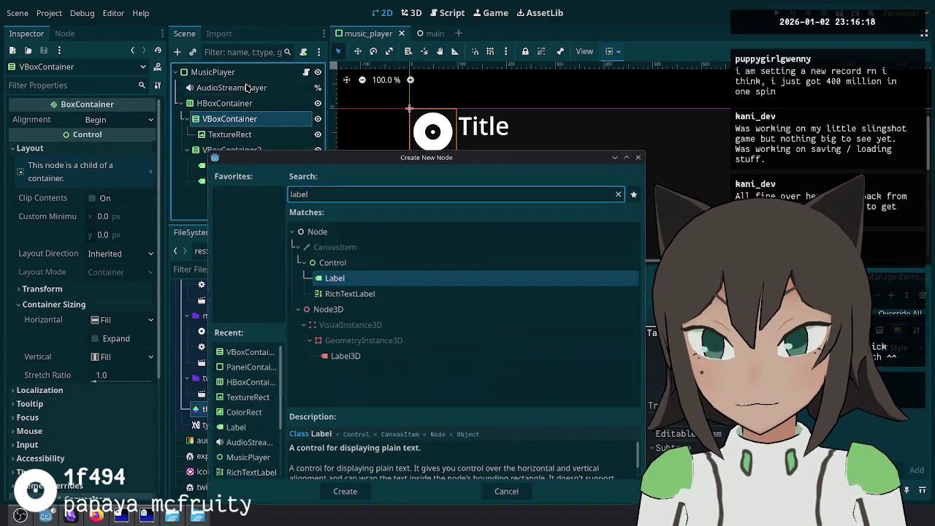
pyautogui.press('Return')
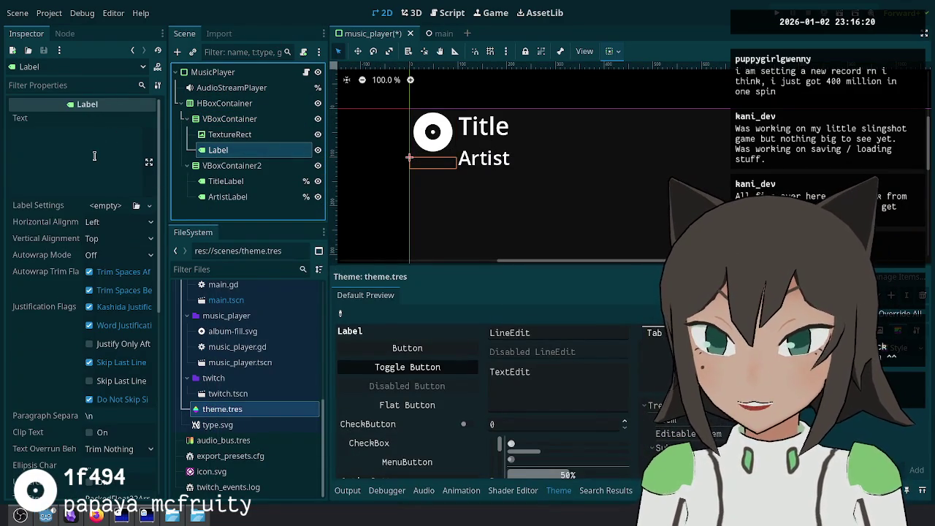
pyautogui.click(102, 154)
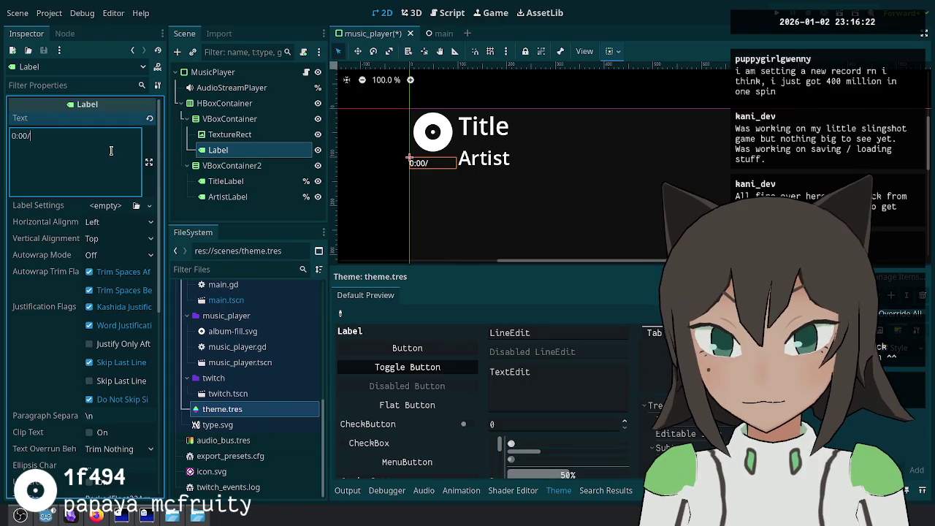
pyautogui.click(106, 224)
pyautogui.click(117, 255)
pyautogui.click(128, 239)
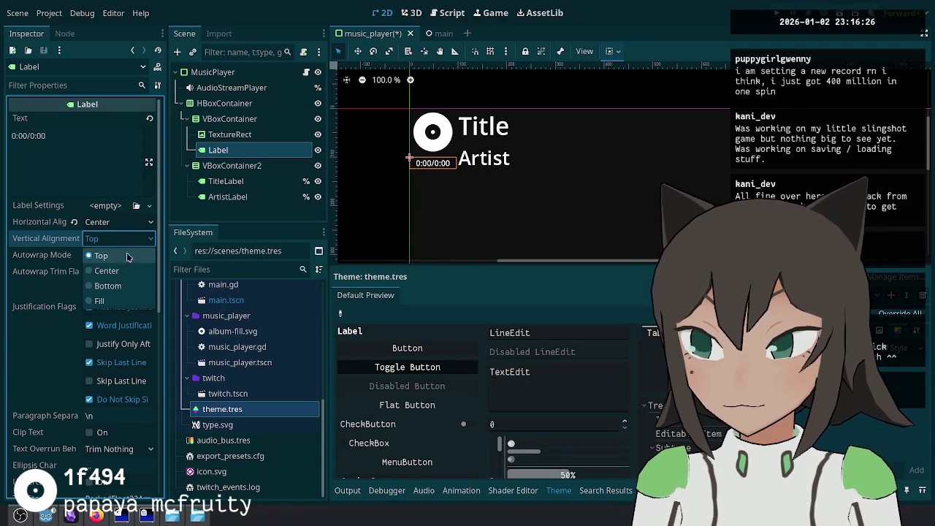
pyautogui.click(127, 272)
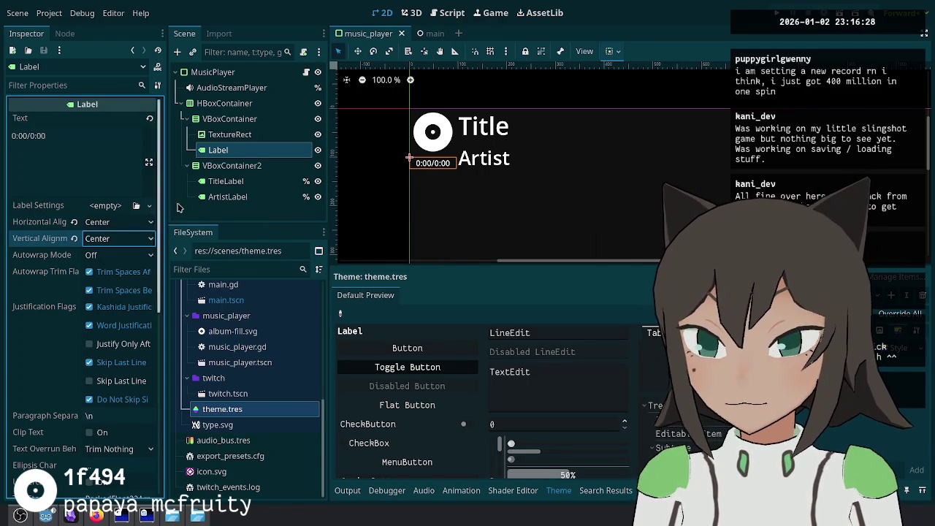
# Step: Set Alignment to Center on both the icon VBoxContainer and the Title/Artist VBoxContainer2
pyautogui.click(248, 119)
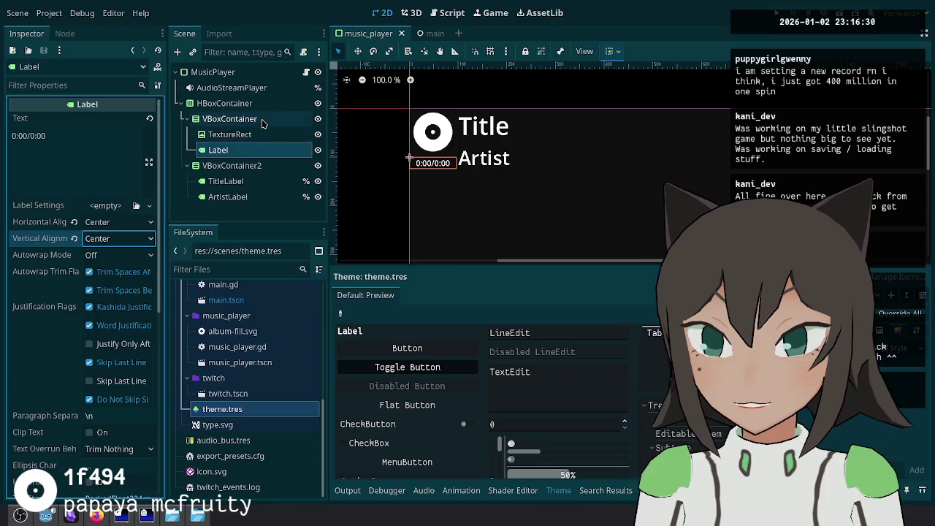
pyautogui.click(117, 119)
pyautogui.click(110, 143)
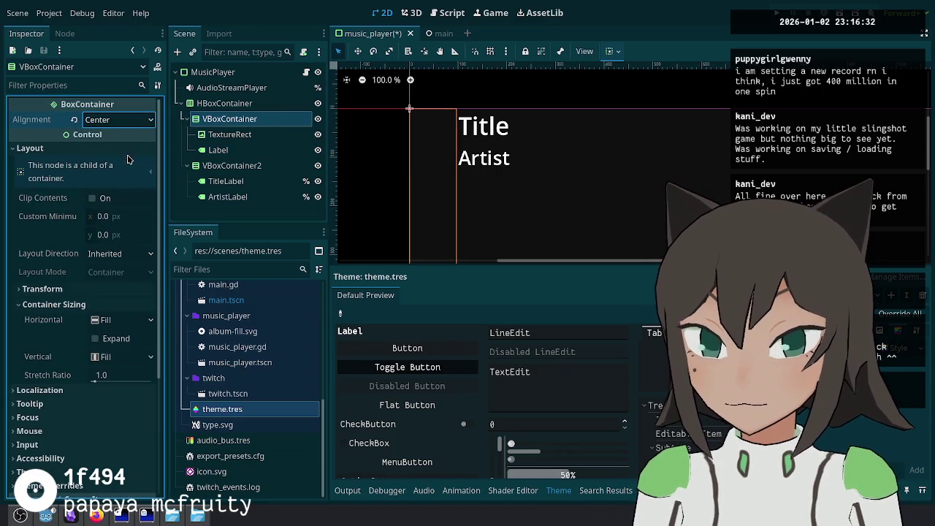
pyautogui.hotkey('ctrl', 's')
pyautogui.scroll(-5, 577, 218)
pyautogui.moveTo(577, 218); pyautogui.dragTo(485, 120)
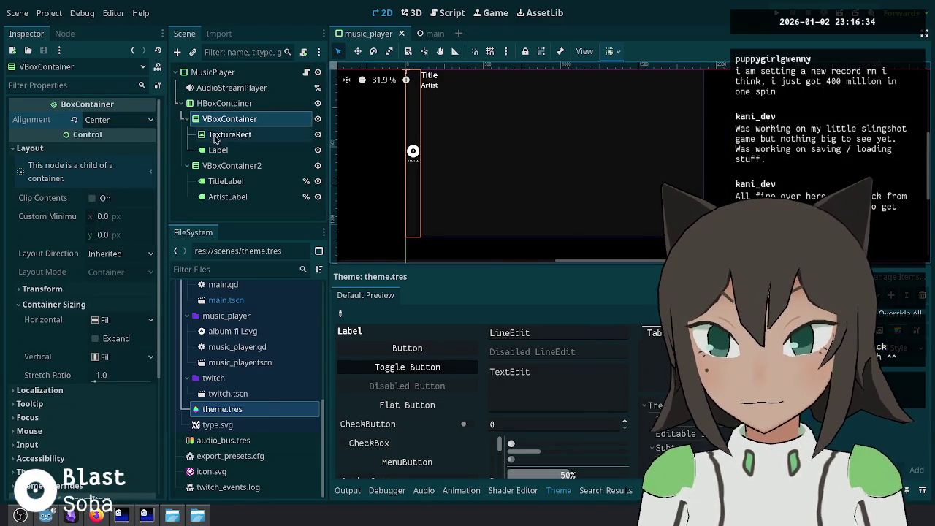
pyautogui.click(232, 165)
pyautogui.click(114, 120)
pyautogui.click(102, 153)
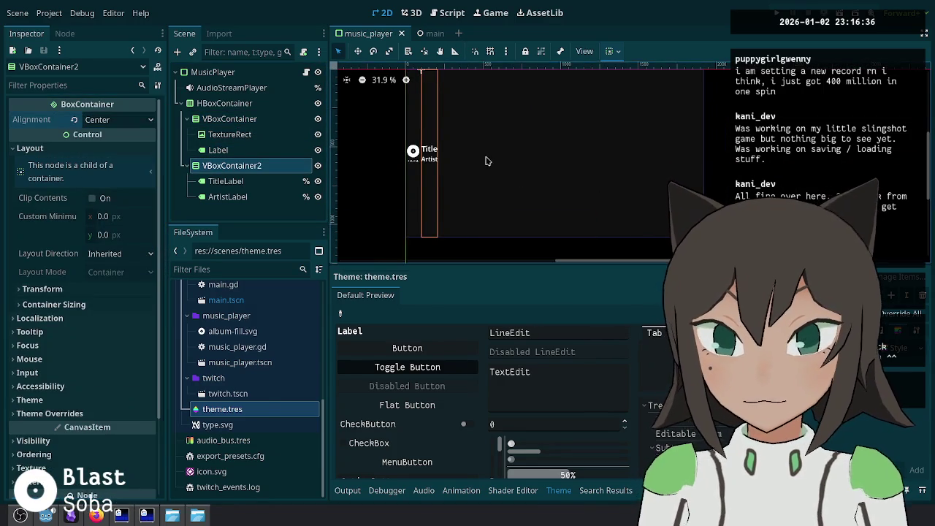
pyautogui.scroll(3, 396, 187)
pyautogui.scroll(2, 395, 187)
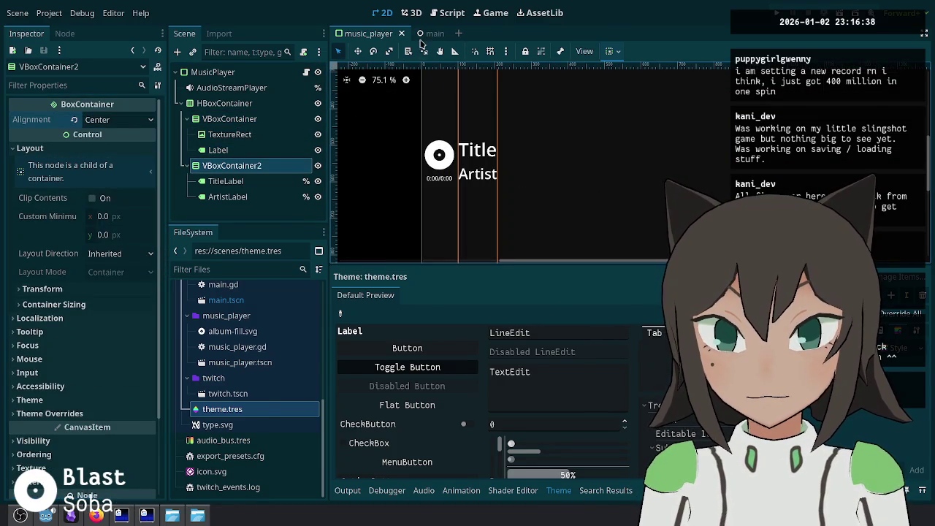
# Step: View the finished widget in the main scene, then bring the web browser forward
pyautogui.click(432, 33)
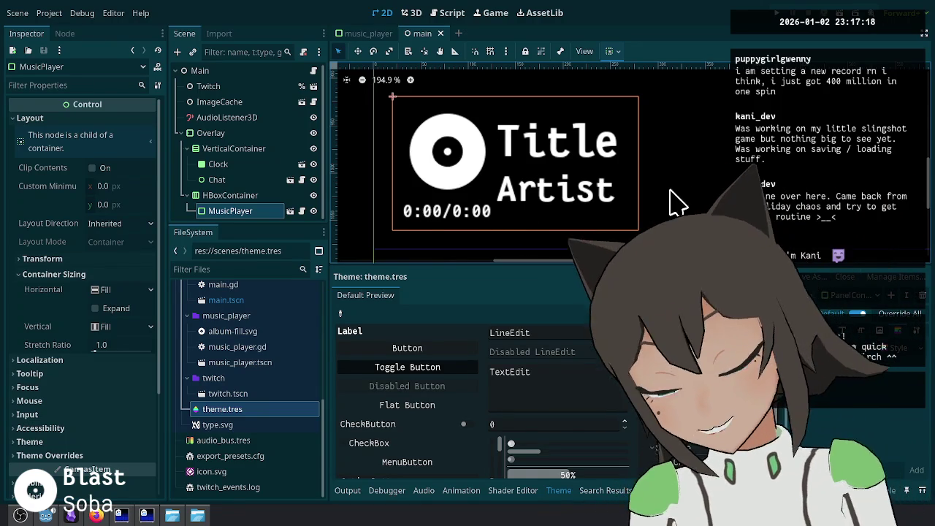
pyautogui.click(95, 515)
pyautogui.hotkey('ctrl', 't')
pyautogui.write('music player interface exam')
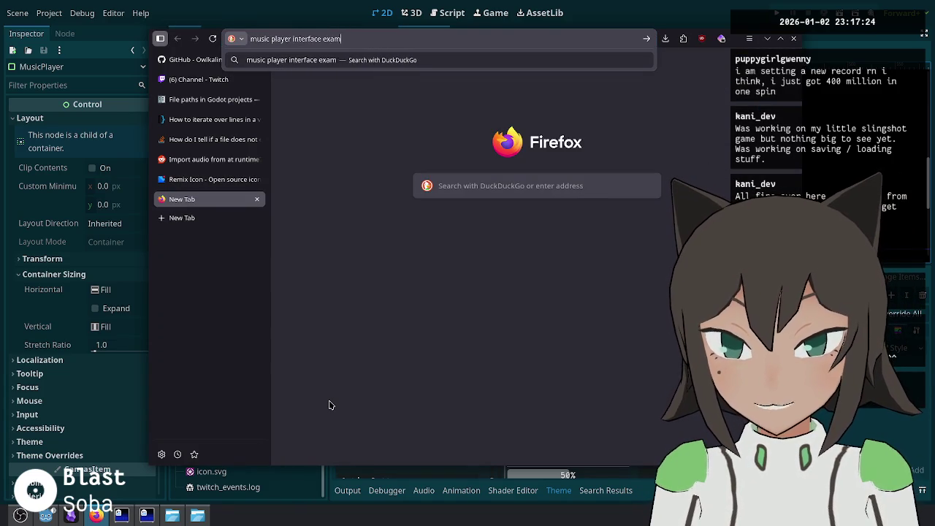
pyautogui.write('ples')
pyautogui.press('Return')
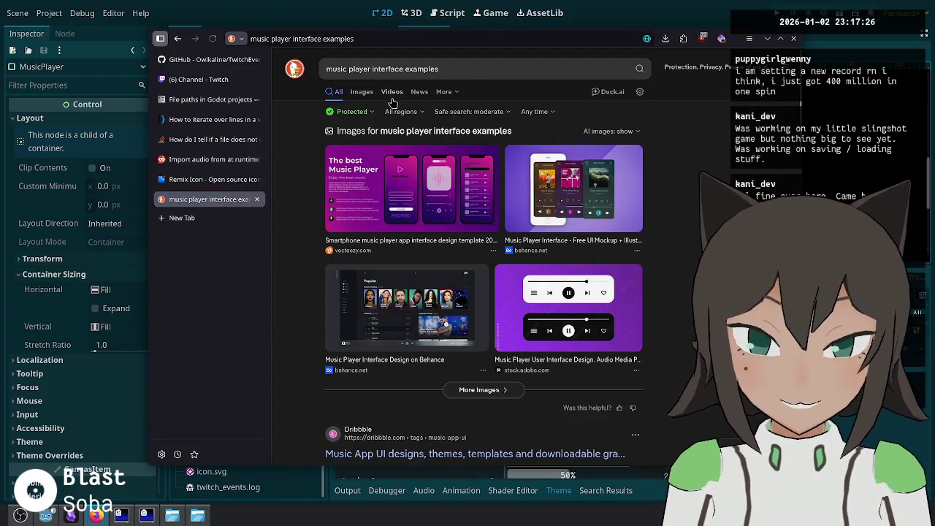
pyautogui.click(361, 92)
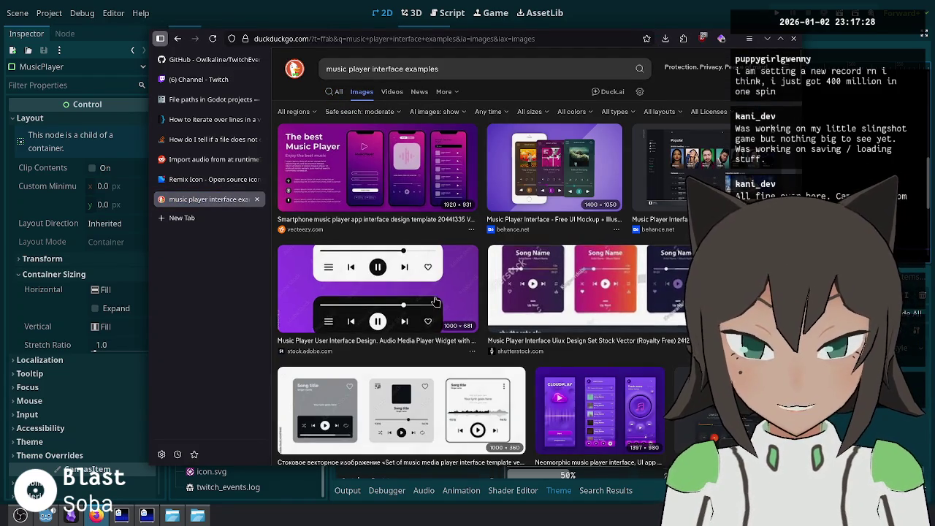
pyautogui.scroll(-3, 553, 363)
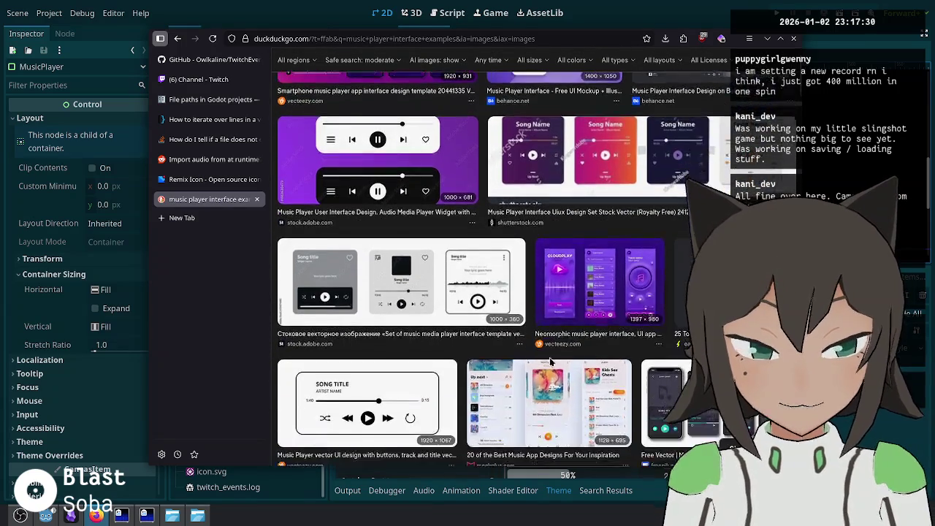
pyautogui.scroll(3, 553, 363)
pyautogui.write('stream')
pyautogui.press('Return')
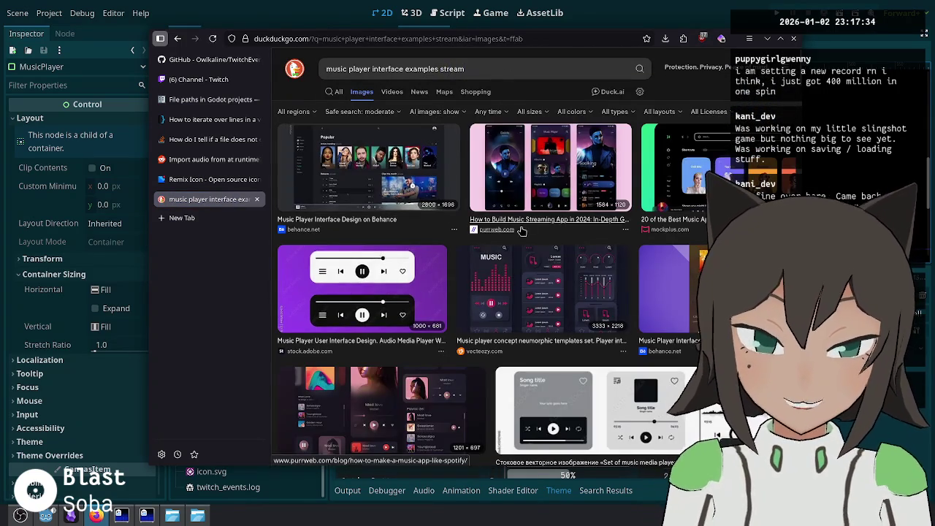
pyautogui.scroll(-2, 573, 274)
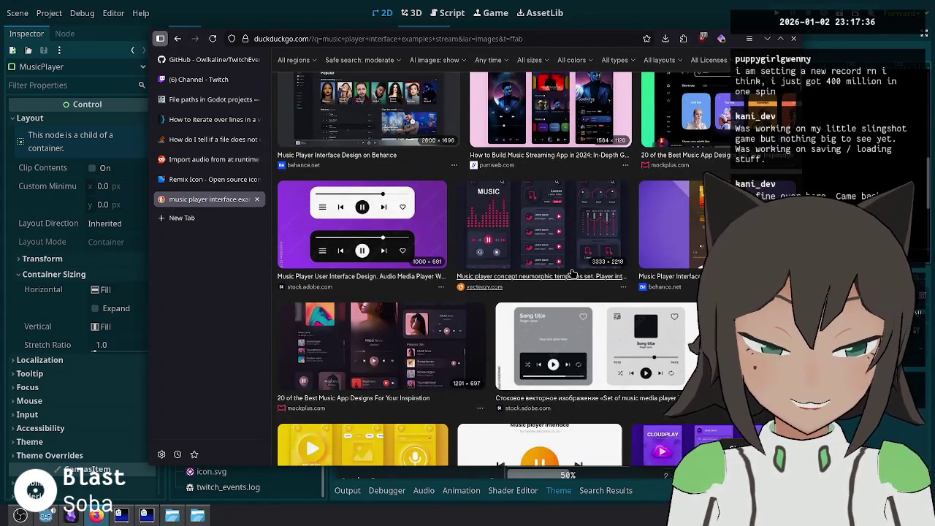
pyautogui.scroll(2, 573, 273)
pyautogui.click(409, 69)
pyautogui.press('BackSpace')
pyautogui.press('BackSpace')
pyautogui.press('BackSpace')
pyautogui.write('twitc')
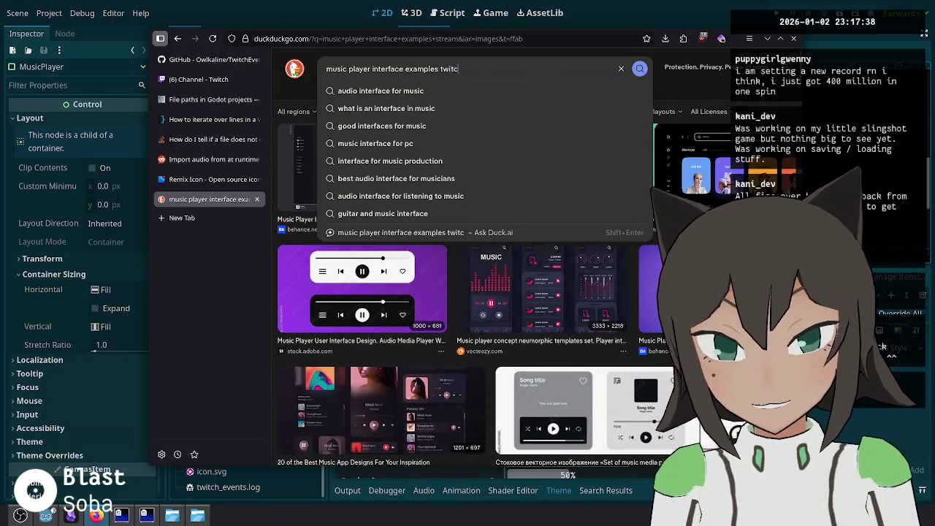
pyautogui.write('h')
pyautogui.press('Return')
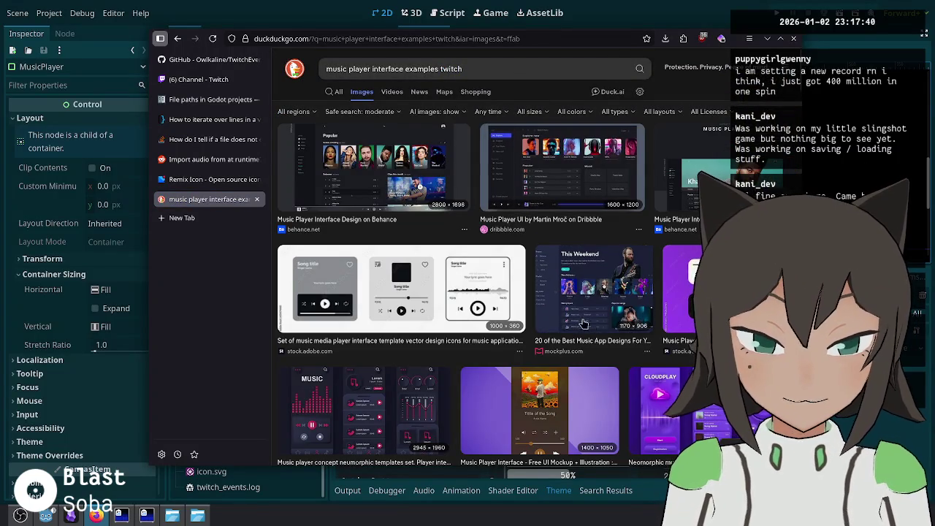
pyautogui.scroll(-4, 578, 316)
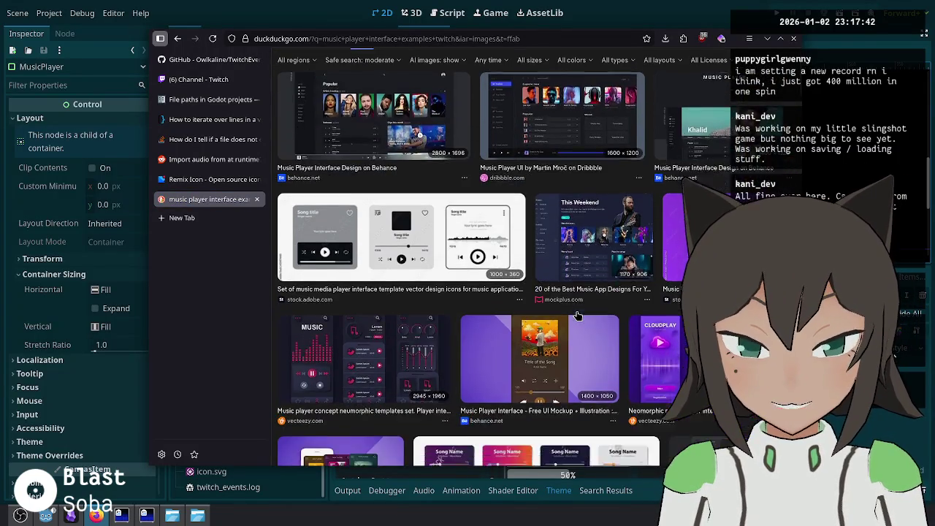
pyautogui.scroll(-5, 577, 316)
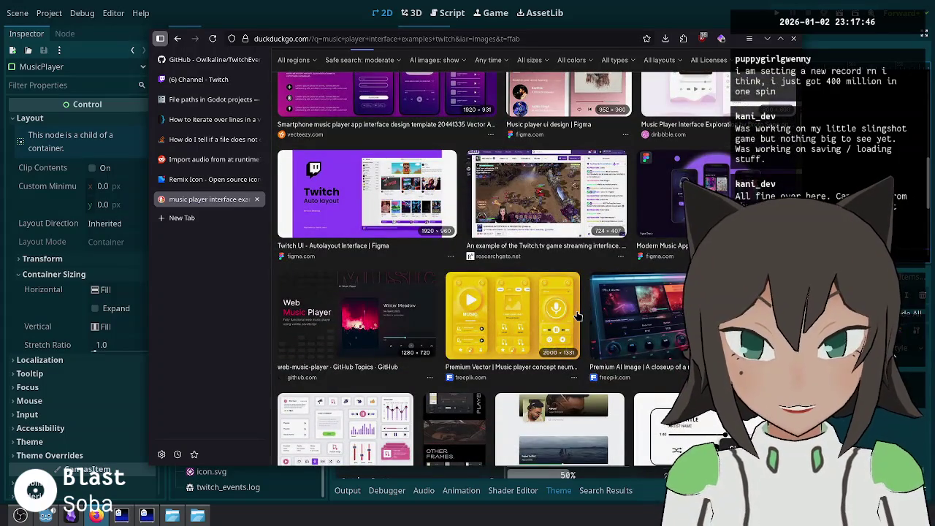
pyautogui.scroll(-2, 577, 316)
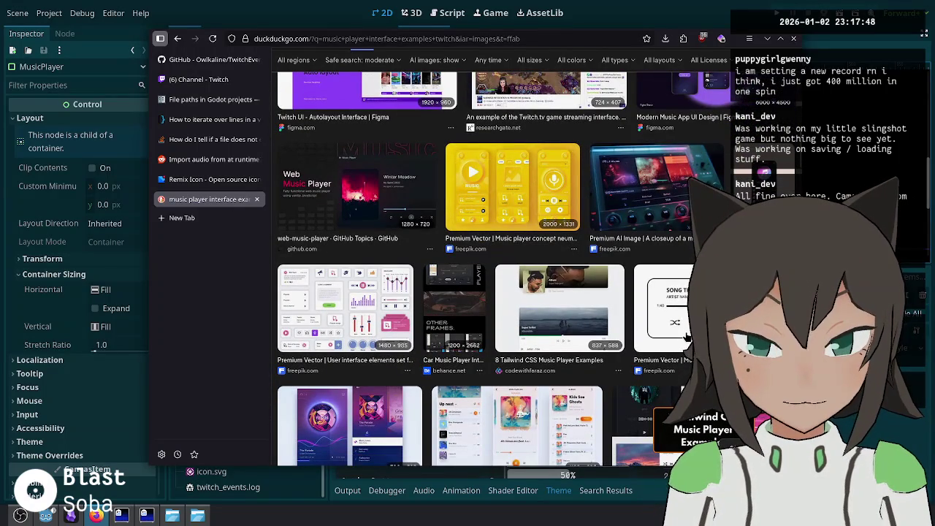
pyautogui.scroll(-3, 682, 324)
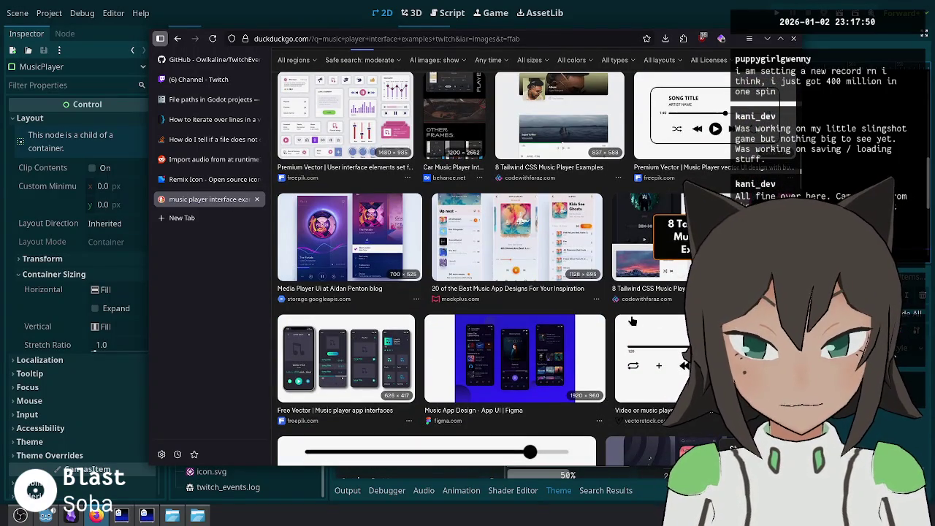
pyautogui.scroll(-6, 632, 321)
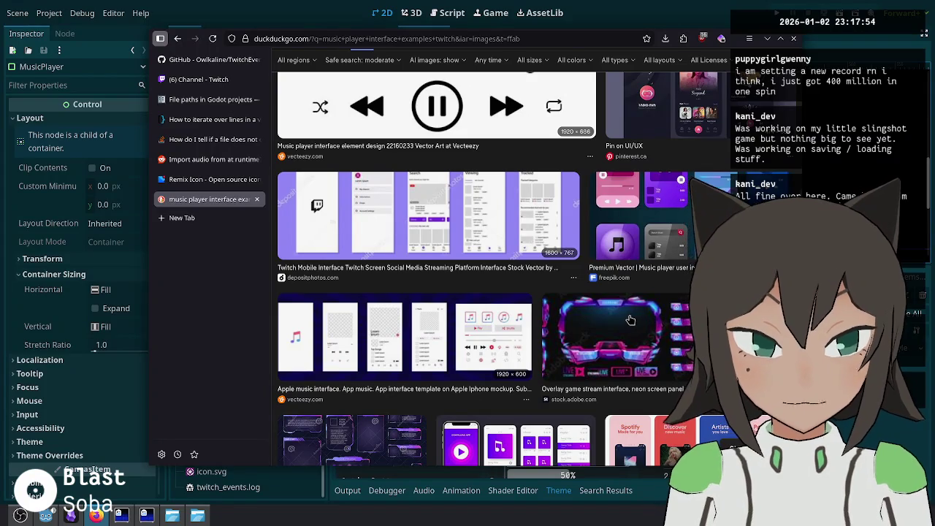
pyautogui.scroll(-3, 630, 320)
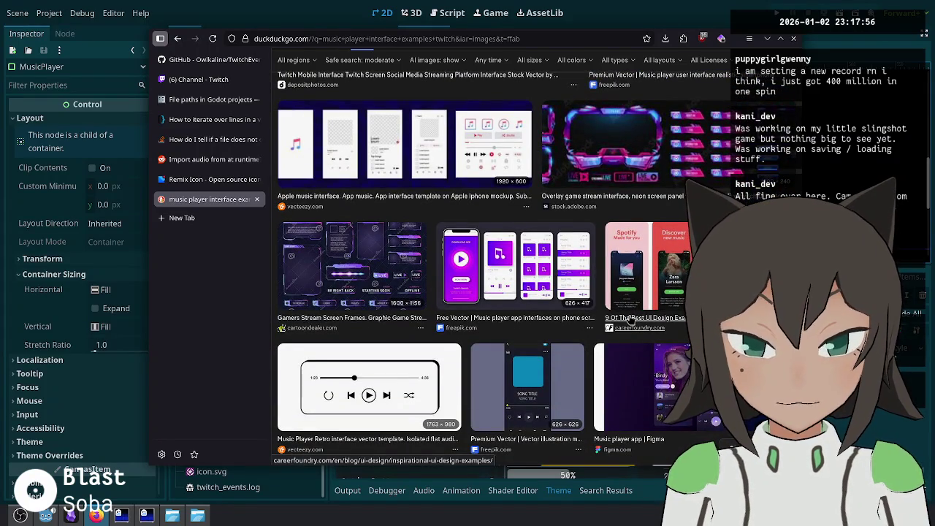
pyautogui.scroll(-4, 630, 320)
pyautogui.hotkey('alt', 'Tab')
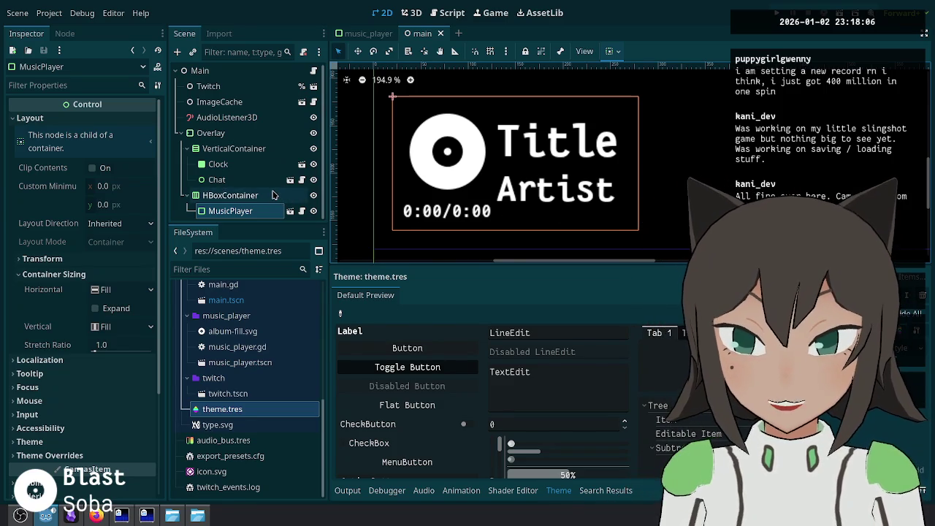
# Step: Try Fit Height Proportional as the disc icon's Expand Mode and check it in main
pyautogui.click(290, 210)
pyautogui.click(256, 136)
pyautogui.click(111, 155)
pyautogui.click(115, 168)
pyautogui.click(126, 155)
pyautogui.click(161, 242)
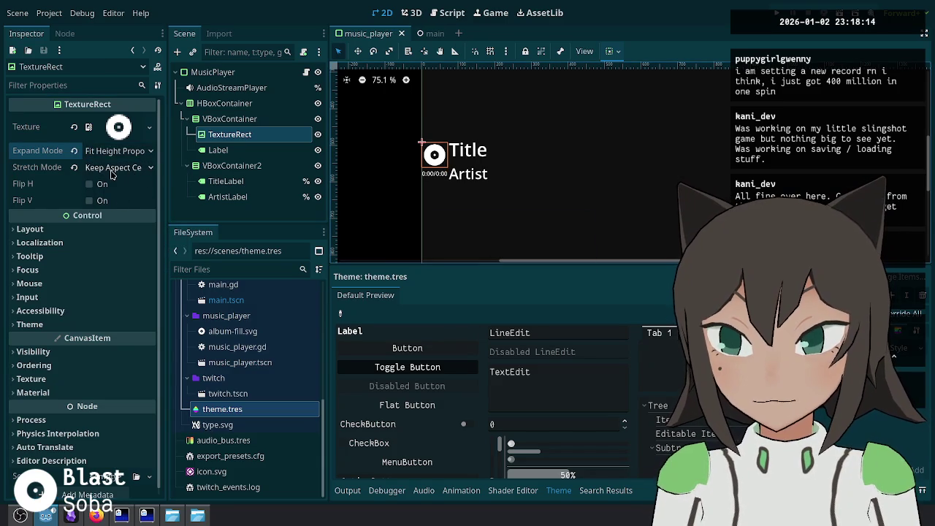
pyautogui.hotkey('ctrl', 'Tab')
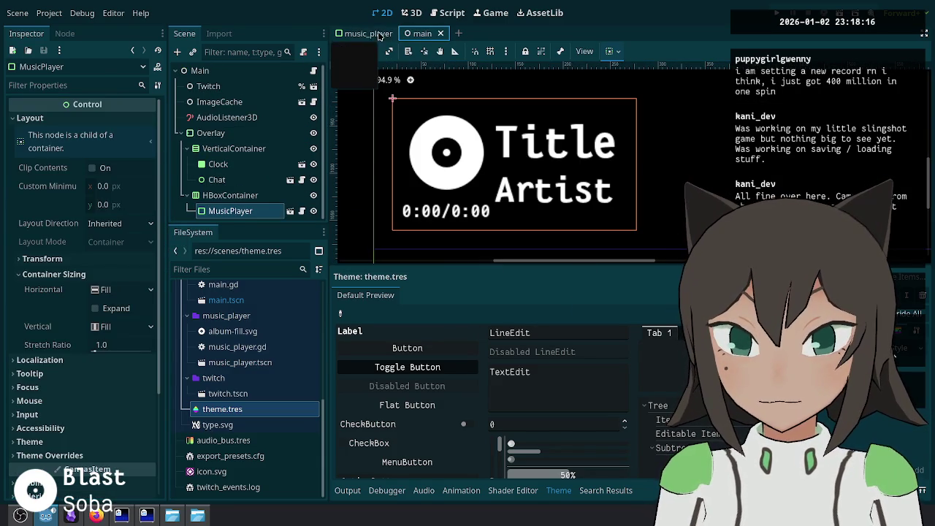
pyautogui.click(369, 35)
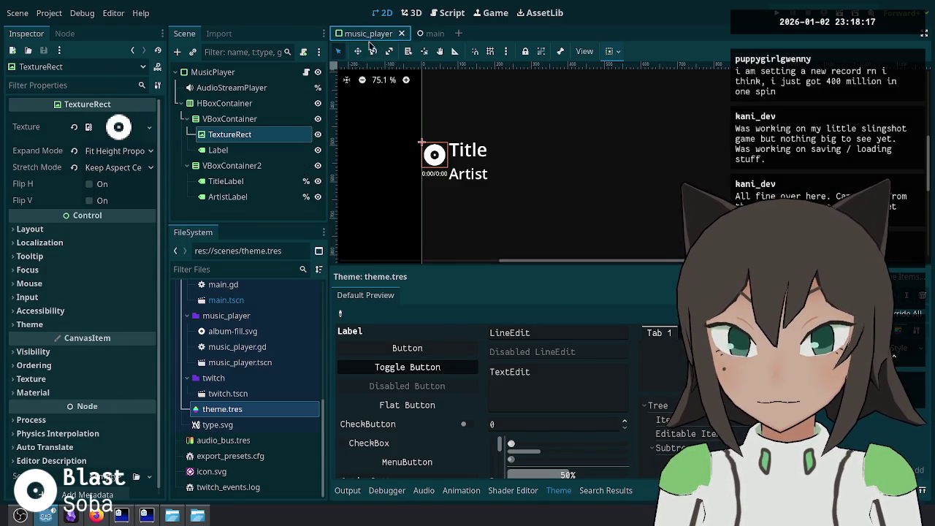
# Step: Move the disc TextureRect directly into HBoxContainer and delete the VBoxContainer holding the time label
pyautogui.click(232, 151)
pyautogui.click(248, 136)
pyautogui.moveTo(248, 135); pyautogui.dragTo(281, 116)
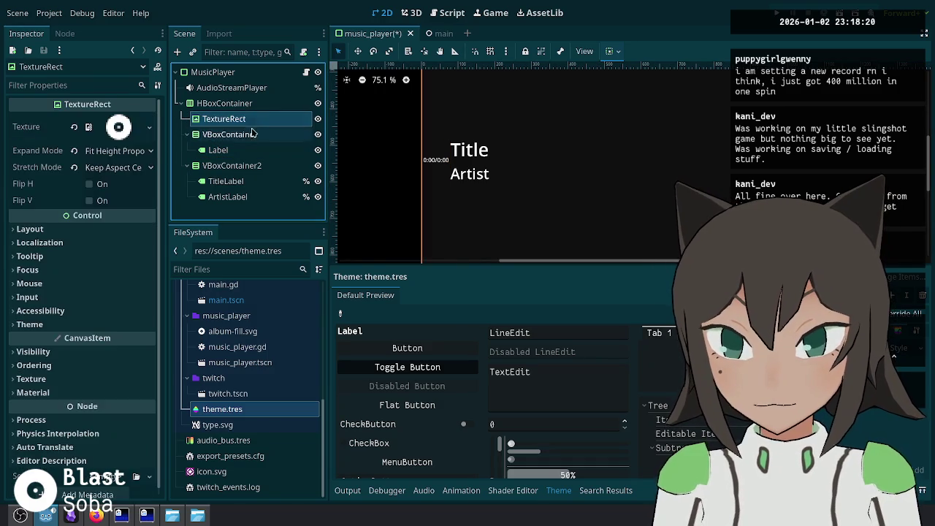
pyautogui.click(290, 135)
pyautogui.press('Delete')
pyautogui.press('Return')
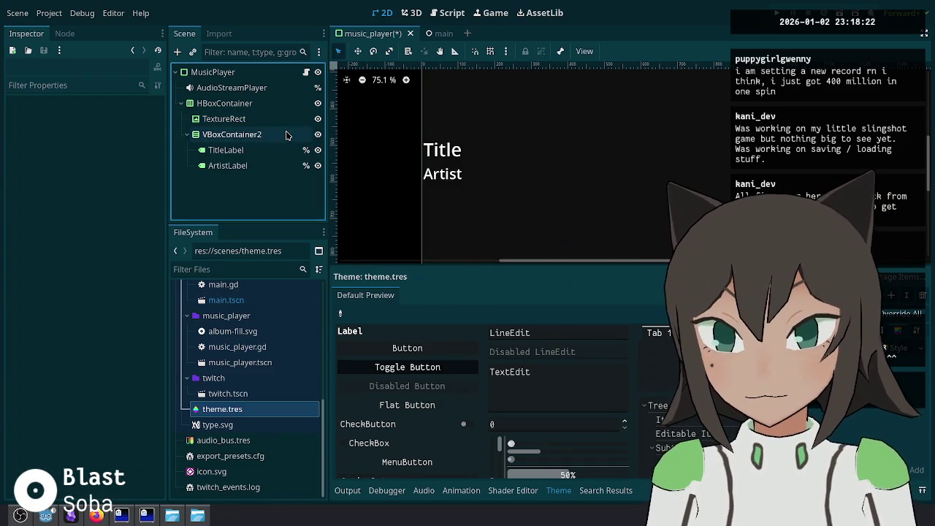
pyautogui.click(270, 135)
pyautogui.scroll(-5, 534, 161)
pyautogui.click(223, 119)
pyautogui.hotkey('ctrl', 's')
# Step: Set the disc icon's Expand Mode to Fit Width Proportional and preview it in main
pyautogui.click(133, 153)
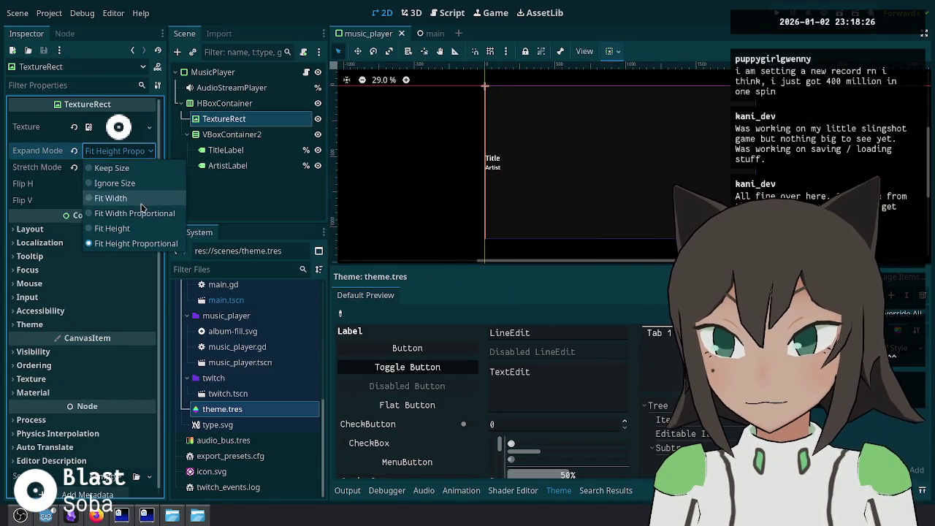
pyautogui.click(147, 216)
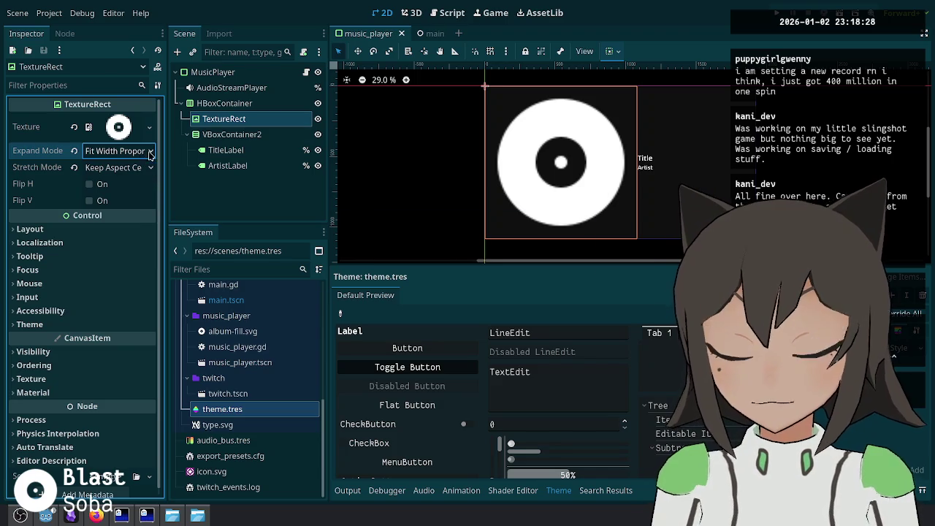
pyautogui.click(428, 36)
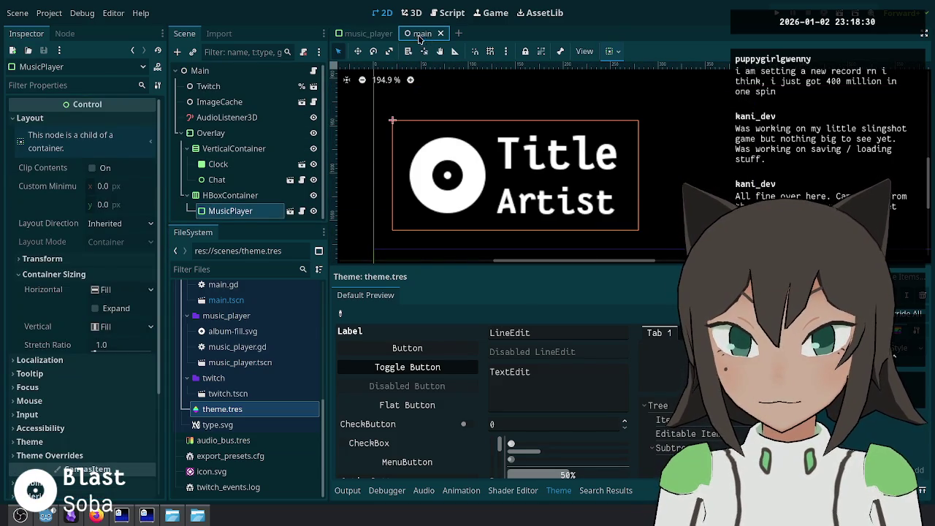
pyautogui.click(369, 36)
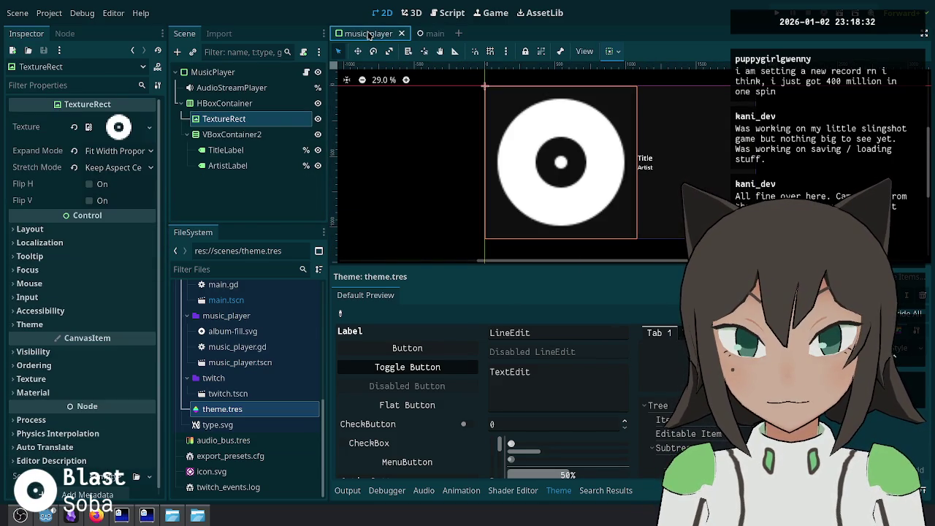
pyautogui.click(429, 34)
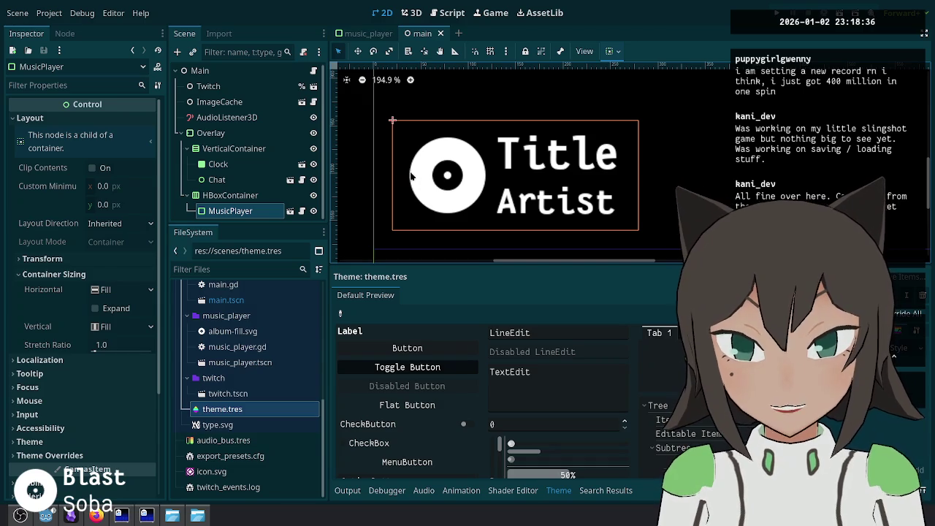
pyautogui.click(363, 35)
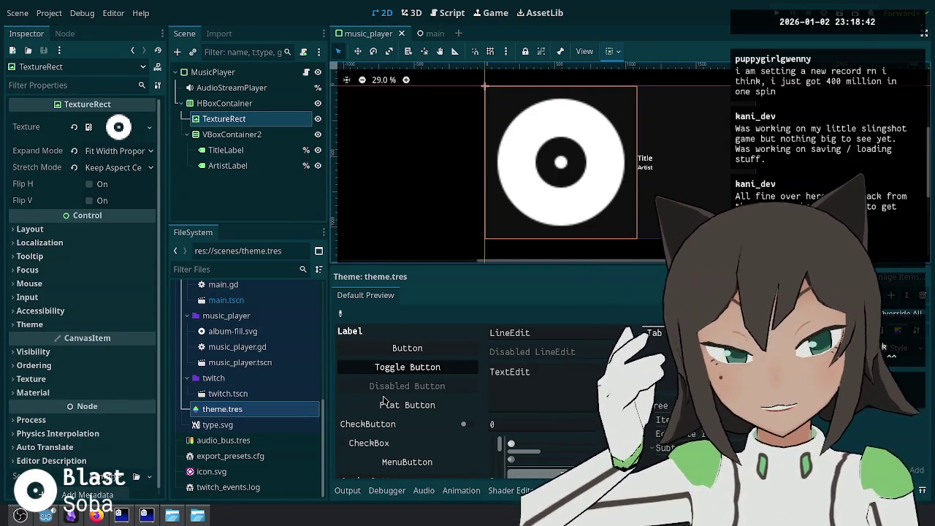
# Step: Change the theme StyleBoxFlat's right content margin to 10 and preview the result
pyautogui.click(731, 365)
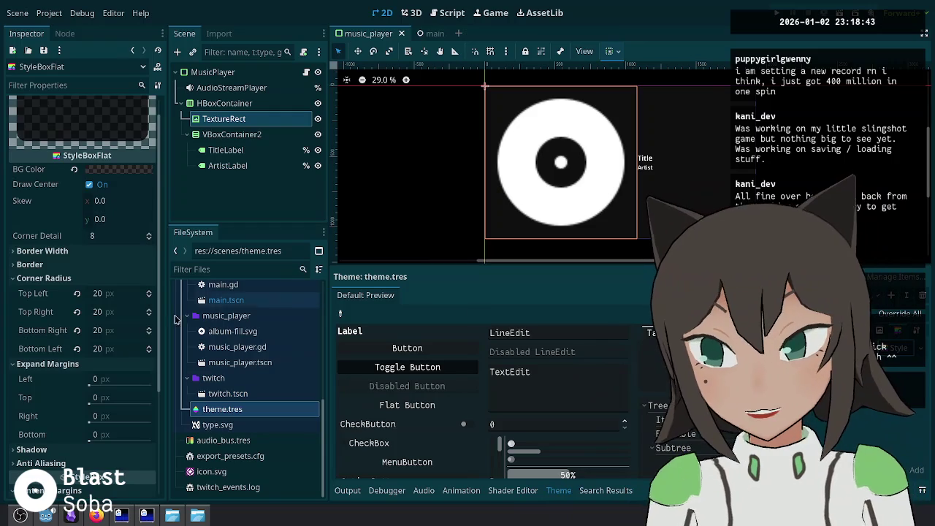
pyautogui.scroll(-5, 105, 401)
pyautogui.click(97, 393)
pyautogui.write('10')
pyautogui.press('Return')
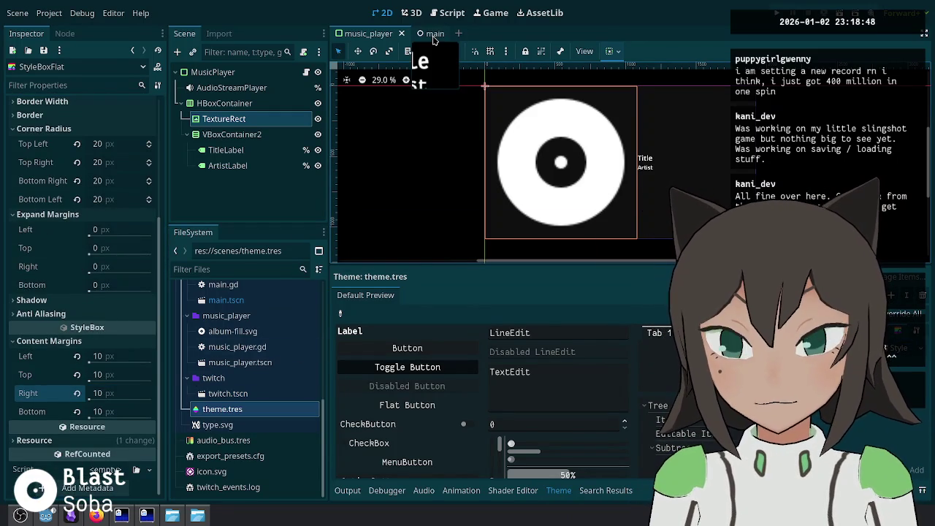
pyautogui.click(433, 34)
pyautogui.click(369, 33)
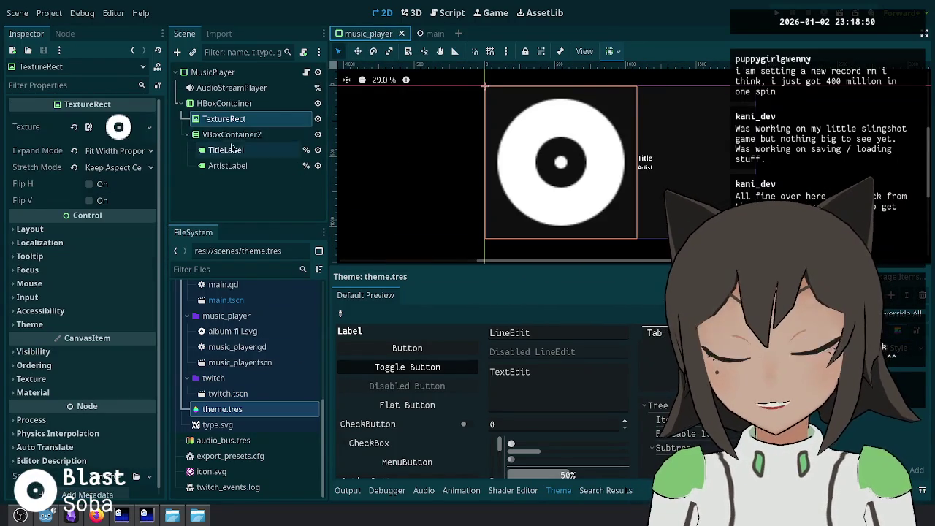
# Step: Add a Control node as a child of HBoxContainer to act as a spacer
pyautogui.click(231, 135)
pyautogui.click(227, 150)
pyautogui.click(232, 134)
pyautogui.click(257, 104)
pyautogui.rightClick(259, 111)
pyautogui.click(307, 116)
pyautogui.write('contro')
pyautogui.press('Return')
# Step: Give the Control spacer a Custom Minimum Size x of 10, save, and preview it
pyautogui.click(30, 118)
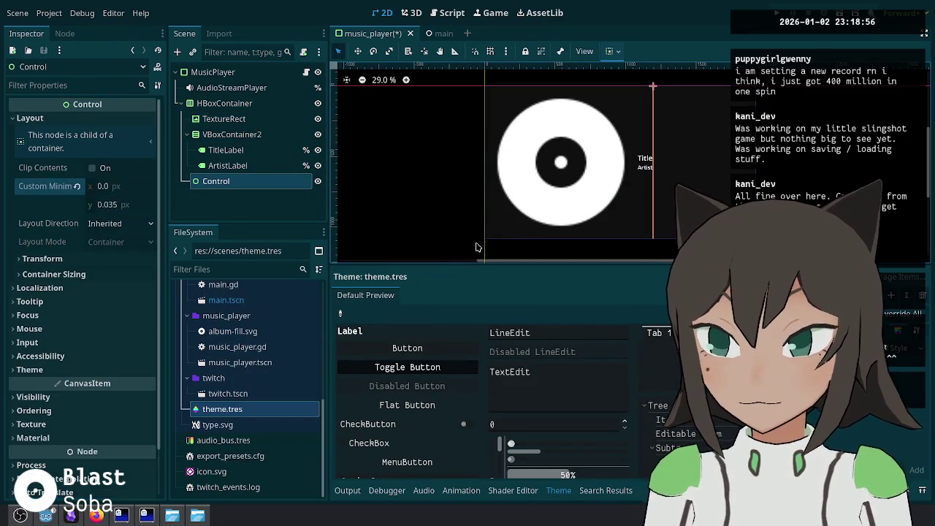
pyautogui.click(475, 249)
pyautogui.click(201, 184)
pyautogui.click(112, 186)
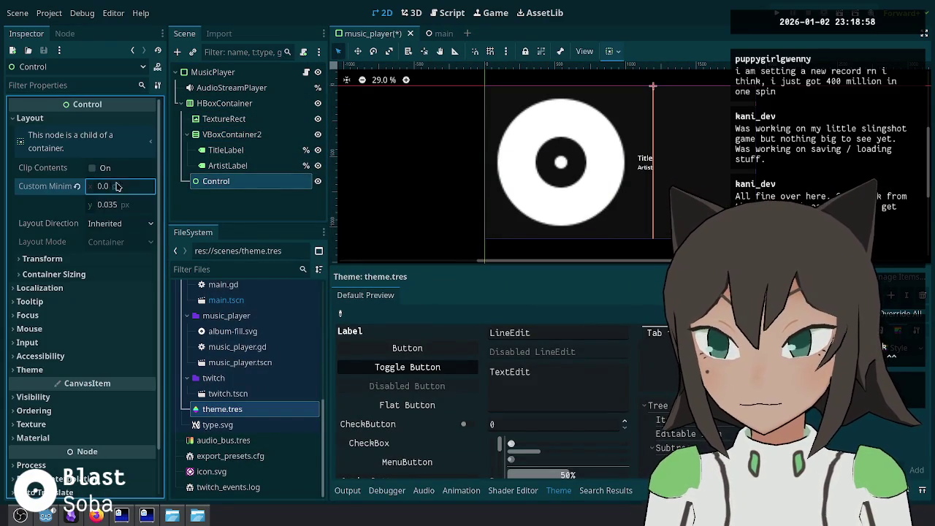
pyautogui.write('10')
pyautogui.press('Return')
pyautogui.hotkey('ctrl', 's')
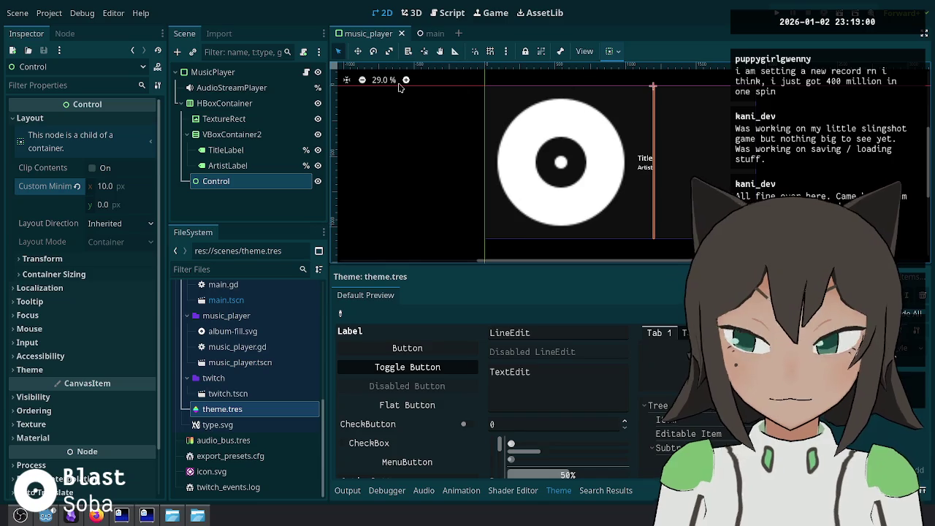
pyautogui.click(435, 33)
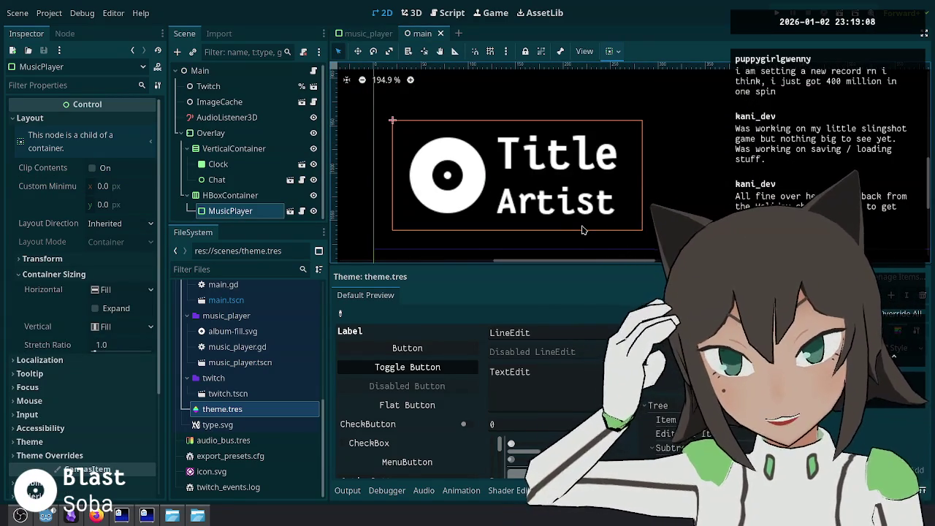
pyautogui.click(365, 34)
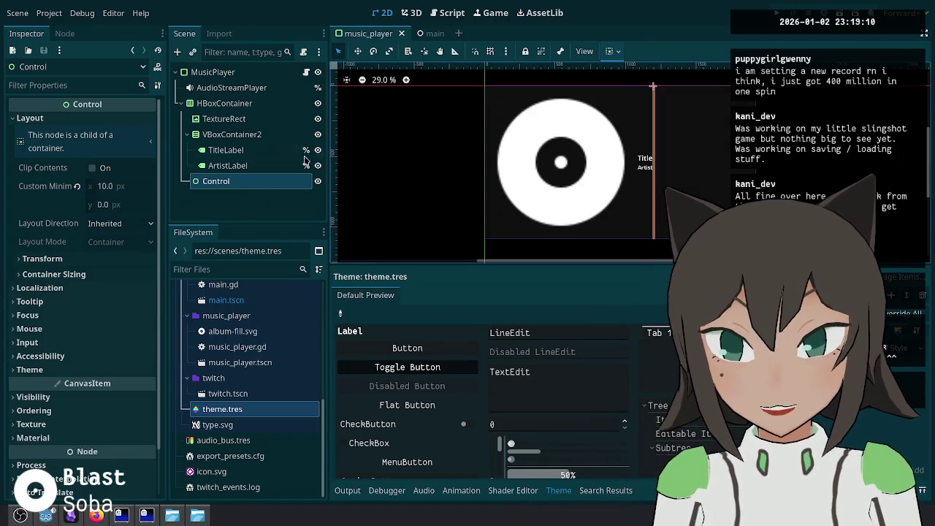
# Step: Add an HBoxContainer under VBoxContainer2 and move TitleLabel and ArtistLabel into it
pyautogui.rightClick(246, 141)
pyautogui.click(272, 147)
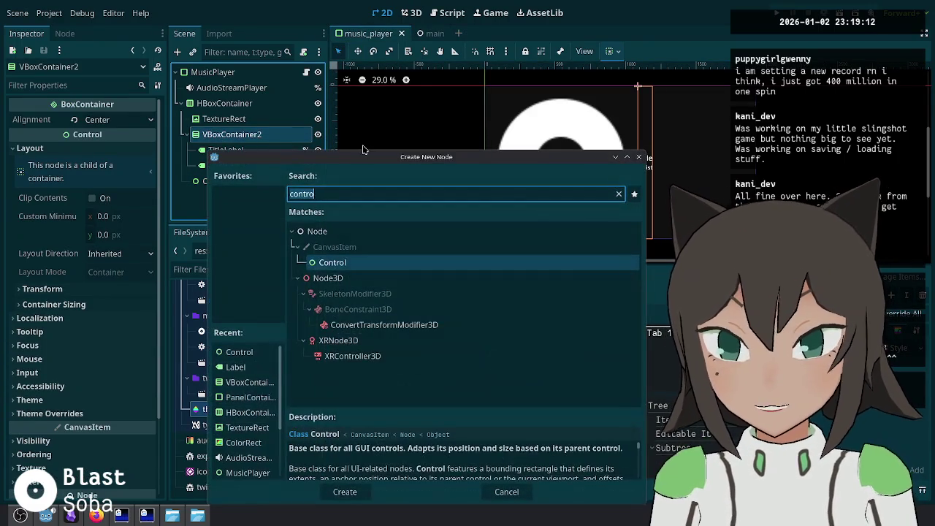
pyautogui.write('hbox')
pyautogui.press('Return')
pyautogui.click(229, 151)
pyautogui.keyDown('shift'); pyautogui.click(242, 166); pyautogui.keyUp('shift')
pyautogui.moveTo(242, 166); pyautogui.dragTo(248, 183)
# Step: Rename the container, rename TitleLabel to Label, and delete ArtistLabel
pyautogui.doubleClick(278, 134)
pyautogui.press('BackSpace')
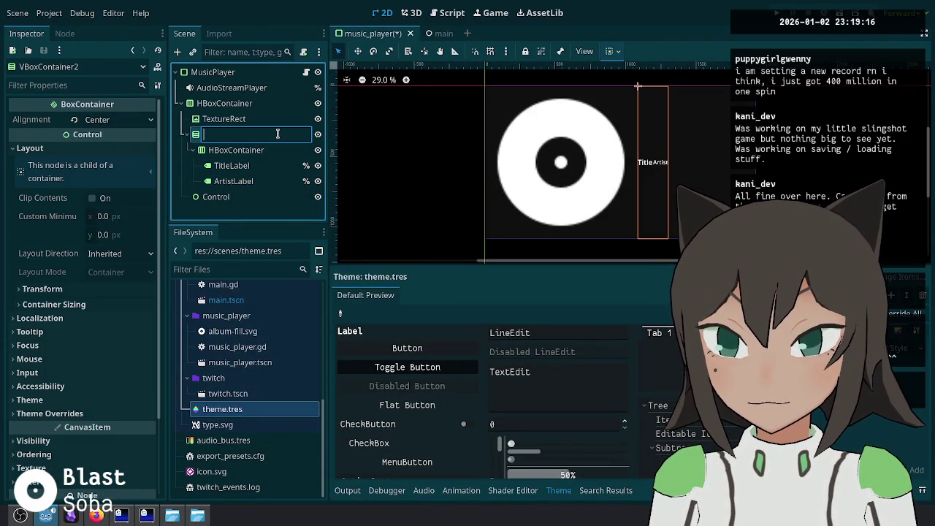
pyautogui.write('VBoxContainer')
pyautogui.click(261, 166)
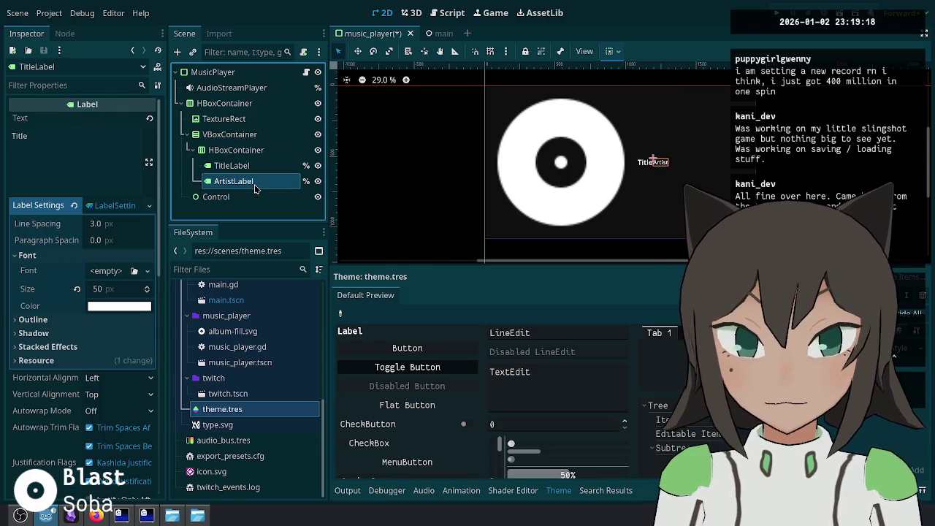
pyautogui.click(258, 181)
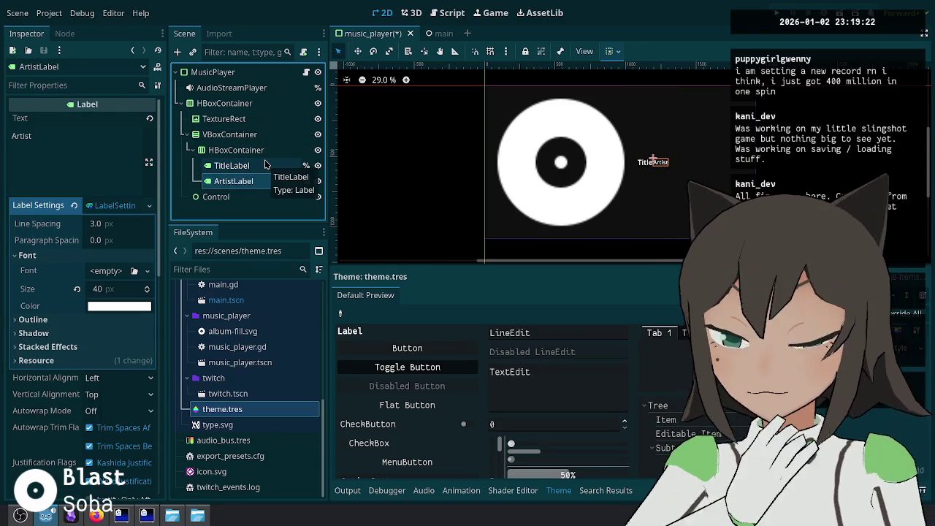
pyautogui.click(258, 166)
pyautogui.click(239, 161)
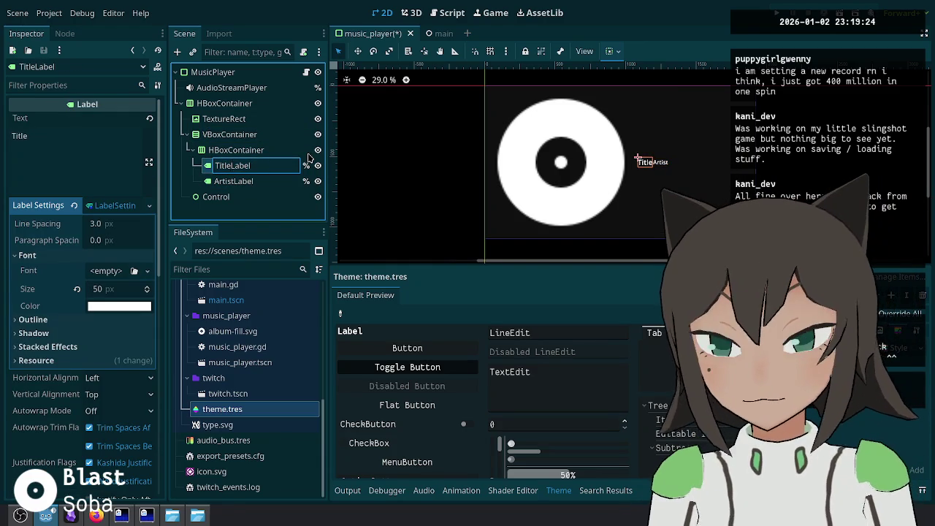
pyautogui.press('Return')
pyautogui.press('Down')
pyautogui.press('Delete')
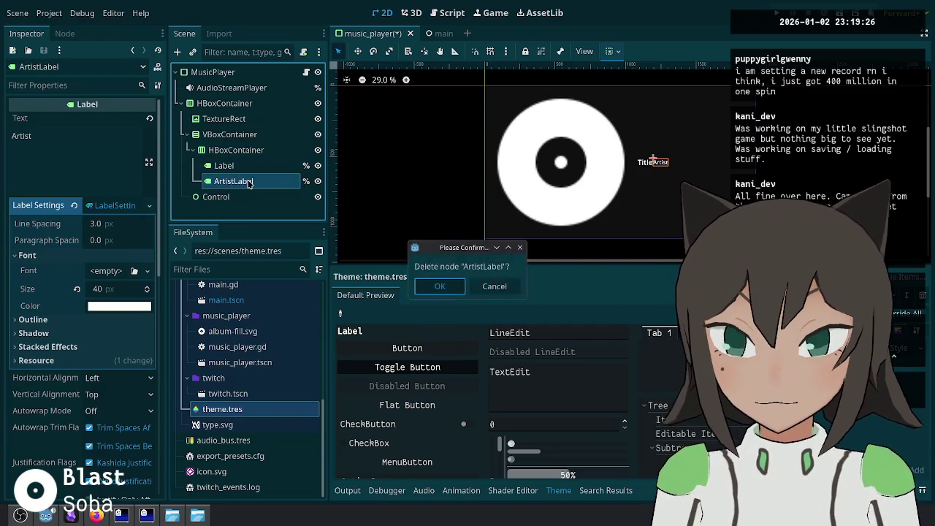
pyautogui.press('Return')
pyautogui.click(448, 13)
# Step: Make the single label show "%s - %s" % [artist, title] and delete the artist_label line, then save
pyautogui.moveTo(647, 176); pyautogui.dragTo(473, 162)
pyautogui.press('Right')
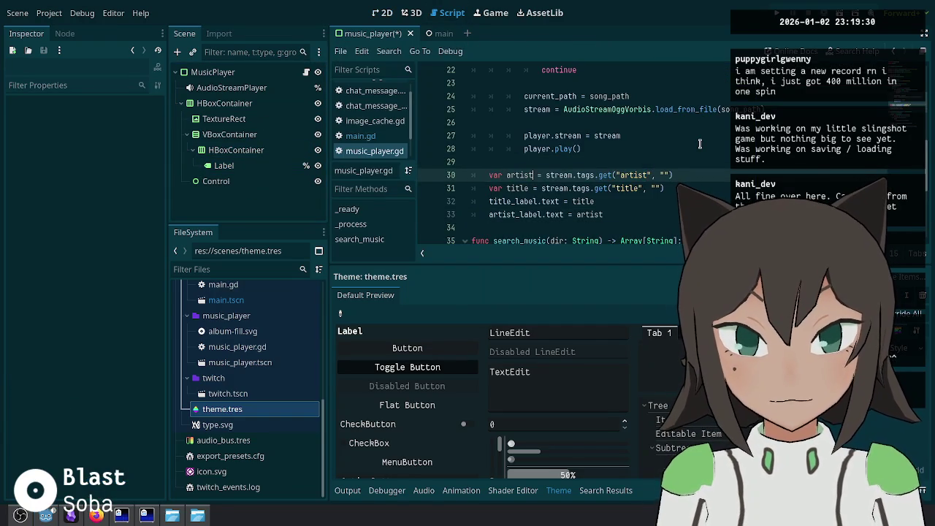
pyautogui.press('Down')
pyautogui.press('Down')
pyautogui.hotkey('ctrl', 'Right')
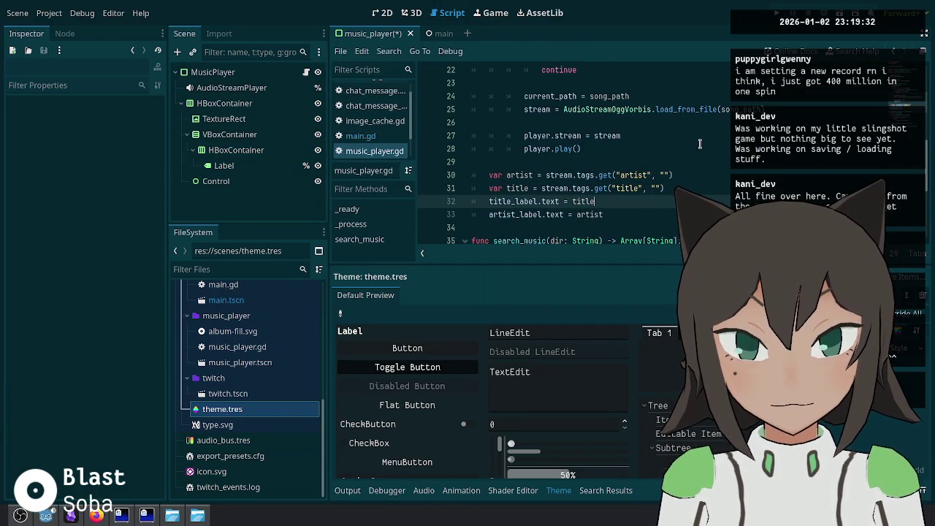
pyautogui.write('[')
pyautogui.press('End')
pyautogui.write(']')
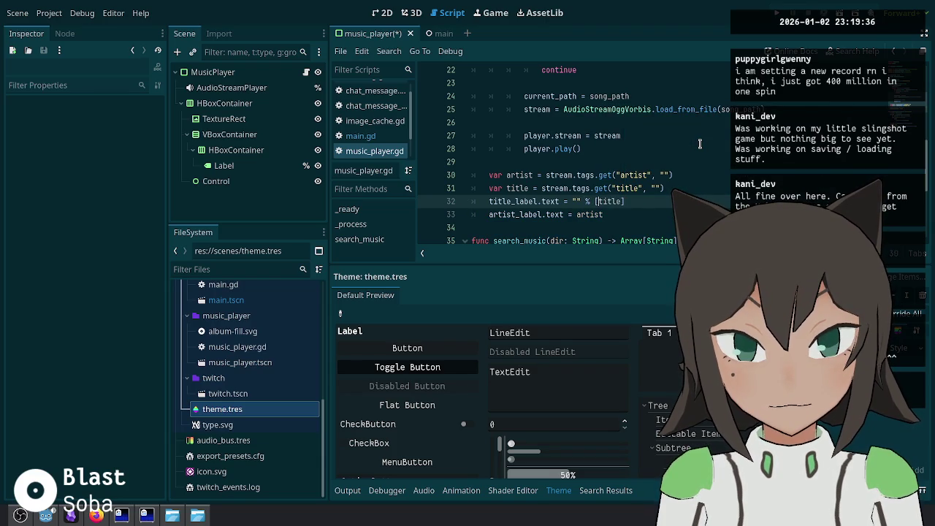
pyautogui.write('ist,')
pyautogui.hotkey('ctrl', 'Left')
pyautogui.hotkey('ctrl', 'Left')
pyautogui.hotkey('ctrl', 'Left')
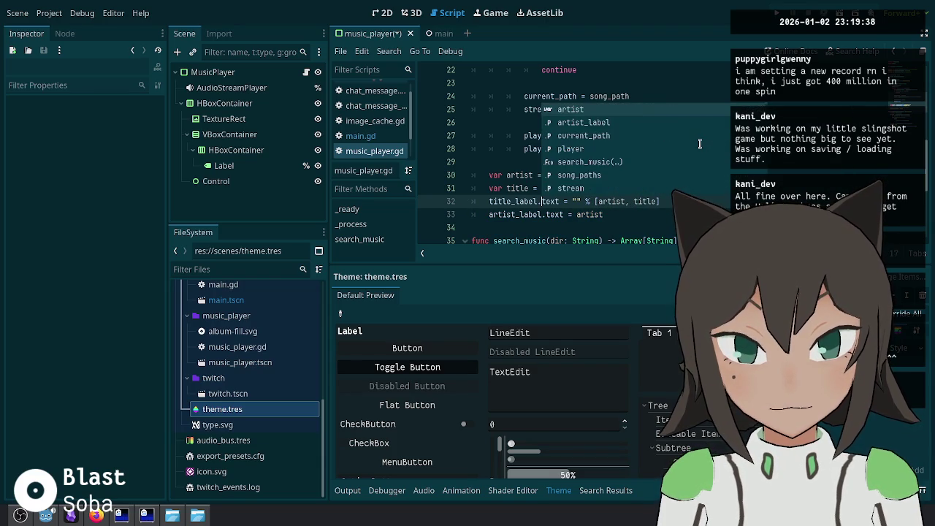
pyautogui.press('Right')
pyautogui.press('Right')
pyautogui.press('Right')
pyautogui.write('%s')
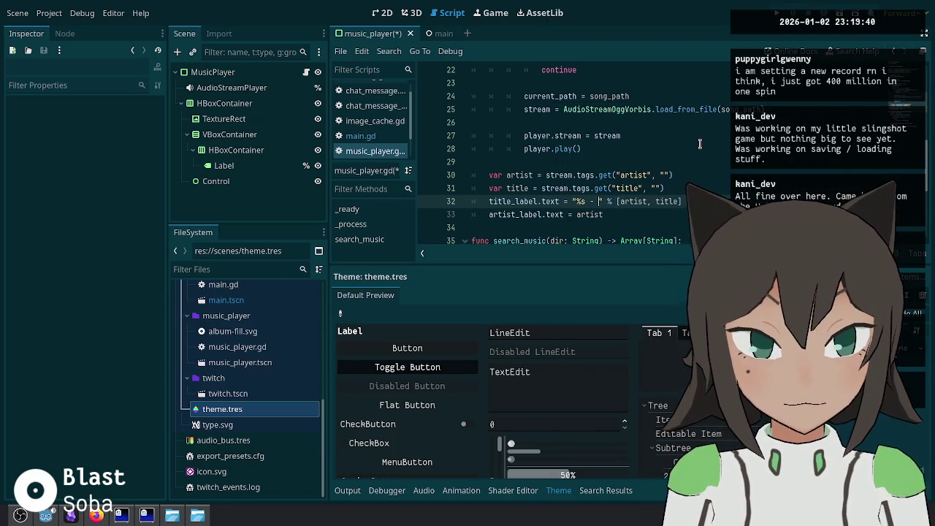
pyautogui.press('Down')
pyautogui.hotkey('ctrl', 'shift', 'k')
pyautogui.hotkey('ctrl', 's')
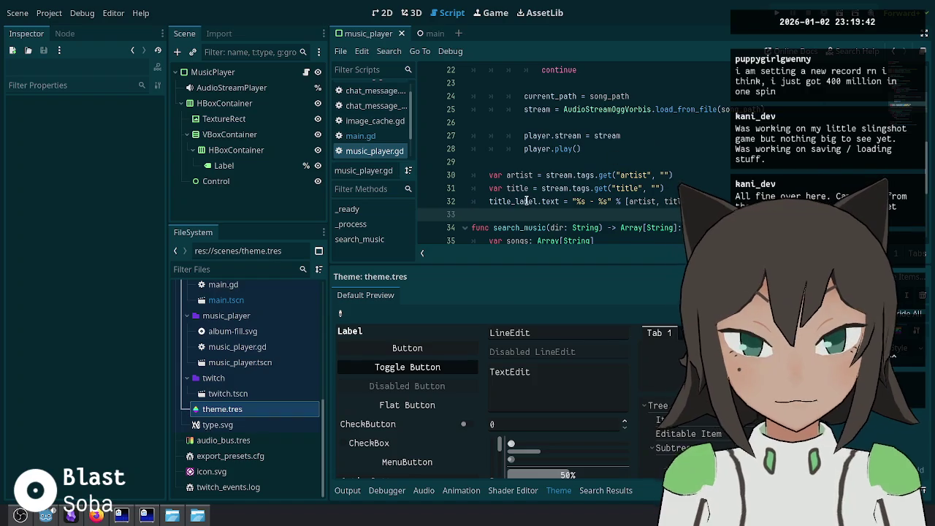
pyautogui.click(527, 201)
pyautogui.keyDown('ctrl'); pyautogui.click(527, 201); pyautogui.keyUp('ctrl')
pyautogui.hotkey('alt', 'Left')
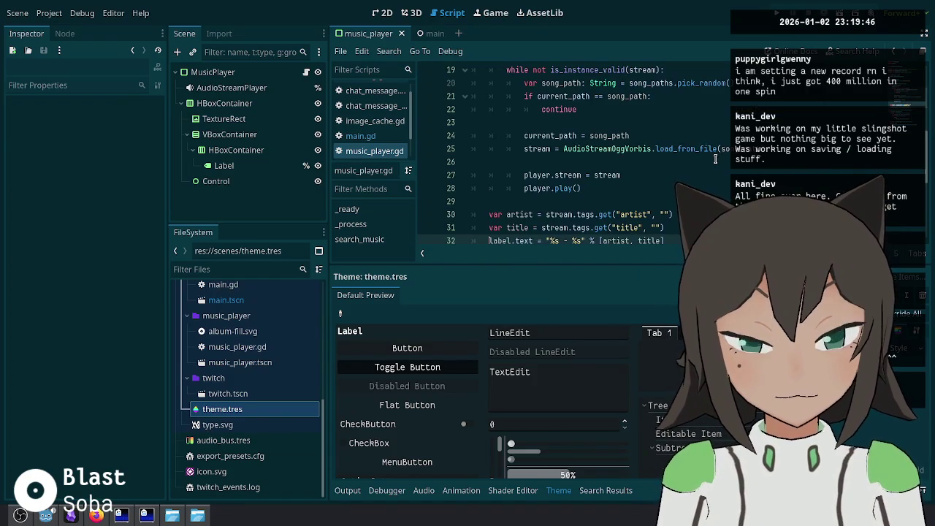
pyautogui.scroll(6, 716, 159)
pyautogui.click(658, 162)
pyautogui.hotkey('shift', 'Home')
pyautogui.press('BackSpace')
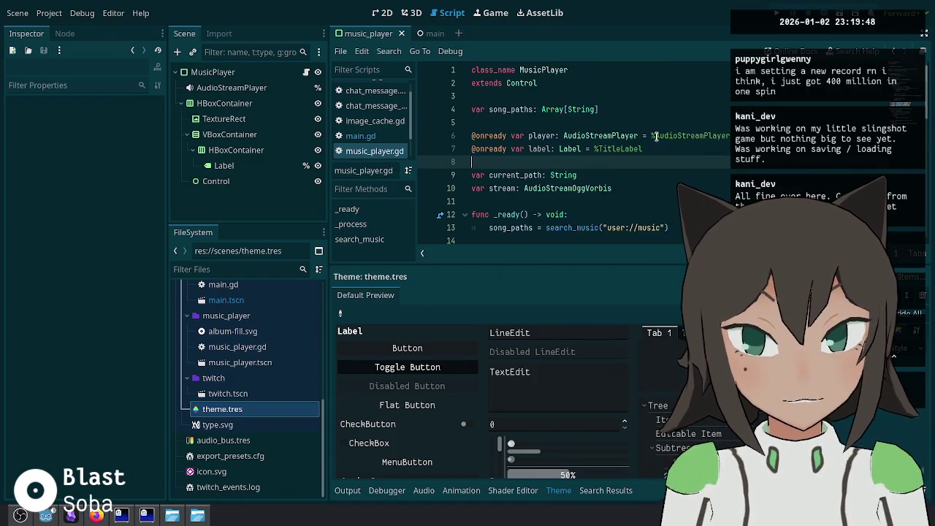
pyautogui.click(413, 13)
pyautogui.click(387, 12)
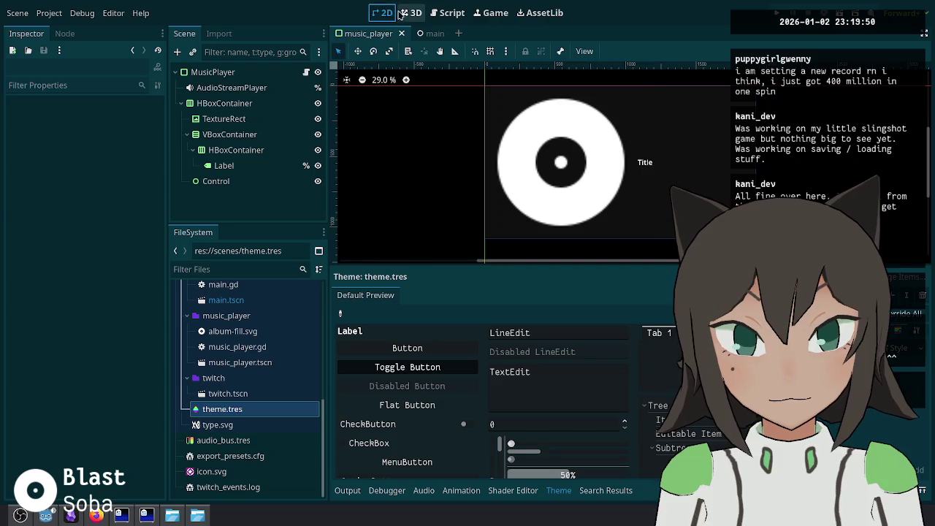
# Step: Set the Label's Text to "Artist - Title" and save the music player scene
pyautogui.click(241, 166)
pyautogui.click(128, 170)
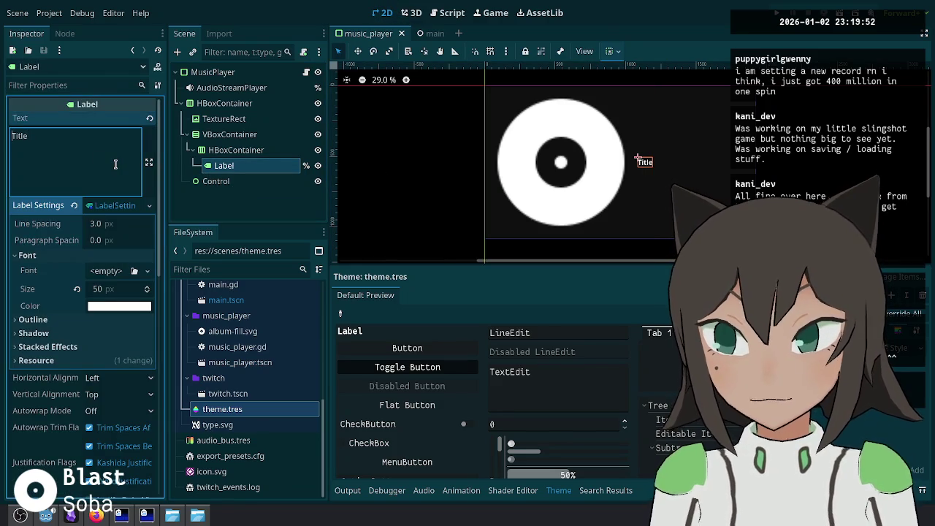
pyautogui.write('Artist -')
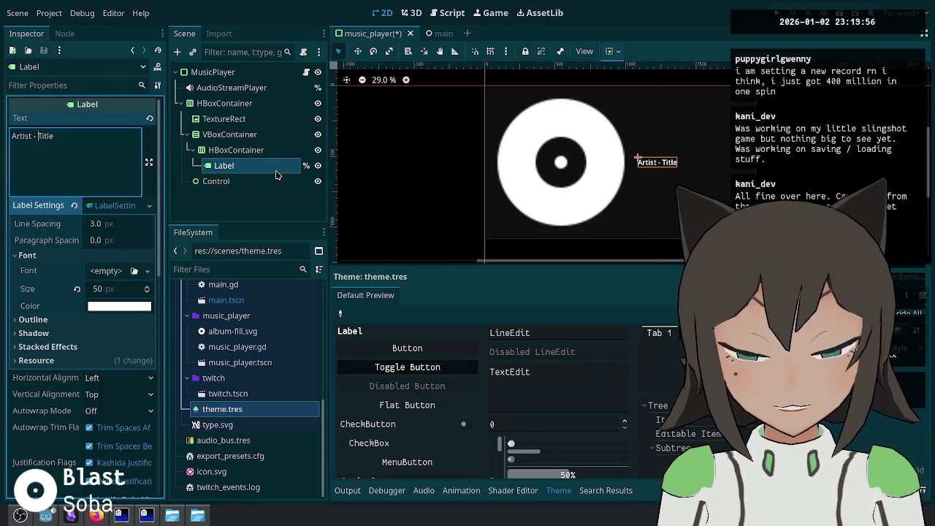
pyautogui.hotkey('ctrl', 's')
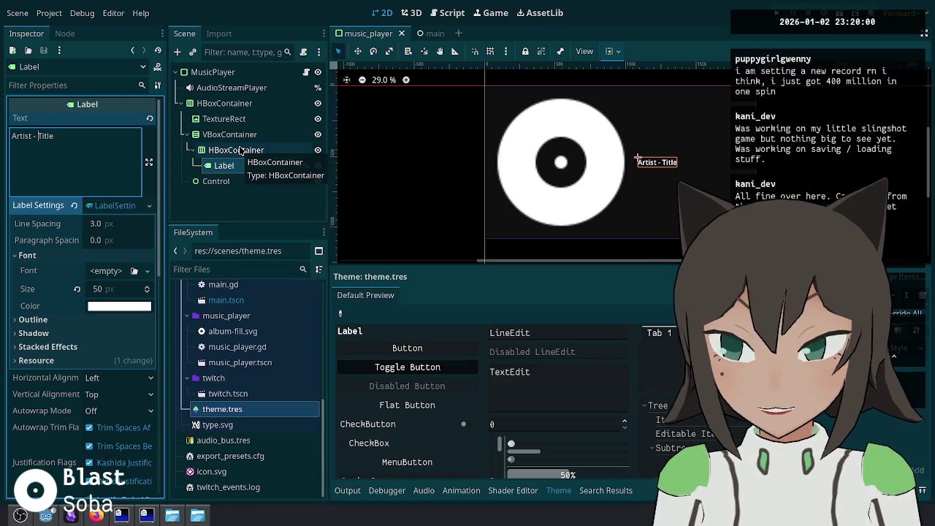
pyautogui.click(95, 516)
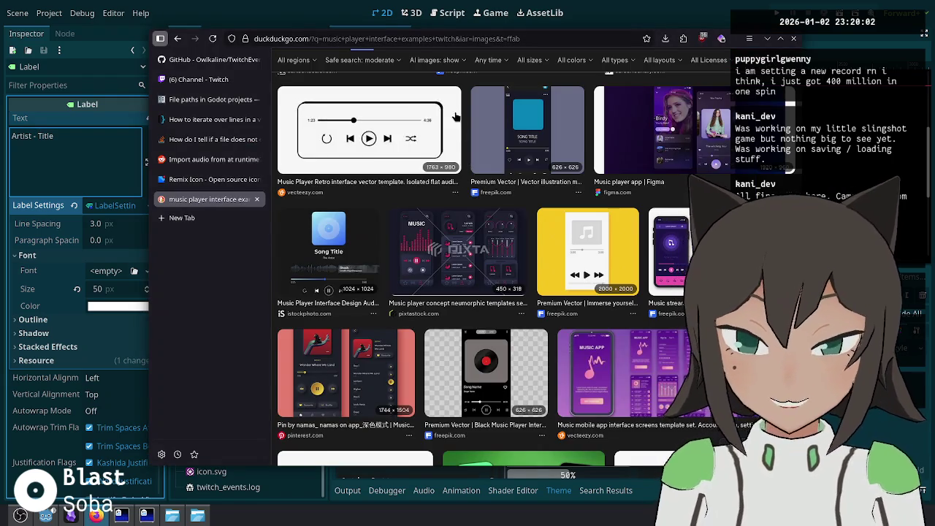
# Step: Search the web for "music is it artist then title or title then artist"
pyautogui.scroll(10, 455, 117)
pyautogui.click(501, 69)
pyautogui.hotkey('ctrl', 'a')
pyautogui.write('is')
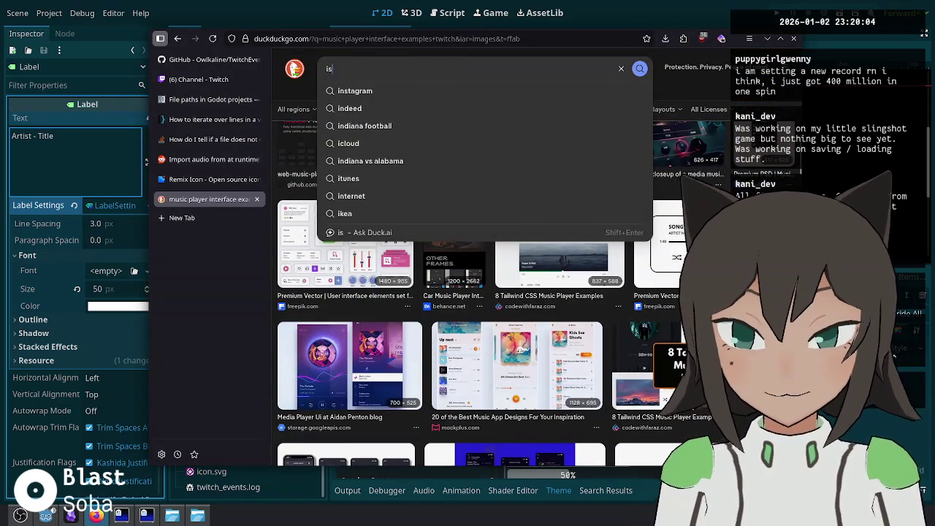
pyautogui.write(' it artist then ')
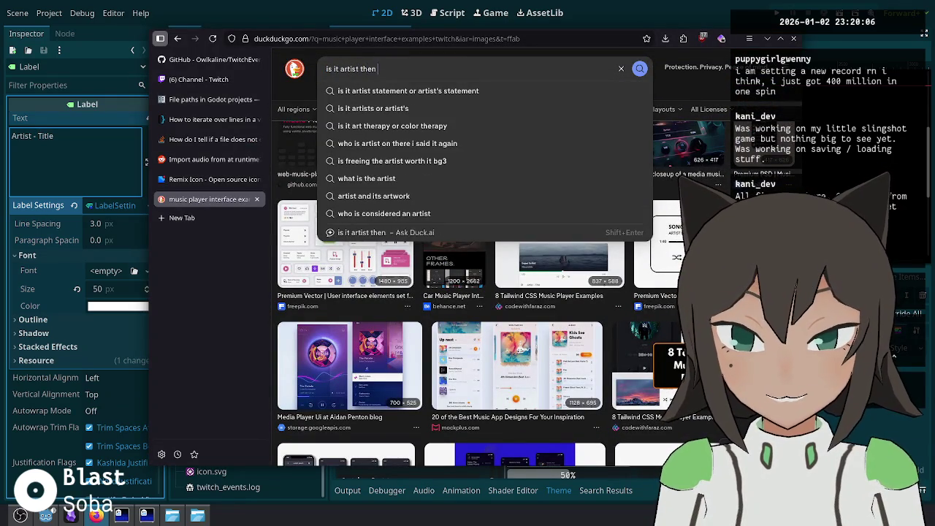
pyautogui.write('title or title then artist')
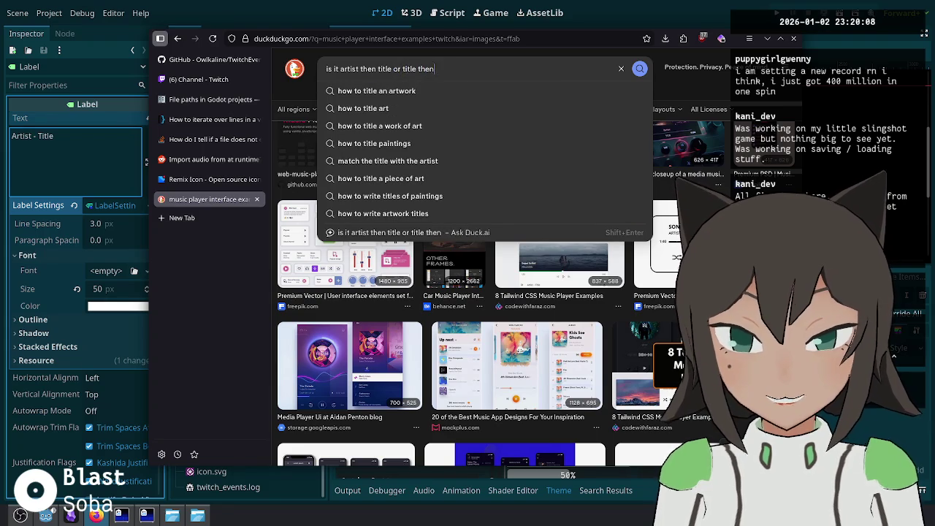
pyautogui.press('Return')
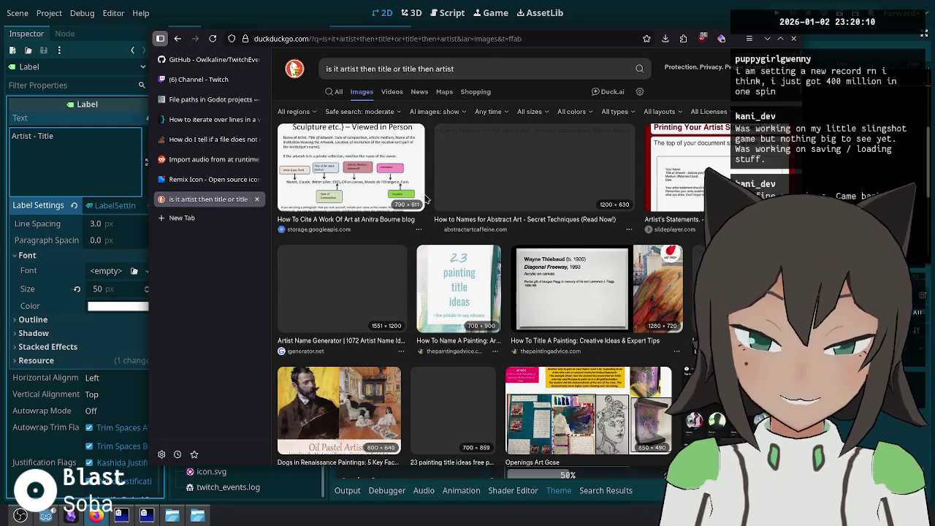
pyautogui.click(338, 91)
pyautogui.click(466, 69)
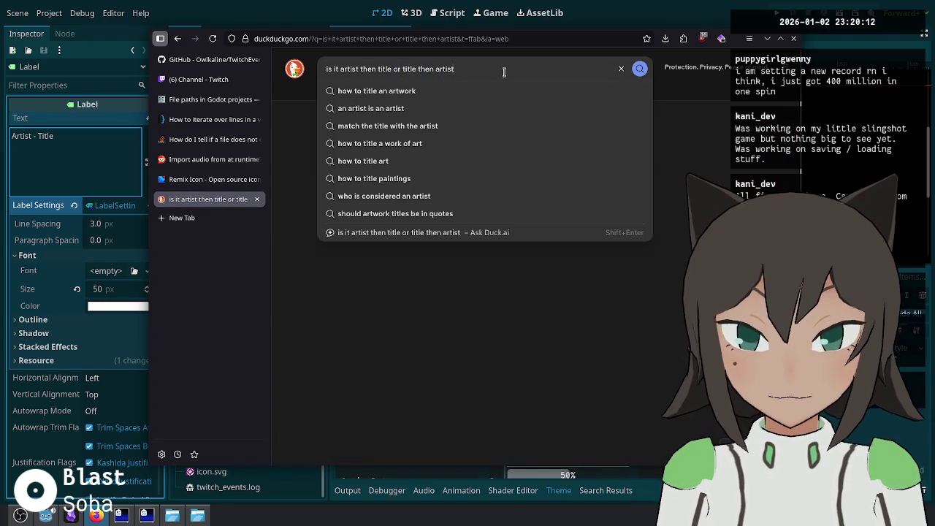
pyautogui.press('Home')
pyautogui.write('music')
pyautogui.press('Return')
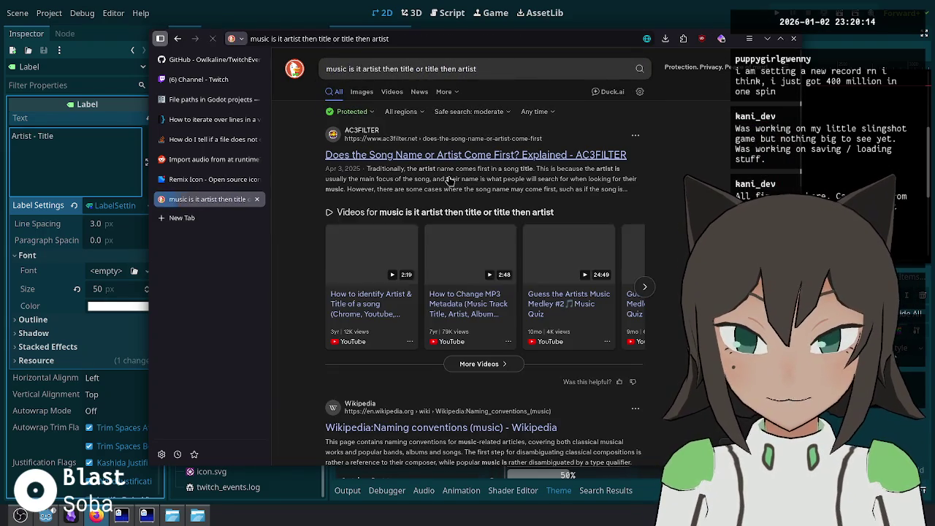
# Step: Read through the Wikipedia article on music naming conventions
pyautogui.click(365, 427)
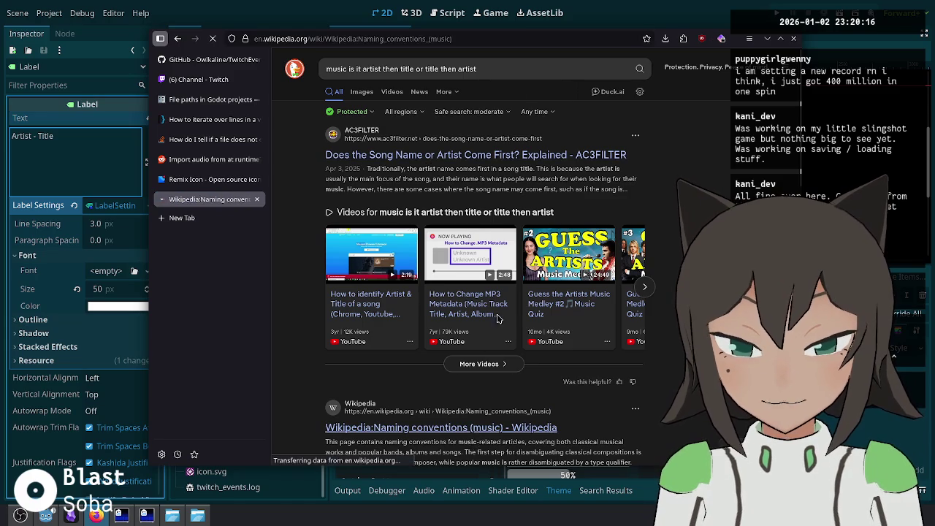
pyautogui.scroll(-5, 479, 214)
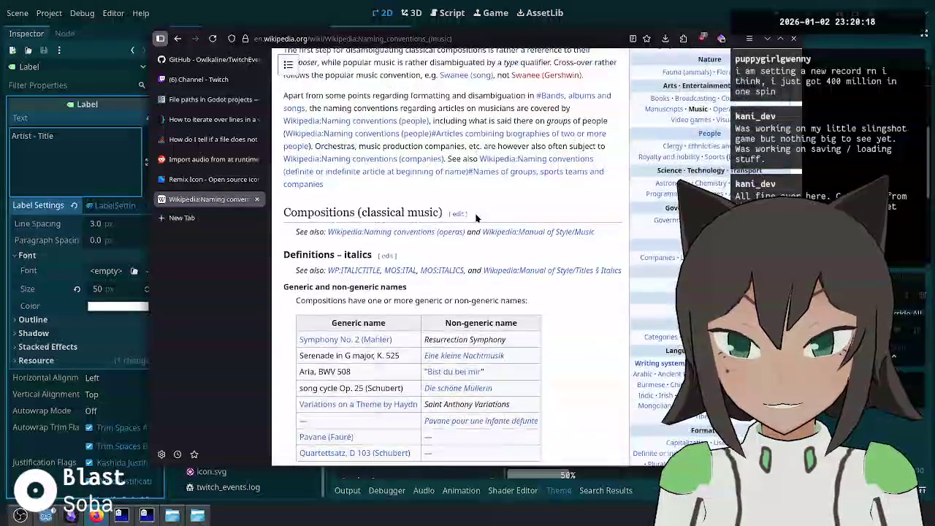
pyautogui.scroll(-1, 467, 207)
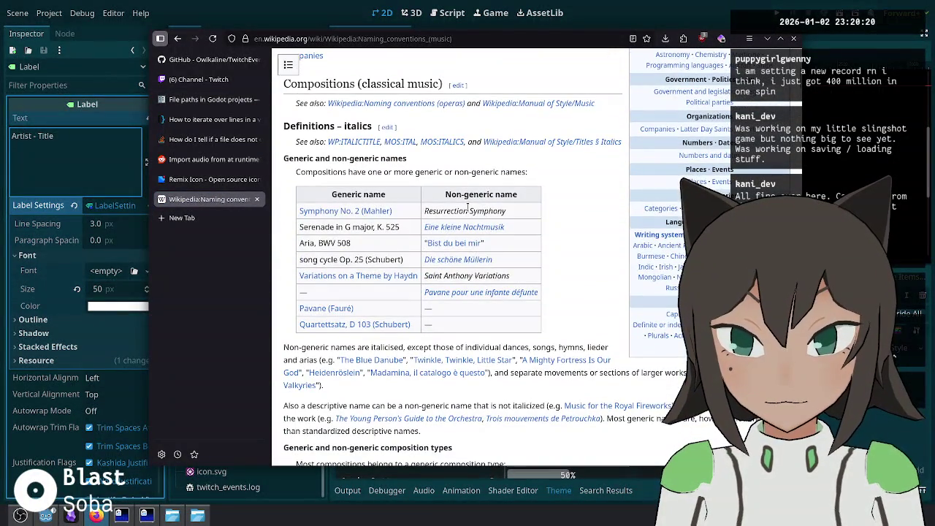
pyautogui.scroll(-10, 468, 208)
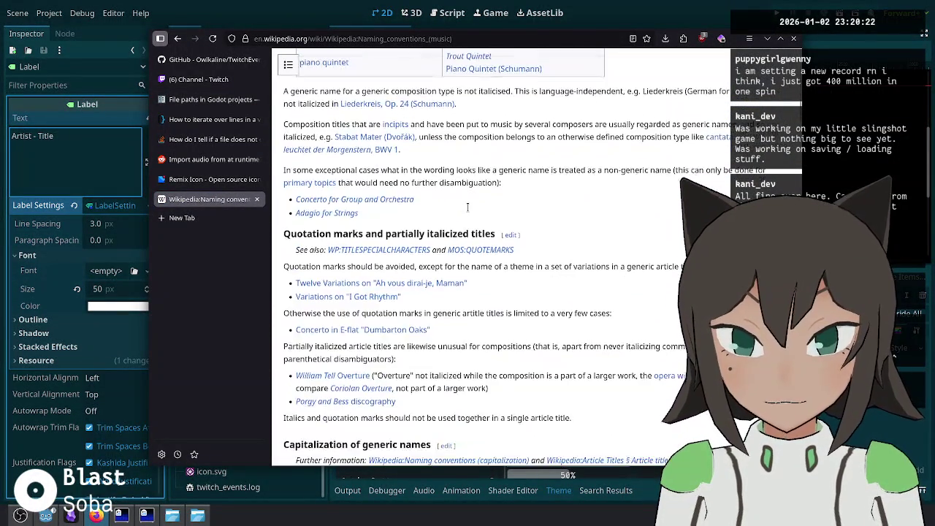
pyautogui.scroll(-15, 468, 207)
pyautogui.scroll(-8, 462, 204)
pyautogui.scroll(-15, 331, 106)
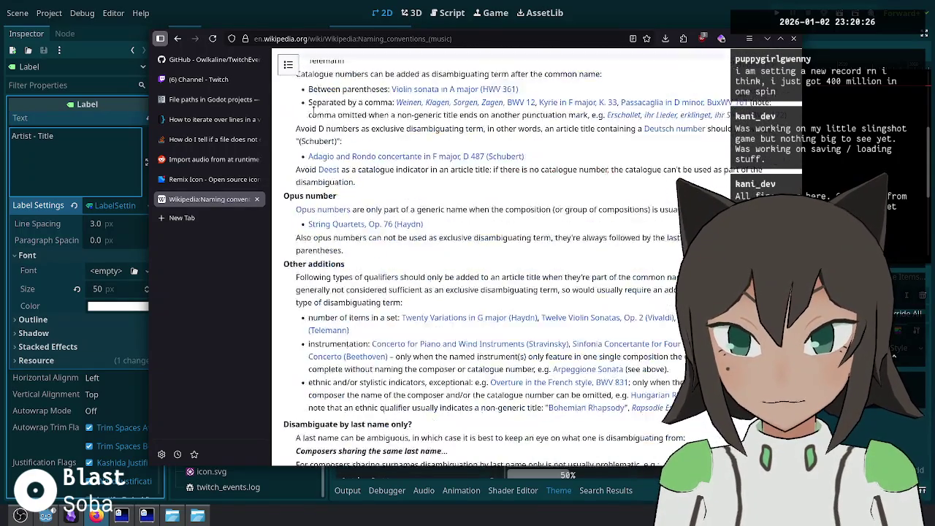
# Step: Search for "song title conventions", then return to the earlier results
pyautogui.click(178, 38)
pyautogui.click(440, 73)
pyautogui.tripleClick(561, 76)
pyautogui.write('so')
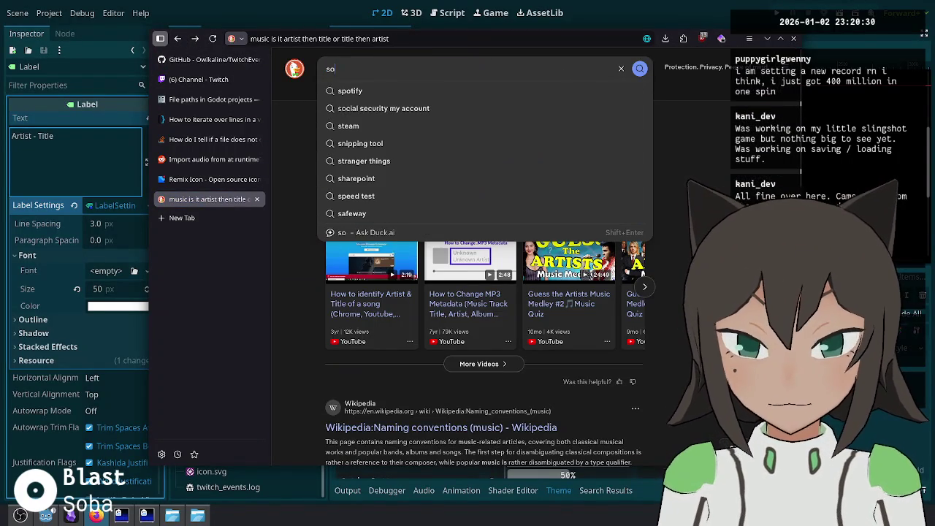
pyautogui.write('entions')
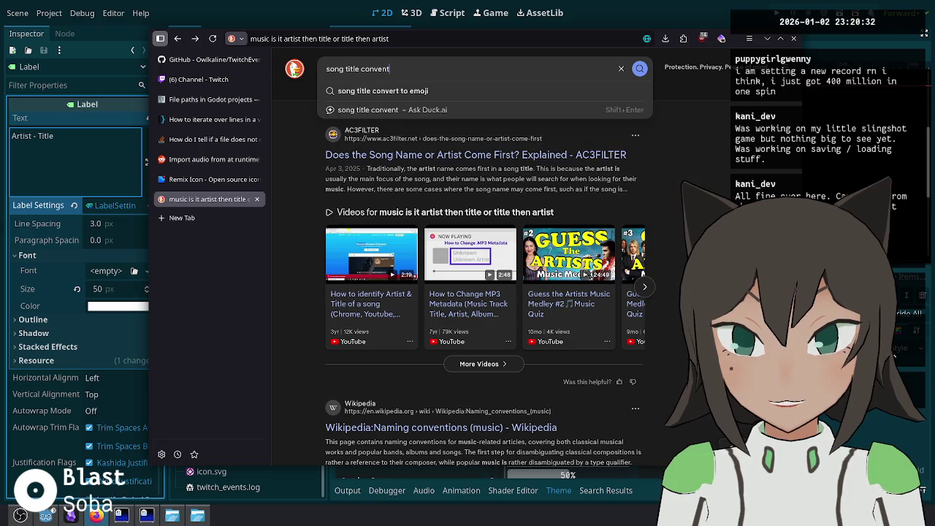
pyautogui.press('Return')
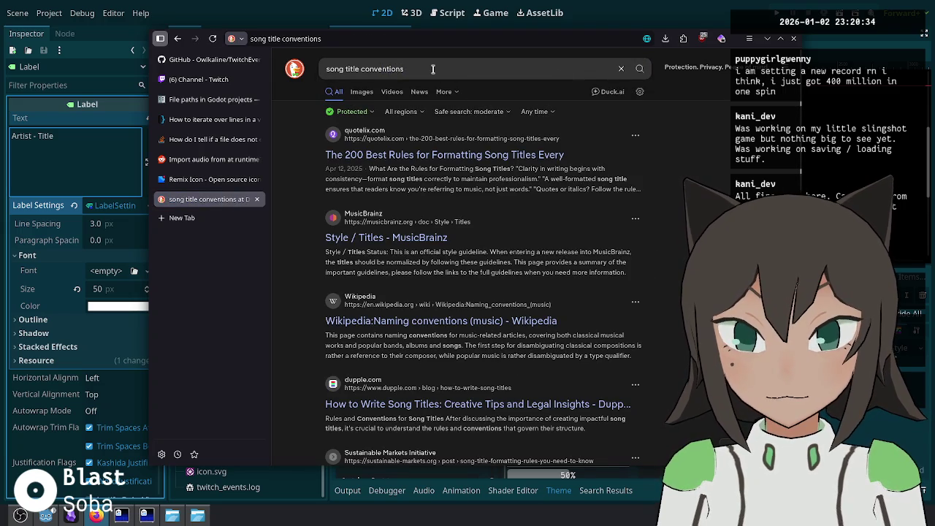
pyautogui.click(178, 40)
pyautogui.scroll(-1, 422, 300)
# Step: Read the r/NoStupidQuestions thread on Artist vs Song Title order, scrolling through its comments
pyautogui.click(463, 337)
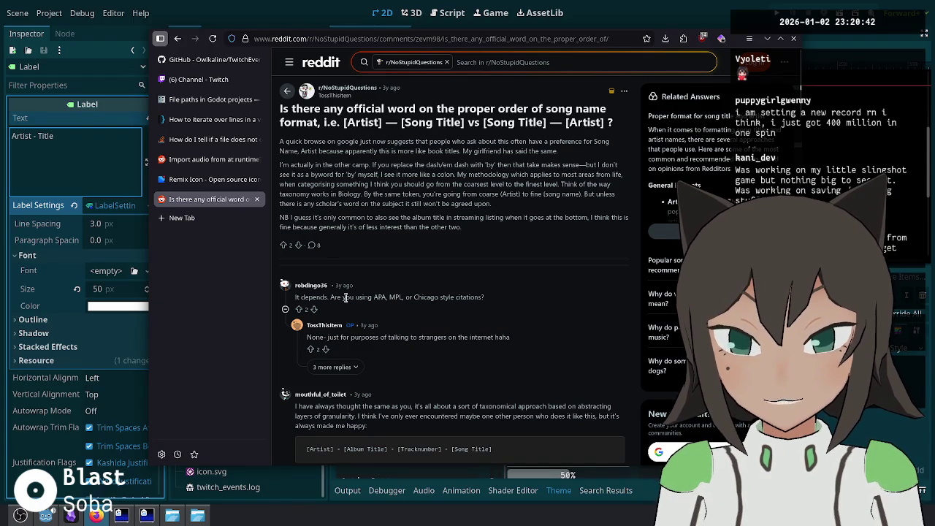
pyautogui.moveTo(375, 297)
pyautogui.mouseDown()
pyautogui.moveTo(415, 297)
pyautogui.moveTo(421, 314)
pyautogui.mouseUp()
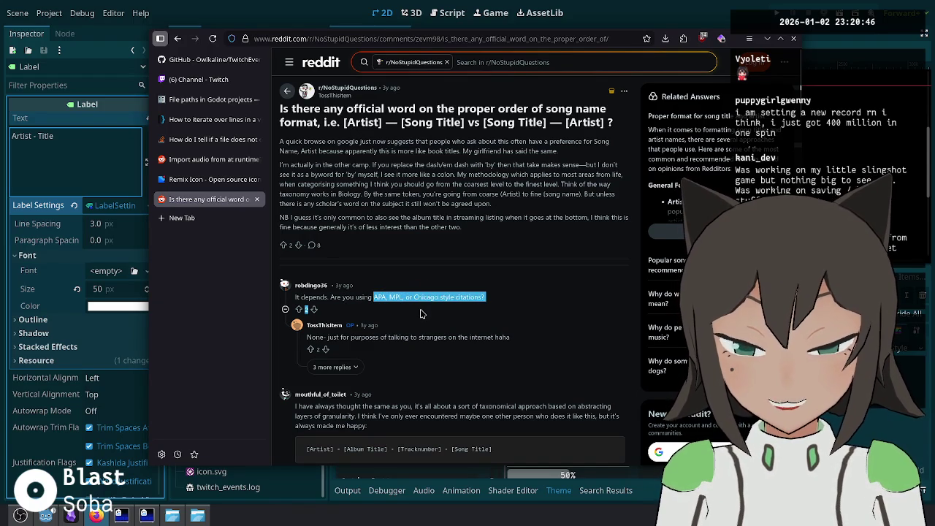
pyautogui.click(504, 329)
pyautogui.scroll(-1, 407, 312)
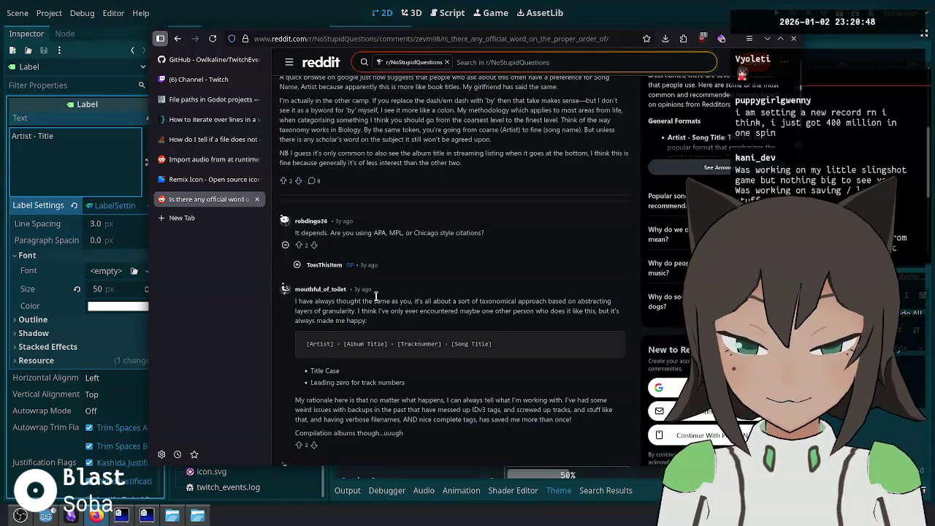
pyautogui.moveTo(421, 302); pyautogui.dragTo(421, 310)
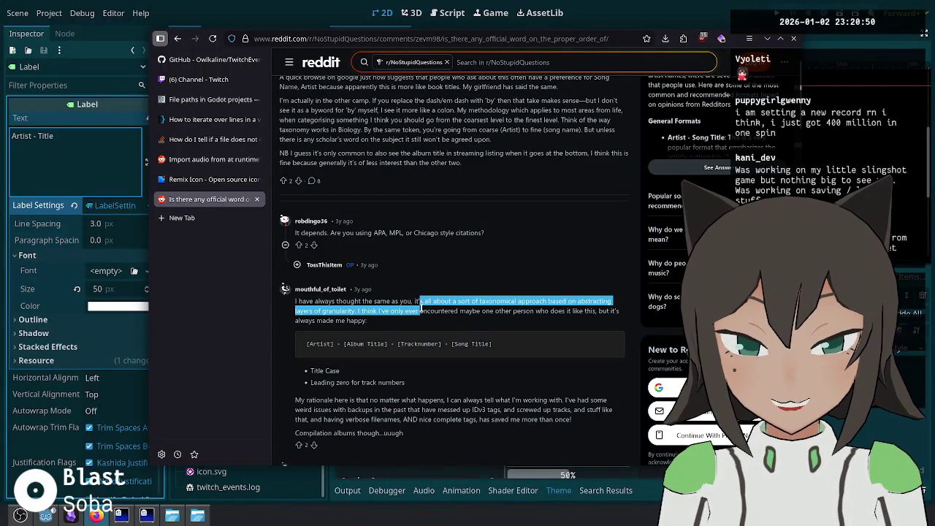
pyautogui.click(420, 312)
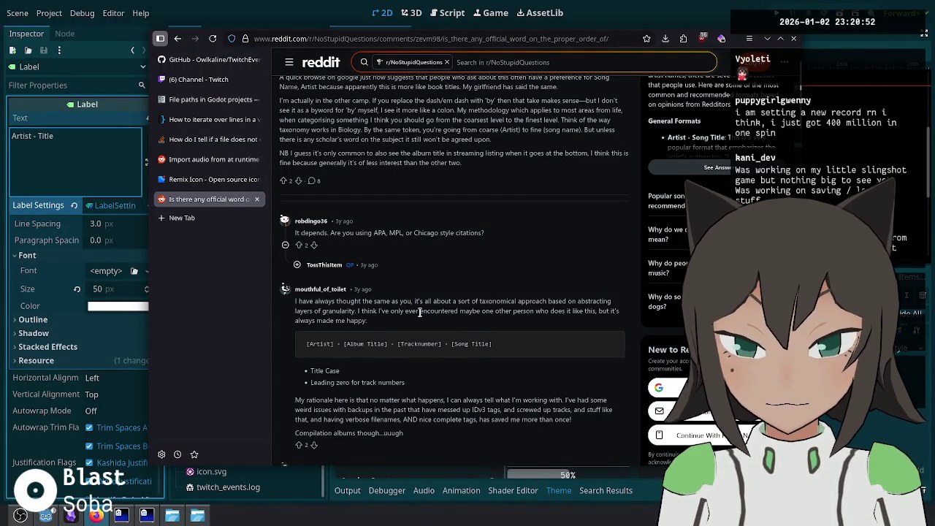
pyautogui.scroll(-1, 423, 303)
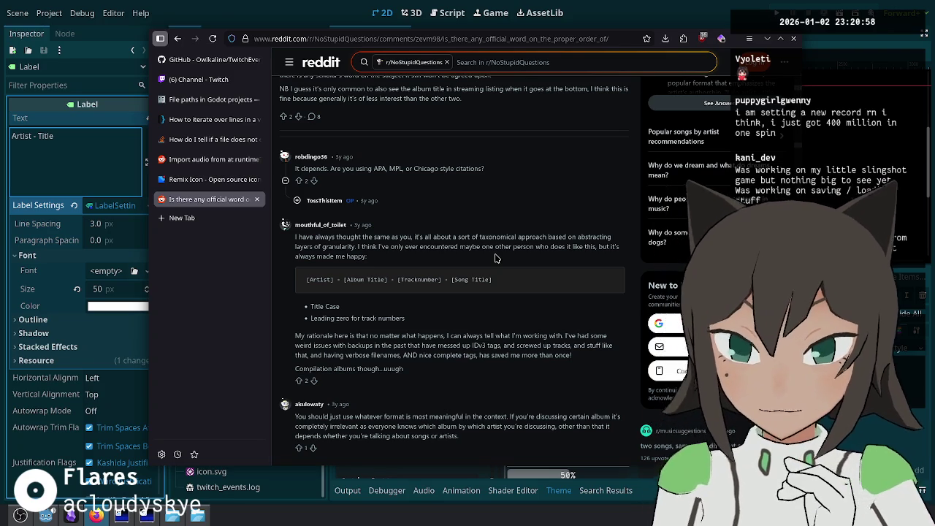
pyautogui.scroll(-2, 495, 257)
pyautogui.scroll(4, 458, 185)
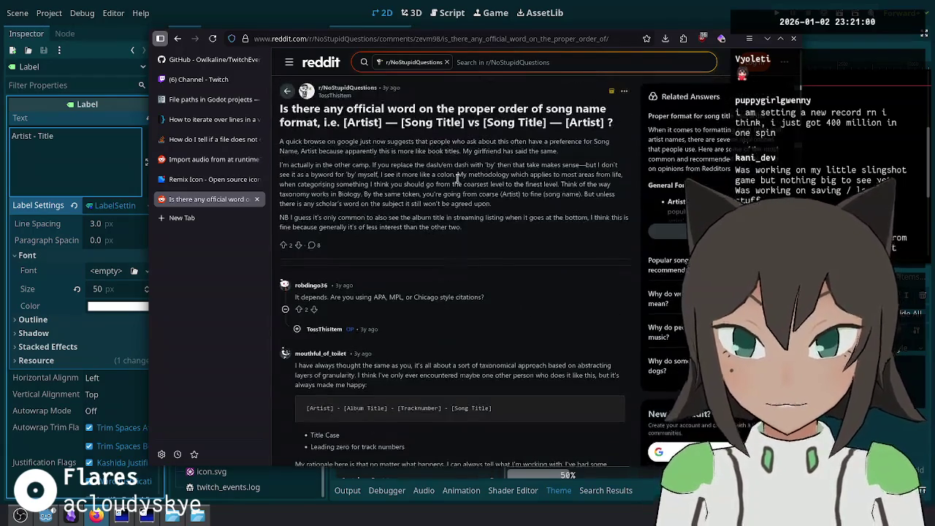
pyautogui.hotkey('ctrl', 'shift', 'Tab')
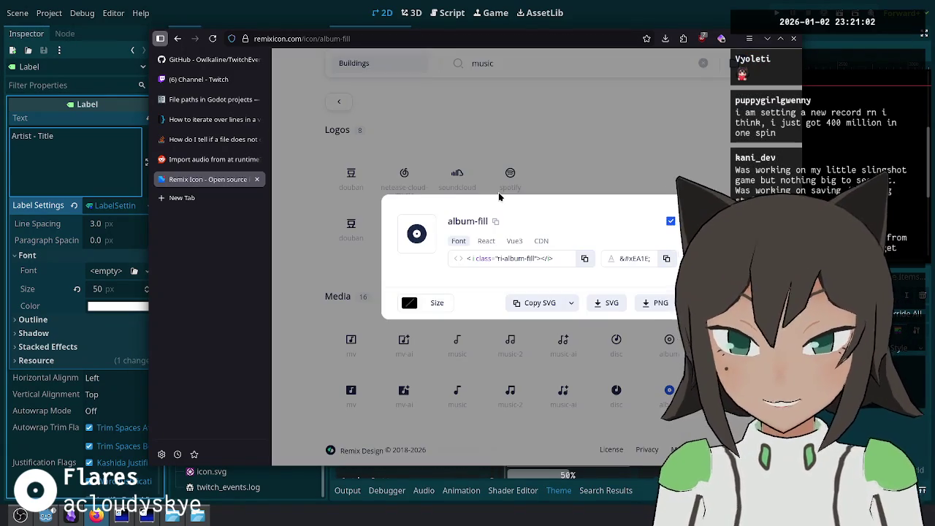
# Step: Back in Godot, replace the dash in the label text with a slash
pyautogui.hotkey('ctrl', 'shift', 'Tab')
pyautogui.hotkey('alt', 'Tab')
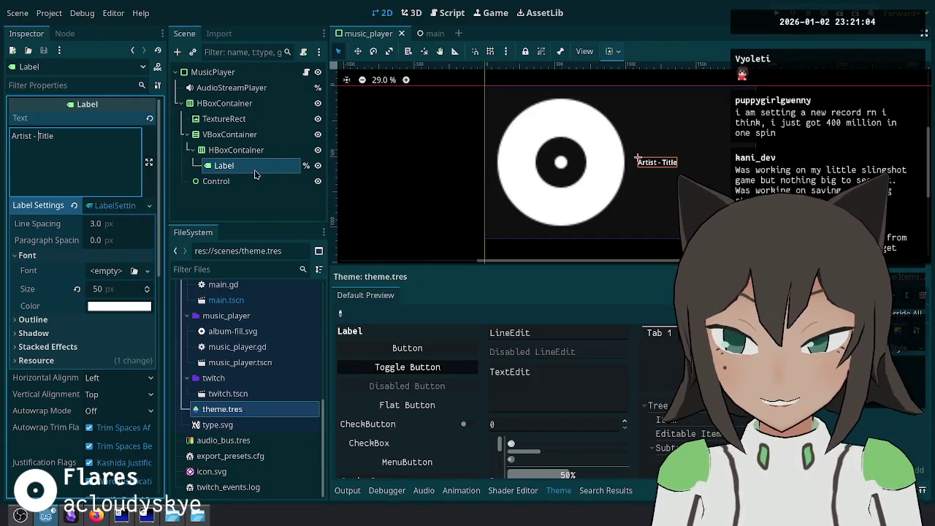
pyautogui.click(100, 155)
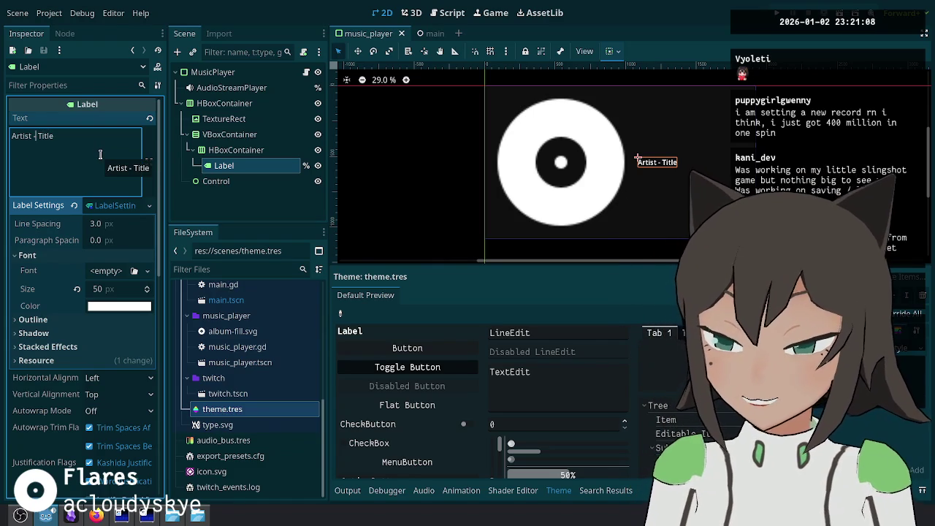
pyautogui.press('BackSpace')
pyautogui.write('/')
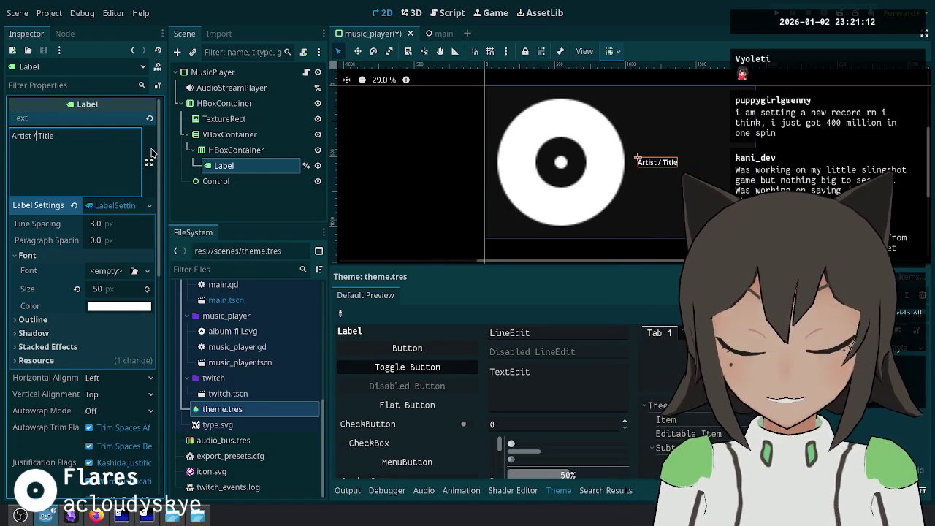
# Step: Place ArtistLabel before TitleLabel in the HBoxContainer row
pyautogui.click(247, 151)
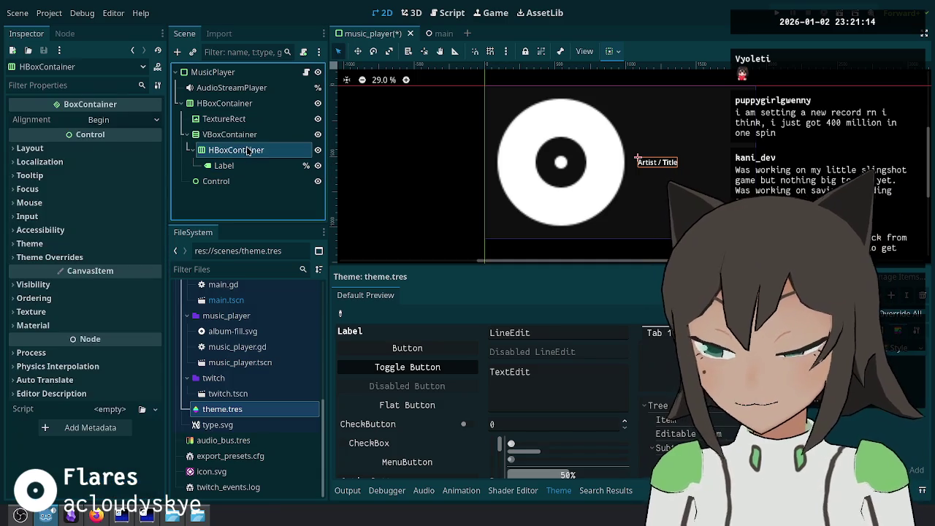
pyautogui.click(249, 165)
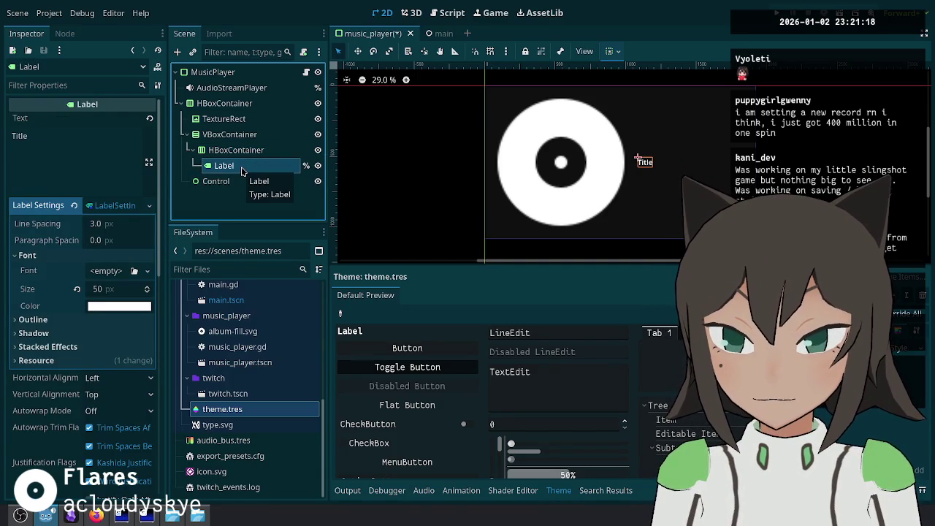
pyautogui.moveTo(257, 177); pyautogui.dragTo(259, 162)
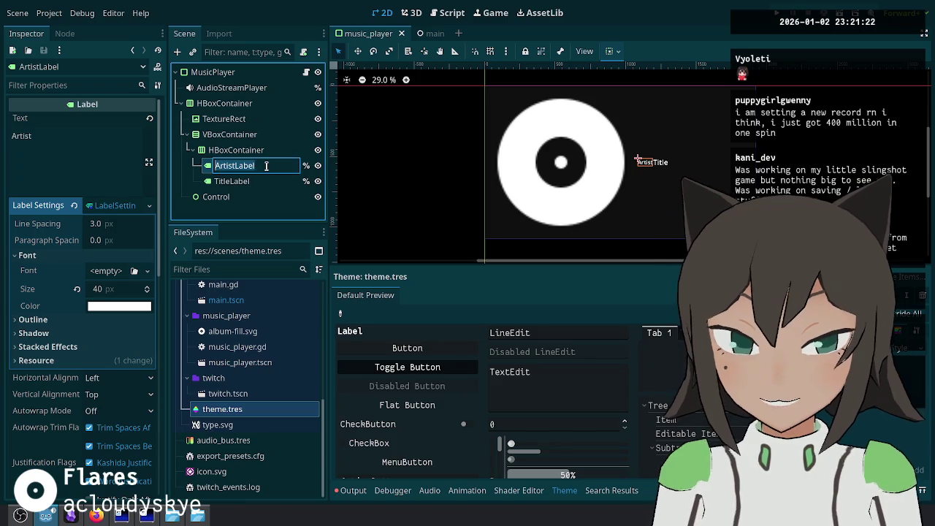
# Step: Duplicate ArtistLabel into a new label named Slash and clear its copied Artist text
pyautogui.hotkey('ctrl', 'd')
pyautogui.click(255, 181)
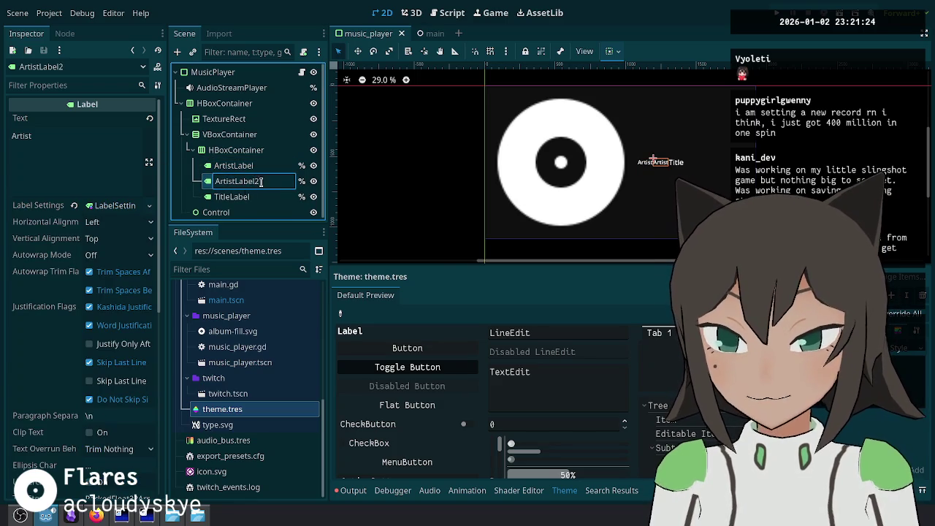
pyautogui.write('S')
pyautogui.press('Return')
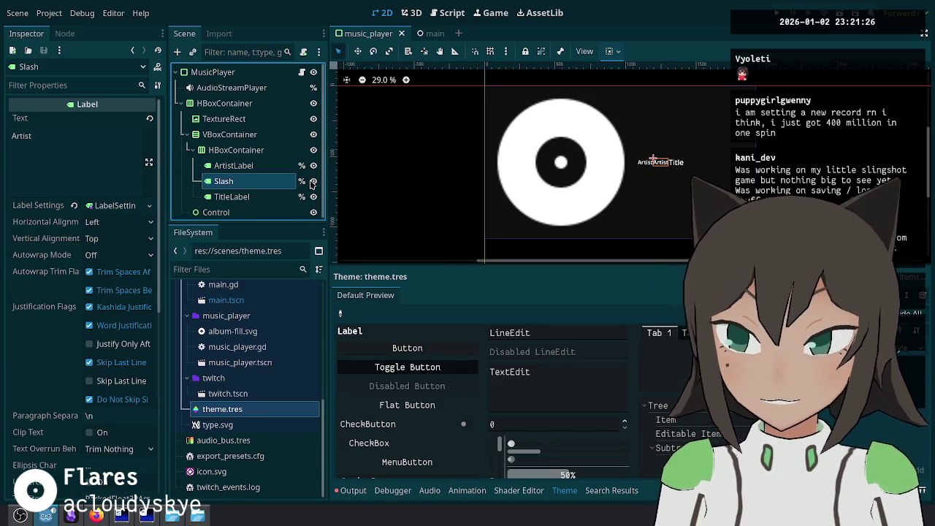
pyautogui.click(100, 152)
pyautogui.hotkey('ctrl', 'a')
pyautogui.press('BackSpace')
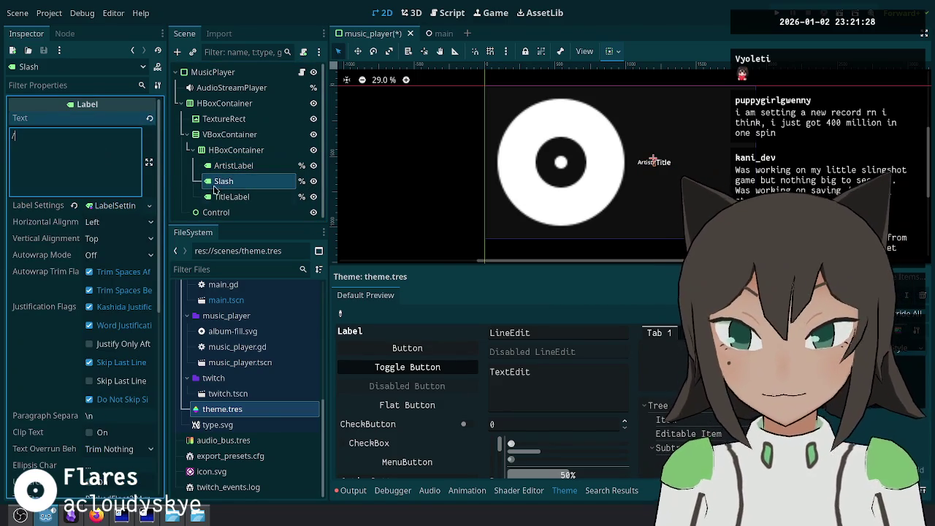
# Step: Adjust TitleLabel's font size and paste ArtistLabel's LabelSettings onto it, then save the scene
pyautogui.click(232, 197)
pyautogui.click(113, 287)
pyautogui.write('4')
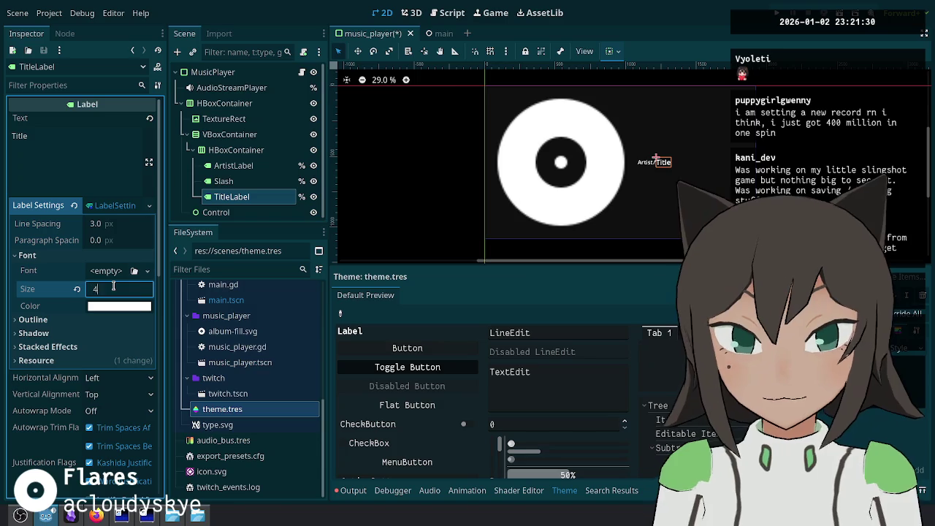
pyautogui.click(233, 165)
pyautogui.rightClick(248, 165)
pyautogui.click(162, 205)
pyautogui.click(150, 205)
pyautogui.click(271, 181)
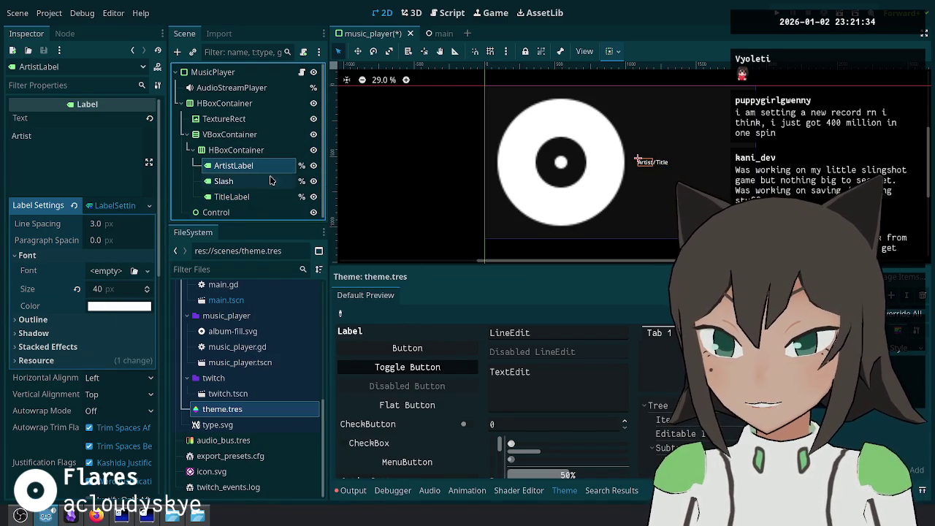
pyautogui.click(242, 197)
pyautogui.click(149, 204)
pyautogui.click(271, 181)
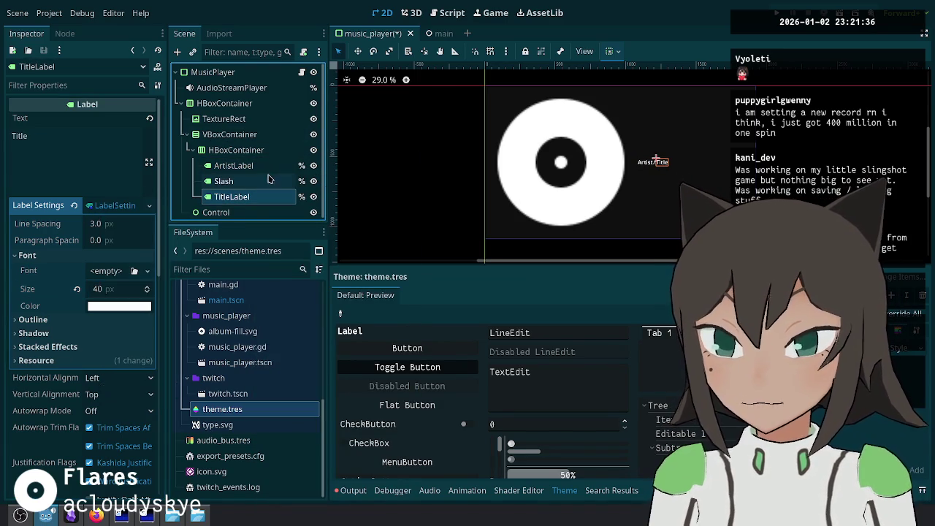
pyautogui.hotkey('ctrl', 's')
# Step: Give Slash the shared LabelSettings, duplicate it, and move Slash2 after TitleLabel
pyautogui.click(249, 181)
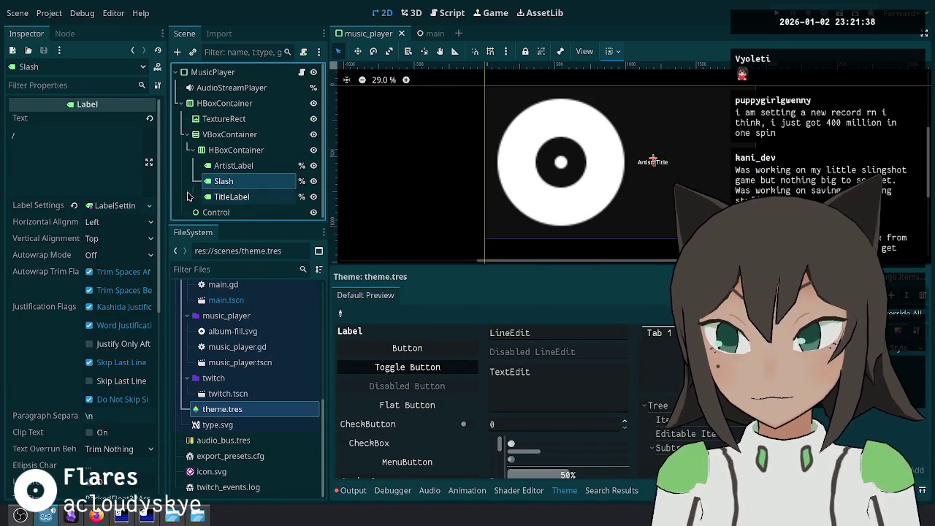
pyautogui.click(98, 207)
pyautogui.click(117, 376)
pyautogui.click(256, 181)
pyautogui.press('Escape')
pyautogui.hotkey('ctrl', 'd')
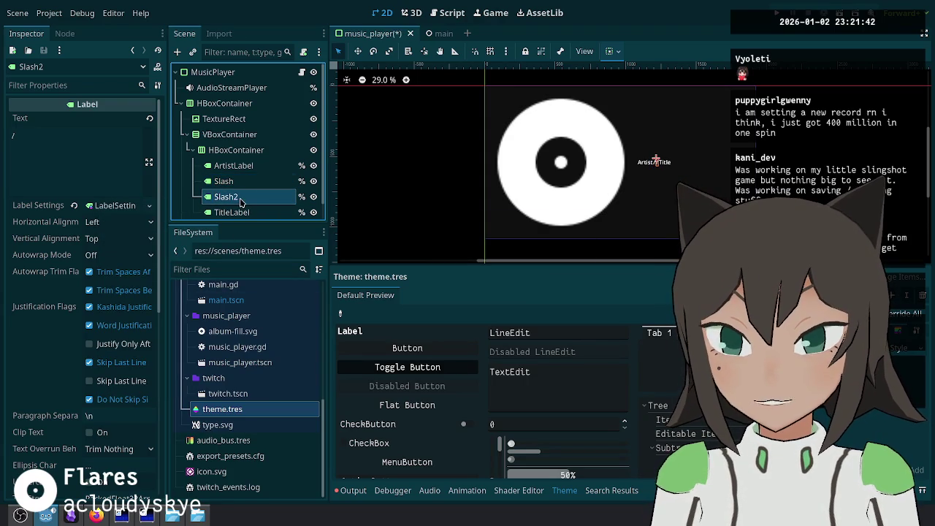
pyautogui.moveTo(245, 184)
pyautogui.mouseDown()
pyautogui.moveTo(257, 149)
pyautogui.moveTo(249, 201)
pyautogui.mouseUp()
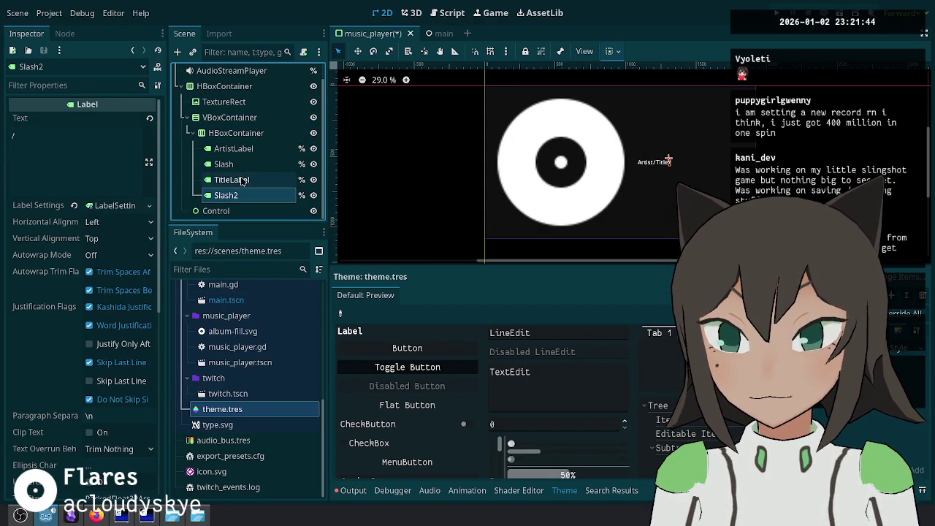
# Step: Duplicate TitleLabel and name the copy AlbumLabel
pyautogui.click(249, 165)
pyautogui.click(267, 147)
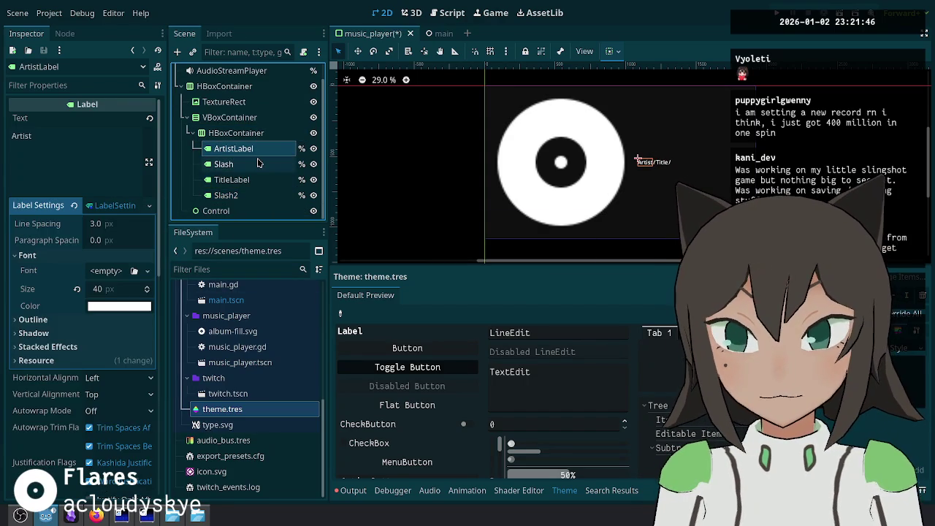
pyautogui.click(255, 179)
pyautogui.hotkey('ctrl', 'd')
pyautogui.doubleClick(252, 180)
pyautogui.write('Al')
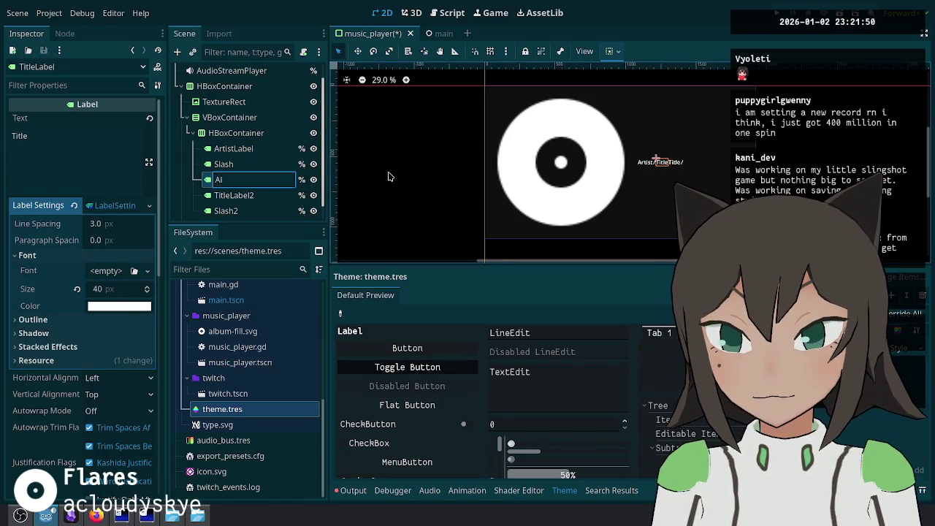
pyautogui.press('Escape')
pyautogui.click(389, 177)
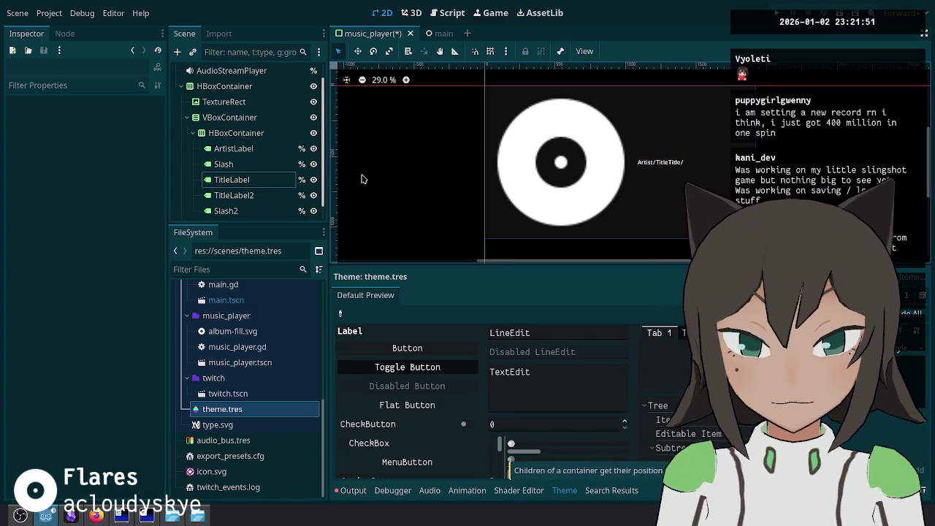
pyautogui.click(246, 199)
pyautogui.press('F2')
pyautogui.write('AlbumL')
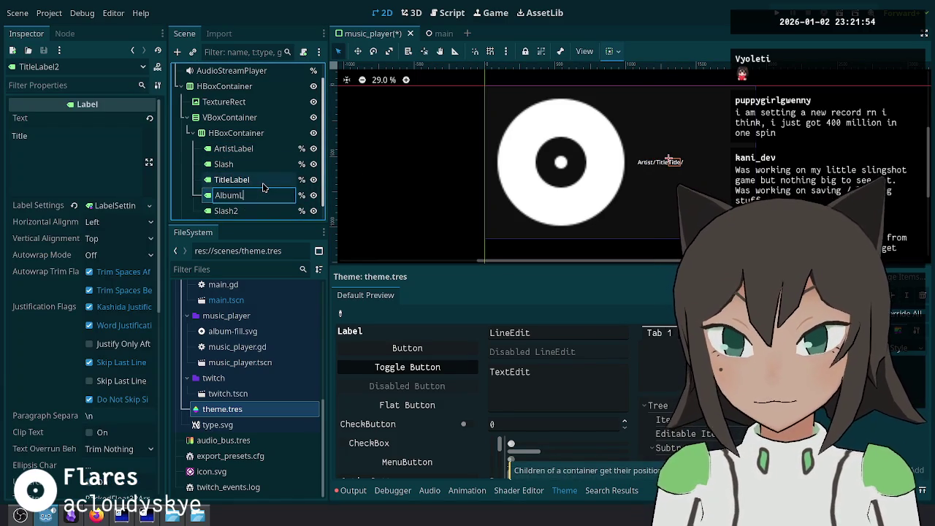
pyautogui.write('abel')
pyautogui.press('Return')
# Step: Move AlbumLabel ahead of TitleLabel so the row reads Artist / Album / Title
pyautogui.moveTo(263, 188)
pyautogui.mouseDown()
pyautogui.moveTo(254, 175)
pyautogui.moveTo(263, 174)
pyautogui.mouseUp()
pyautogui.scroll(-1, 254, 190)
pyautogui.click(241, 195)
pyautogui.click(219, 211)
pyautogui.click(242, 196)
pyautogui.click(259, 165)
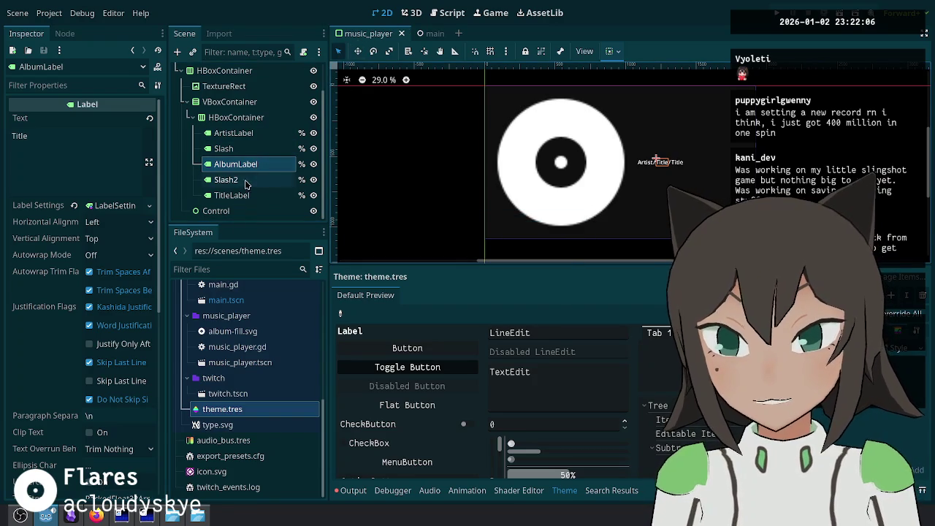
pyautogui.click(249, 183)
pyautogui.keyDown('ctrl'); pyautogui.click(255, 148); pyautogui.keyUp('ctrl')
pyautogui.rightClick(260, 149)
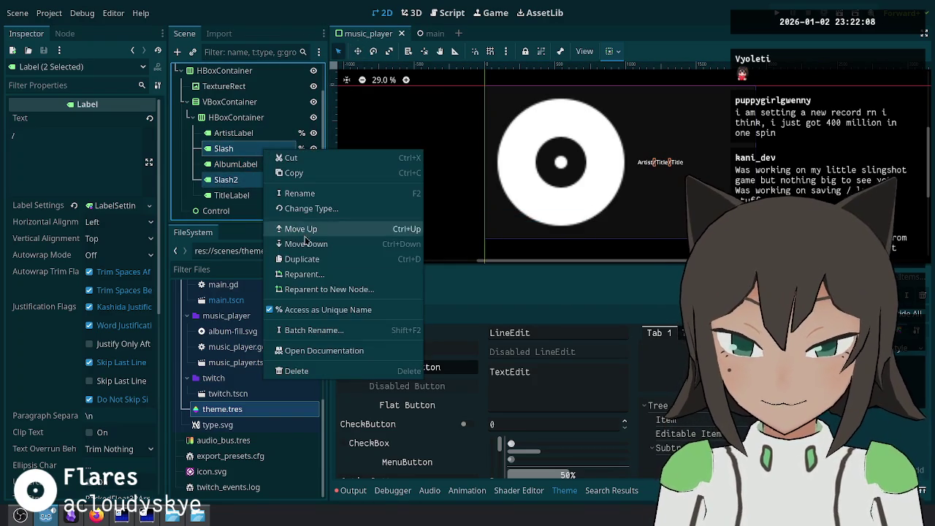
pyautogui.press('Escape')
pyautogui.click(443, 10)
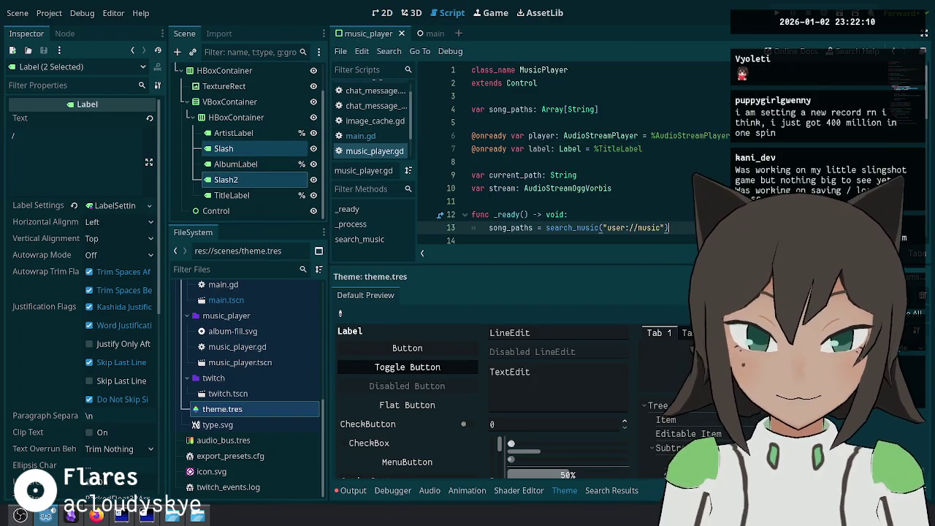
# Step: Assign the song title directly to title_label, moved below the artist assignment
pyautogui.scroll(-5, 650, 162)
pyautogui.scroll(-5, 650, 162)
pyautogui.scroll(8, 658, 159)
pyautogui.scroll(-4, 662, 157)
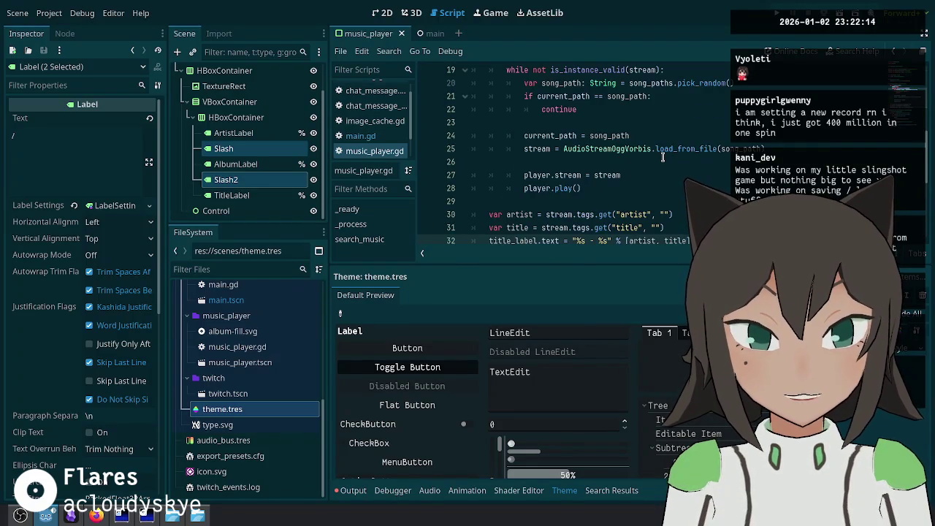
pyautogui.scroll(-3, 662, 157)
pyautogui.write('title')
pyautogui.press('BackSpace')
pyautogui.hotkey('ctrl', 'Left')
pyautogui.press('BackSpace')
pyautogui.press('BackSpace')
pyautogui.press('BackSpace')
pyautogui.hotkey('alt', 'Down')
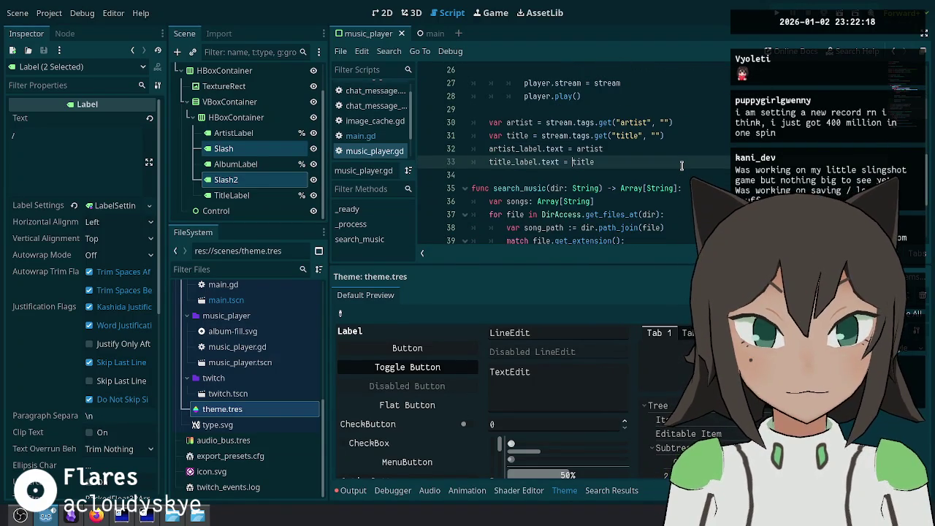
pyautogui.press('Up')
pyautogui.press('Up')
pyautogui.hotkey('ctrl', 'shift', 'd')
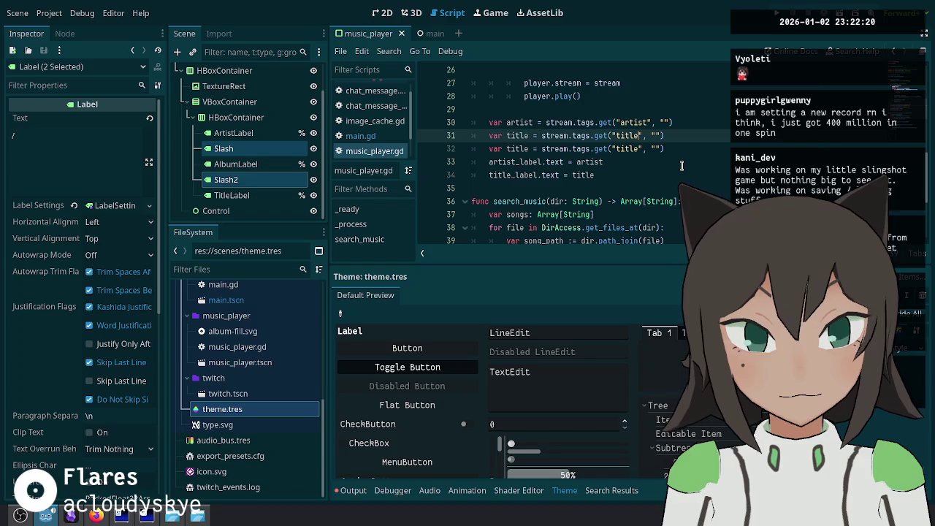
# Step: Add an album variable read from the album tag and assign it to album_label
pyautogui.write('m')
pyautogui.press('Down')
pyautogui.press('Down')
pyautogui.press('Home')
pyautogui.hotkey('ctrl', 'shift', 'd')
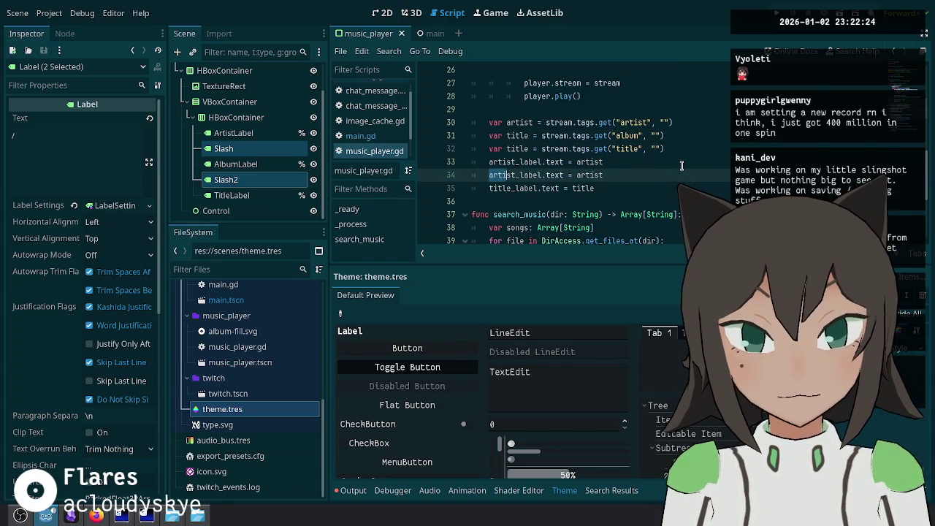
pyautogui.hotkey('ctrl', 'd')
pyautogui.write('album')
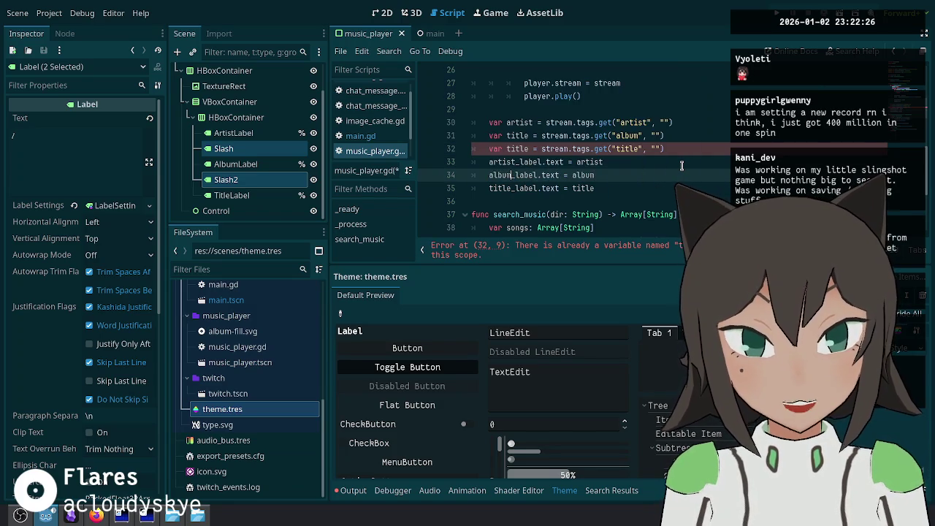
pyautogui.press('Up')
pyautogui.press('Up')
pyautogui.press('Up')
pyautogui.hotkey('ctrl', 'd')
pyautogui.write('album')
pyautogui.press('End')
pyautogui.press('Left')
pyautogui.press('Left')
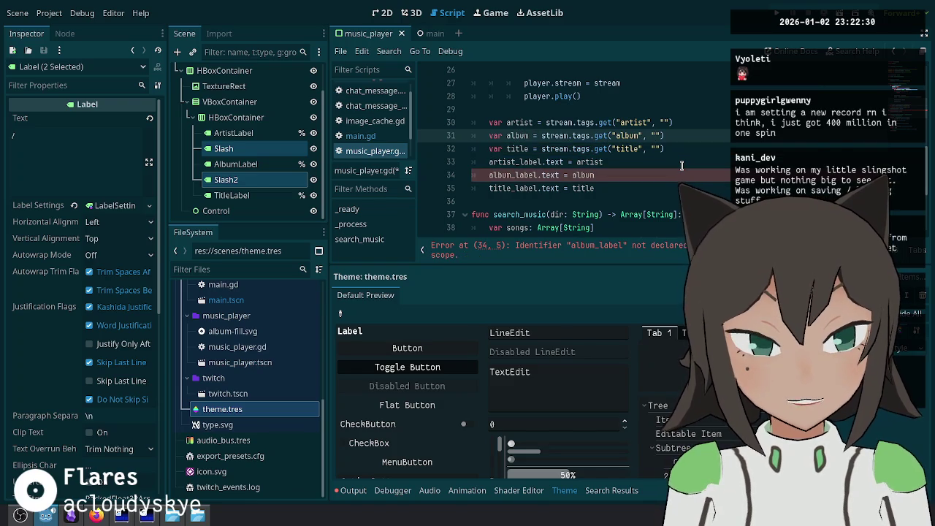
pyautogui.write('wn')
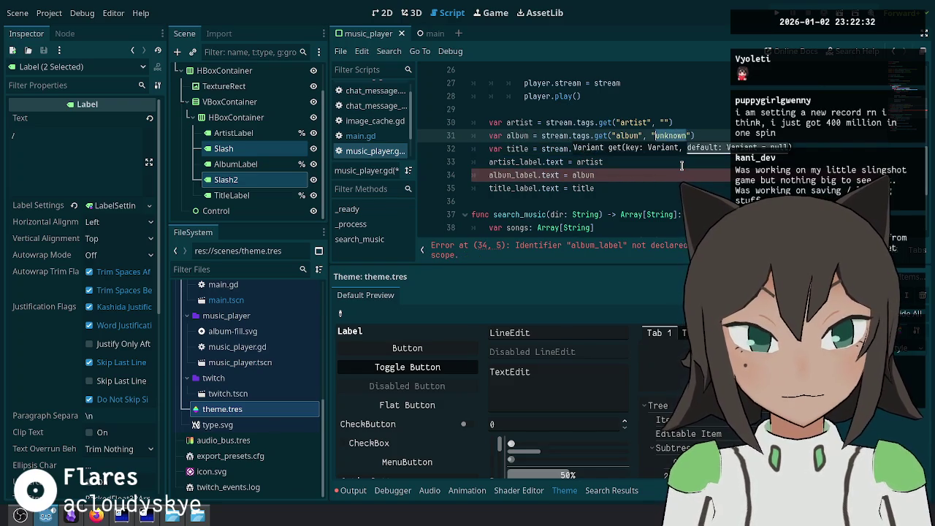
pyautogui.press('Up')
pyautogui.press('Down')
pyautogui.press('Down')
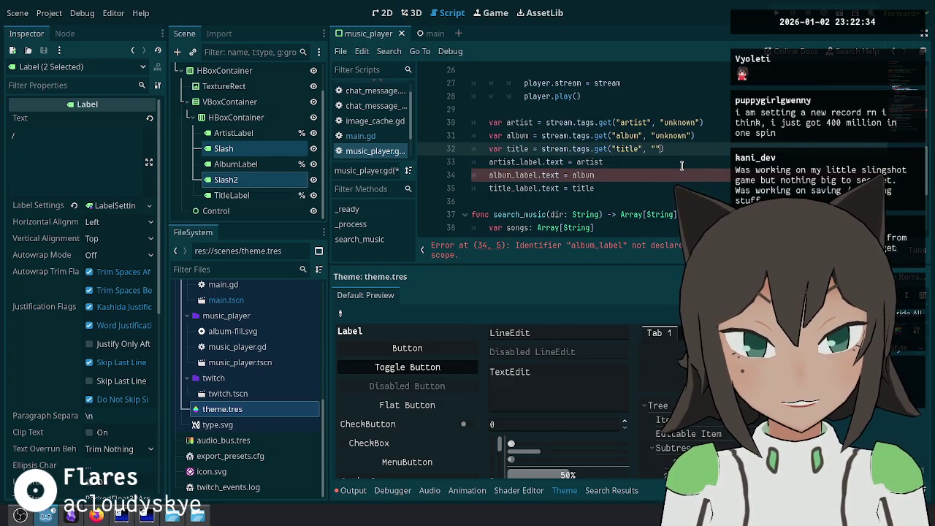
# Step: Add String type hints to the artist, album and title variables
pyautogui.click(526, 135)
pyautogui.write(':')
pyautogui.press('Up')
pyautogui.write(': String')
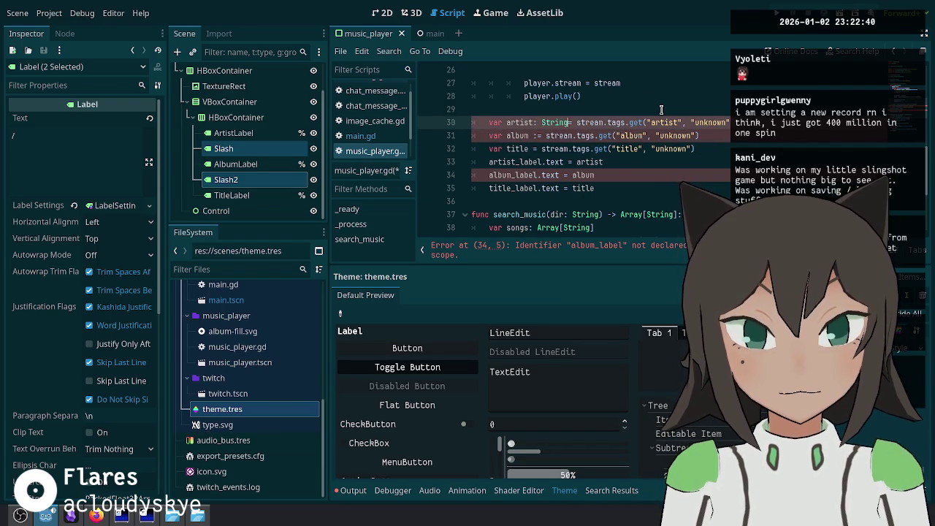
pyautogui.press('Down')
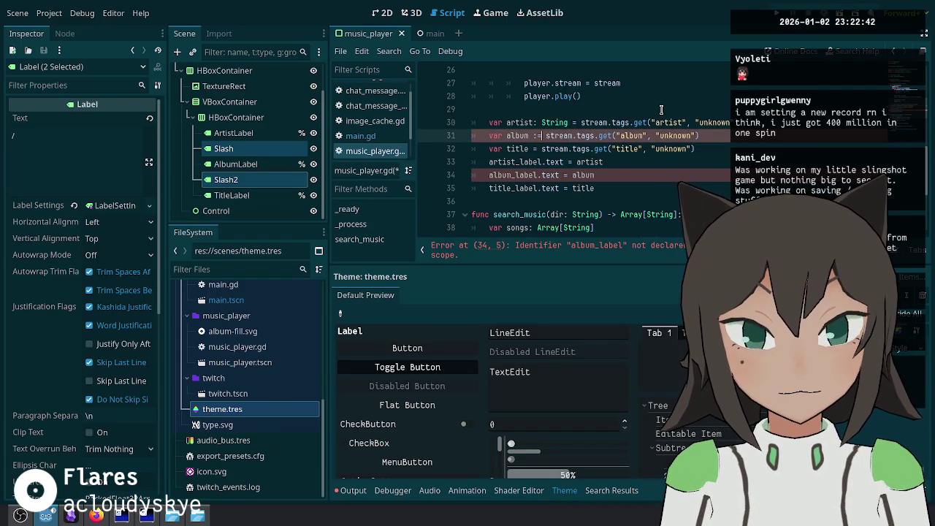
pyautogui.write('String')
pyautogui.press('Down')
pyautogui.write(': String')
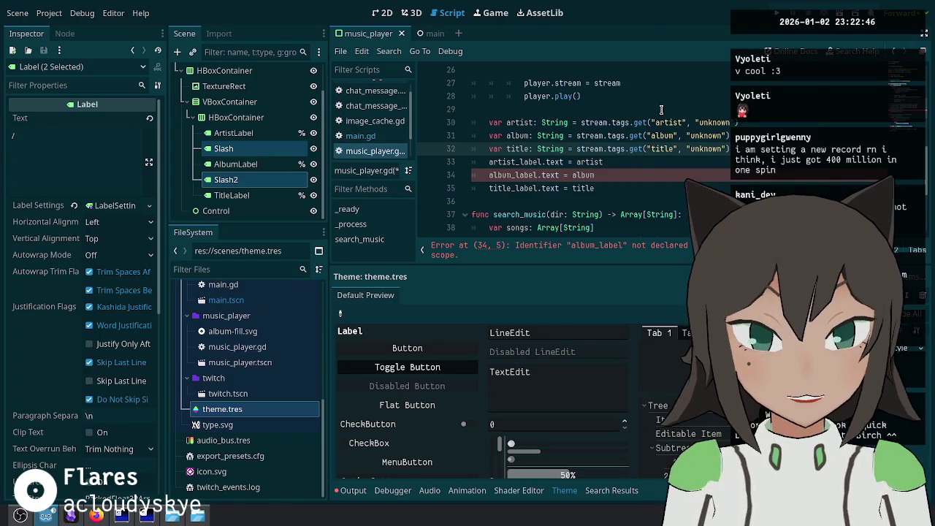
# Step: Duplicate the title_label declaration as album_label pointing to %AlbumLabel
pyautogui.scroll(10, 627, 162)
pyautogui.click(627, 148)
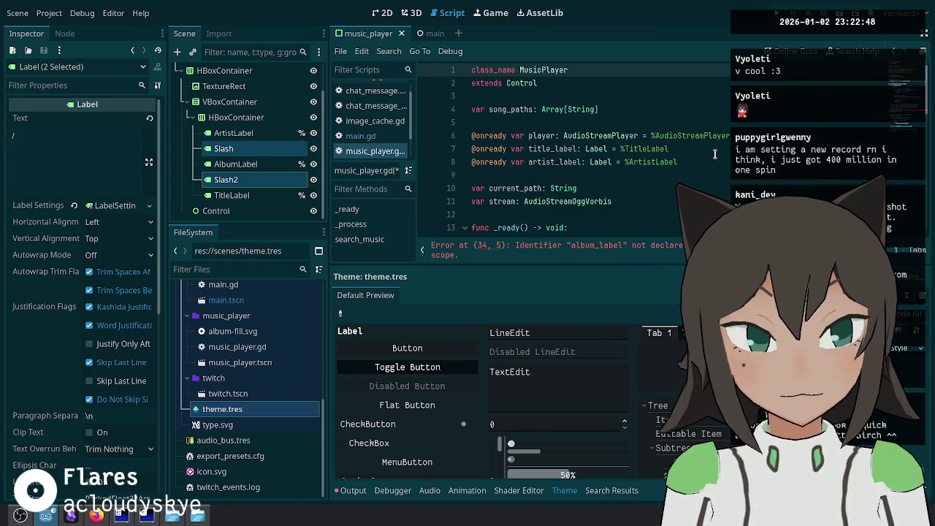
pyautogui.hotkey('ctrl', 'shift', 'd')
pyautogui.press('Home')
pyautogui.hotkey('ctrl', 'Right')
pyautogui.press('Right')
pyautogui.press('BackSpace')
pyautogui.press('BackSpace')
pyautogui.press('BackSpace')
pyautogui.write('album')
pyautogui.press('End')
pyautogui.press('Left')
pyautogui.press('Left')
pyautogui.press('Left')
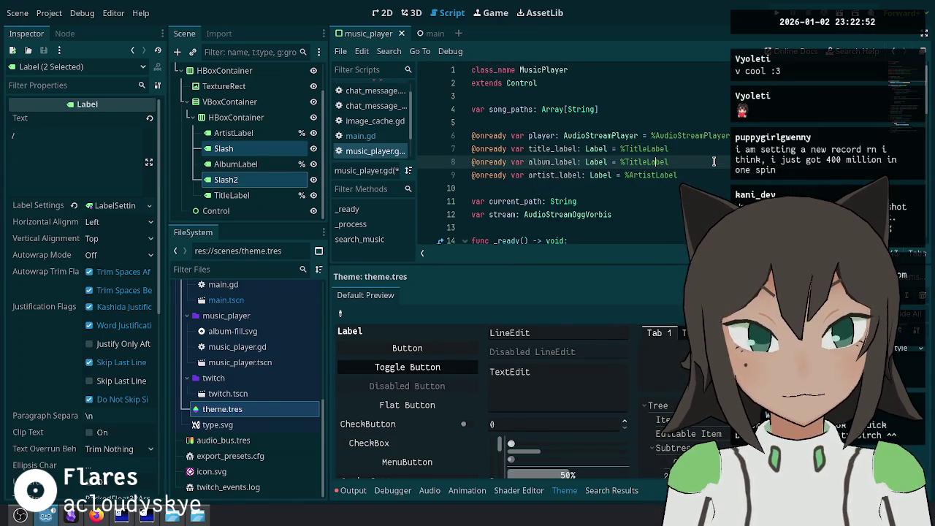
pyautogui.write('bum')
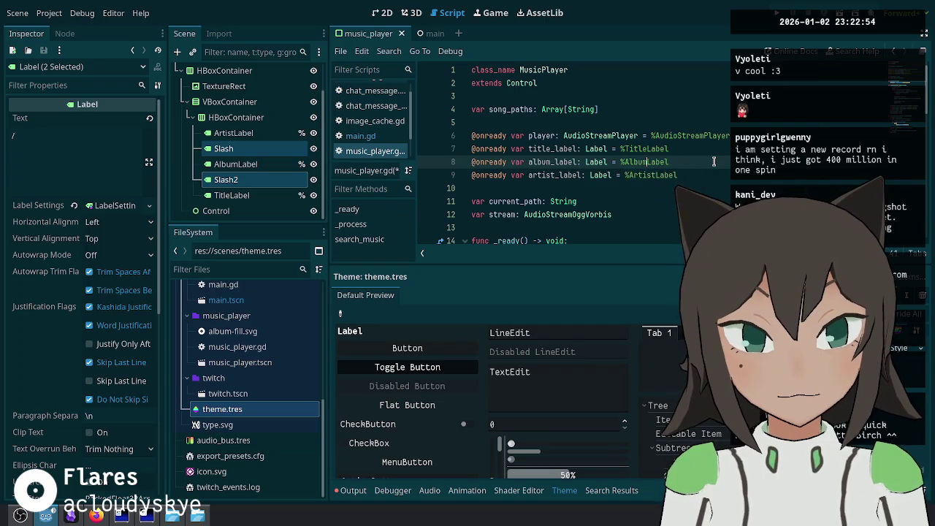
pyautogui.hotkey('alt', 'Down')
# Step: Reorder the label declarations to artist, album, title and save music_player.gd
pyautogui.press('Up')
pyautogui.press('Up')
pyautogui.hotkey('ctrl', 'x')
pyautogui.press('Down')
pyautogui.press('Down')
pyautogui.hotkey('ctrl', 'v')
pyautogui.hotkey('ctrl', 's')
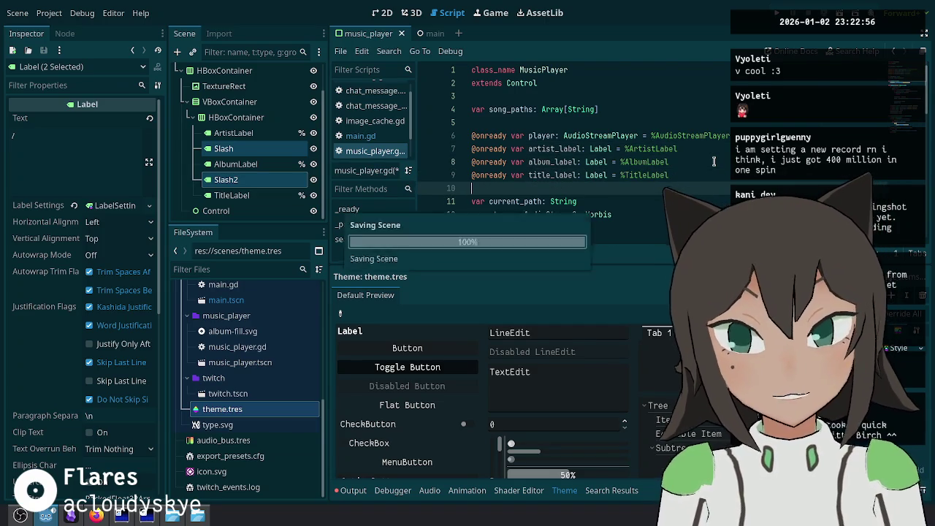
pyautogui.click(707, 162)
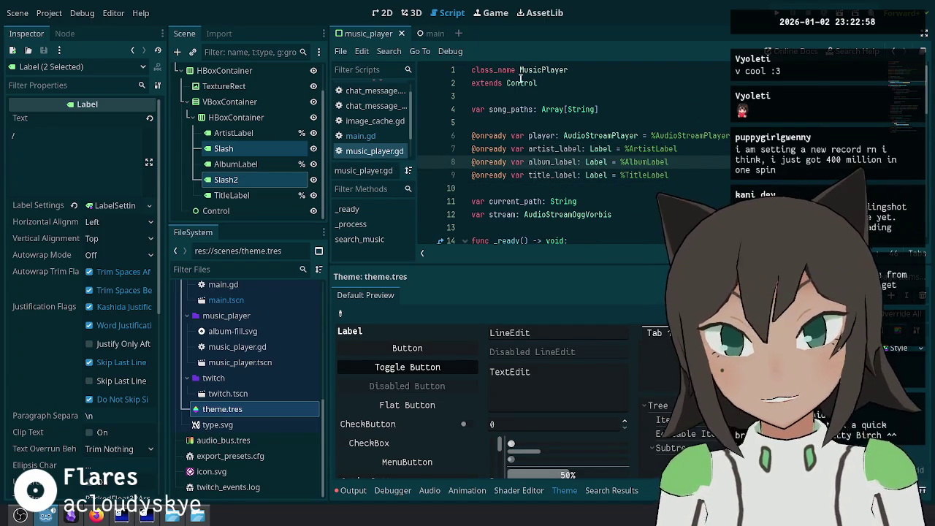
pyautogui.scroll(-3, 541, 168)
pyautogui.click(269, 118)
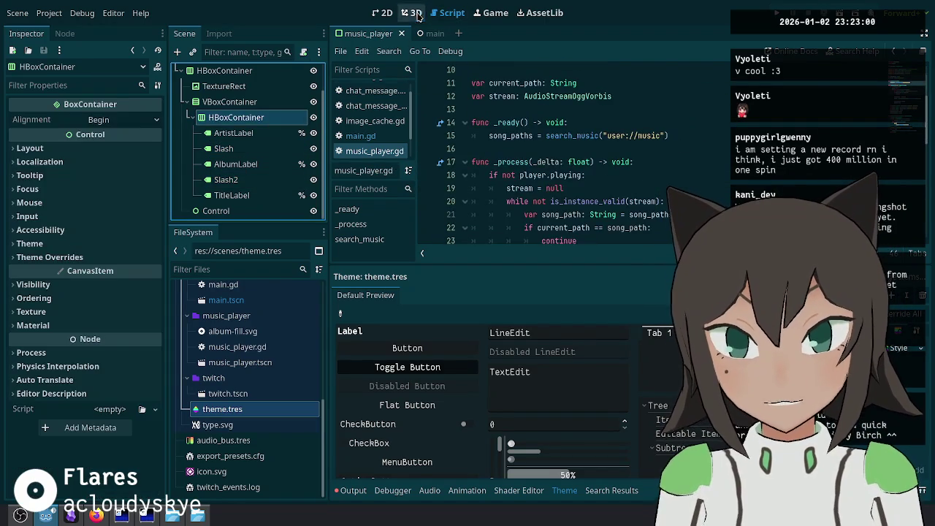
# Step: Override the label row HBoxContainer's Separation constant to 20 and save the scene
pyautogui.click(411, 12)
pyautogui.click(382, 13)
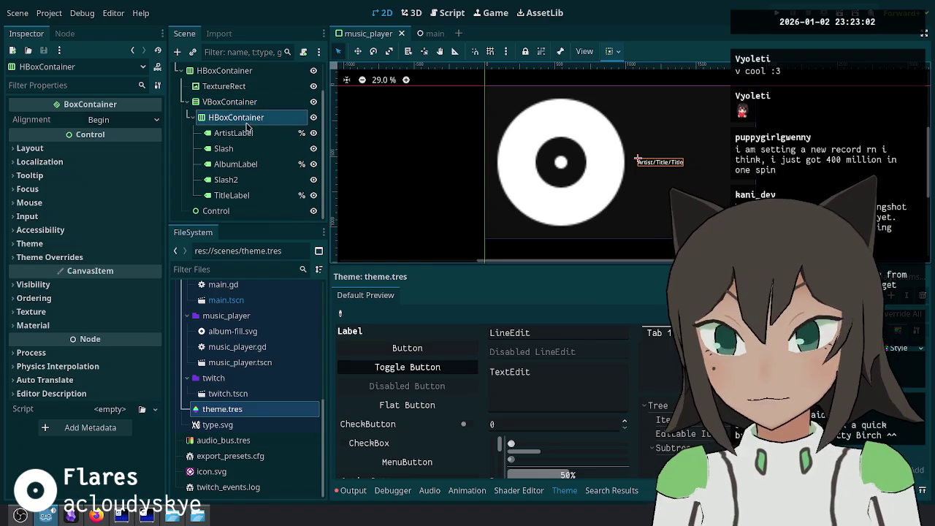
pyautogui.click(96, 259)
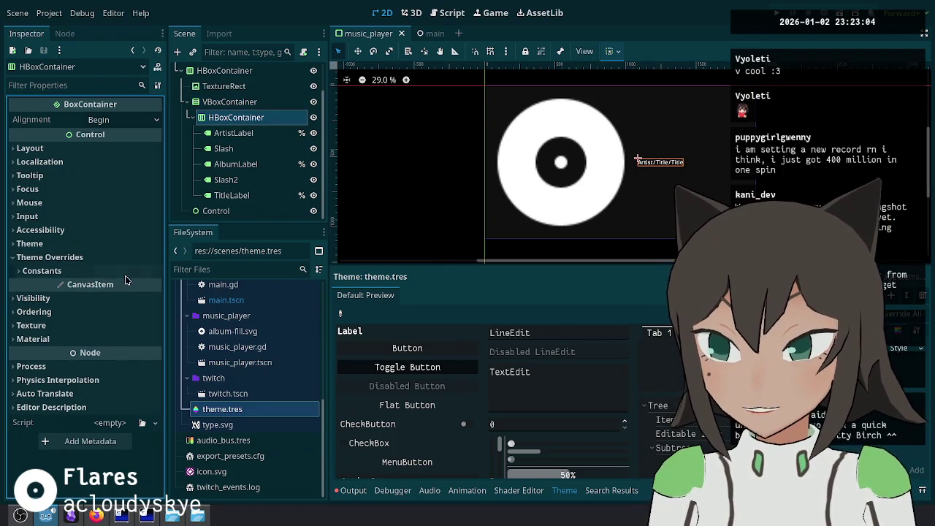
pyautogui.click(123, 272)
pyautogui.press('Return')
pyautogui.write('20')
pyautogui.press('Return')
pyautogui.hotkey('ctrl', 's')
pyautogui.click(193, 117)
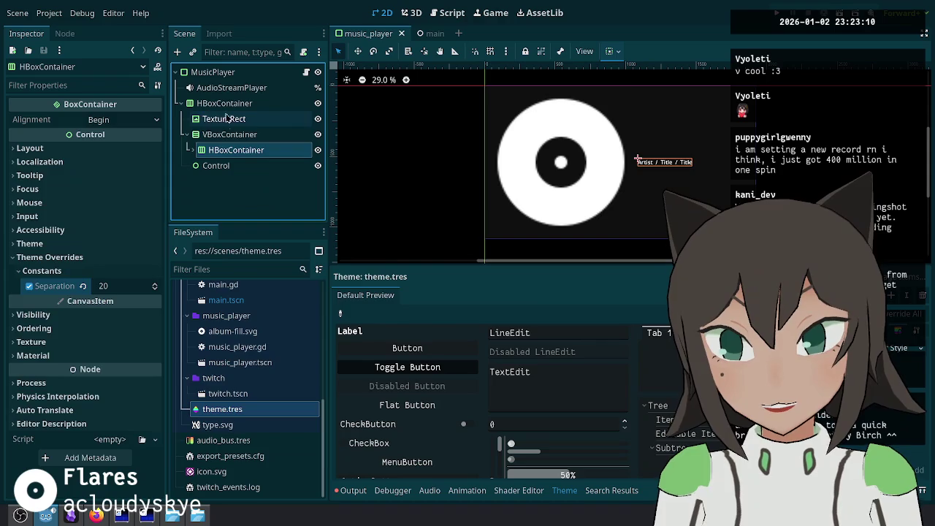
# Step: Add a TextureRect child node under the VBoxContainer
pyautogui.rightClick(235, 136)
pyautogui.click(256, 142)
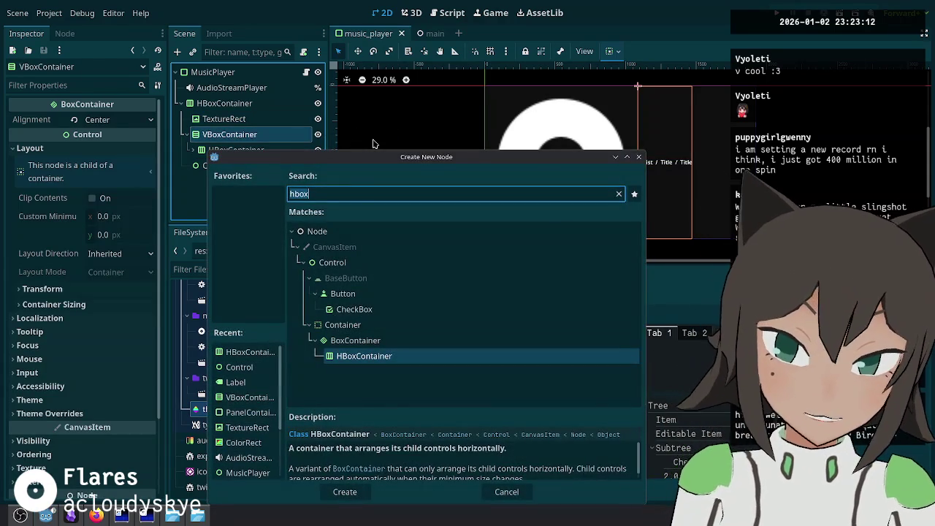
pyautogui.write('texture')
pyautogui.press('Return')
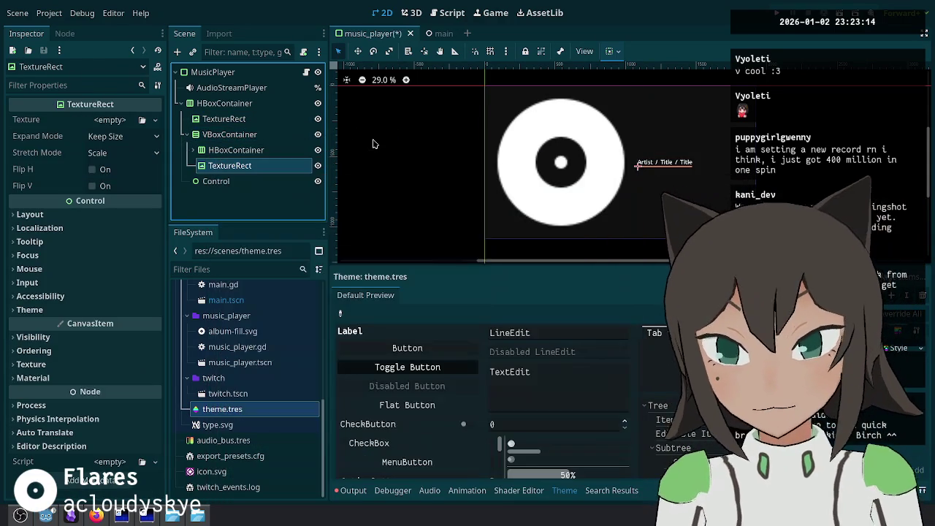
# Step: Give the TextureRect a new GradientTexture2D sized 200×10
pyautogui.click(155, 121)
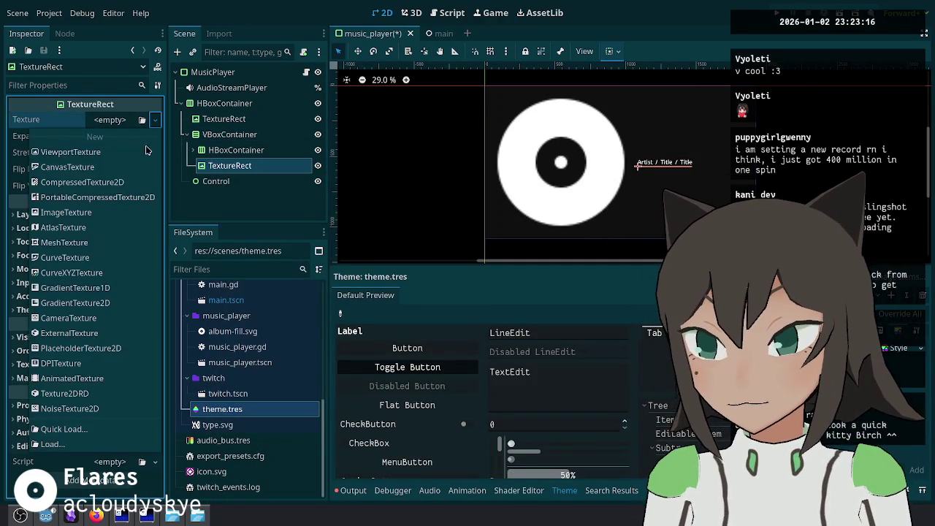
pyautogui.click(123, 308)
pyautogui.click(109, 126)
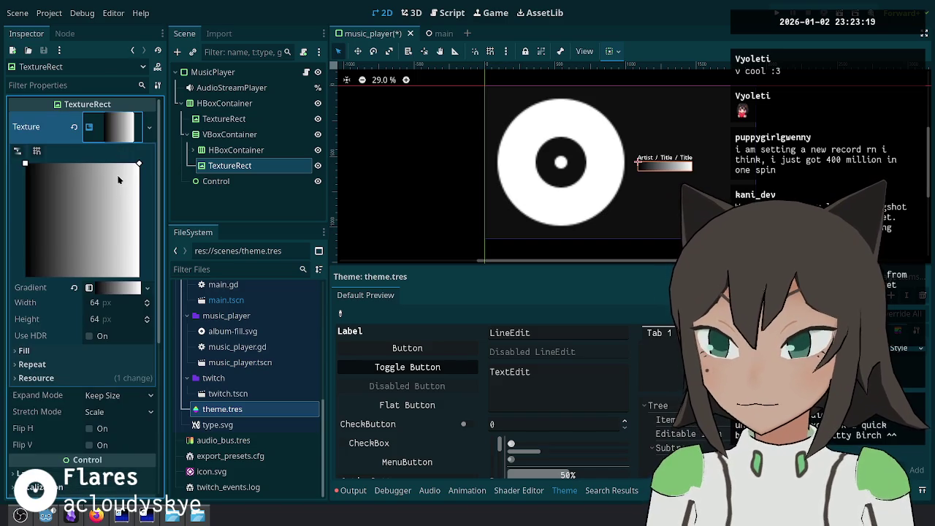
pyautogui.click(108, 307)
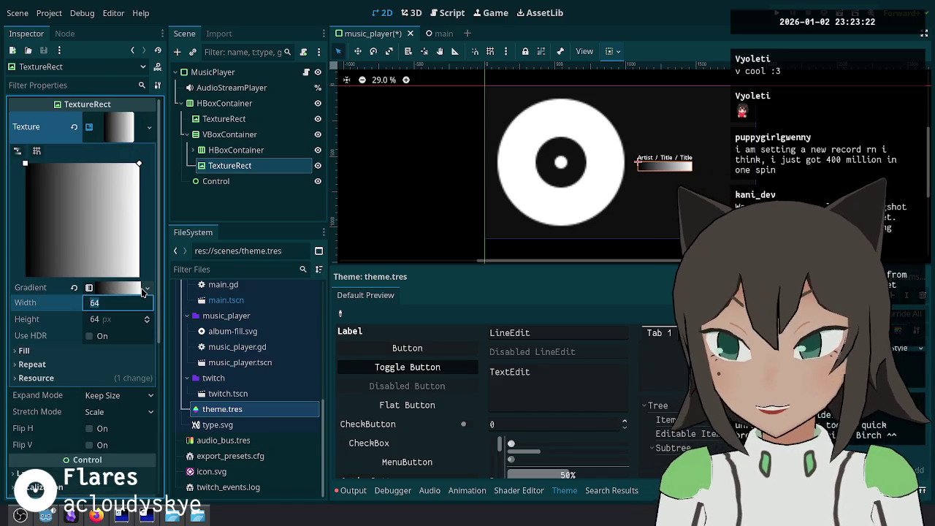
pyautogui.press('Tab')
pyautogui.write('10')
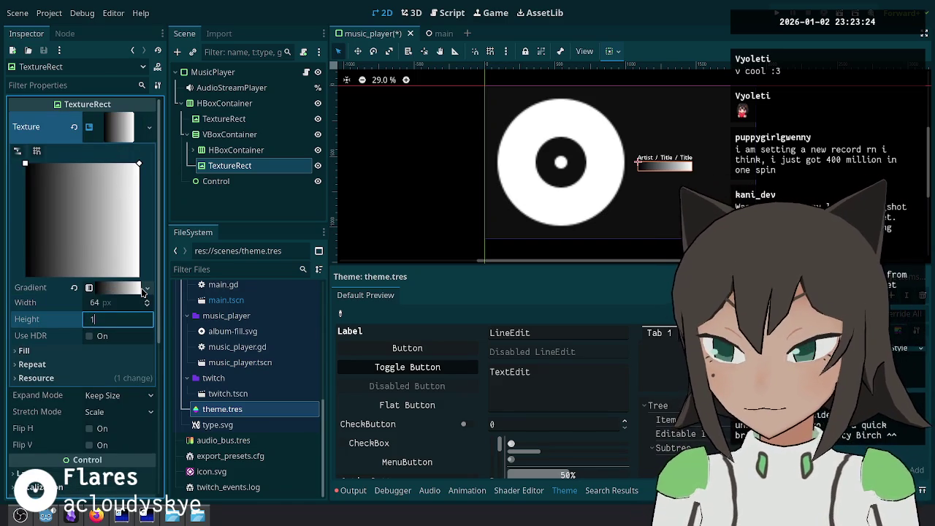
pyautogui.press('Return')
pyautogui.hotkey('shift', 'Tab')
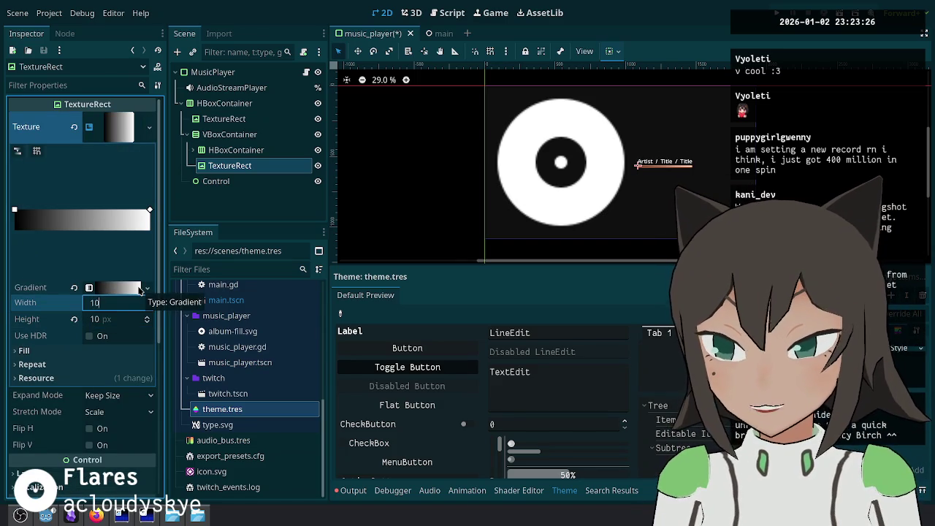
pyautogui.write('0')
pyautogui.press('Return')
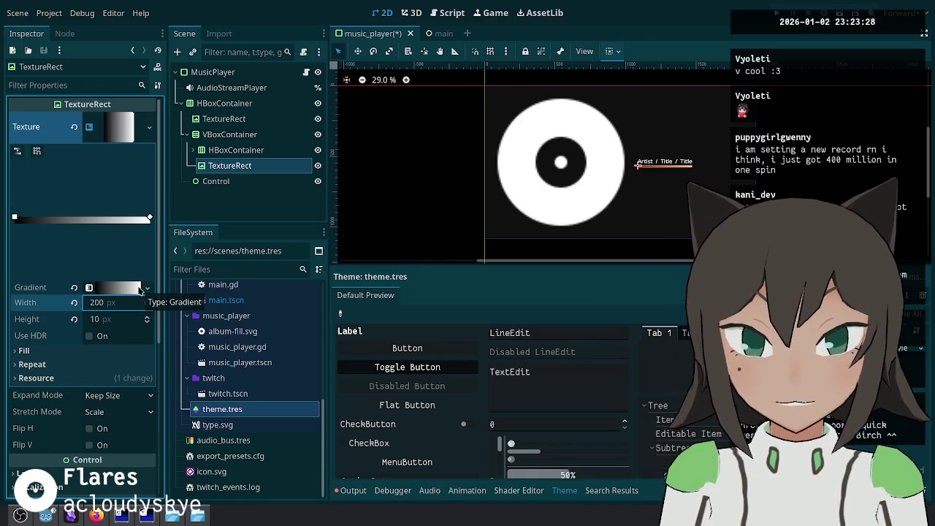
pyautogui.click(108, 124)
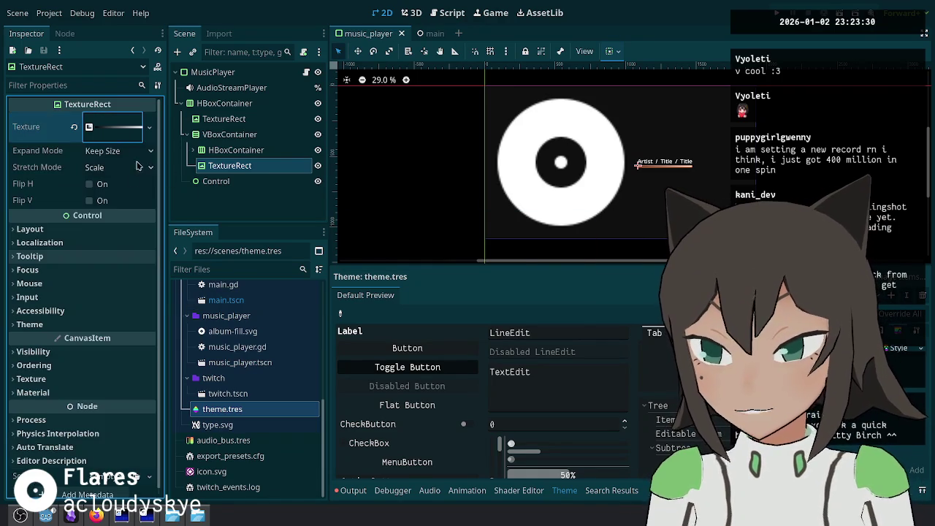
# Step: Set expand mode to Fit Height Proportional and stretch mode to Keep Aspect Centered, then save
pyautogui.click(119, 150)
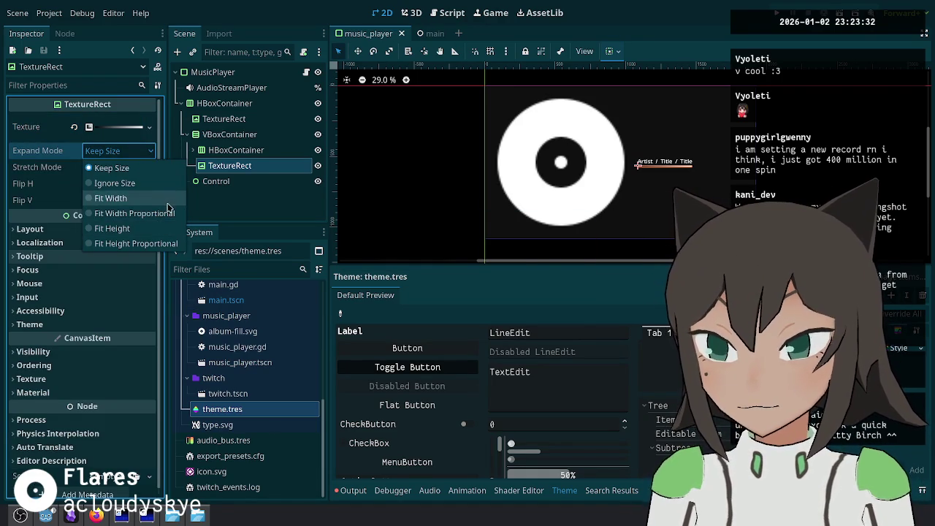
pyautogui.click(167, 199)
pyautogui.scroll(5, 617, 175)
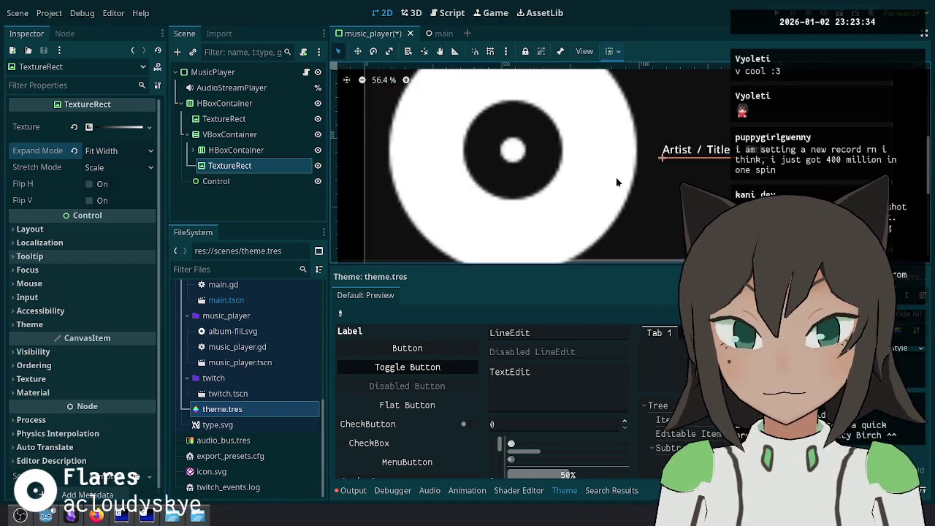
pyautogui.click(129, 152)
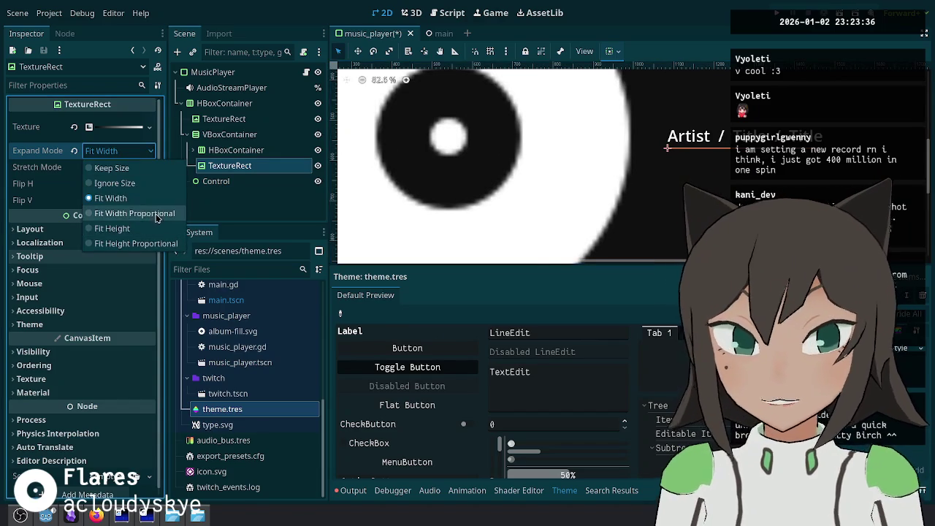
pyautogui.click(135, 213)
pyautogui.click(125, 169)
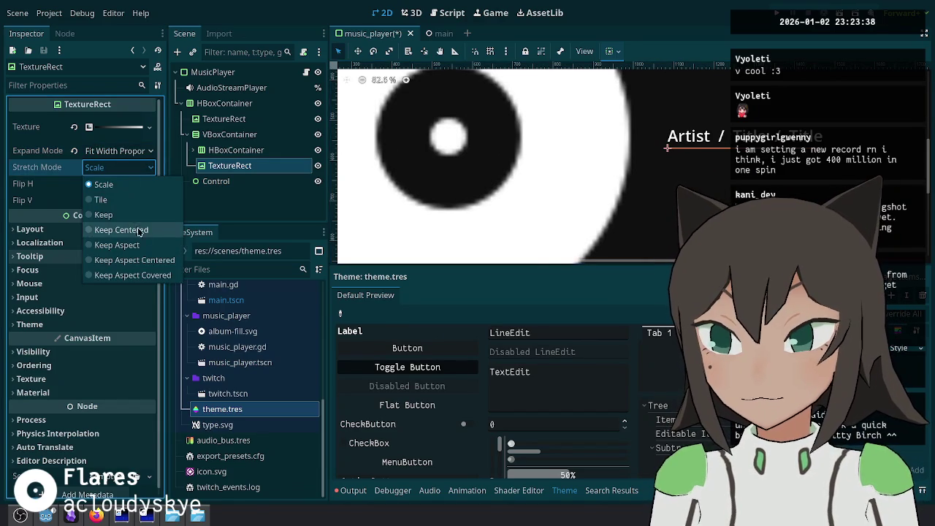
pyautogui.click(168, 264)
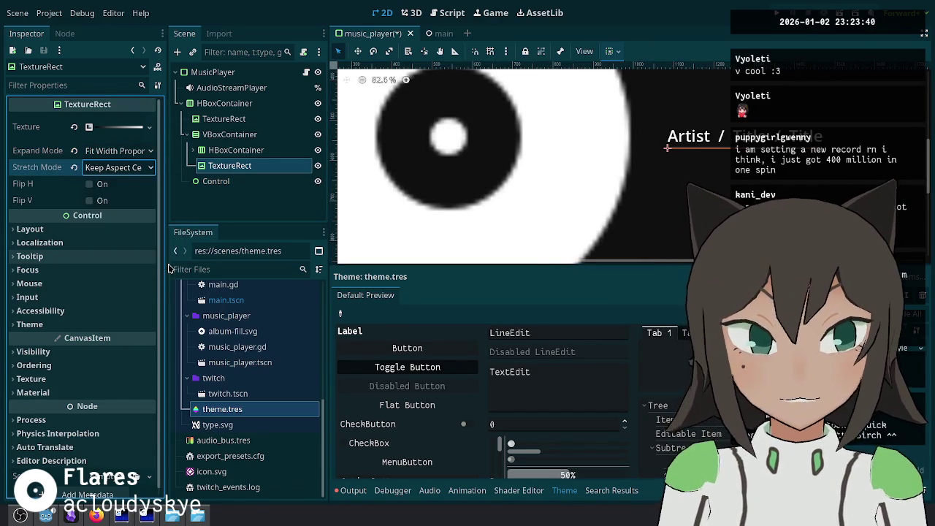
pyautogui.hotkey('ctrl', 's')
pyautogui.click(121, 152)
pyautogui.click(123, 151)
pyautogui.click(123, 151)
pyautogui.click(128, 243)
pyautogui.hotkey('ctrl', 's')
pyautogui.scroll(-3, 490, 167)
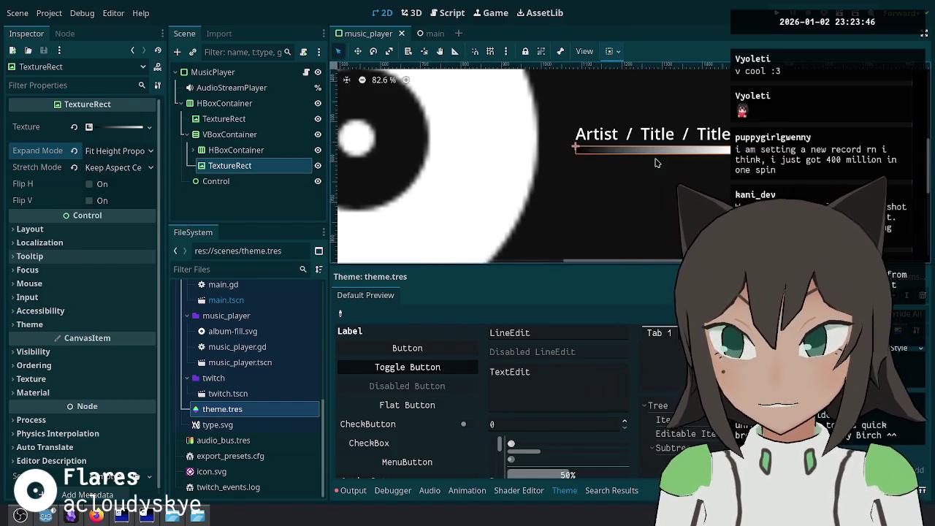
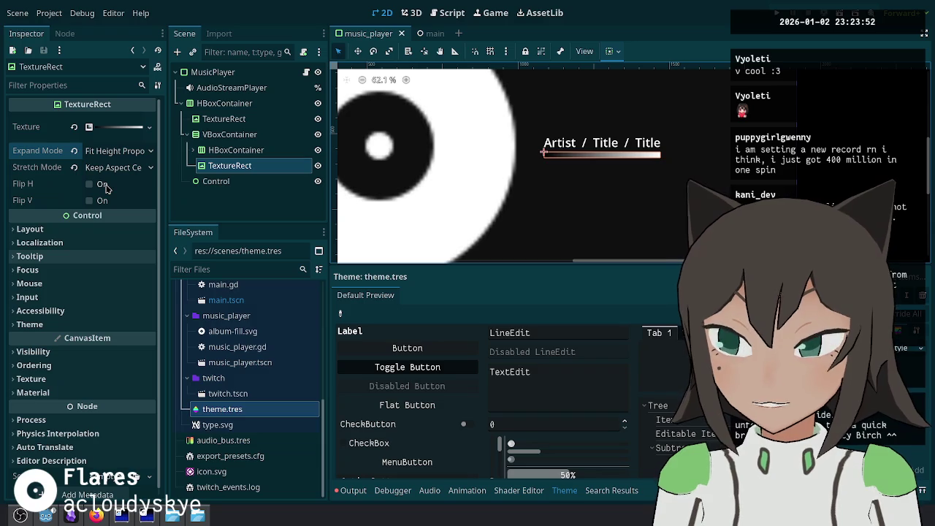
# Step: Flip the bar's gradient horizontally, reduce its height to 5 px, and save the scene
pyautogui.click(103, 184)
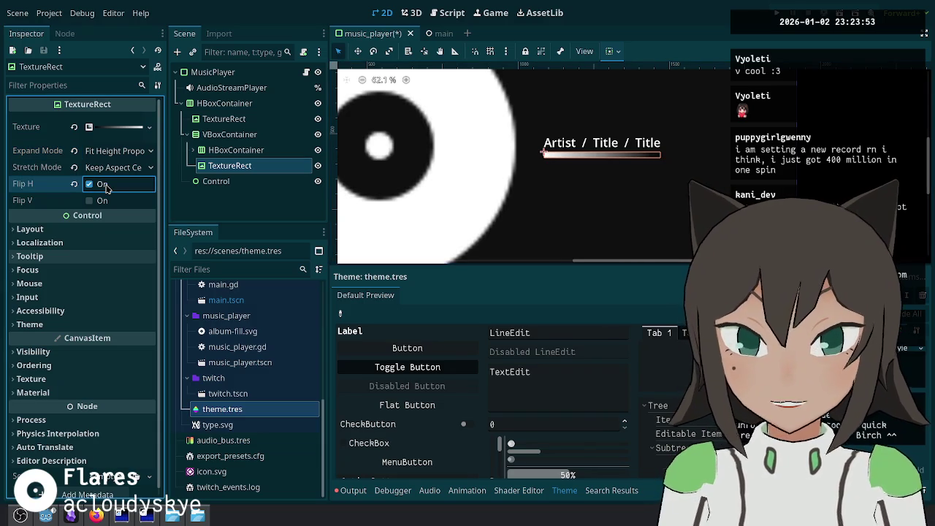
pyautogui.click(123, 129)
pyautogui.moveTo(147, 222)
pyautogui.mouseDown()
pyautogui.moveTo(18, 218)
pyautogui.moveTo(188, 211)
pyautogui.mouseUp()
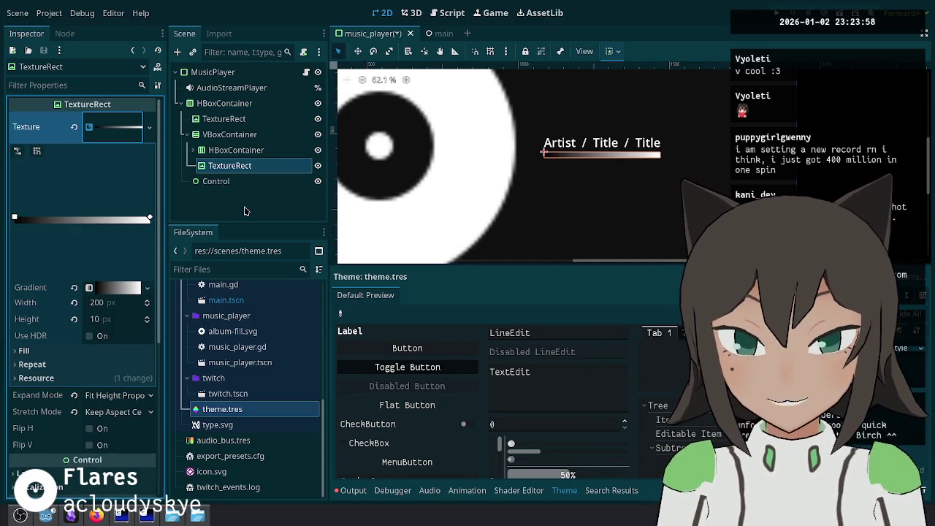
pyautogui.click(111, 322)
pyautogui.write('5')
pyautogui.press('Return')
pyautogui.hotkey('ctrl', 's')
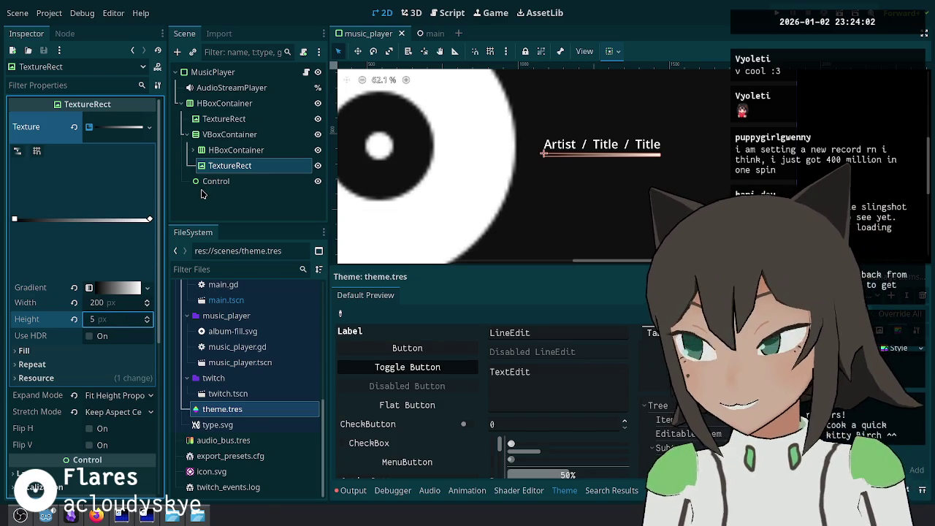
# Step: Preview the overlay in the main scene, then return to the music player's TextureRect bar
pyautogui.click(421, 35)
pyautogui.scroll(-3, 563, 220)
pyautogui.scroll(-3, 564, 221)
pyautogui.scroll(3, 550, 200)
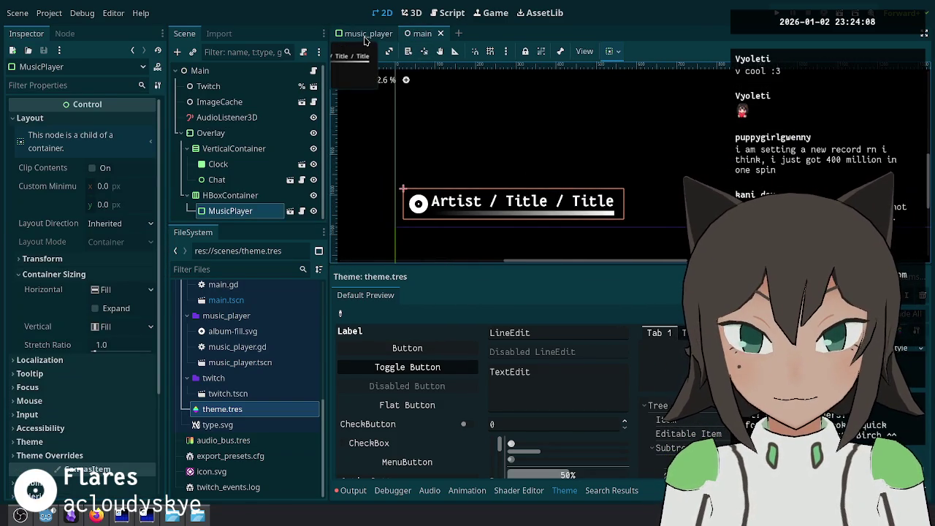
pyautogui.click(366, 33)
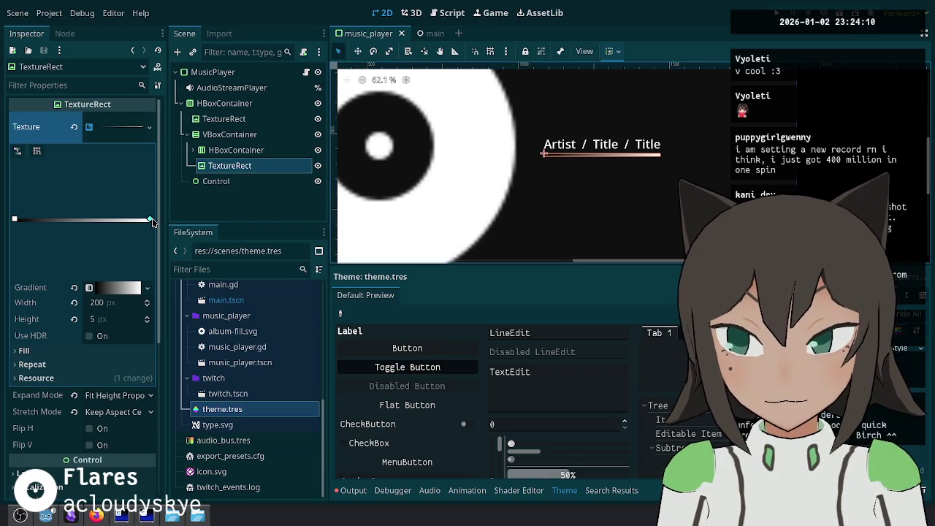
pyautogui.click(273, 153)
pyautogui.click(266, 168)
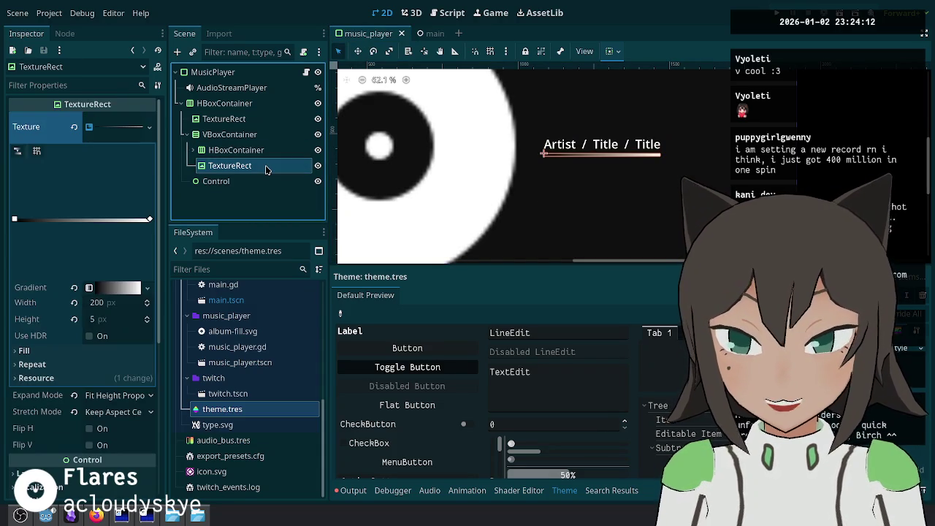
# Step: Change the TextureRect node's type to TextureProgressBar
pyautogui.rightClick(256, 170)
pyautogui.click(293, 178)
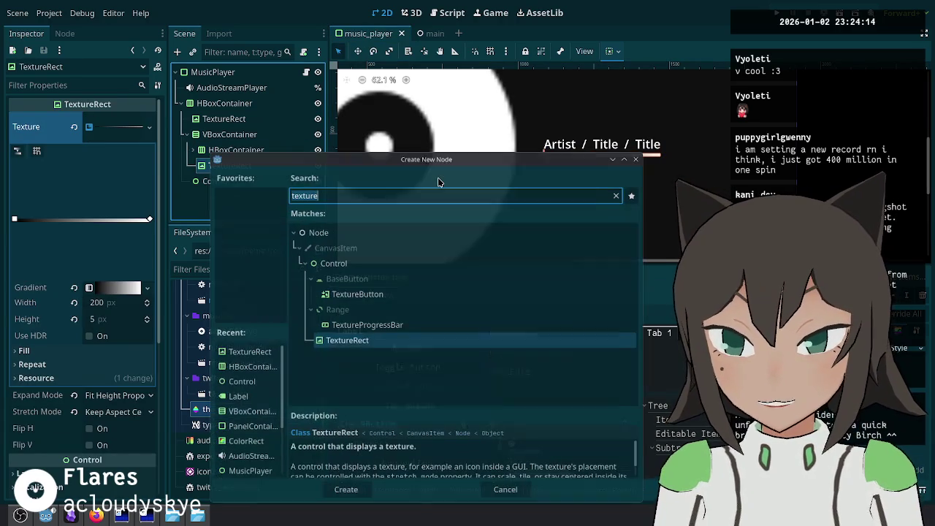
pyautogui.press('Up')
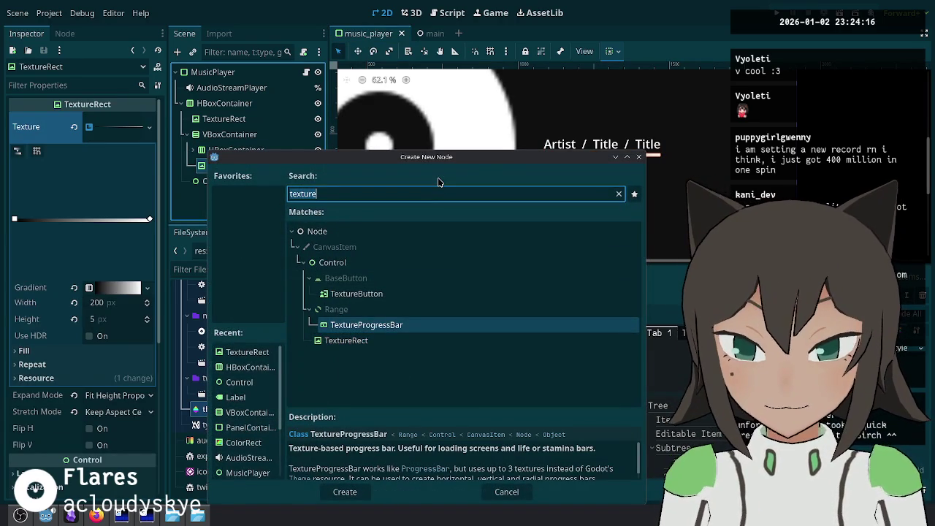
pyautogui.press('Escape')
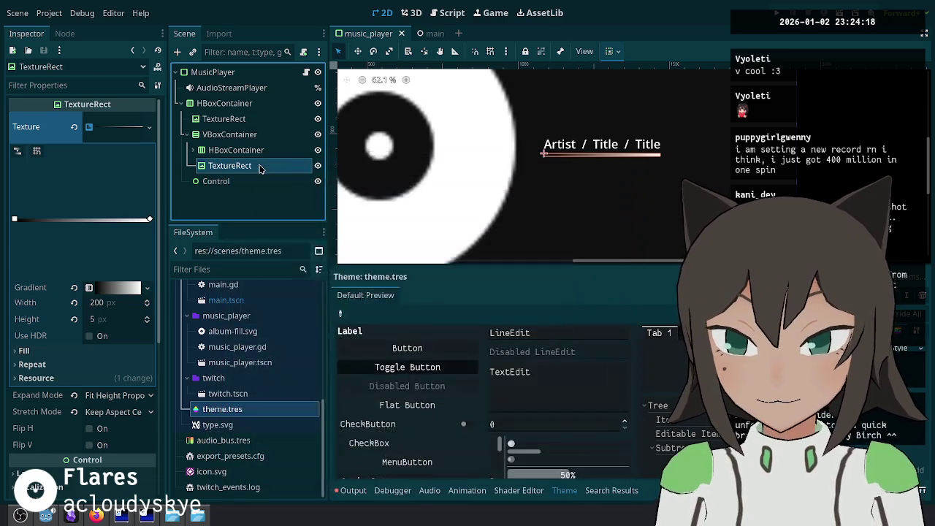
pyautogui.rightClick(254, 165)
pyautogui.click(346, 297)
pyautogui.write('texturepr')
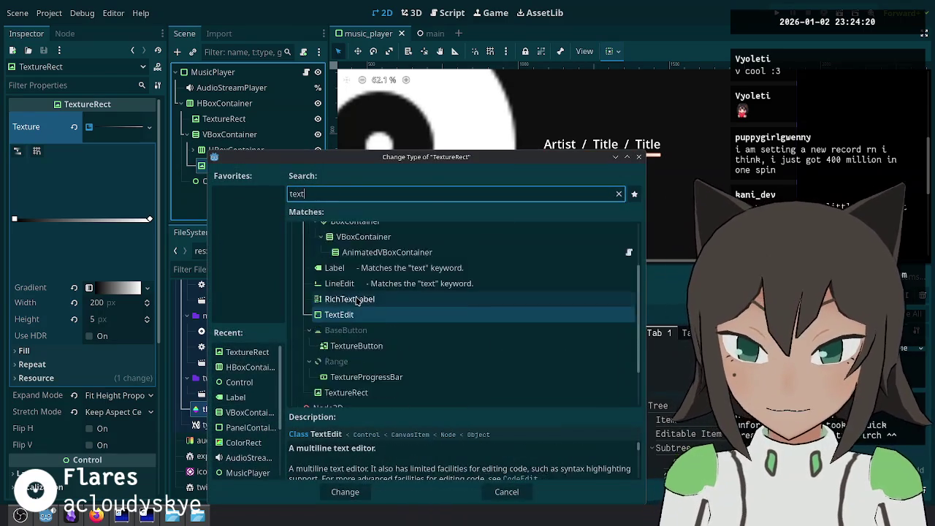
pyautogui.press('Return')
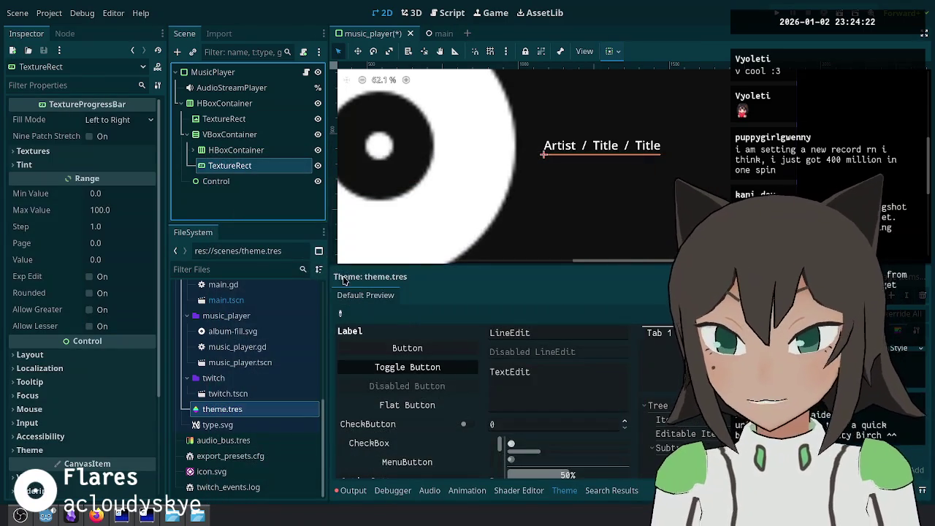
# Step: Give the Under texture slot a gradient texture and inspect its properties
pyautogui.click(109, 150)
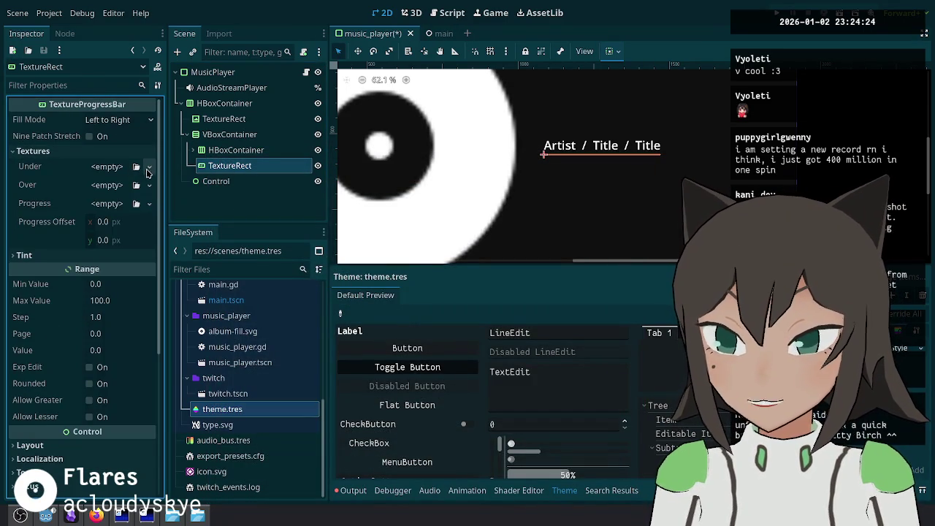
pyautogui.click(149, 167)
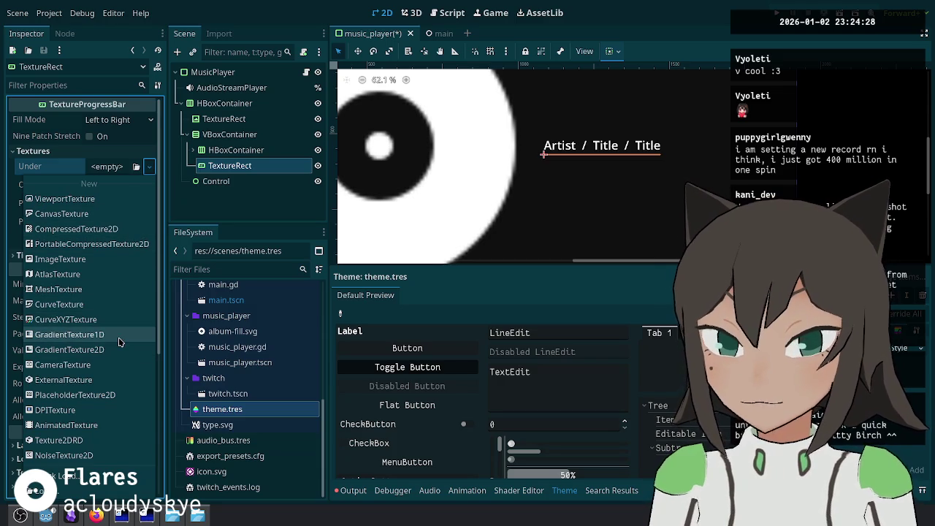
pyautogui.click(81, 350)
pyautogui.click(129, 165)
pyautogui.click(128, 166)
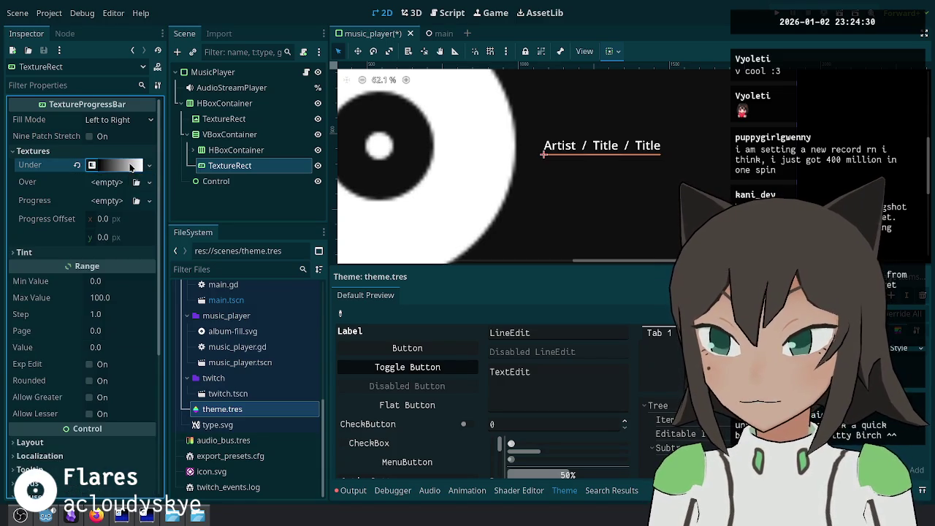
pyautogui.click(109, 252)
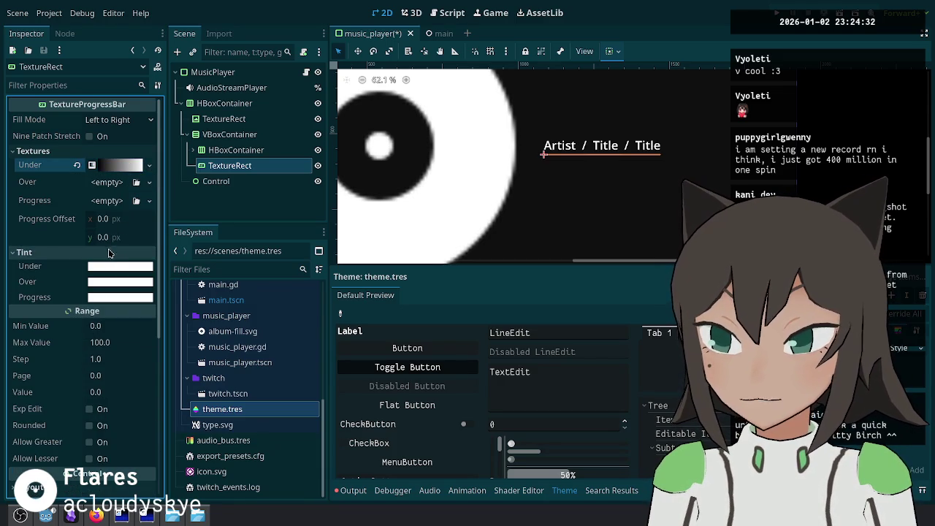
pyautogui.click(125, 168)
pyautogui.click(148, 181)
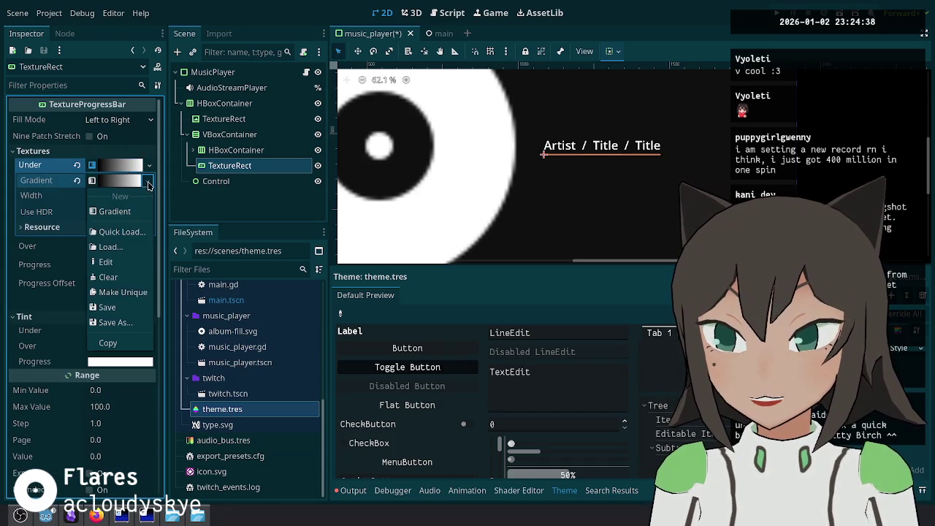
pyautogui.click(135, 183)
pyautogui.click(123, 167)
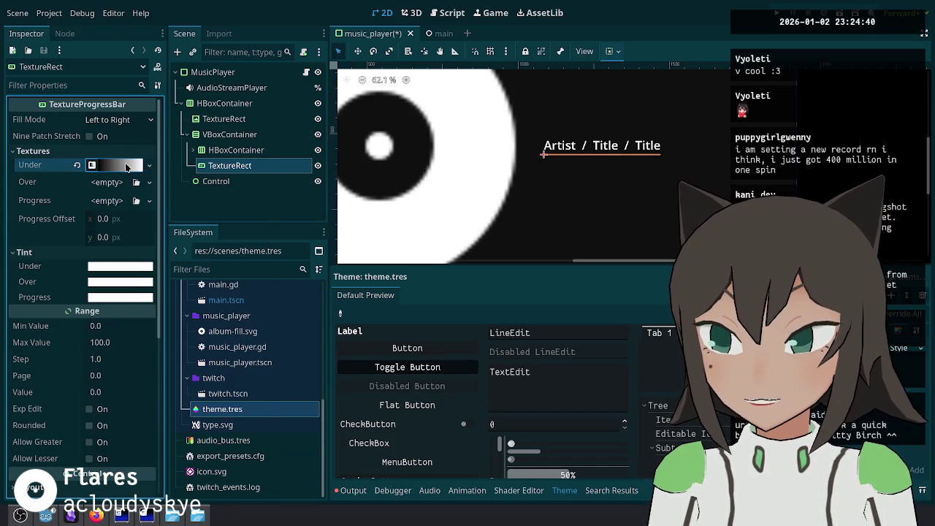
# Step: Replace the Under texture with a GradientTexture2D 100 px wide and save
pyautogui.click(148, 165)
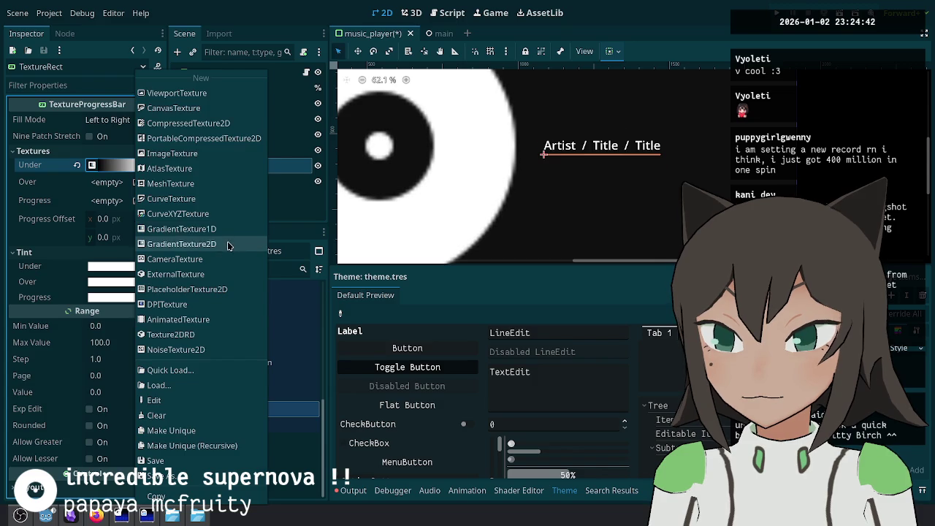
pyautogui.click(226, 244)
pyautogui.click(124, 179)
pyautogui.click(117, 367)
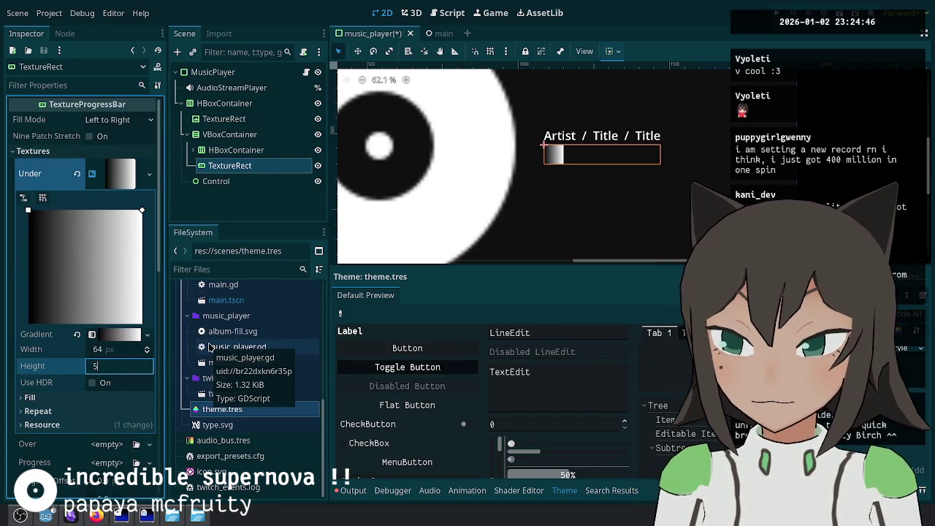
pyautogui.hotkey('shift', 'Tab')
pyautogui.write('100')
pyautogui.press('Return')
pyautogui.hotkey('ctrl', 's')
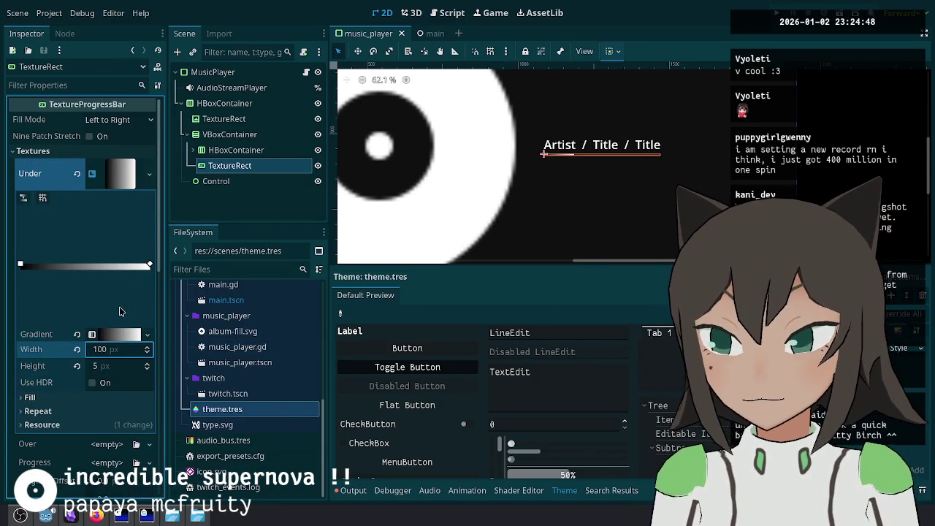
# Step: Inspect the Under gradient's colour stops, save, then clear the Under texture to empty
pyautogui.click(125, 187)
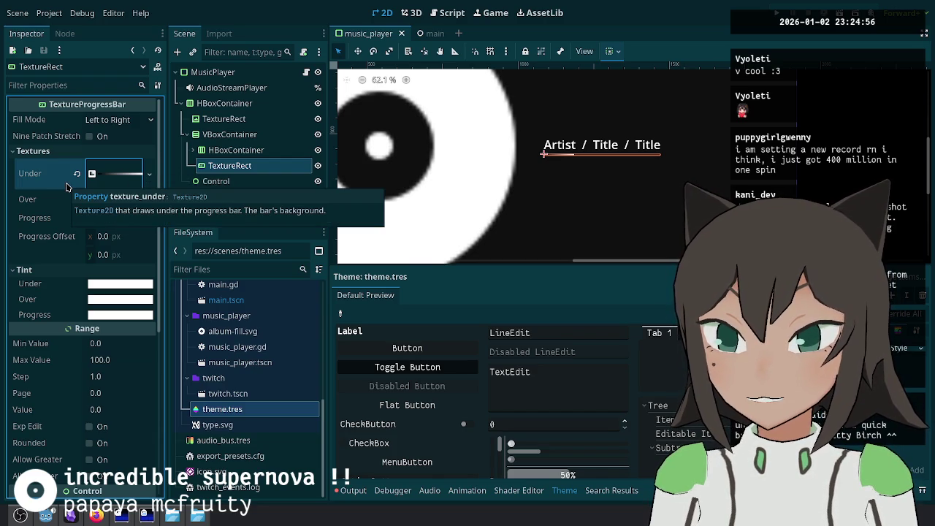
pyautogui.click(110, 174)
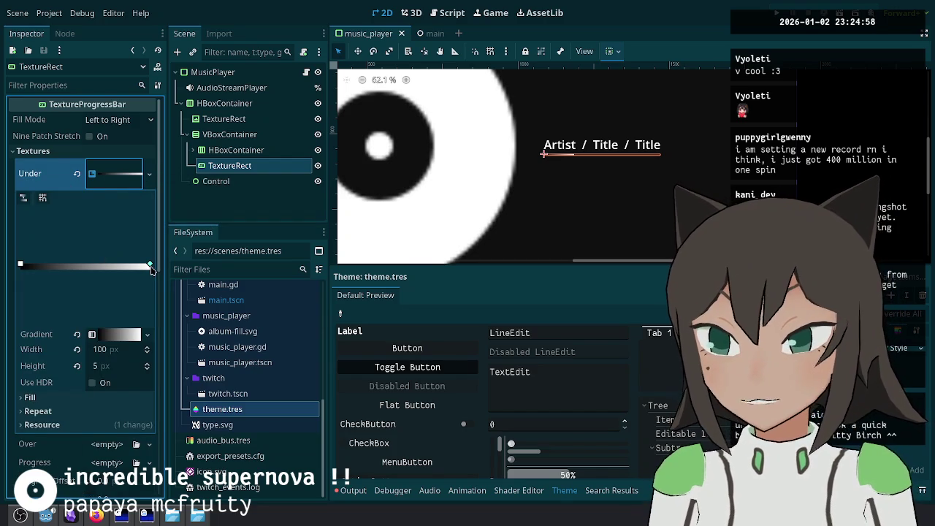
pyautogui.click(115, 334)
pyautogui.click(118, 385)
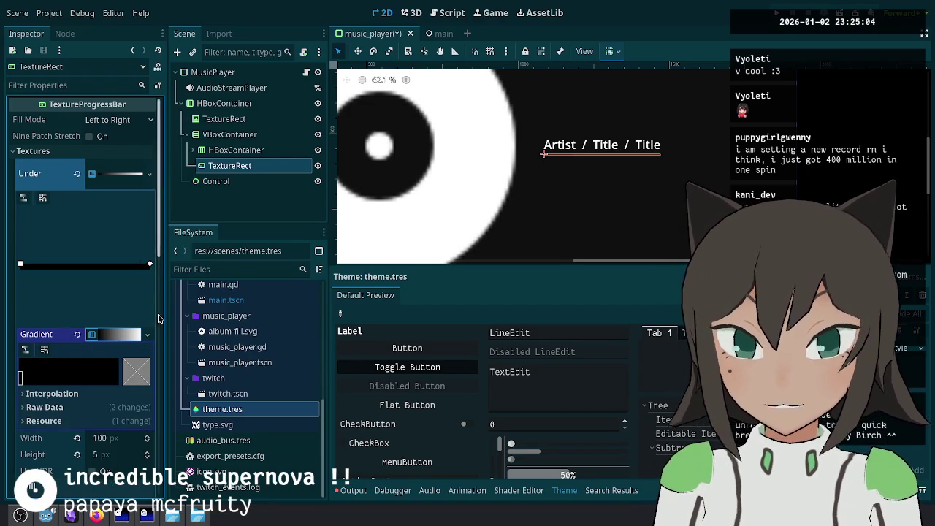
pyautogui.hotkey('ctrl', 's')
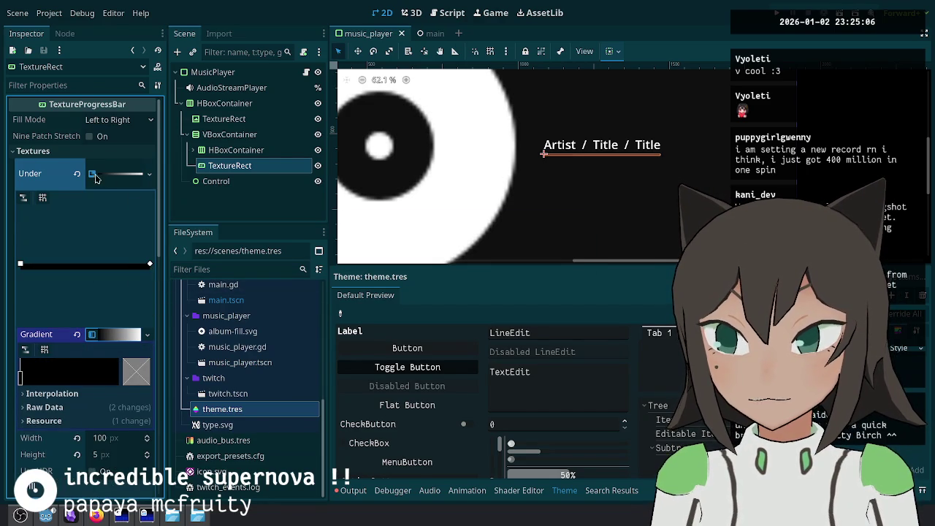
pyautogui.click(77, 173)
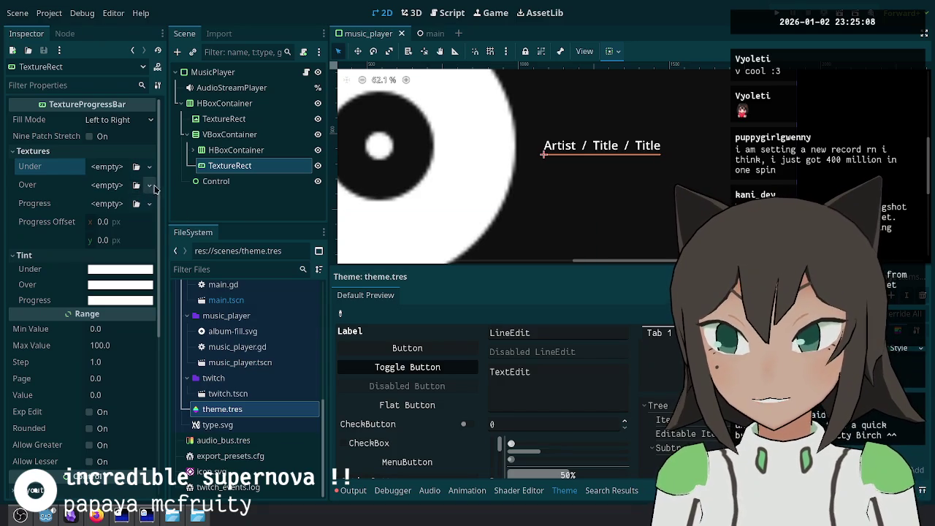
# Step: Give the Progress slot a 100×10 px GradientTexture2D and save
pyautogui.moveTo(56, 191)
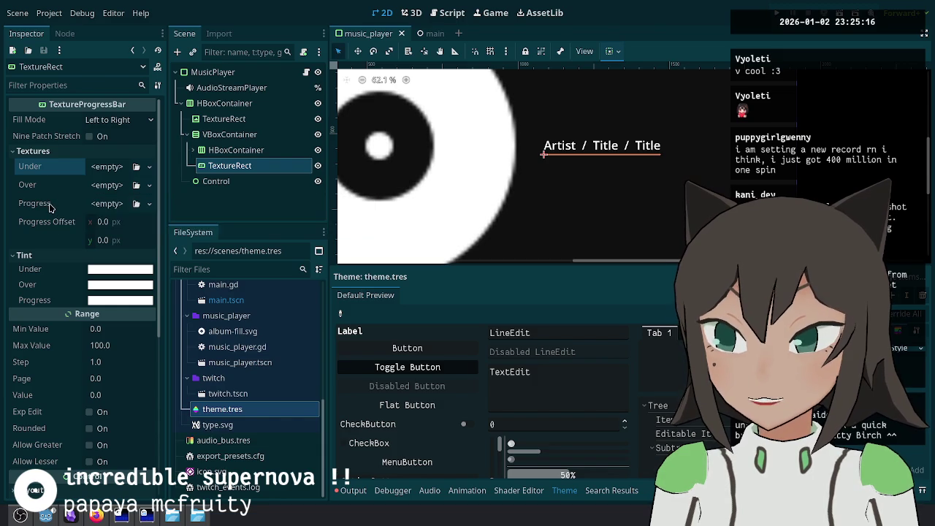
pyautogui.moveTo(50, 208)
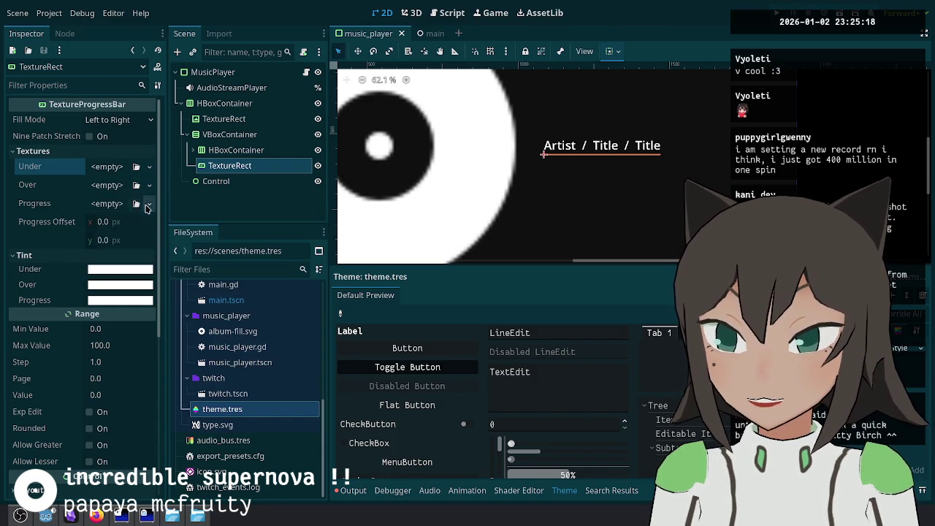
pyautogui.click(147, 203)
pyautogui.click(122, 354)
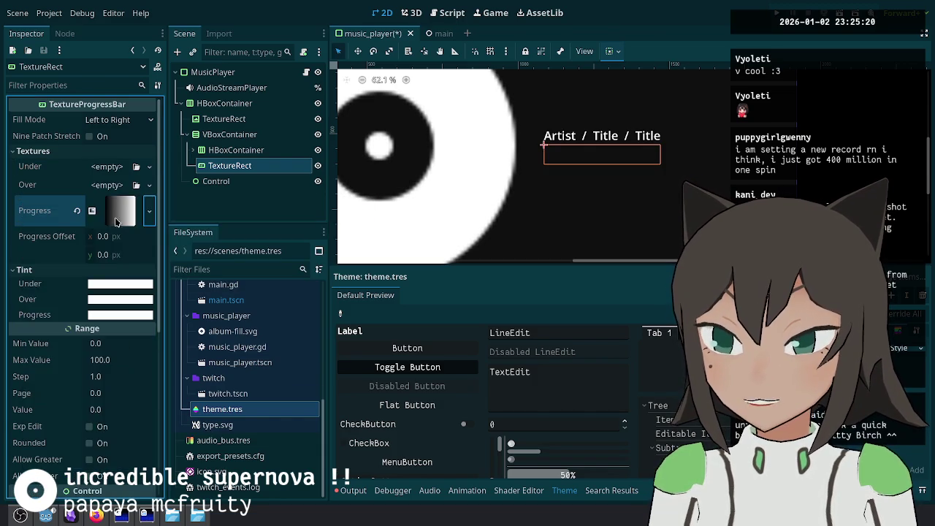
pyautogui.click(120, 212)
pyautogui.click(113, 389)
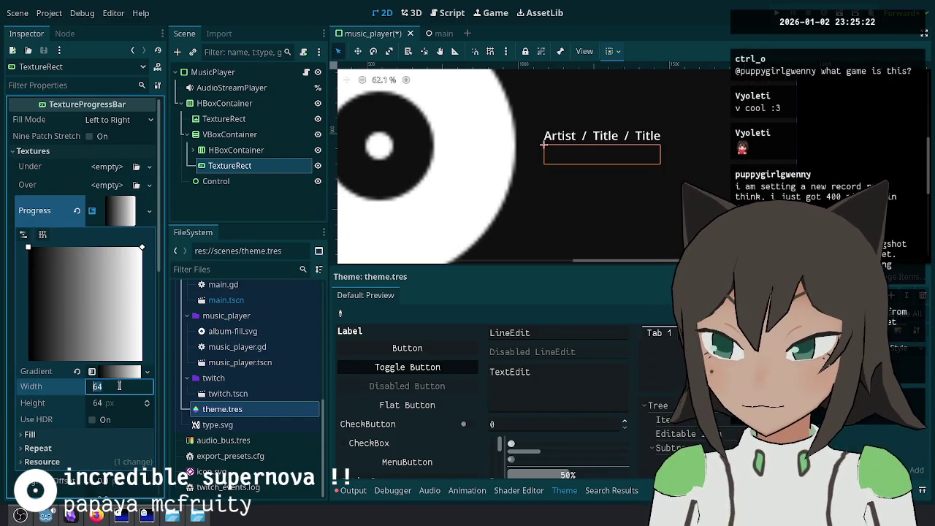
pyautogui.write('00')
pyautogui.press('Tab')
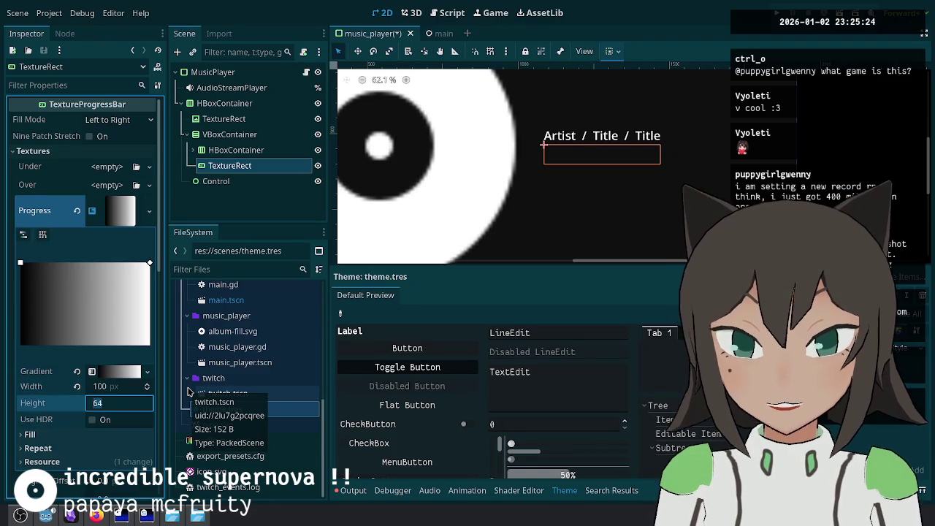
pyautogui.write('10')
pyautogui.press('Return')
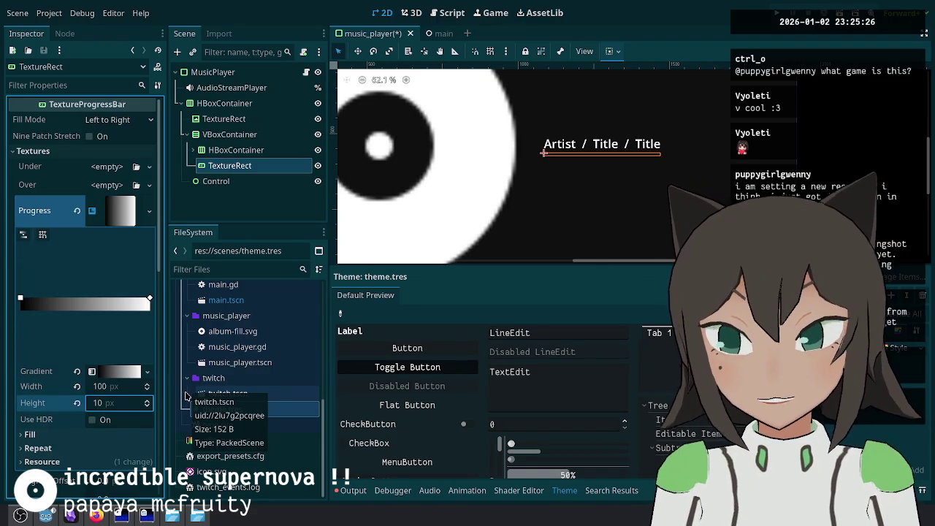
pyautogui.hotkey('ctrl', 's')
# Step: Keep the progress offset at 0, delete the black gradient stop for solid white, and save
pyautogui.scroll(-4, 145, 344)
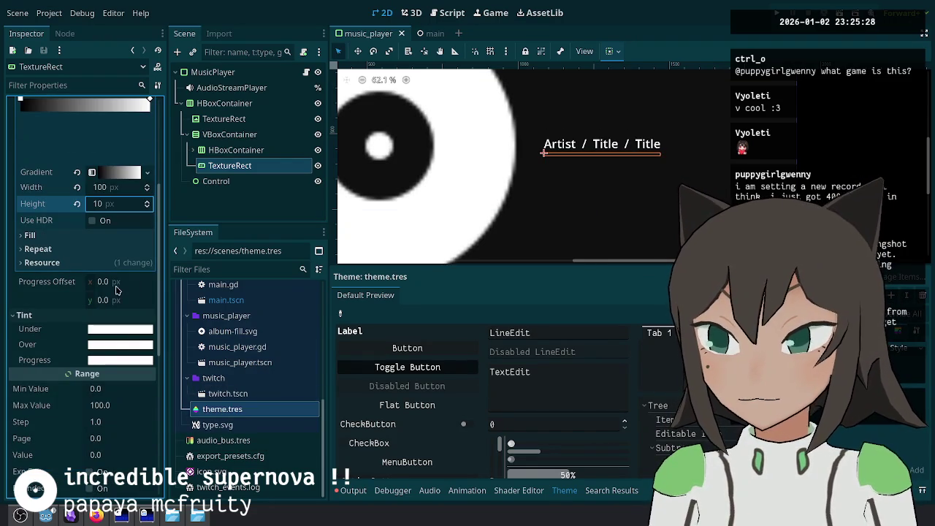
pyautogui.moveTo(104, 288); pyautogui.dragTo(109, 287)
pyautogui.click(75, 283)
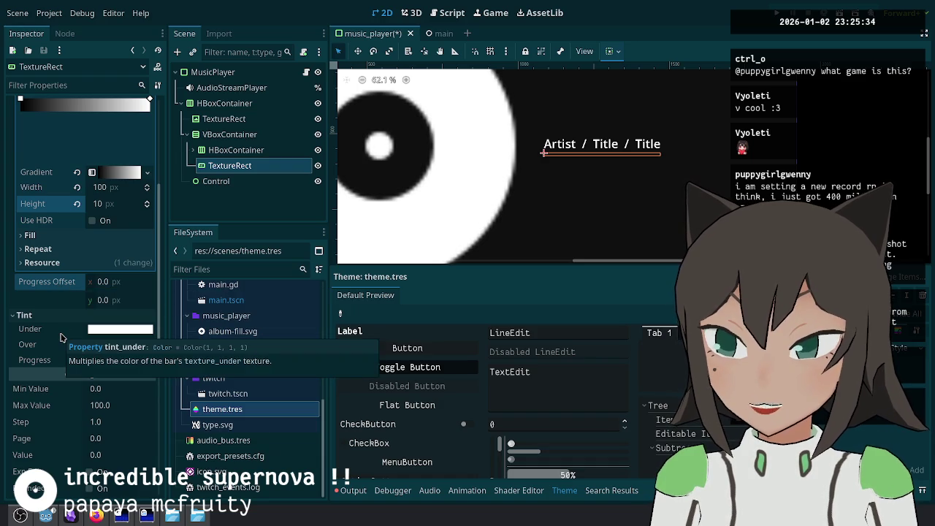
pyautogui.scroll(3, 61, 337)
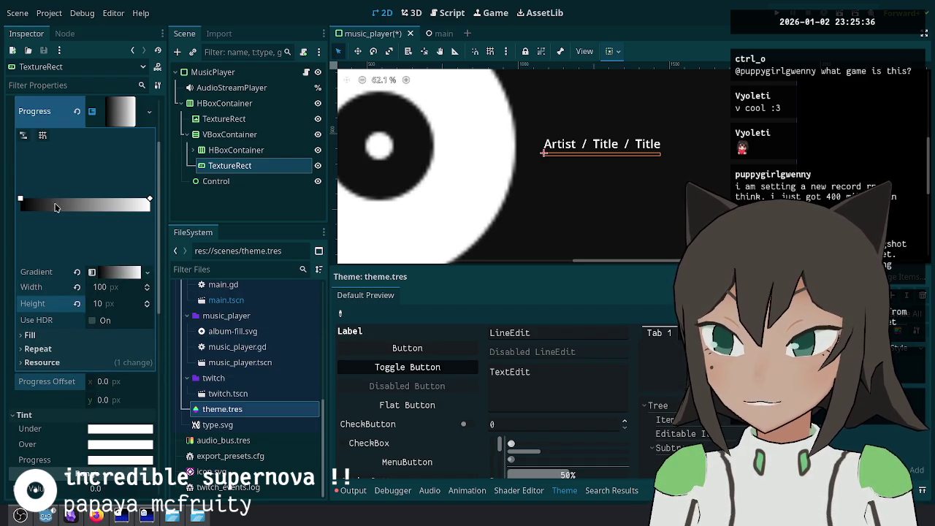
pyautogui.click(109, 271)
pyautogui.rightClick(19, 314)
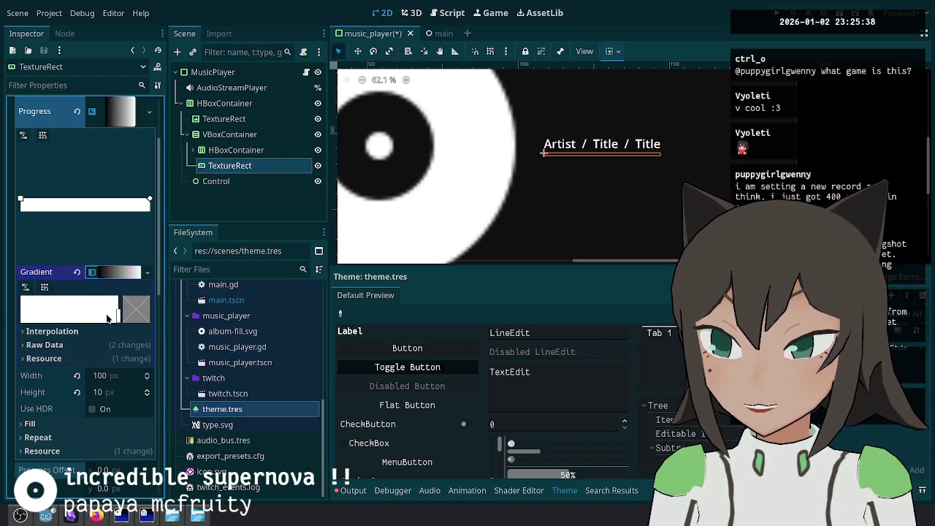
pyautogui.scroll(2, 136, 172)
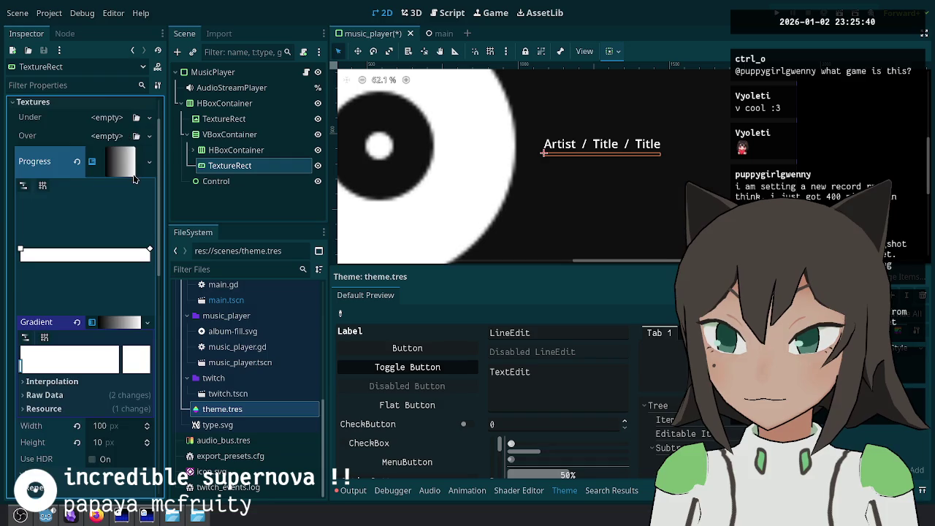
pyautogui.click(132, 154)
pyautogui.hotkey('ctrl', 's')
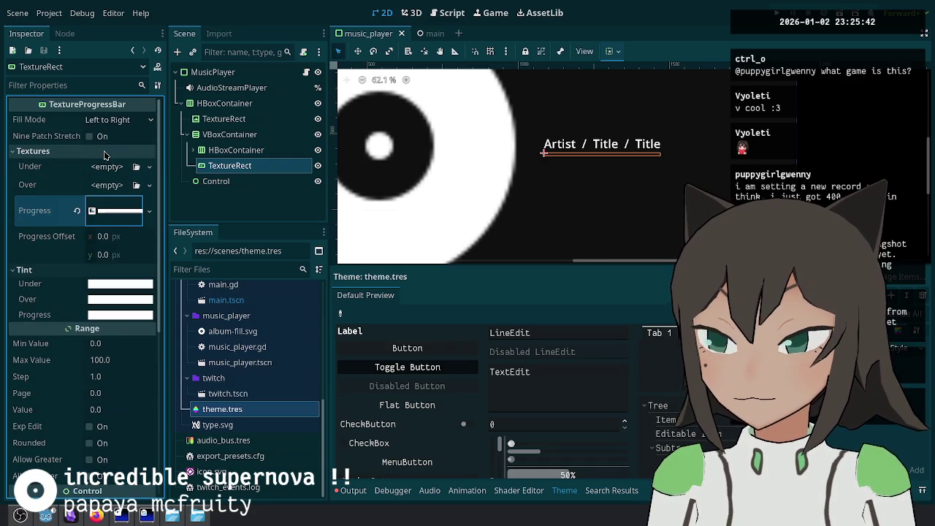
# Step: Preview the bar filling by raising its Value, then undo back to 0
pyautogui.scroll(-3, 71, 260)
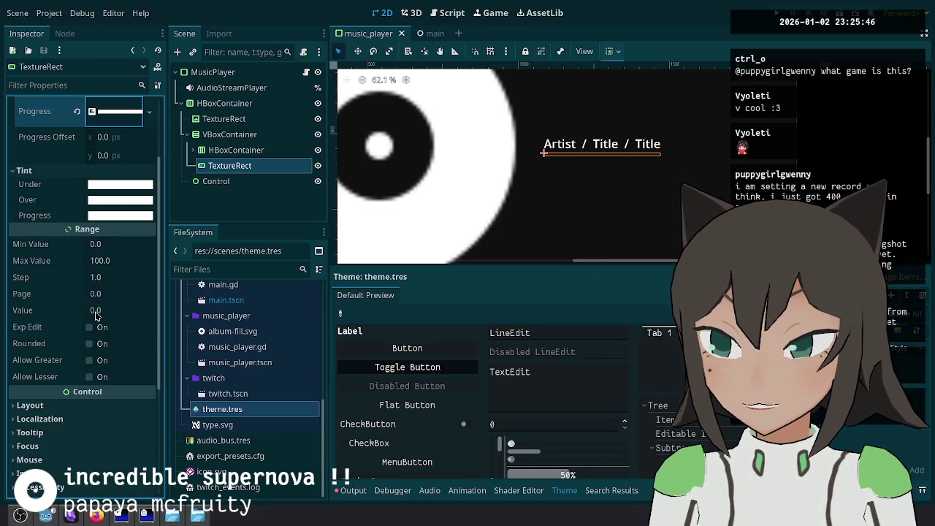
pyautogui.moveTo(96, 314); pyautogui.dragTo(101, 314)
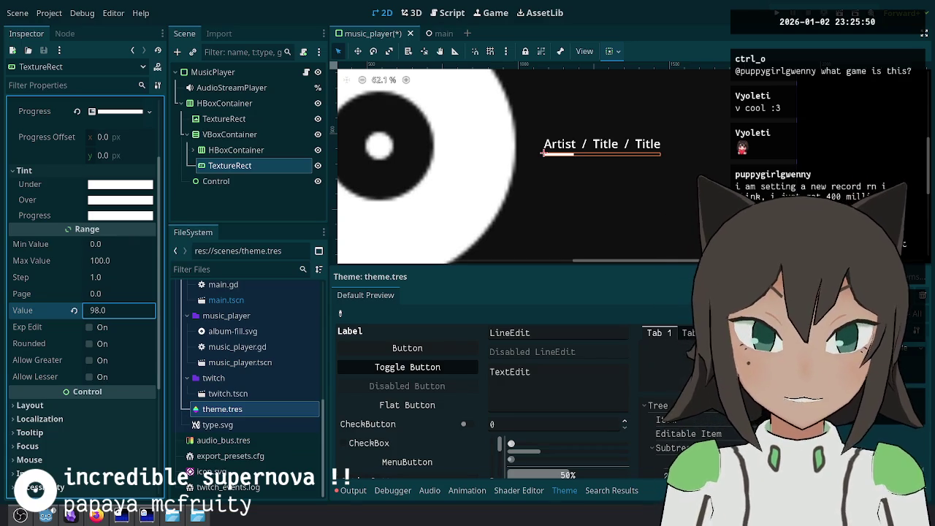
pyautogui.hotkey('ctrl', 'z')
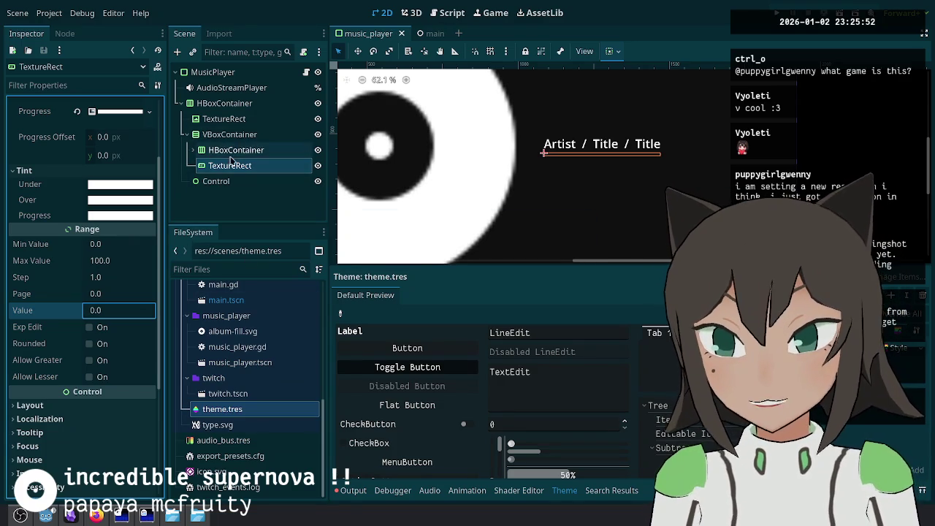
# Step: Add an HBoxContainer under VBoxContainer and move the TextureRect bar into it
pyautogui.click(241, 135)
pyautogui.rightClick(252, 136)
pyautogui.click(278, 147)
pyautogui.write('hbox')
pyautogui.press('Return')
pyautogui.moveTo(237, 164)
pyautogui.mouseDown()
pyautogui.moveTo(235, 182)
pyautogui.moveTo(245, 182)
pyautogui.mouseUp()
# Step: Add a '0:00' Label before the bar and a duplicated '9:99' Label after it
pyautogui.click(270, 167)
pyautogui.rightClick(275, 171)
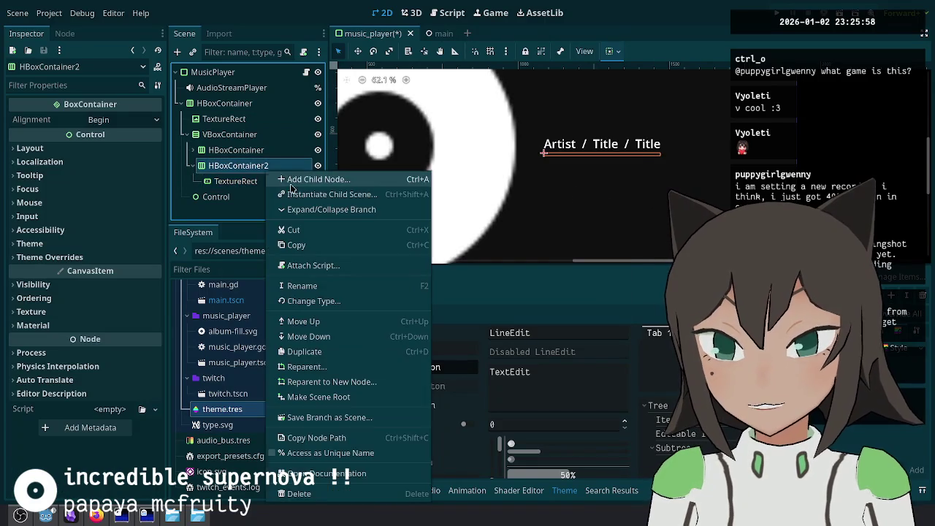
pyautogui.click(291, 185)
pyautogui.write('label')
pyautogui.press('Return')
pyautogui.moveTo(228, 196)
pyautogui.mouseDown()
pyautogui.moveTo(272, 179)
pyautogui.moveTo(258, 177)
pyautogui.mouseUp()
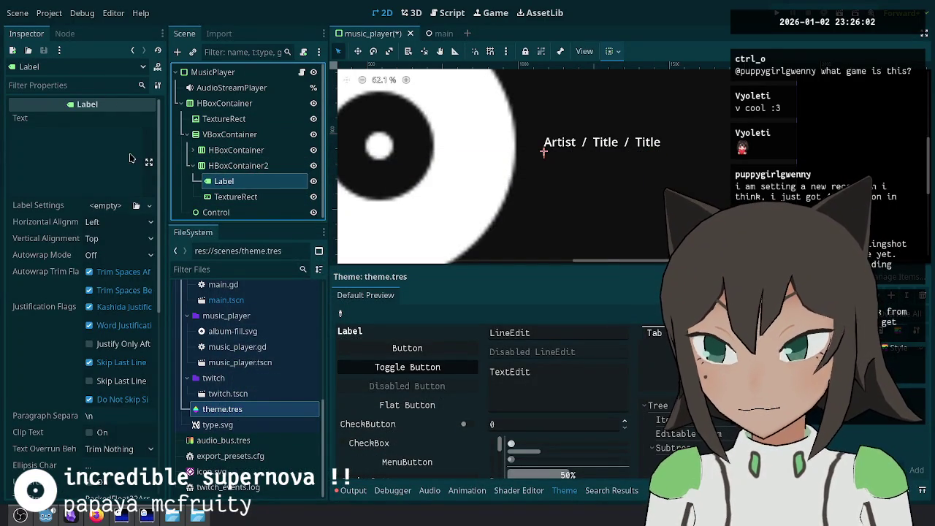
pyautogui.click(95, 148)
pyautogui.write('0')
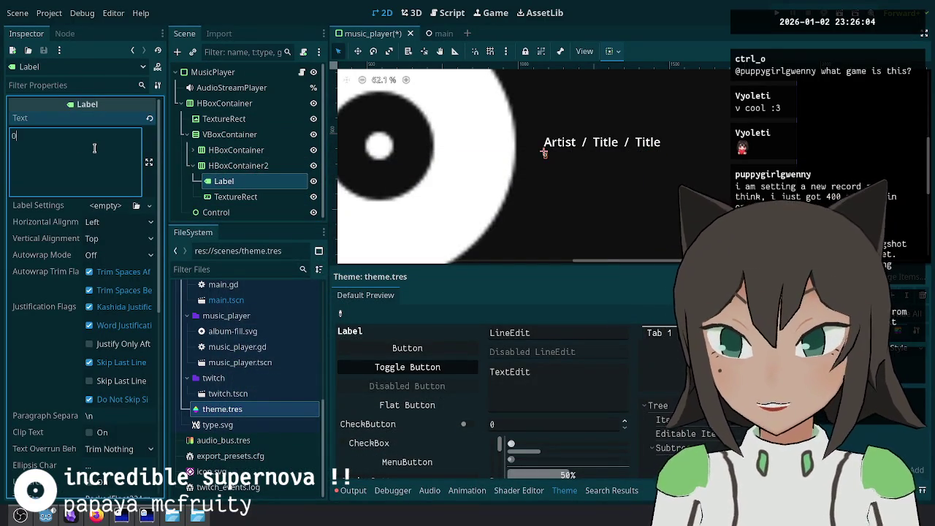
pyautogui.write(':00')
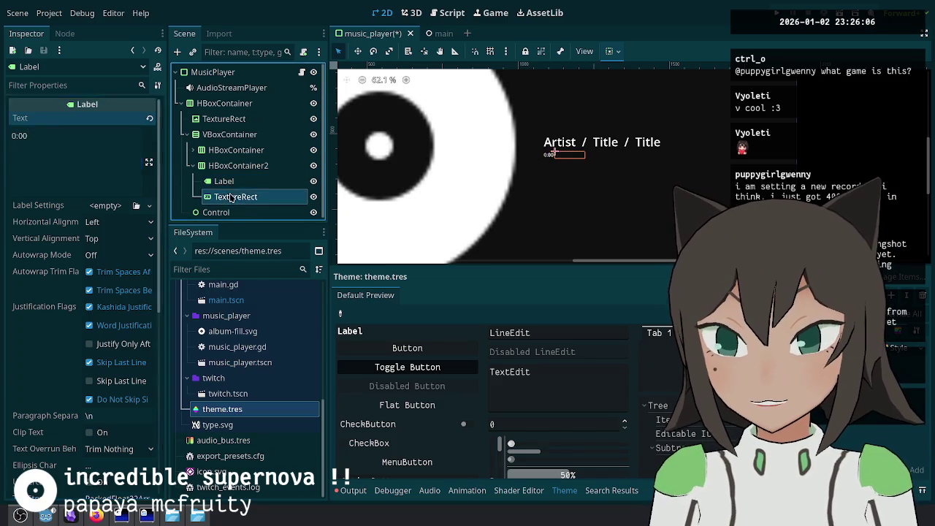
pyautogui.hotkey('ctrl', 'd')
pyautogui.moveTo(260, 204)
pyautogui.mouseDown()
pyautogui.moveTo(267, 177)
pyautogui.moveTo(248, 218)
pyautogui.mouseUp()
pyautogui.click(64, 156)
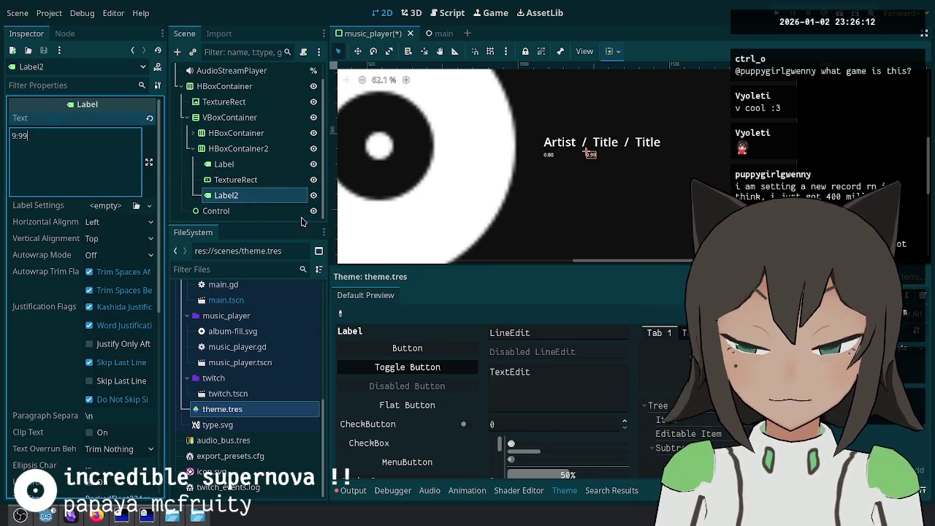
# Step: Review HBoxContainer2's layout, leaving direction Inherited and horizontal sizing Fill
pyautogui.click(251, 179)
pyautogui.click(252, 148)
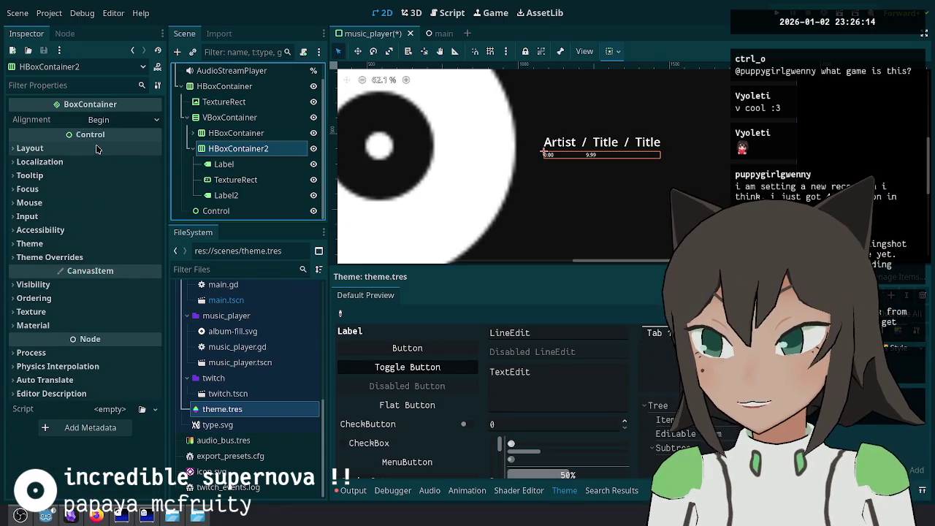
pyautogui.click(138, 149)
pyautogui.click(128, 254)
pyautogui.click(117, 267)
pyautogui.click(54, 304)
pyautogui.click(121, 320)
pyautogui.click(122, 332)
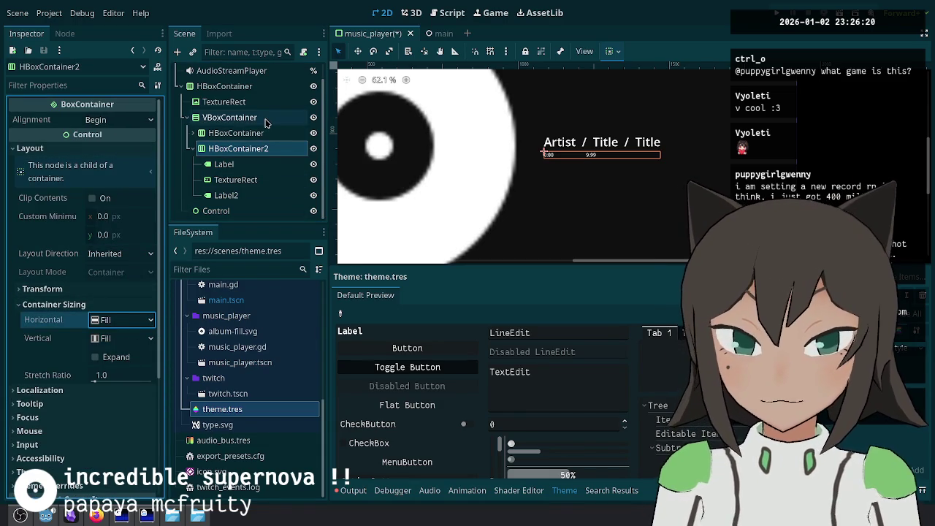
# Step: Tick Horizontal Expand on the progress bar's container sizing and save
pyautogui.click(233, 179)
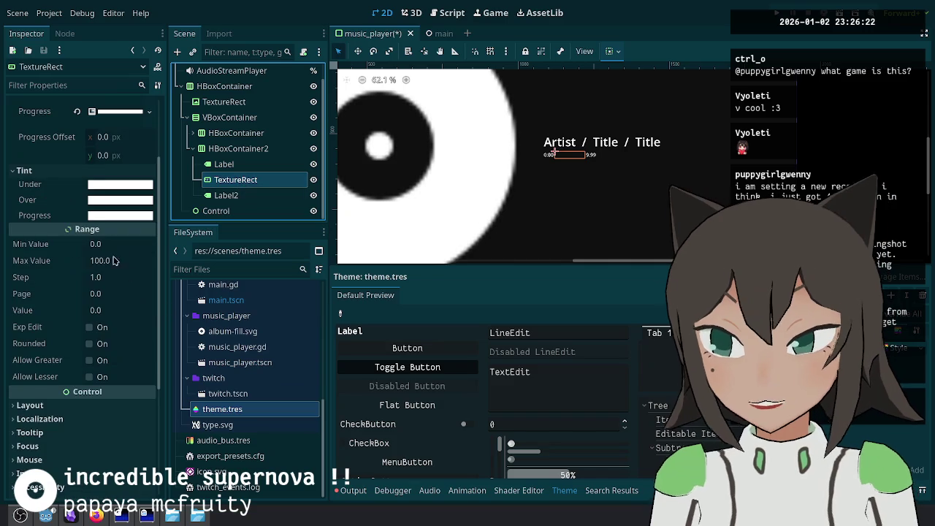
pyautogui.scroll(-3, 69, 358)
pyautogui.click(96, 305)
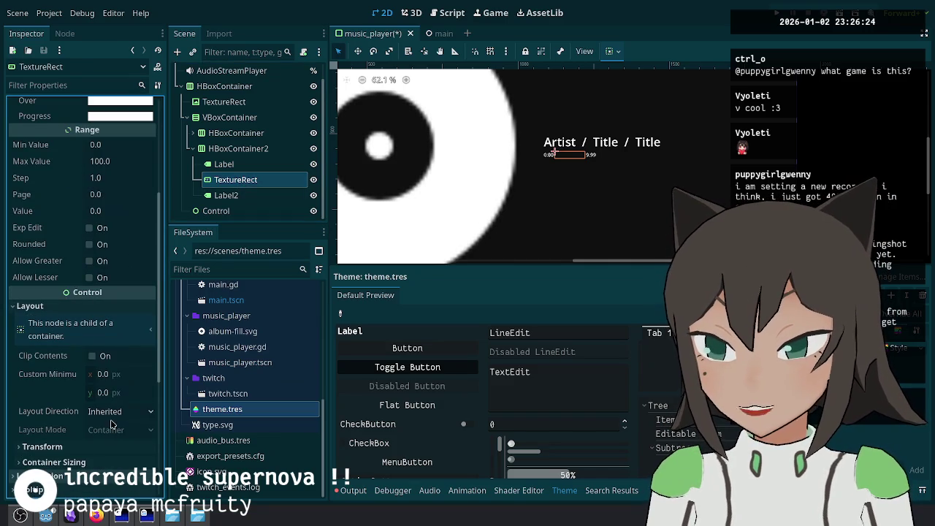
pyautogui.scroll(-2, 111, 448)
pyautogui.click(116, 397)
pyautogui.hotkey('ctrl', 's')
# Step: Set the progress bar's Value to 100 so the bar shows fully filled
pyautogui.scroll(4, 107, 331)
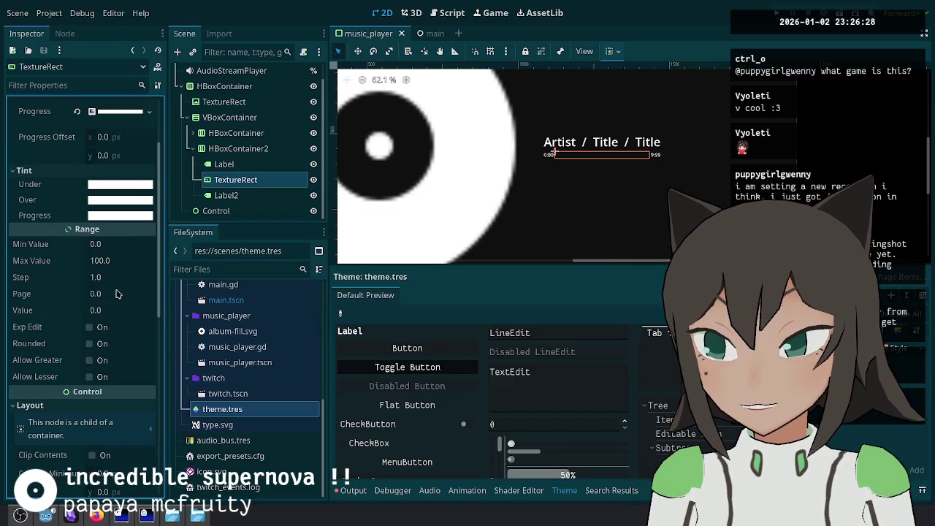
pyautogui.click(115, 310)
pyautogui.write('100')
pyautogui.press('Return')
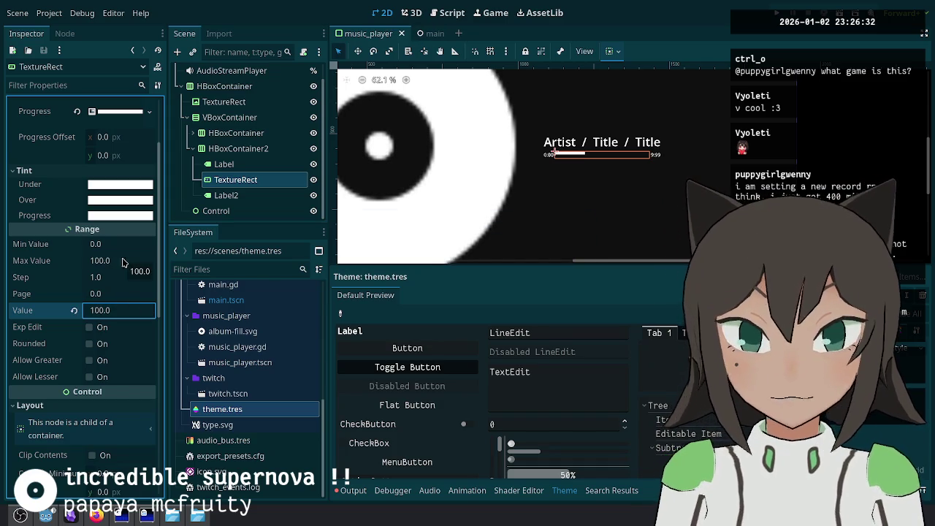
pyautogui.scroll(3, 90, 299)
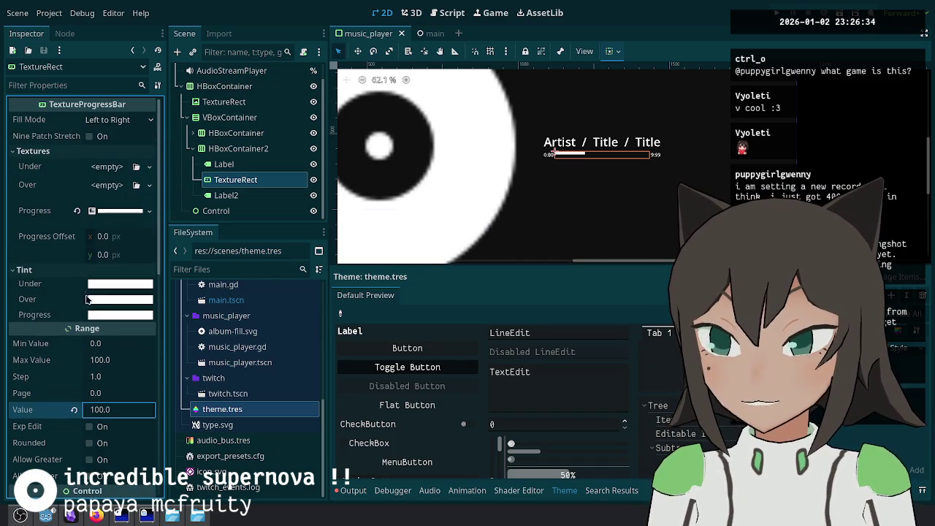
pyautogui.scroll(-6, 73, 249)
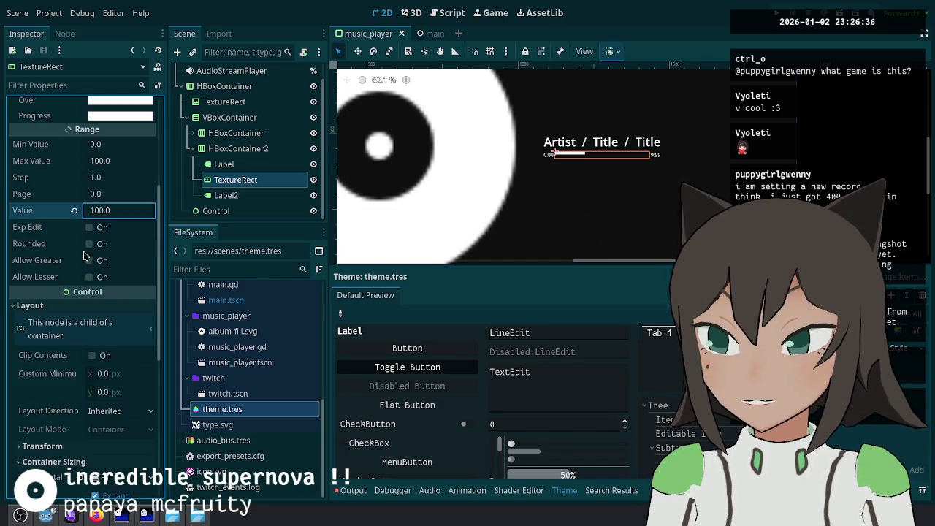
pyautogui.scroll(-3, 84, 282)
pyautogui.scroll(-2, 117, 358)
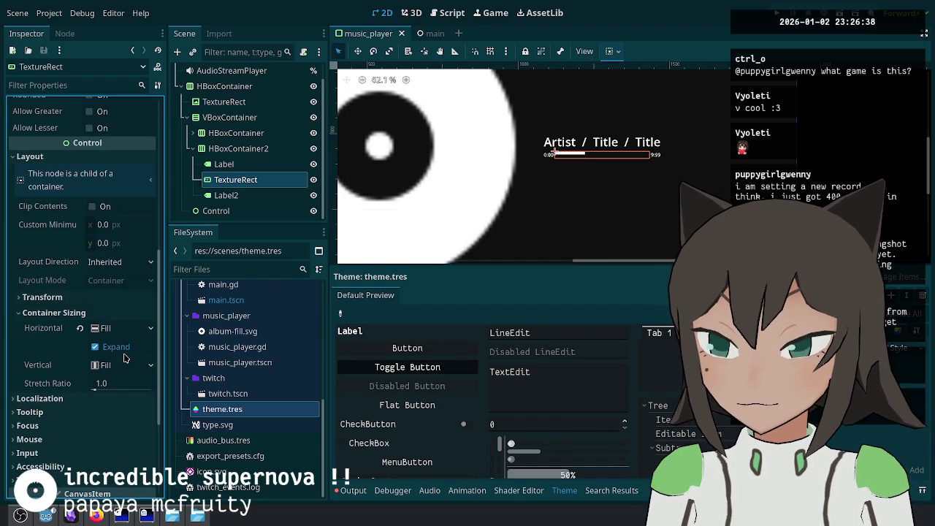
pyautogui.scroll(10, 125, 358)
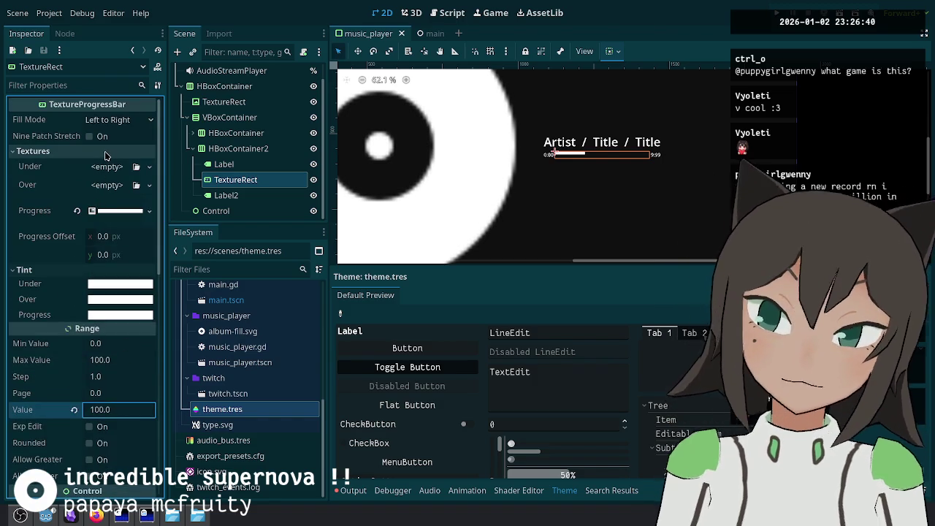
pyautogui.scroll(5, 555, 165)
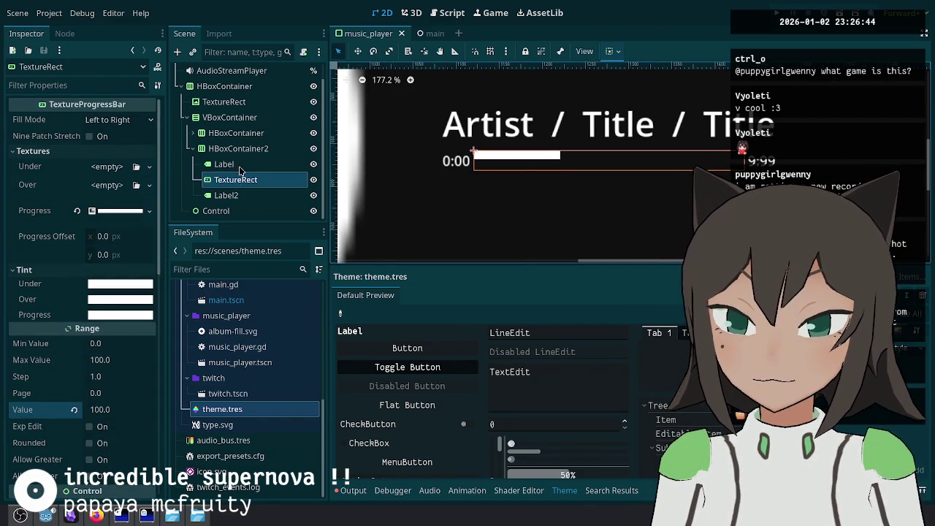
# Step: Widen the Progress gradient texture to 1000 px
pyautogui.click(238, 149)
pyautogui.click(242, 182)
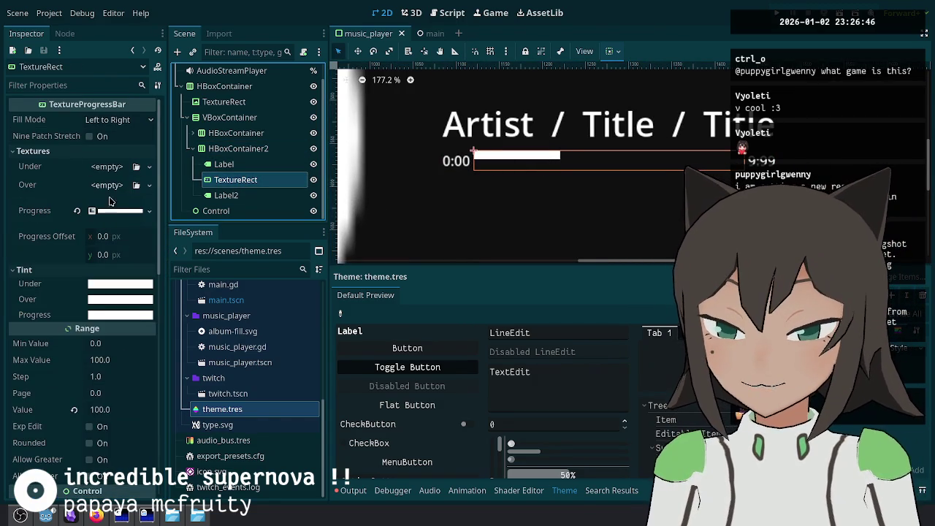
pyautogui.click(119, 211)
pyautogui.scroll(-5, 91, 351)
pyautogui.moveTo(108, 276)
pyautogui.mouseDown()
pyautogui.moveTo(190, 277)
pyautogui.moveTo(81, 276)
pyautogui.mouseUp()
pyautogui.click(95, 278)
pyautogui.write('1')
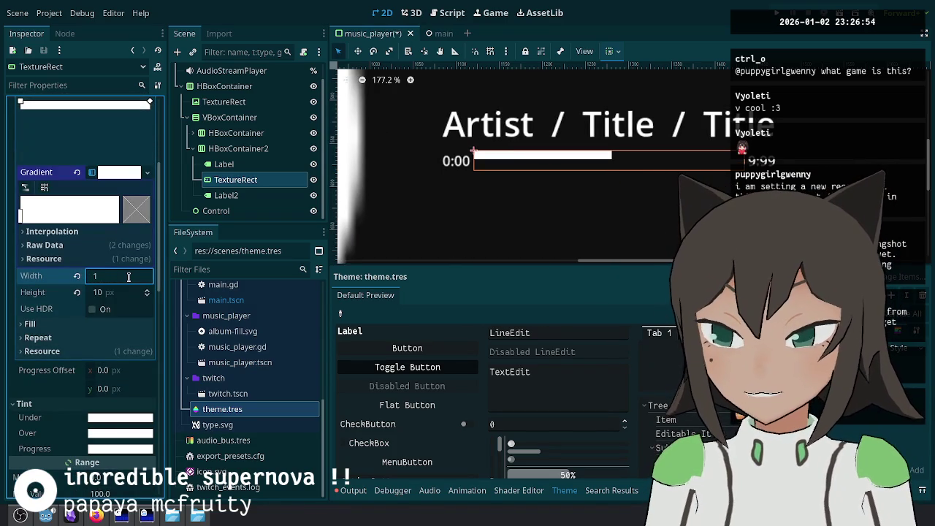
pyautogui.write('00')
pyautogui.press('Return')
pyautogui.scroll(5, 88, 249)
pyautogui.click(120, 212)
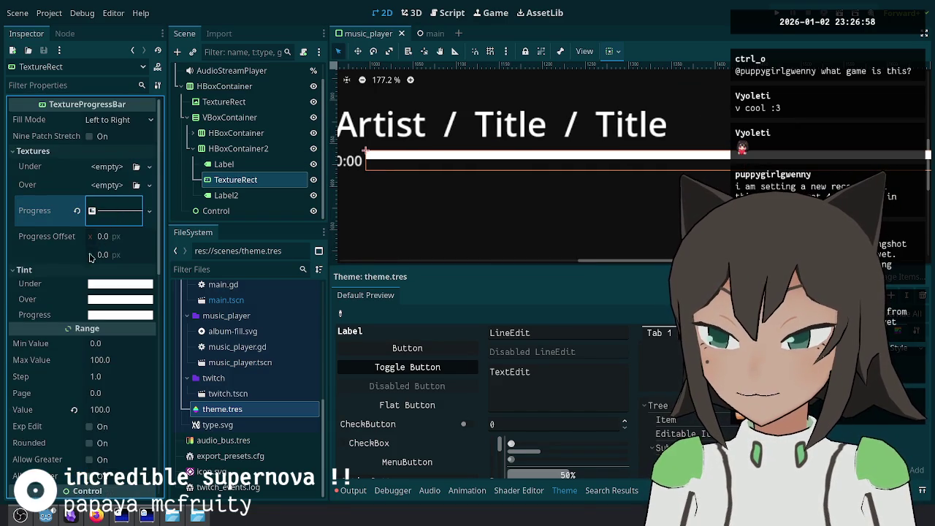
# Step: Keep the bar's horizontal sizing at Fill and enable Nine Patch Stretch
pyautogui.scroll(-10, 66, 347)
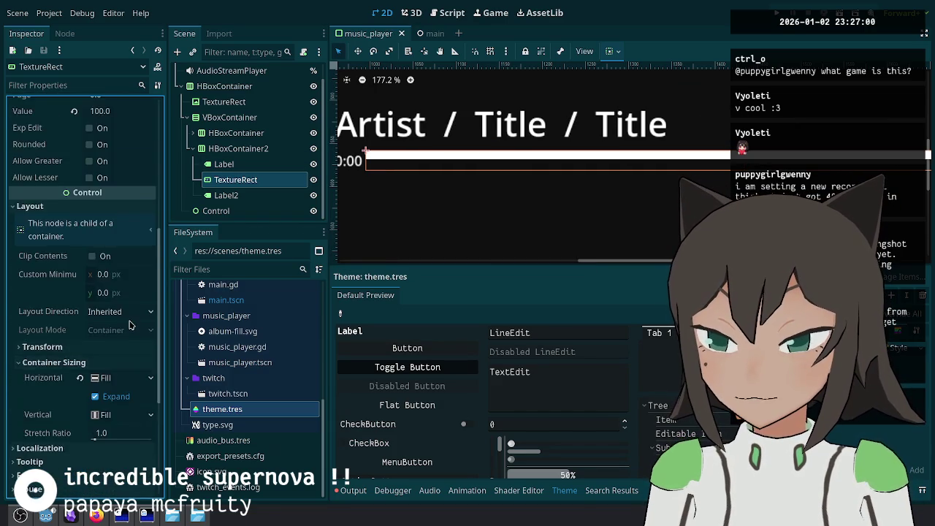
pyautogui.click(131, 281)
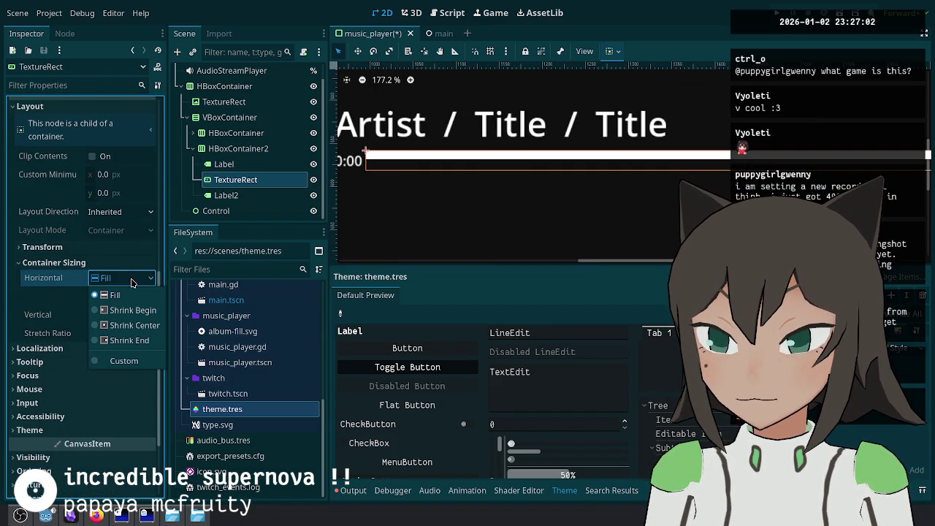
pyautogui.click(131, 283)
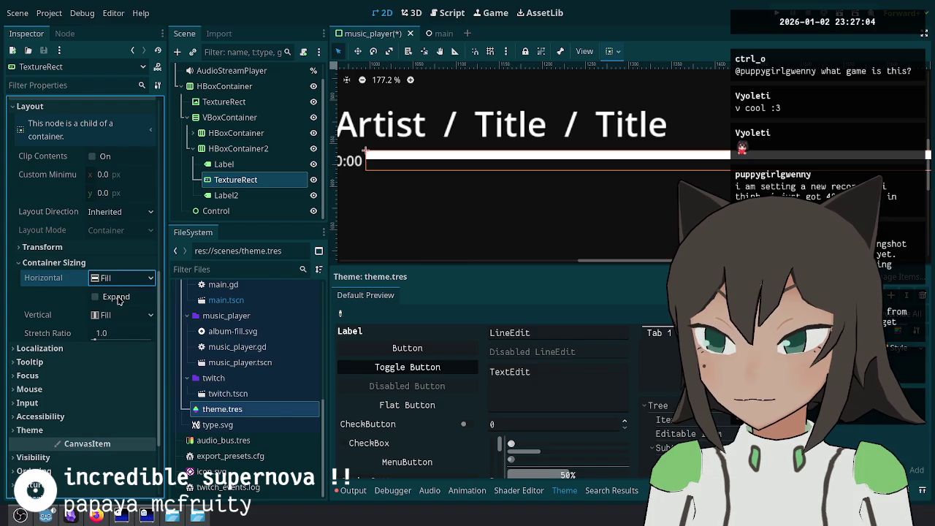
pyautogui.scroll(8, 84, 329)
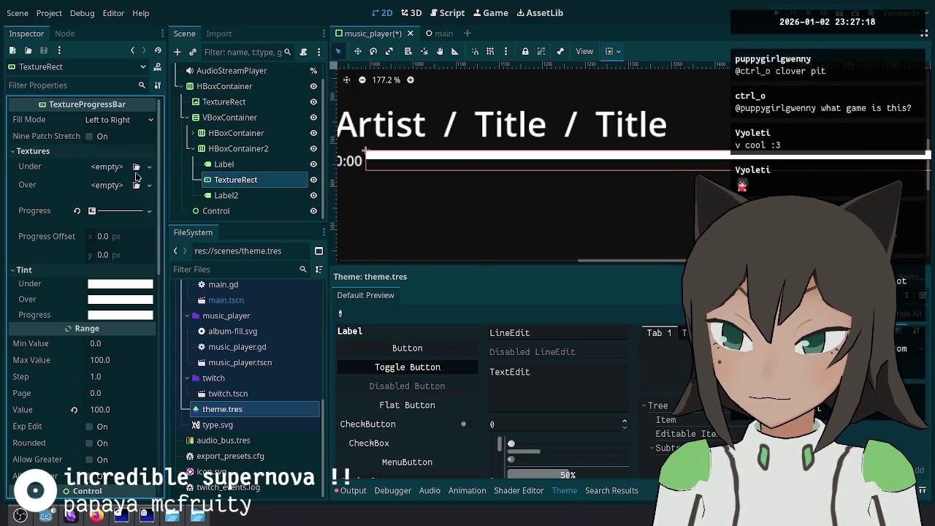
pyautogui.click(101, 138)
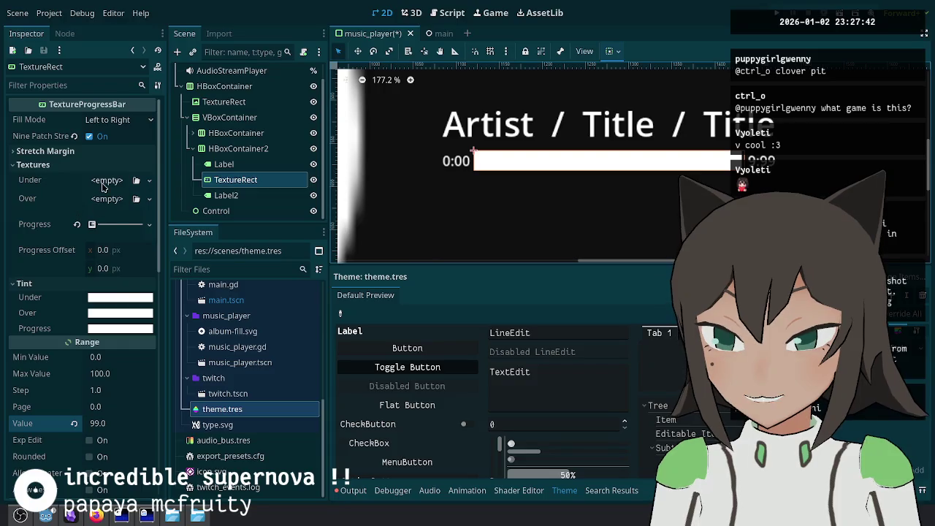
# Step: Set the Progress gradient texture width to 500 px and save
pyautogui.click(108, 225)
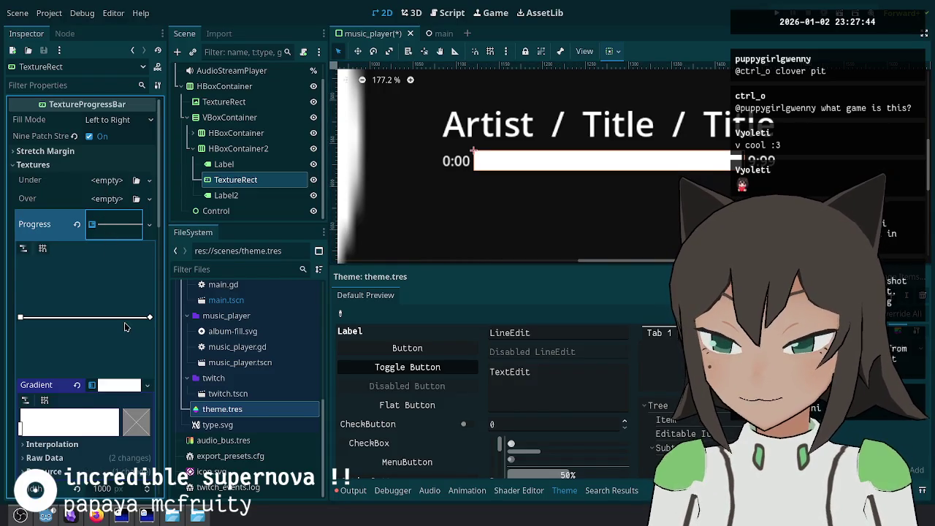
pyautogui.scroll(-3, 124, 325)
pyautogui.click(110, 390)
pyautogui.write('500')
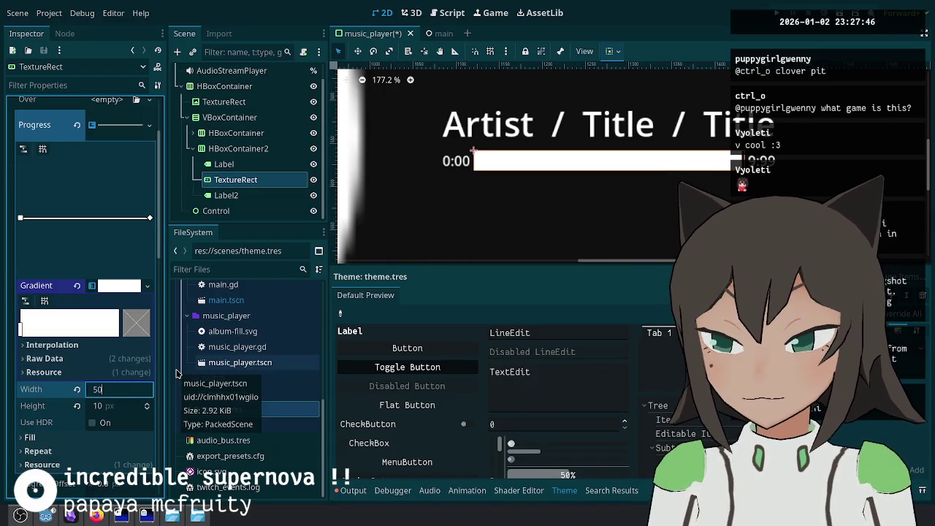
pyautogui.press('Return')
pyautogui.hotkey('ctrl', 's')
pyautogui.scroll(3, 86, 249)
pyautogui.scroll(-3, 105, 251)
pyautogui.scroll(3, 105, 251)
# Step: Reopen the Progress gradient settings to edit the texture width again
pyautogui.click(109, 225)
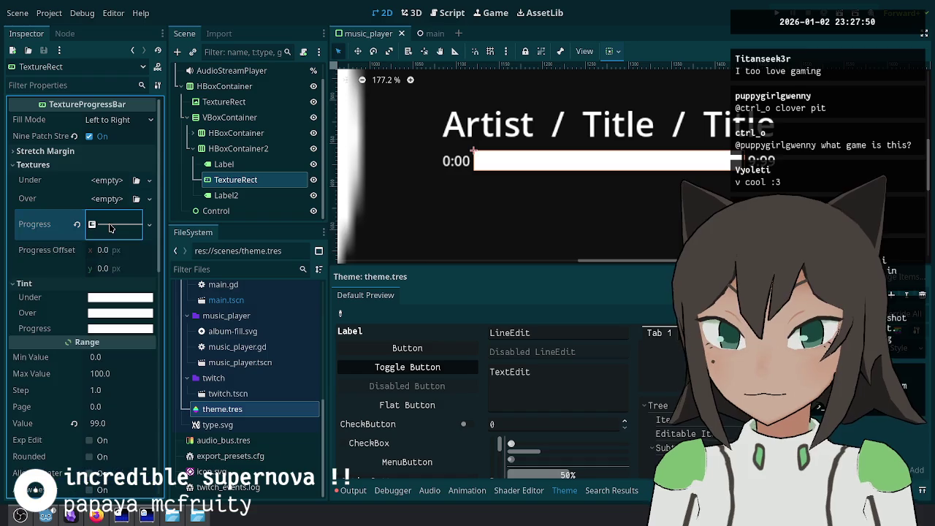
pyautogui.scroll(-4, 618, 186)
pyautogui.scroll(3, 609, 202)
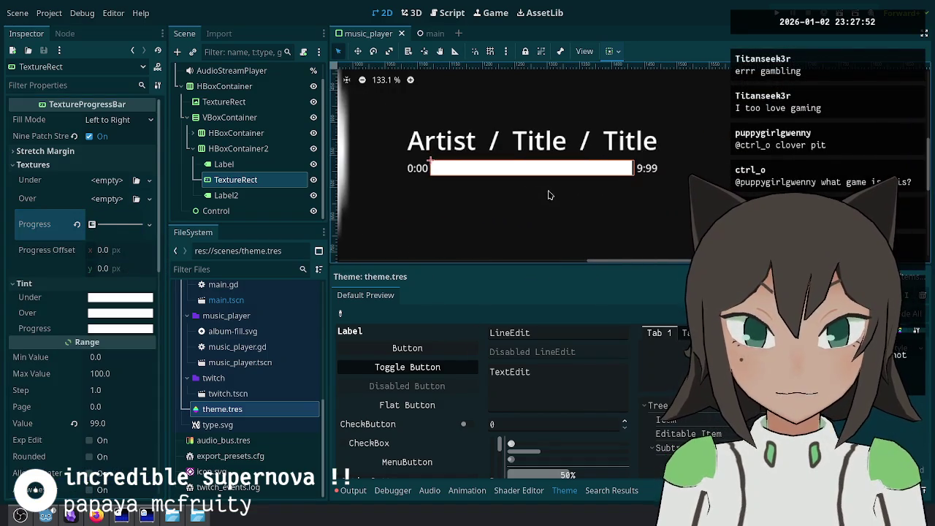
pyautogui.click(114, 228)
pyautogui.scroll(-3, 103, 407)
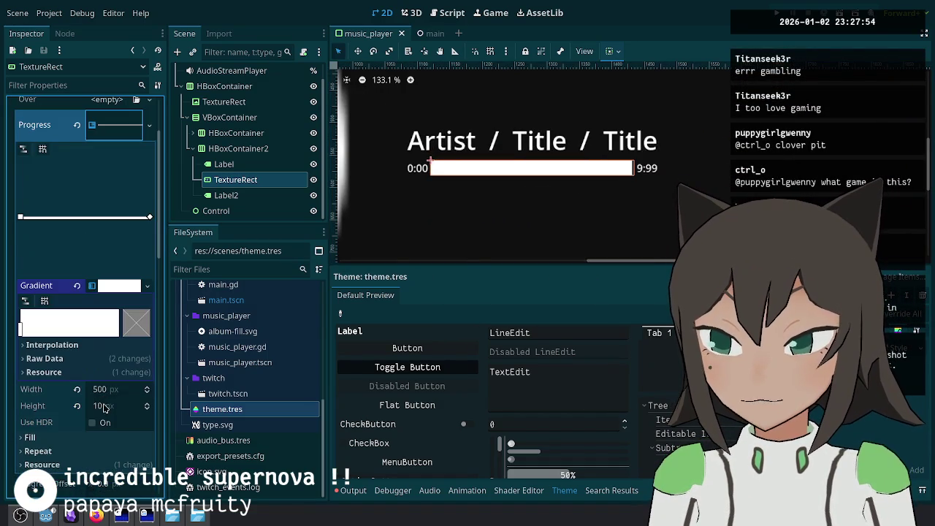
pyautogui.click(110, 389)
# Step: Confirm the 10 px texture width, then rename Label2 to TotalTime and TextureRect to ProgressBar
pyautogui.write('10')
pyautogui.press('Return')
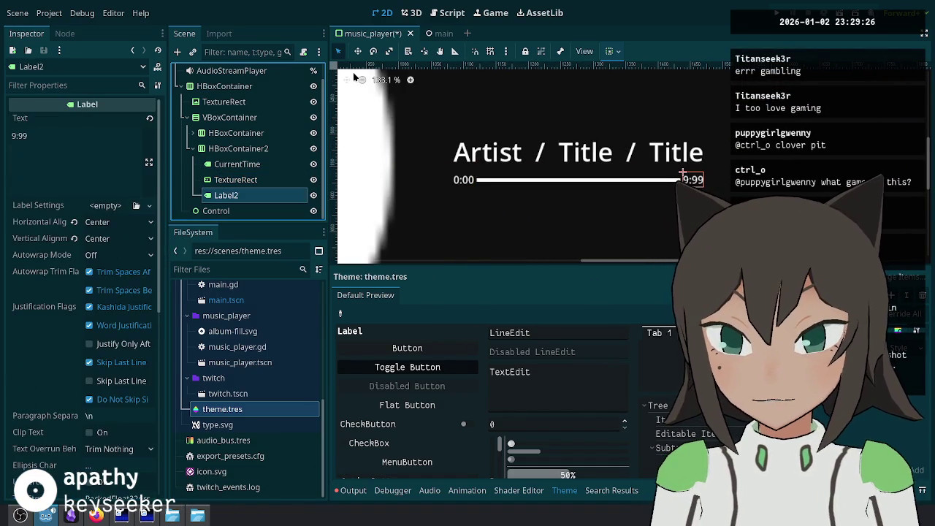
pyautogui.press('F2')
pyautogui.write('To')
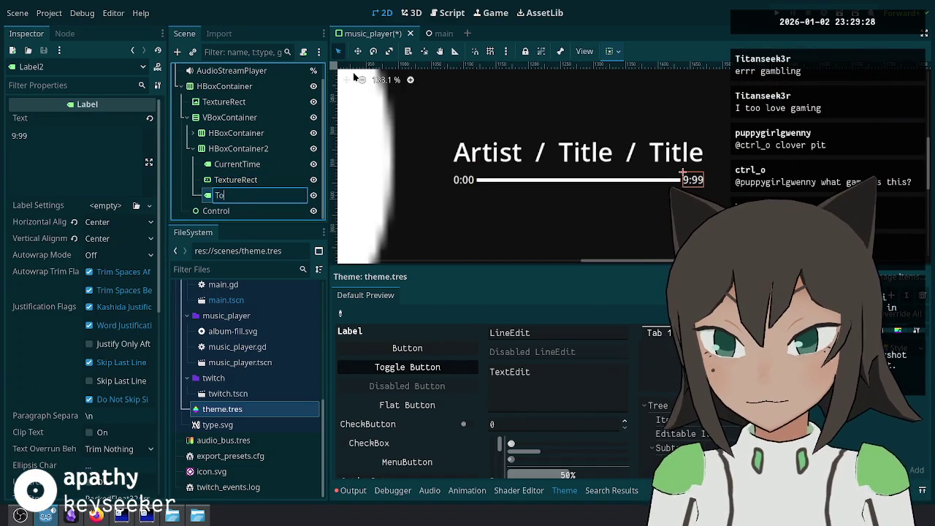
pyautogui.write('talTime')
pyautogui.press('Return')
pyautogui.press('Up')
pyautogui.press('F2')
pyautogui.write('P')
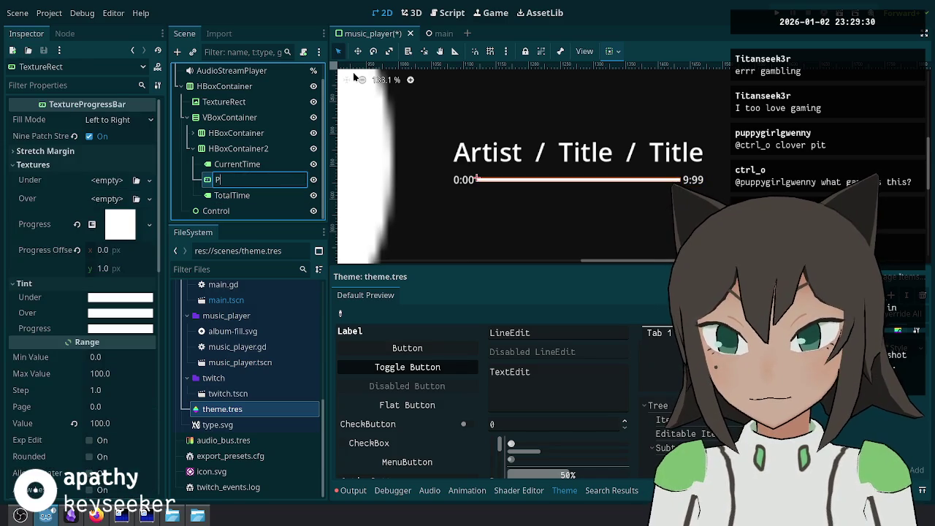
pyautogui.write('rogressBar')
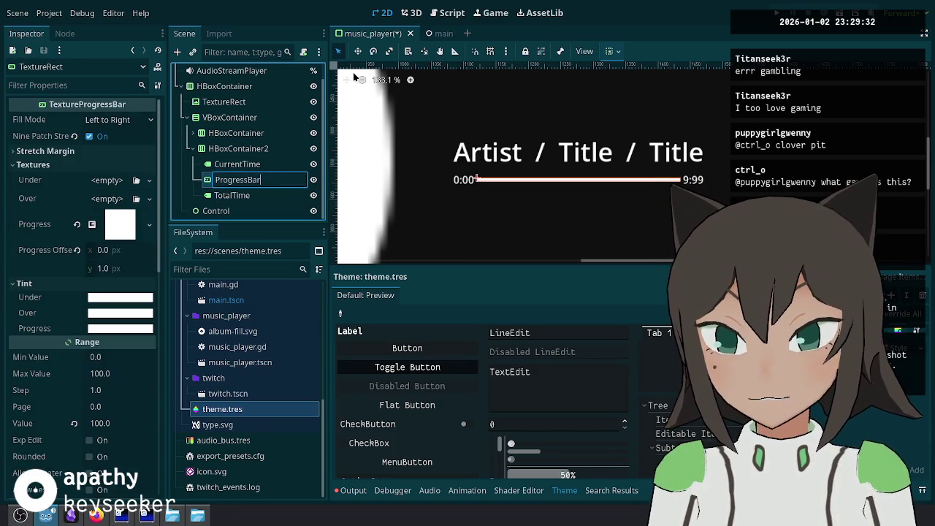
pyautogui.press('Return')
# Step: Make CurrentTime, ProgressBar and TotalTime accessible by unique name and save the scene
pyautogui.click(247, 165)
pyautogui.keyDown('shift'); pyautogui.click(252, 197); pyautogui.keyUp('shift')
pyautogui.rightClick(252, 197)
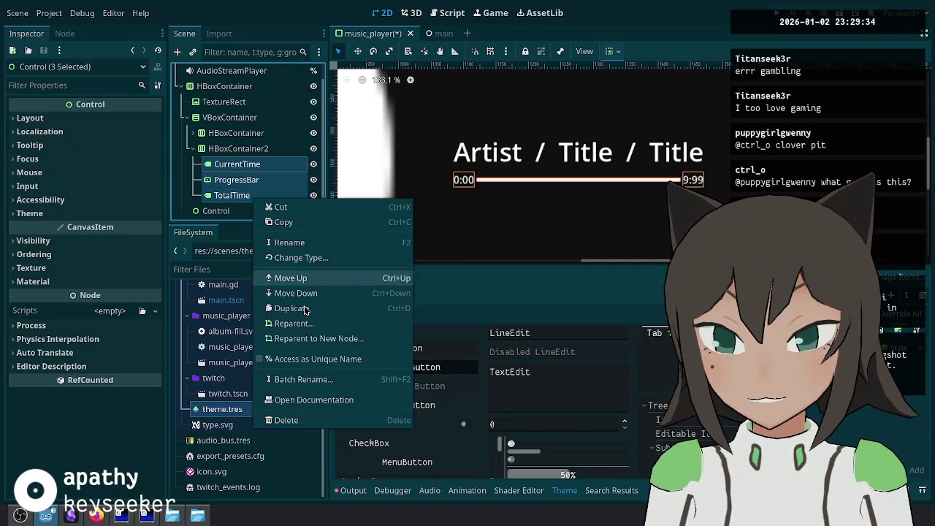
pyautogui.click(307, 358)
pyautogui.hotkey('ctrl', 's')
pyautogui.click(447, 12)
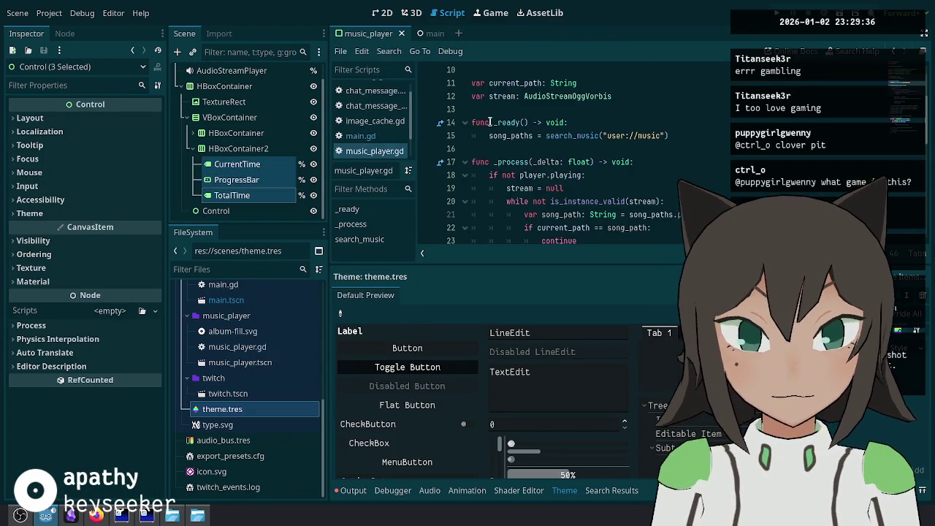
# Step: Drag the three nodes into music_player.gd as references and begin a current_time = player. line
pyautogui.scroll(1, 369, 120)
pyautogui.scroll(2, 512, 146)
pyautogui.moveTo(250, 176); pyautogui.dragTo(512, 161)
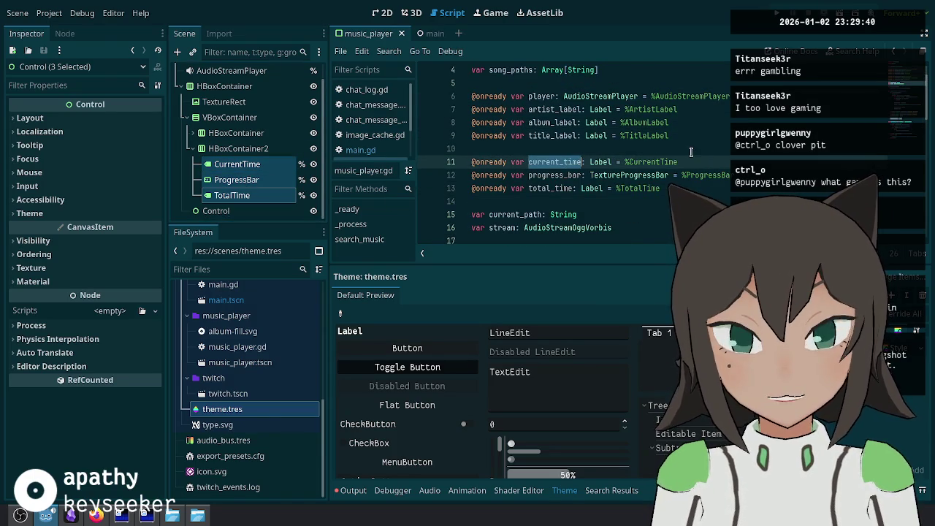
pyautogui.scroll(-10, 638, 151)
pyautogui.click(638, 151)
pyautogui.press('Return')
pyautogui.press('Return')
pyautogui.write('current_time = ')
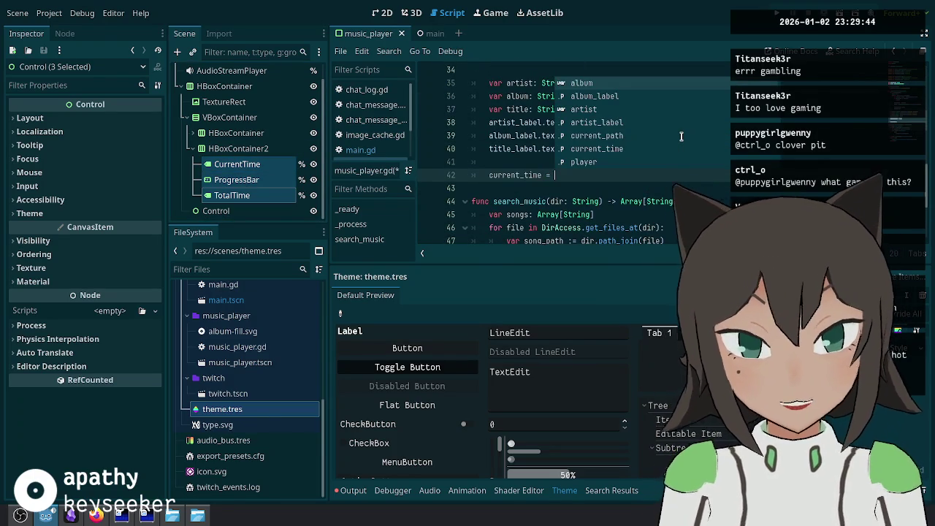
pyautogui.write('player')
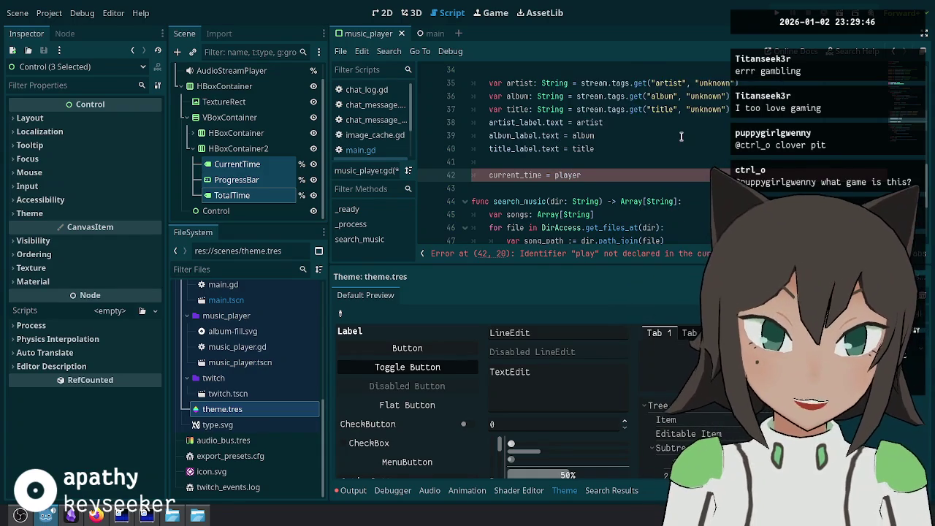
pyautogui.write('.')
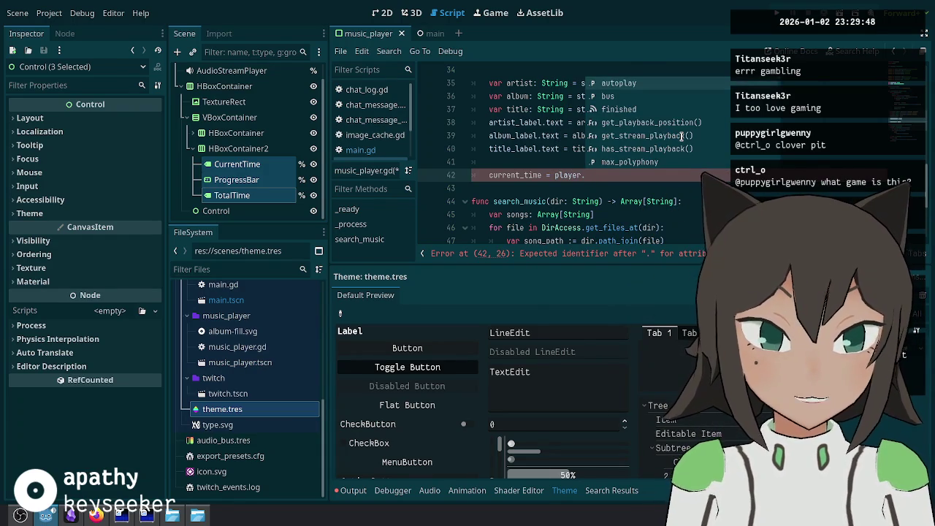
pyautogui.write('f')
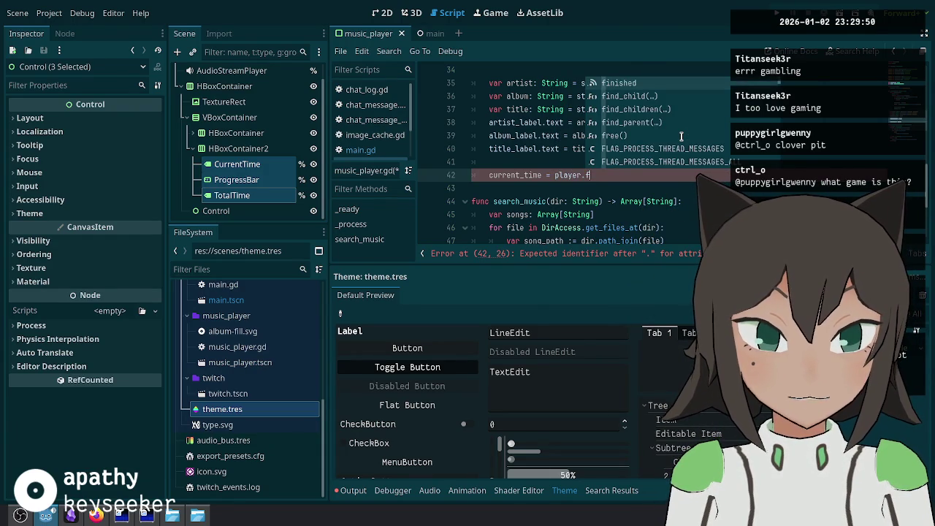
pyautogui.press('BackSpace')
pyautogui.write('ti')
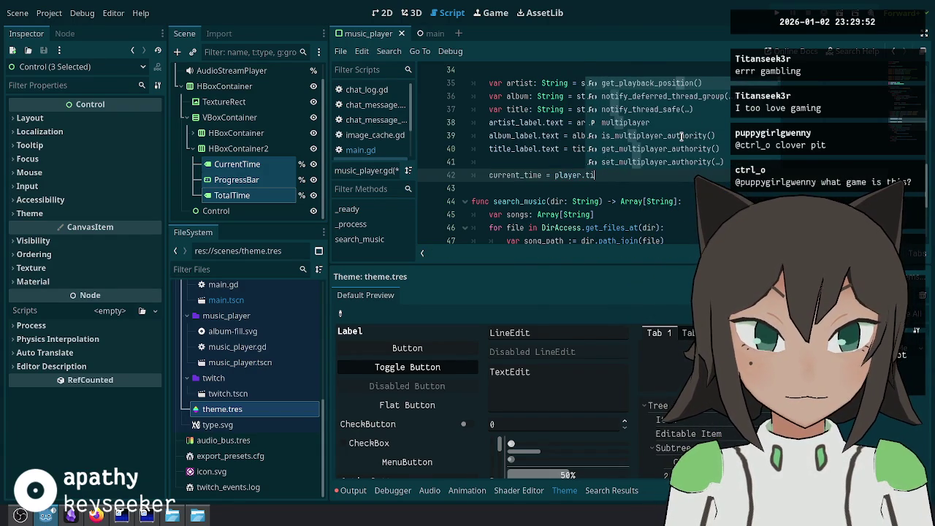
pyautogui.press('BackSpace')
pyautogui.press('BackSpace')
# Step: Open the AudioStreamPlayer documentation and scroll down to its Methods list
pyautogui.scroll(-10, 681, 137)
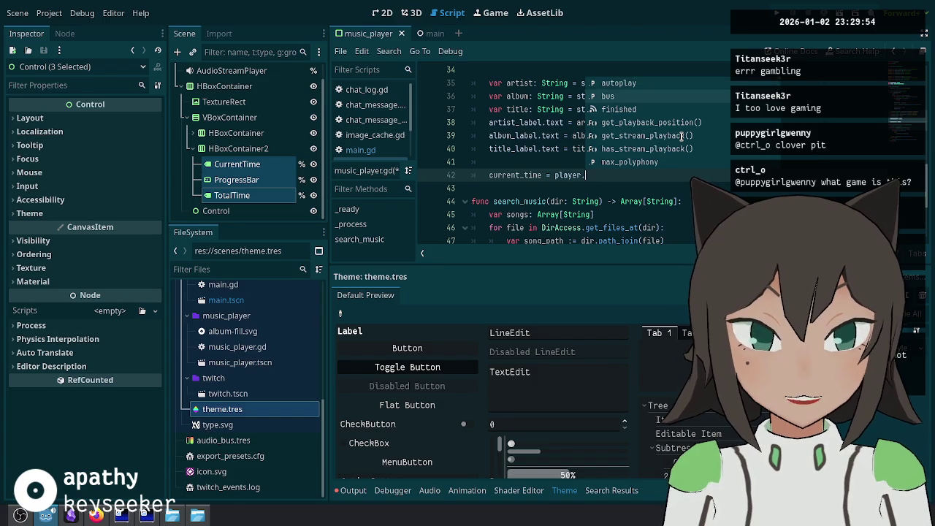
pyautogui.scroll(-5, 681, 137)
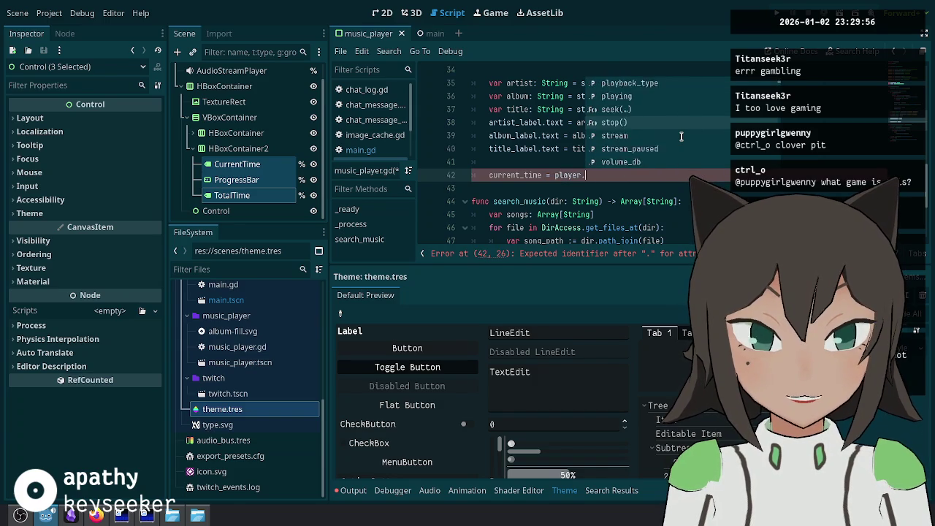
pyautogui.scroll(-6, 681, 137)
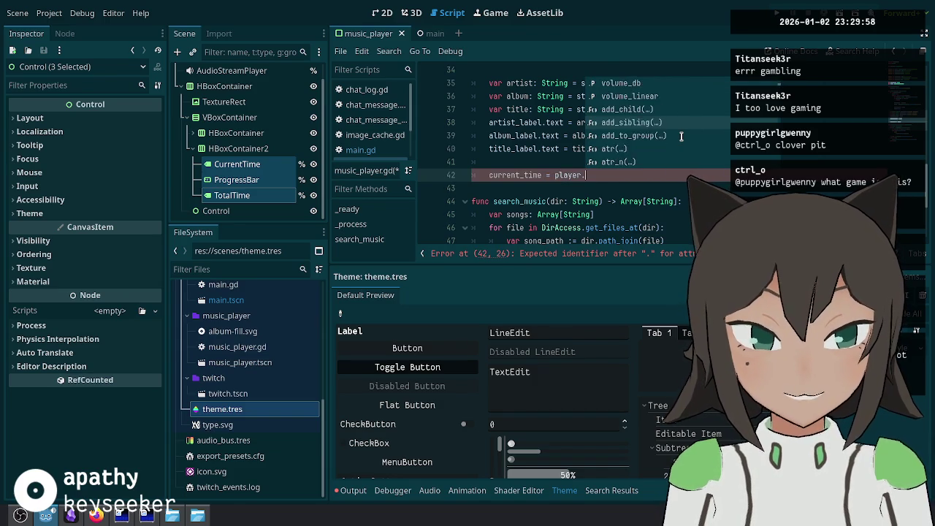
pyautogui.press('BackSpace')
pyautogui.press('BackSpace')
pyautogui.press('BackSpace')
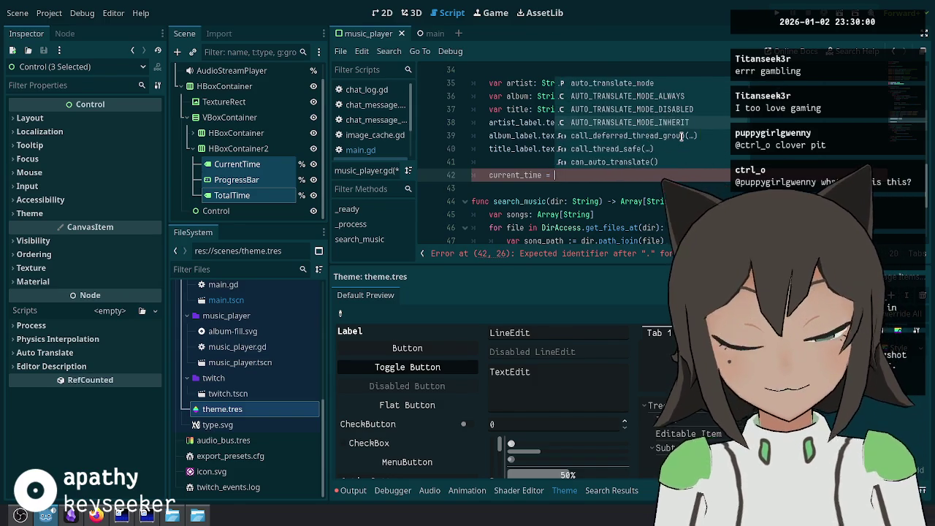
pyautogui.scroll(11, 618, 170)
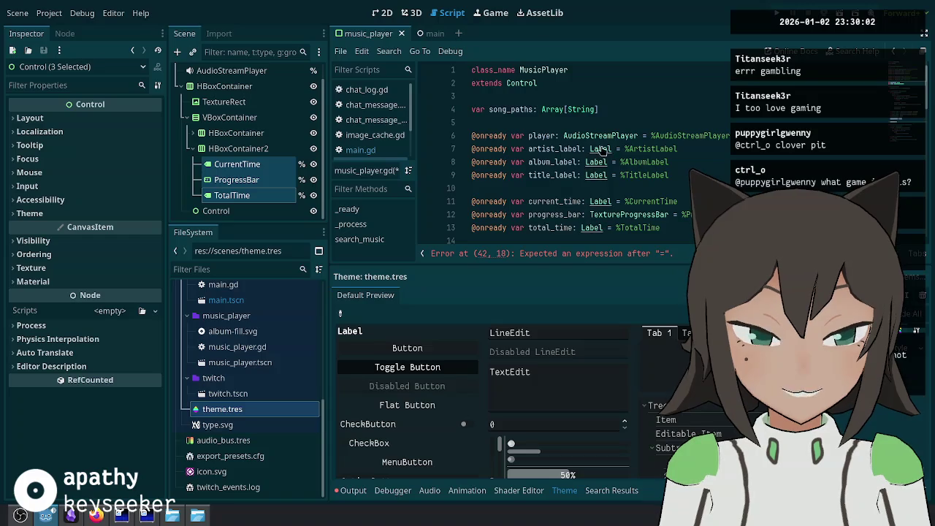
pyautogui.keyDown('ctrl'); pyautogui.click(600, 136); pyautogui.keyUp('ctrl')
pyautogui.scroll(-5, 496, 165)
pyautogui.scroll(-2, 497, 165)
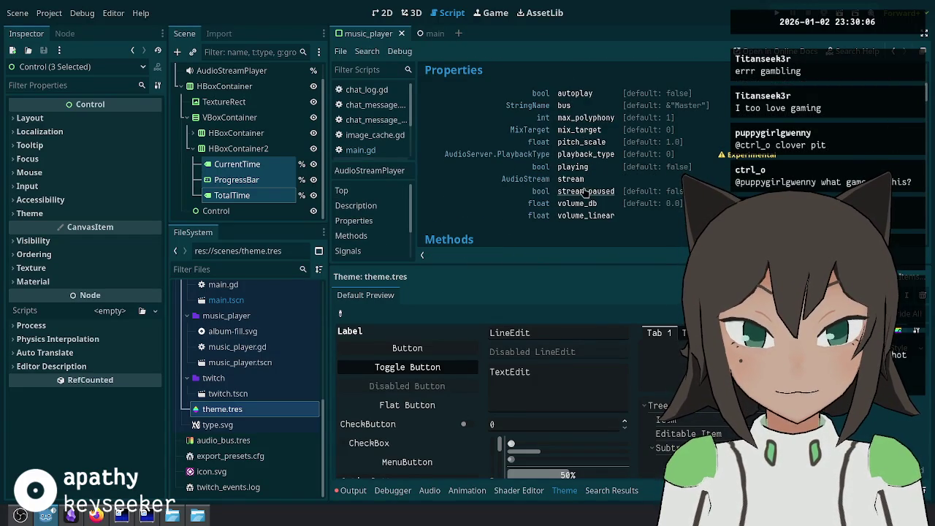
pyautogui.scroll(-3, 592, 212)
pyautogui.scroll(-2, 592, 212)
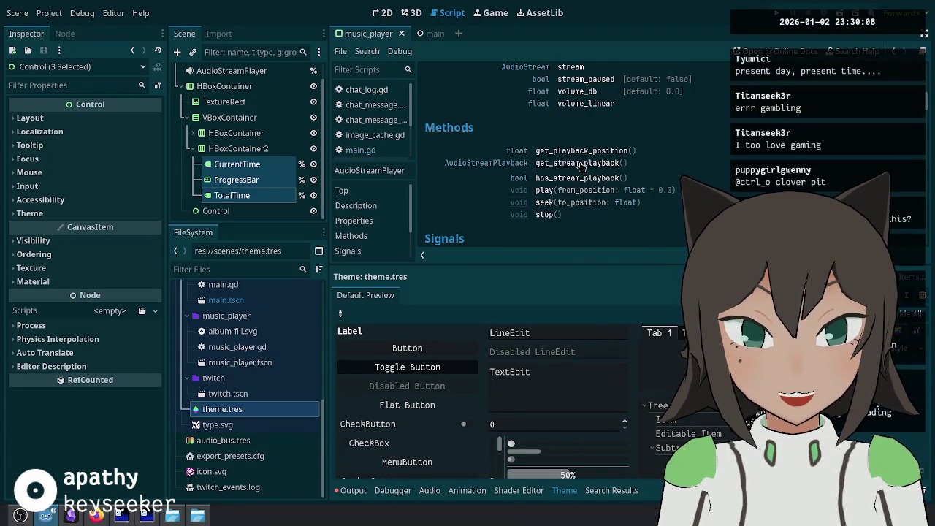
# Step: Read the get_playback_position() description, then close the help page and return to line 42
pyautogui.tripleClick(546, 150)
pyautogui.click(547, 151)
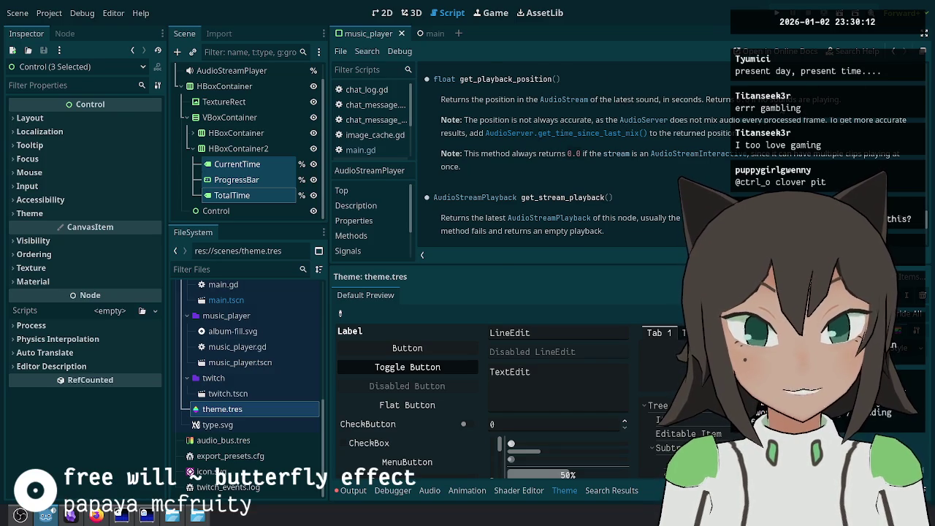
pyautogui.hotkey('alt', 'Left')
pyautogui.hotkey('ctrl', 'w')
pyautogui.press('Escape')
pyautogui.click(547, 254)
pyautogui.click(623, 174)
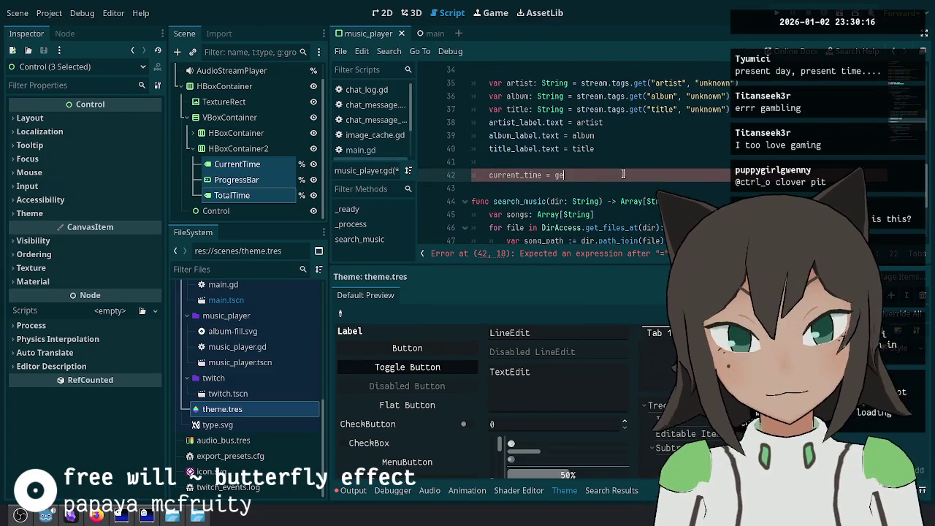
# Step: Set line 42 to current_time.text = player.get_playback_position() and duplicate it
pyautogui.write('player.get_play')
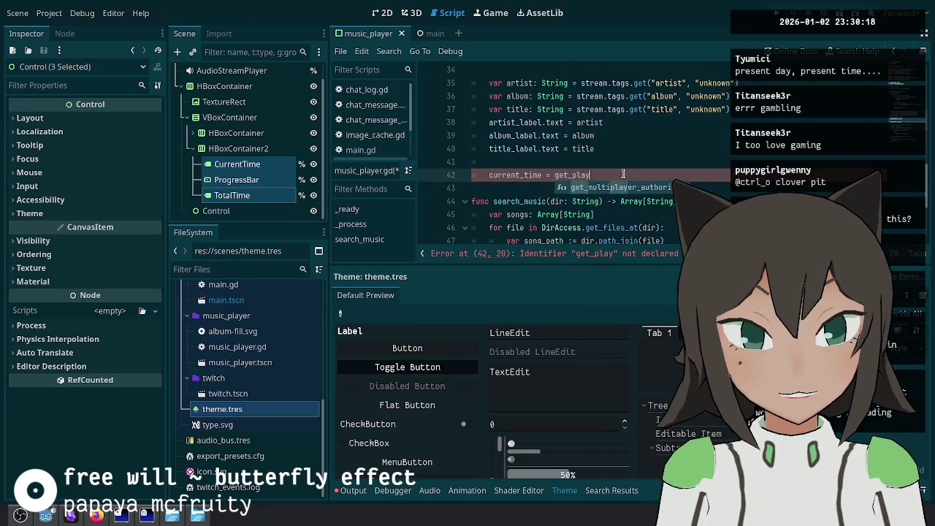
pyautogui.hotkey('ctrl', 'BackSpace')
pyautogui.write('player.get_play')
pyautogui.press('Return')
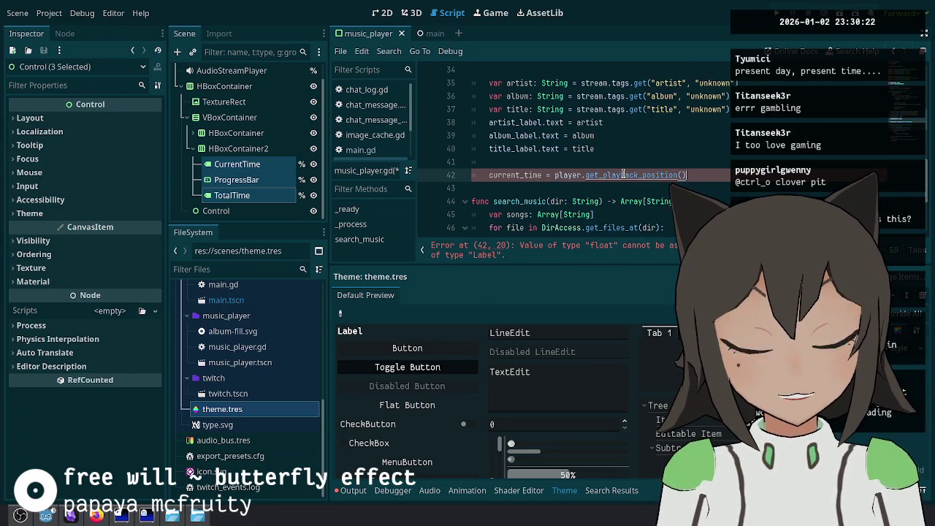
pyautogui.hotkey('ctrl', 'shift', 'd')
pyautogui.press('Up')
pyautogui.write('.text')
# Step: Change the duplicate to total_time.text = stream.get_length() and begin a new func below
pyautogui.press('Down')
pyautogui.hotkey('ctrl', 'BackSpace')
pyautogui.write('total_time')
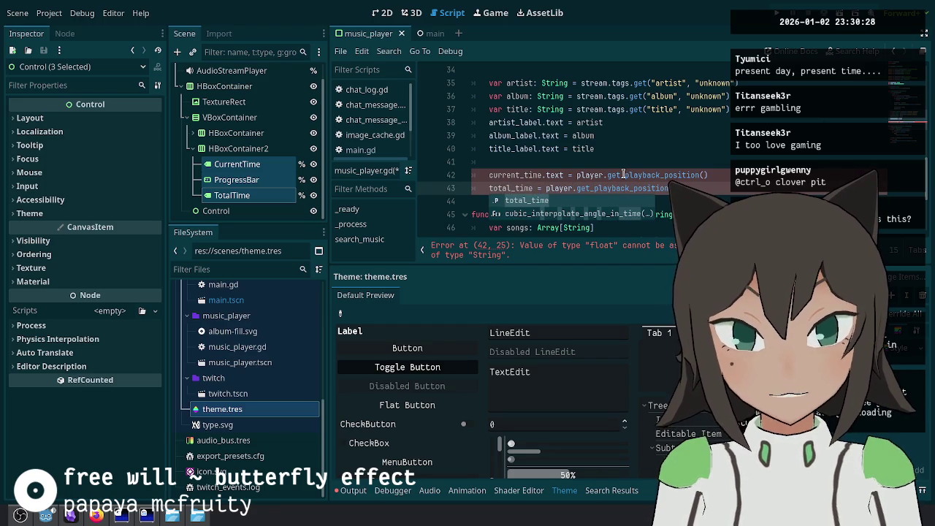
pyautogui.write('.text')
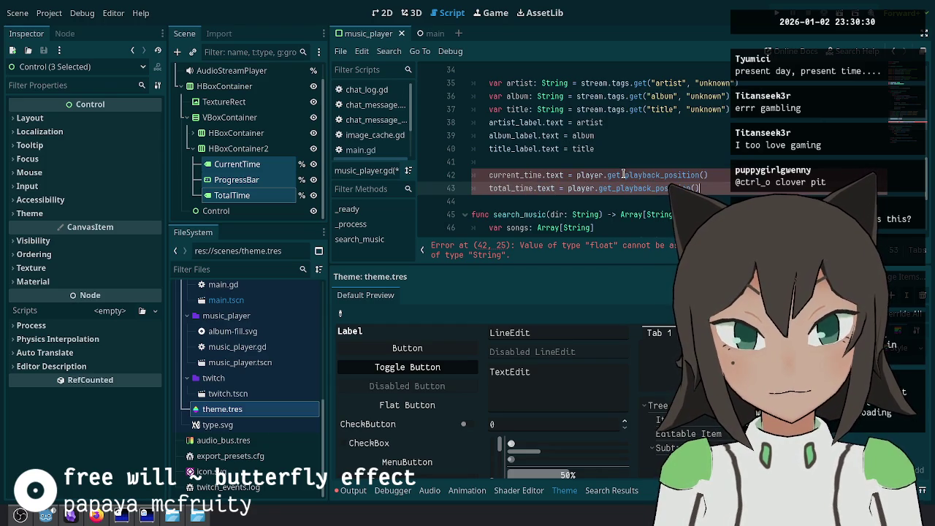
pyautogui.hotkey('ctrl', 'Left')
pyautogui.hotkey('shift', 'End')
pyautogui.press('BackSpace')
pyautogui.write('strea')
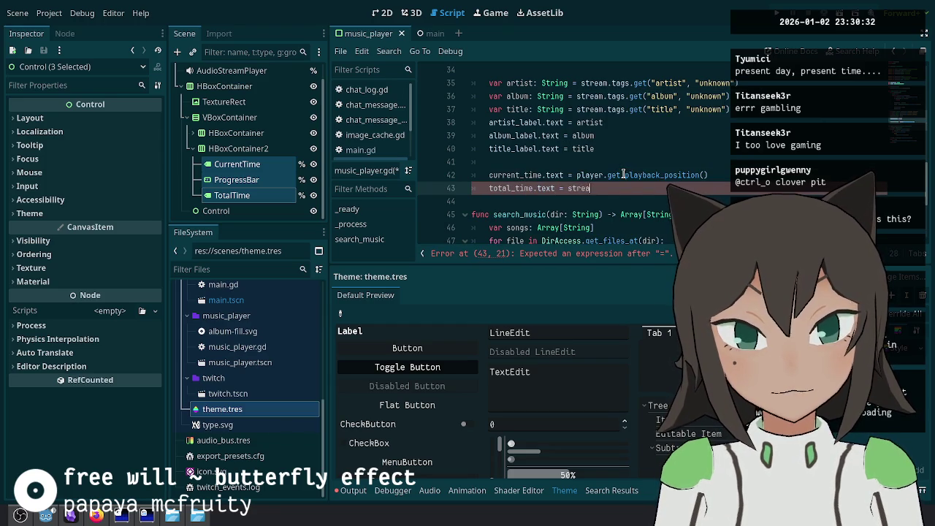
pyautogui.write('m.get_len')
pyautogui.press('Return')
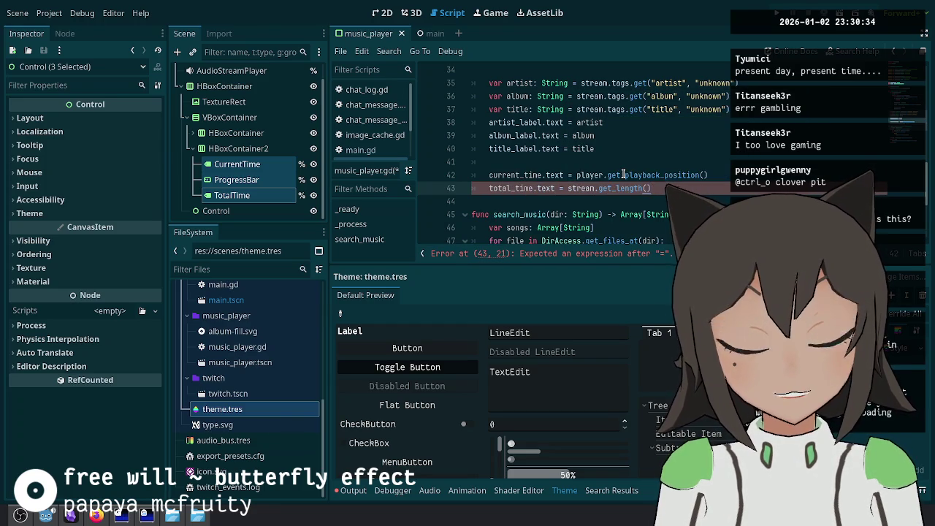
pyautogui.press('End')
pyautogui.press('Return')
pyautogui.press('Return')
pyautogui.write('func ')
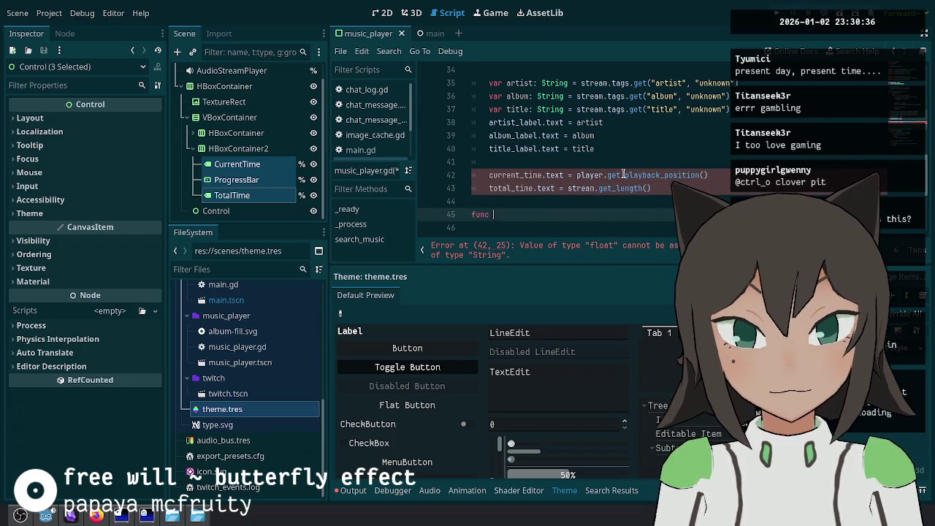
pyautogui.write('to_time_str')
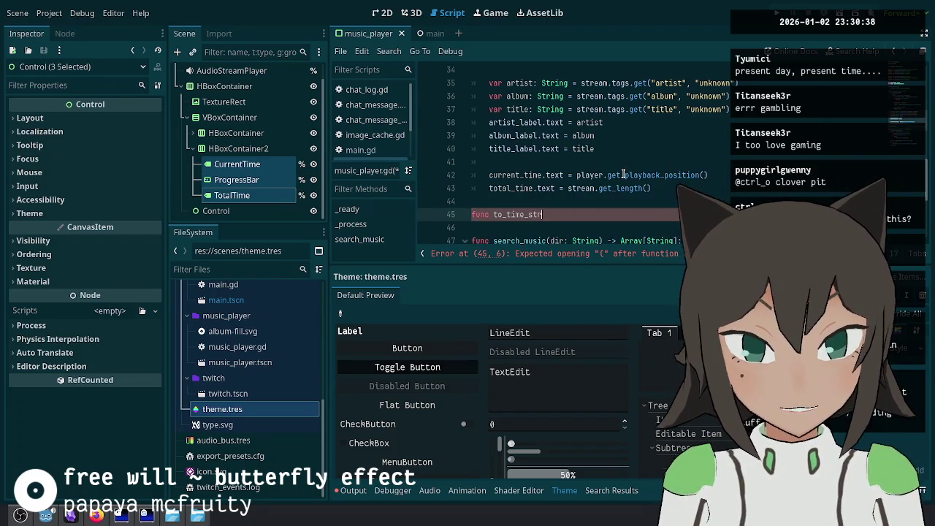
pyautogui.write('at')
# Step: Write the function signature as to_time_str(seconds: float) -> String
pyautogui.hotkey('ctrl', 'Left')
pyautogui.write('seconds :')
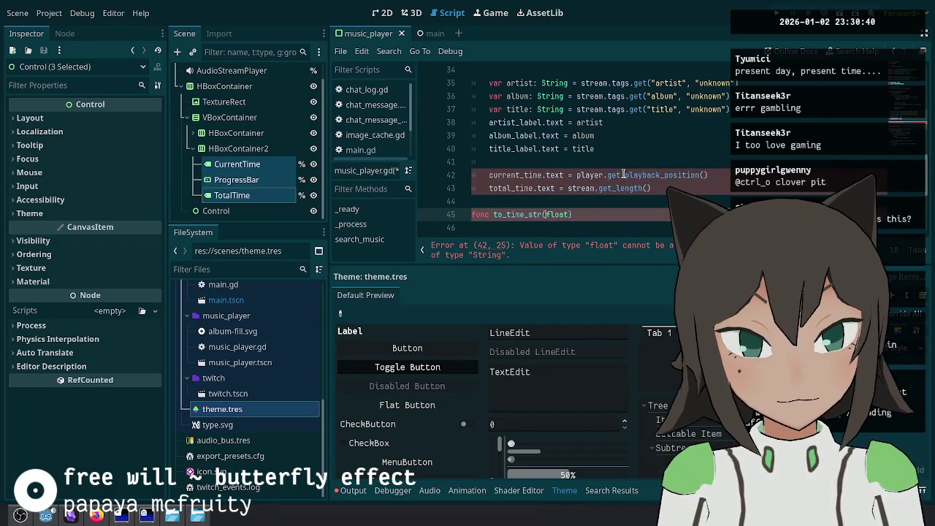
pyautogui.press('BackSpace')
pyautogui.press('BackSpace')
pyautogui.write(':')
pyautogui.press('End')
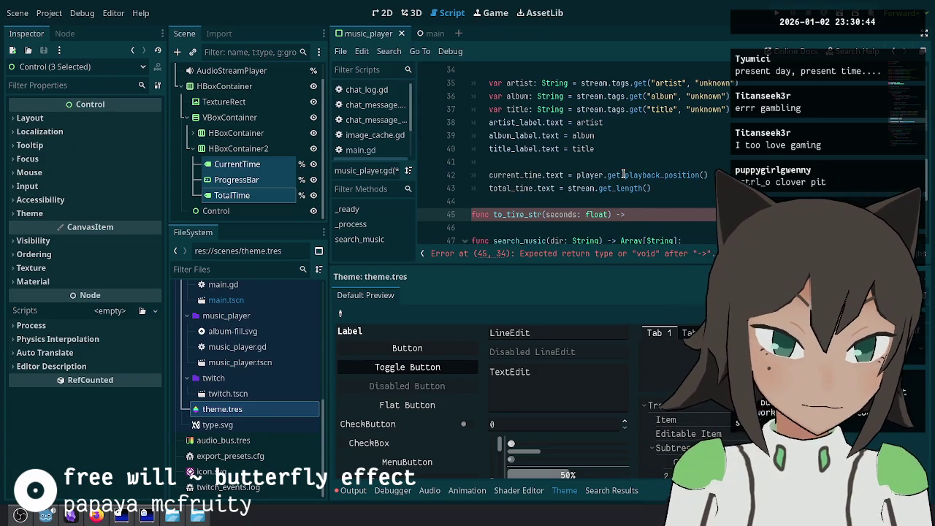
pyautogui.write('Str')
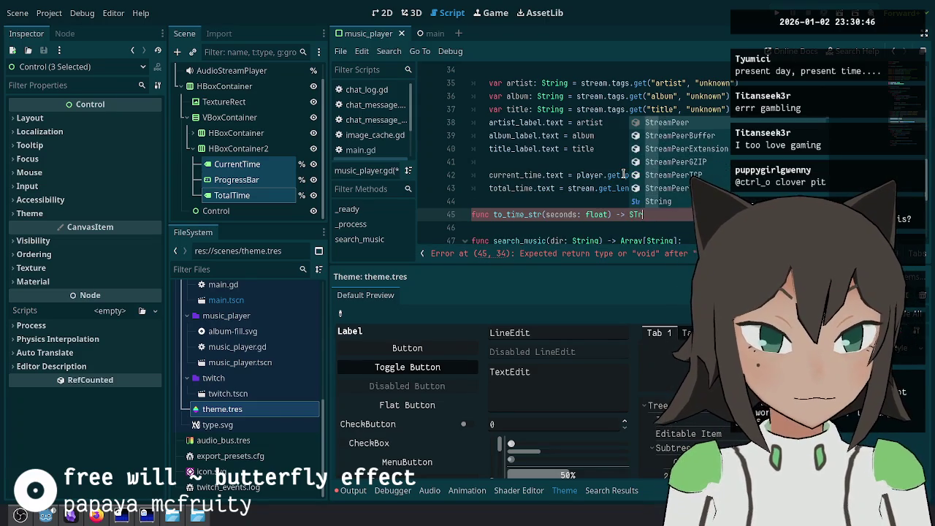
pyautogui.write('ing:')
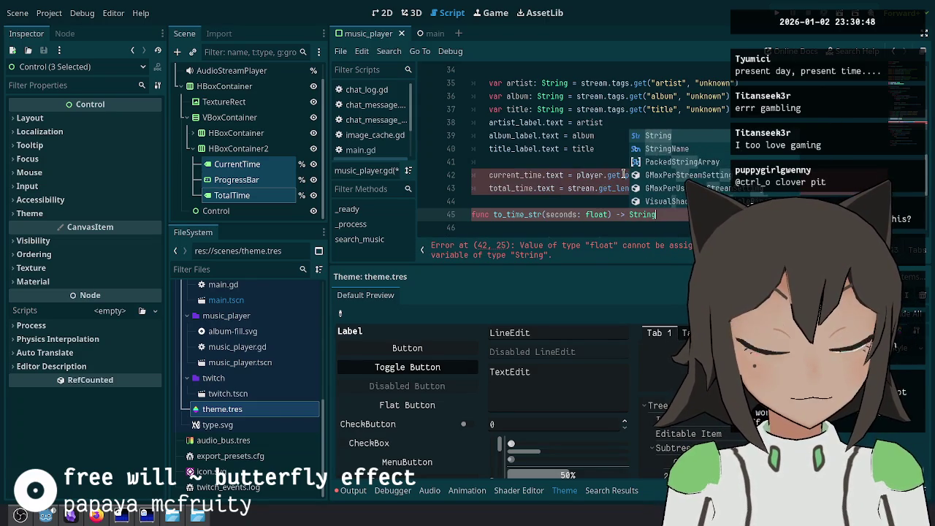
pyautogui.press('Return')
# Step: Start the body with var minutes and a seconds line using ceilf(fmod(seconds, 60))
pyautogui.write('seconds')
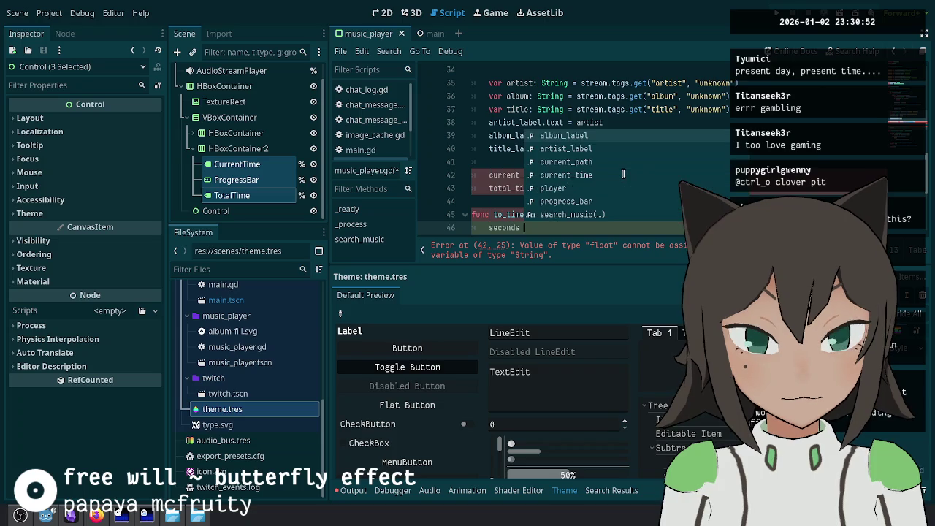
pyautogui.press('Home')
pyautogui.write('var minute')
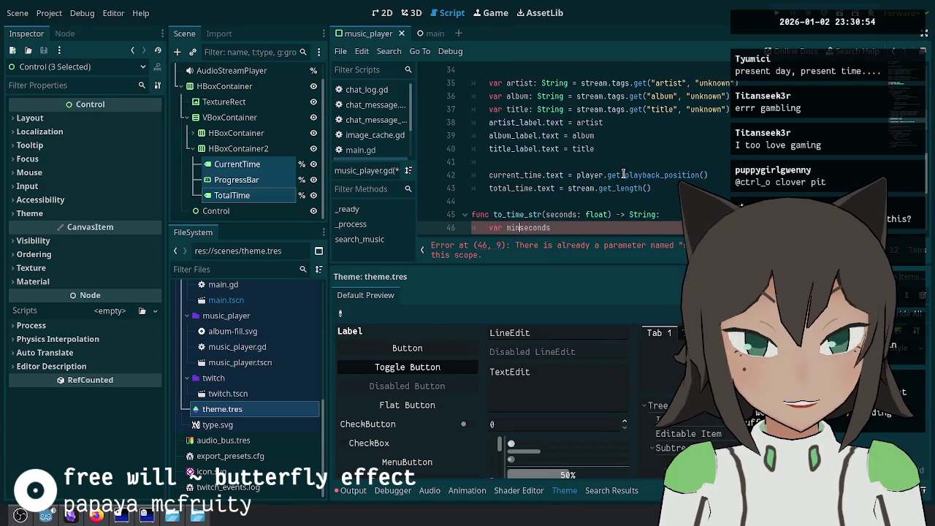
pyautogui.write('s =')
pyautogui.press('End')
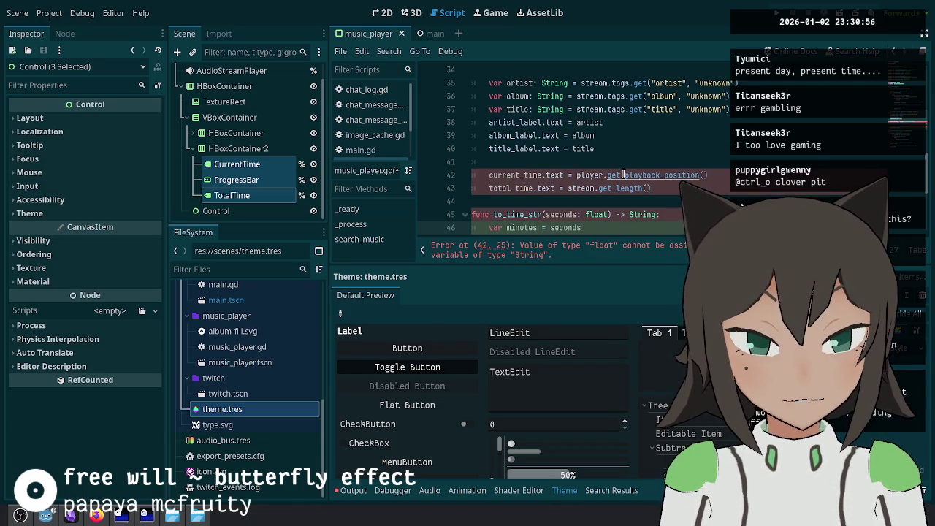
pyautogui.scroll(-2, 609, 169)
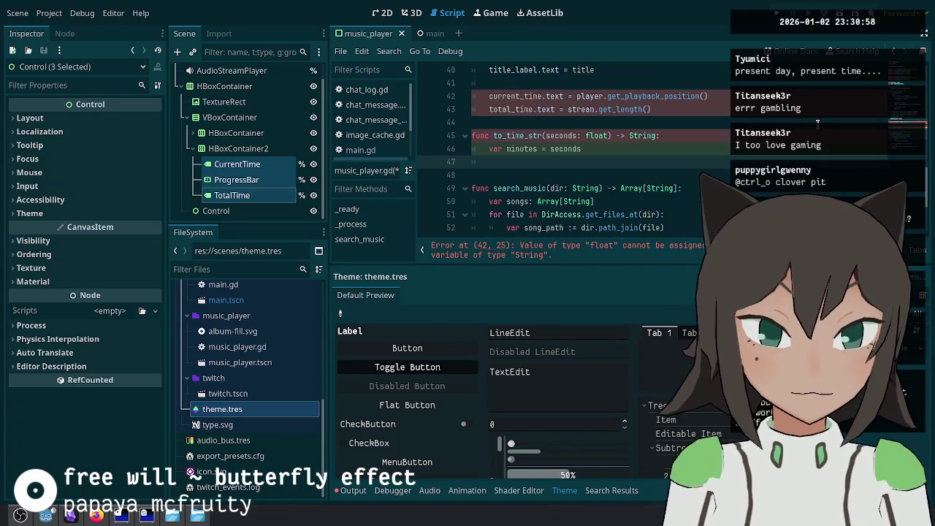
pyautogui.write('f')
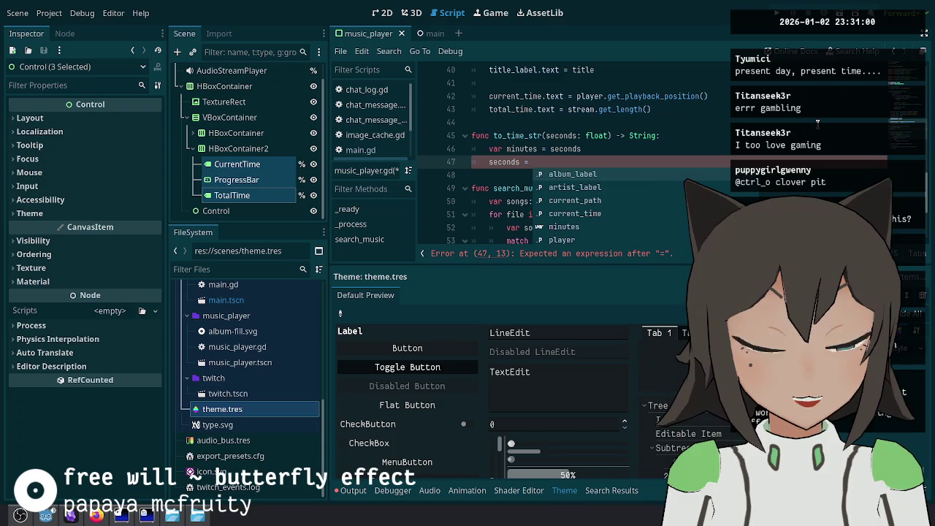
pyautogui.write('m')
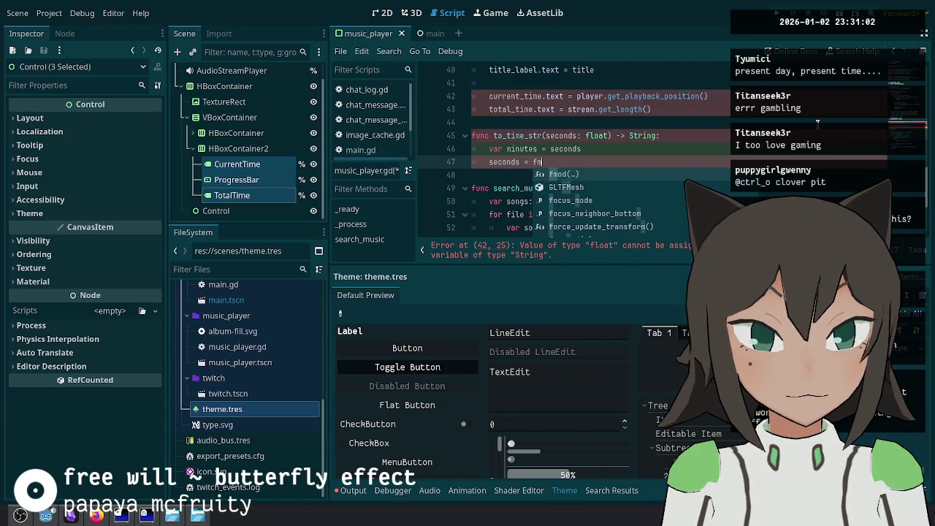
pyautogui.write('od(seconds, 60')
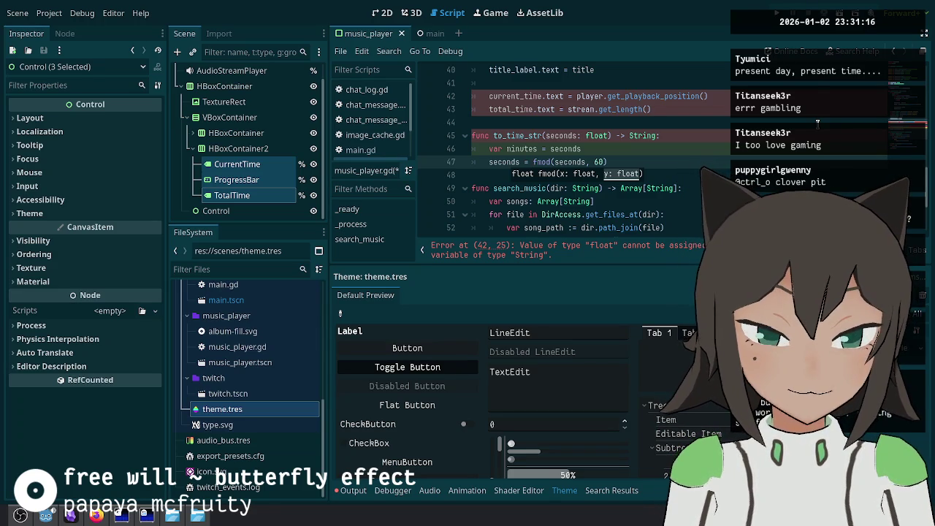
pyautogui.write('ceil')
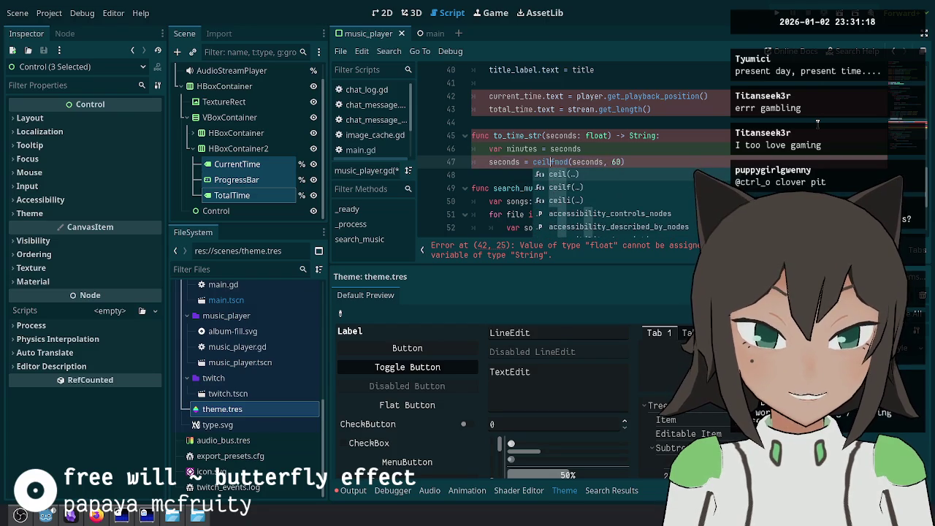
pyautogui.press('Escape')
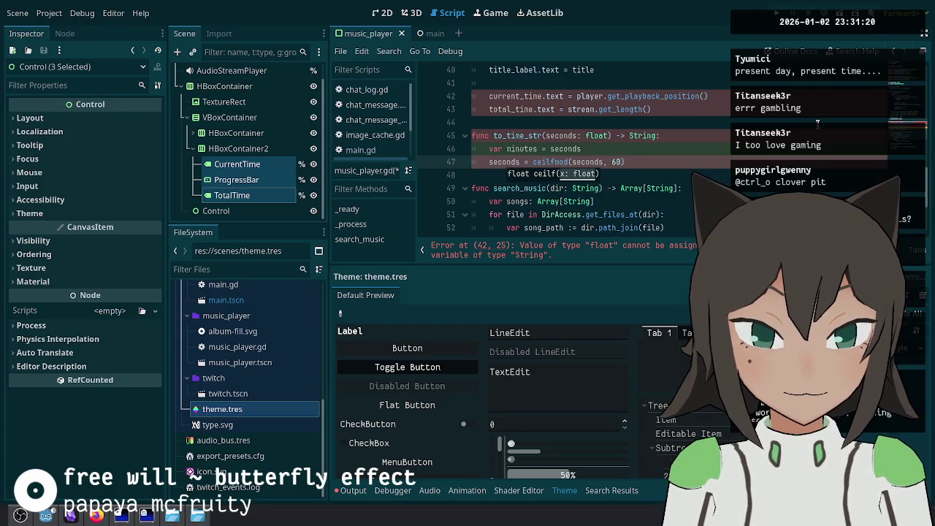
pyautogui.write('(')
pyautogui.press('End')
# Step: Complete the minutes line as floorf(seconds / 60.0) and review the time label assignments
pyautogui.press('Up')
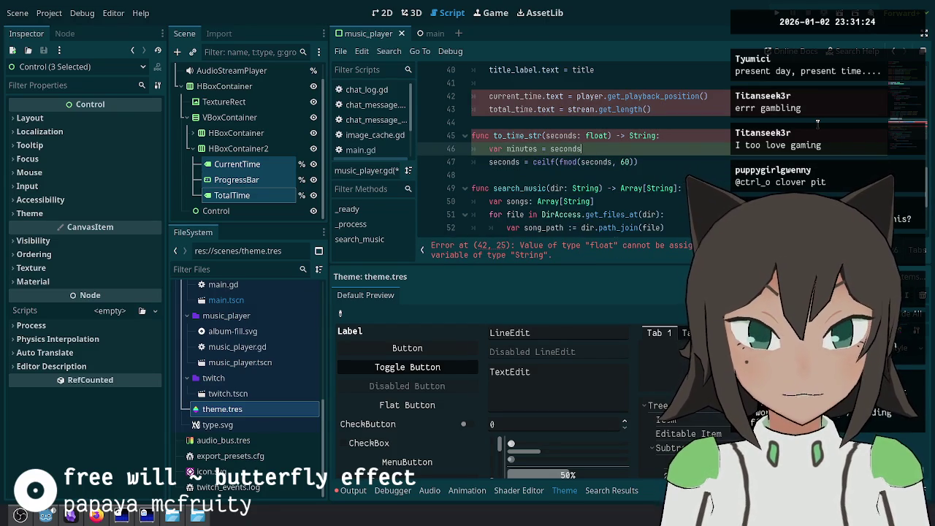
pyautogui.write(' / 60.0')
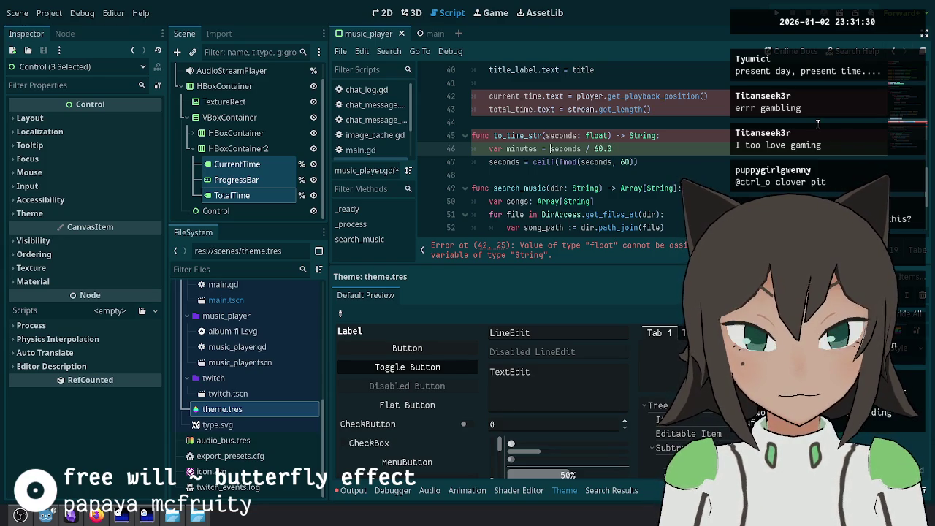
pyautogui.write('flo')
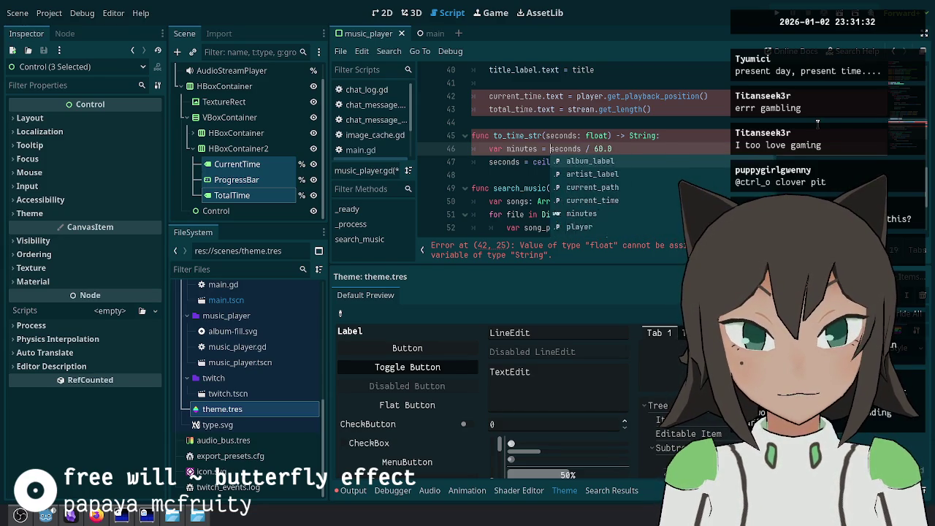
pyautogui.write('orf(')
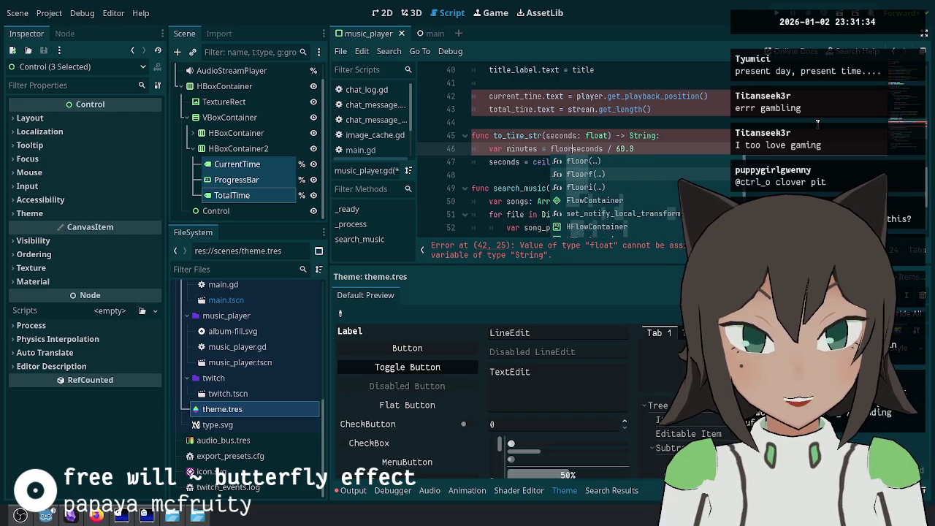
pyautogui.press('Down')
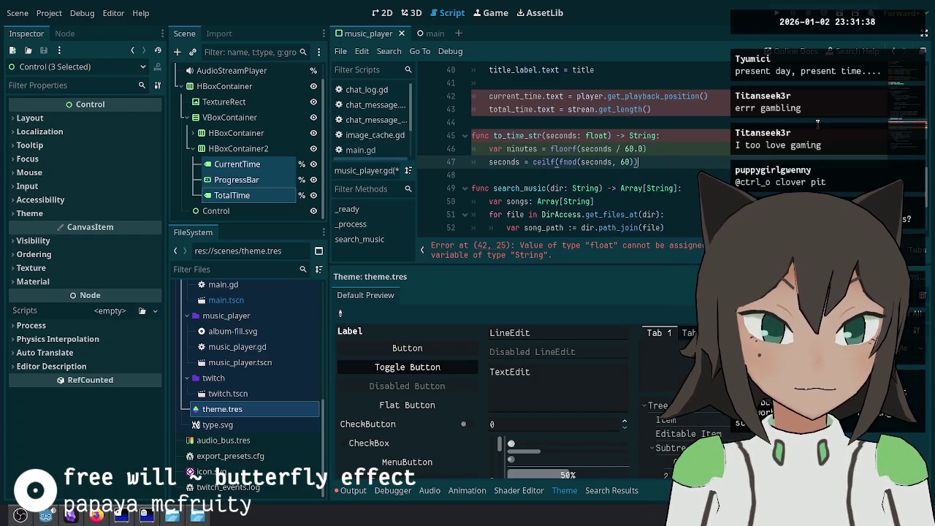
pyautogui.press('Up')
pyautogui.press('Up')
pyautogui.press('Up')
pyautogui.press('Down')
pyautogui.press('Down')
pyautogui.press('Down')
pyautogui.press('Down')
pyautogui.press('Down')
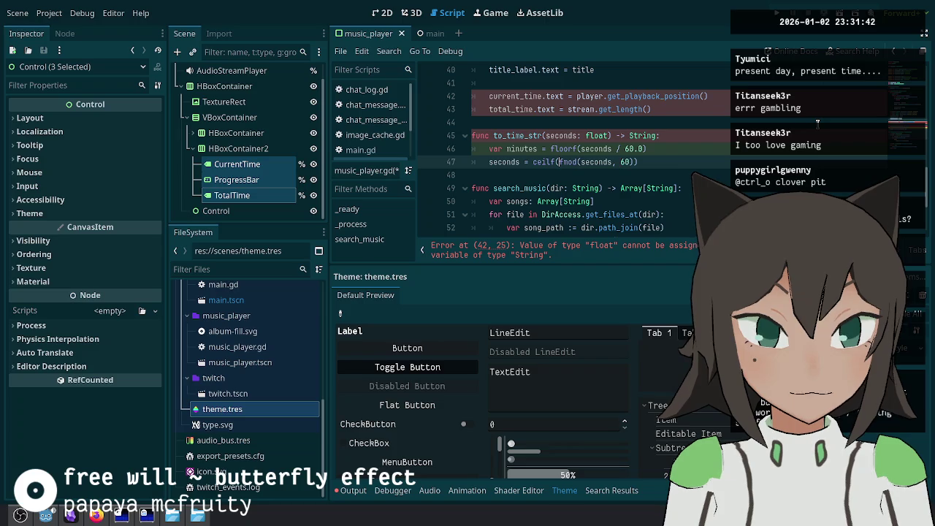
pyautogui.scroll(1, 676, 200)
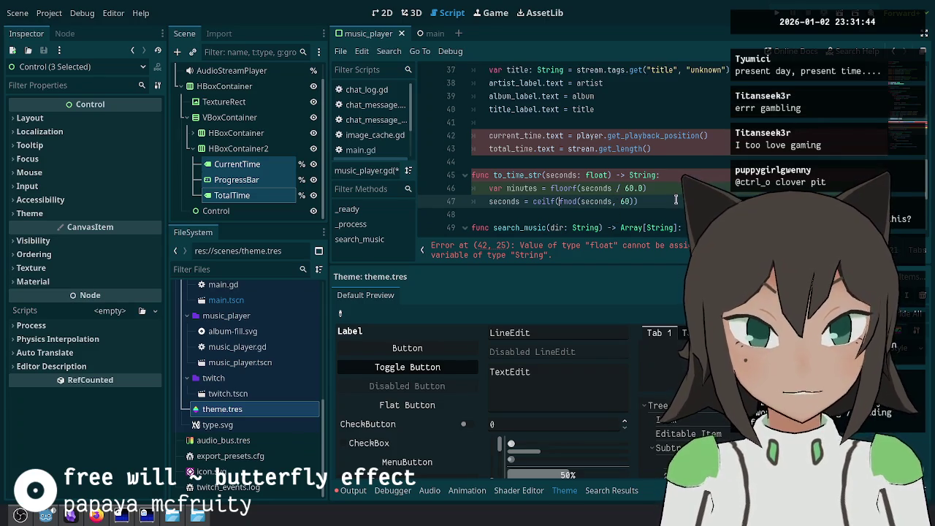
pyautogui.press('Up')
pyautogui.press('Up')
# Step: Wrap both the current time and total time assignments in to_time_str()
pyautogui.hotkey('ctrl', 'Right')
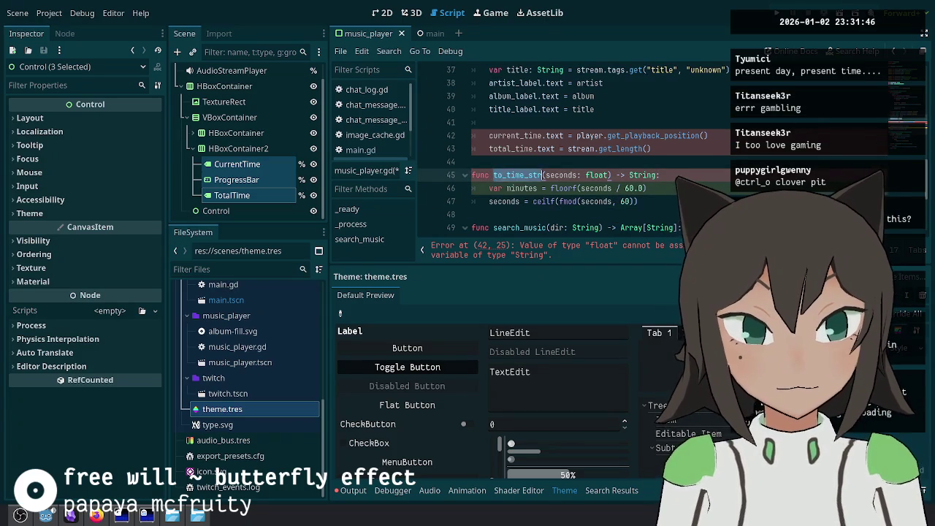
pyautogui.press('Up')
pyautogui.press('Up')
pyautogui.press('Up')
pyautogui.hotkey('ctrl', 'Right')
pyautogui.write('to_time_str(')
pyautogui.press('End')
pyautogui.write(')')
pyautogui.press('Down')
pyautogui.hotkey('ctrl', 'Left')
pyautogui.hotkey('ctrl', 'Left')
pyautogui.hotkey('ctrl', 'Left')
pyautogui.write('to_time_str(')
pyautogui.press('End')
pyautogui.write(')')
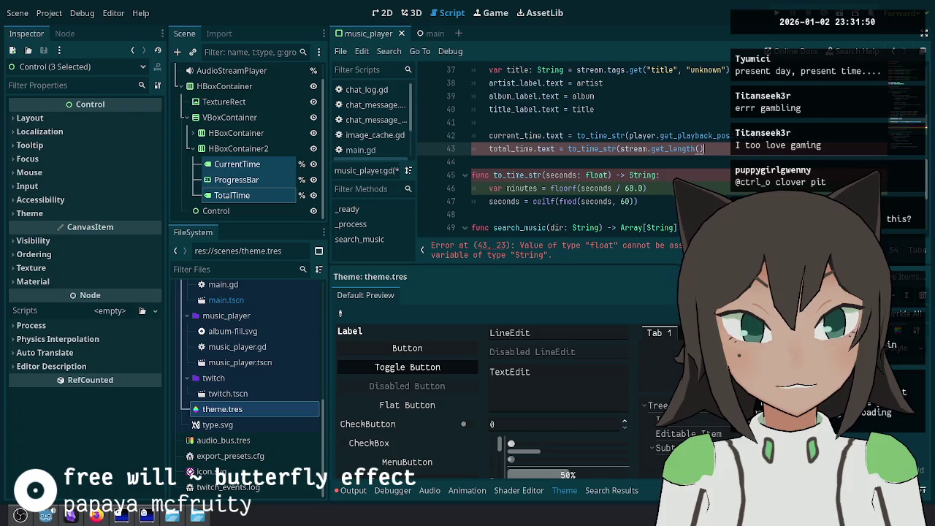
# Step: Add progress_bar.value = player.get_playback_position() / stream.get_length() below the time lines
pyautogui.press('Return')
pyautogui.write('progress_bar.')
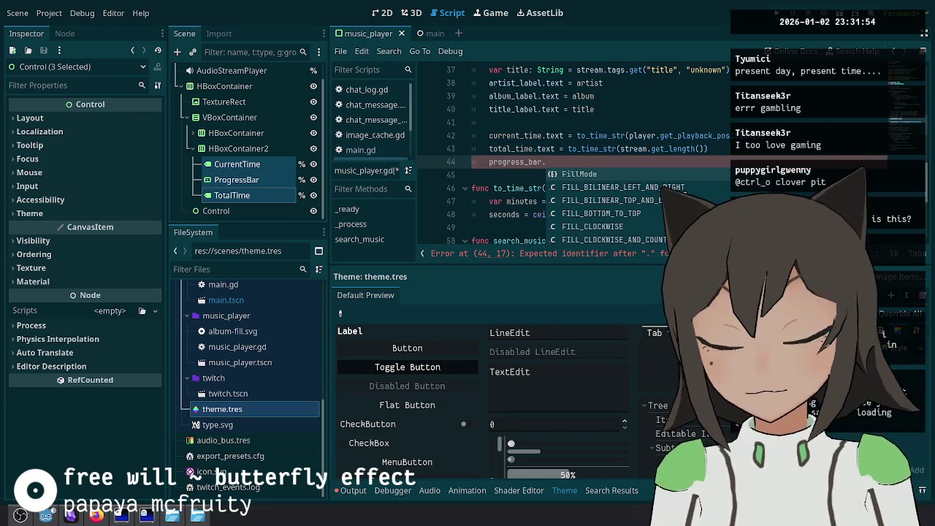
pyautogui.click(236, 179)
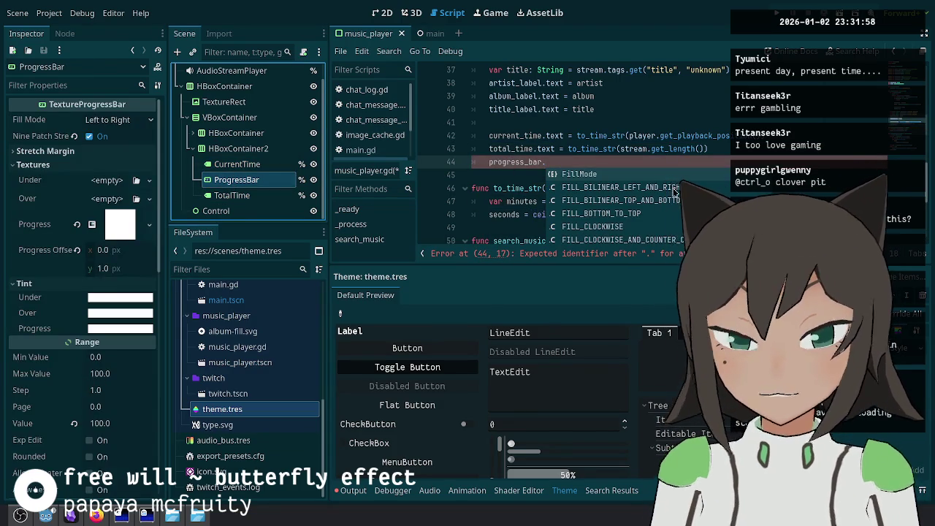
pyautogui.click(638, 163)
pyautogui.write('lue =')
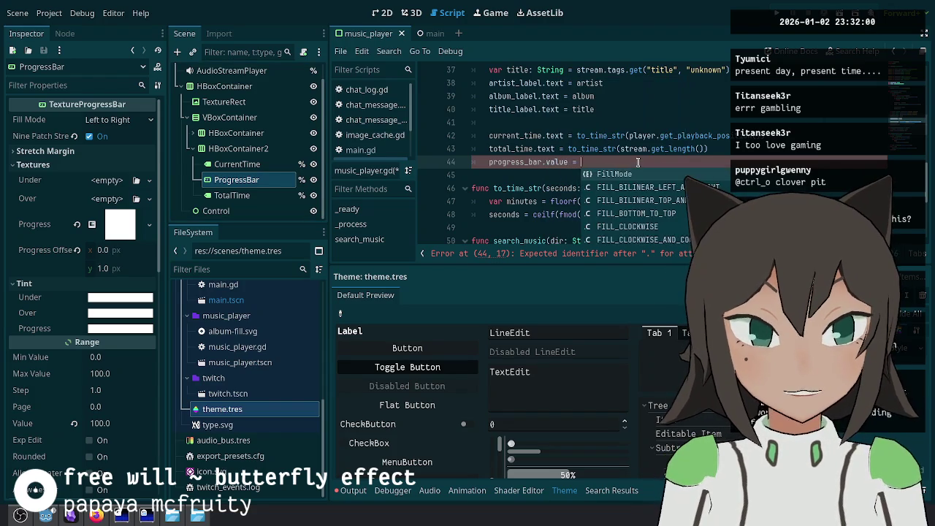
pyautogui.hotkey('shift', 'End')
pyautogui.hotkey('ctrl', 'c')
pyautogui.click(638, 162)
pyautogui.hotkey('ctrl', 'v')
pyautogui.write('stream.get_length()')
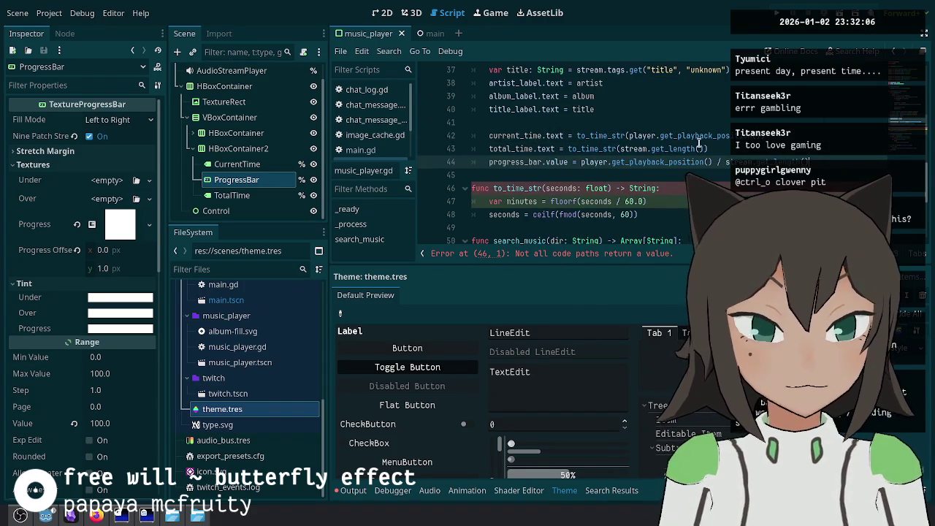
# Step: Make to_time_str return "%d:%02d" % [minutes, seconds], save, and go back to the 2D view
pyautogui.click(686, 188)
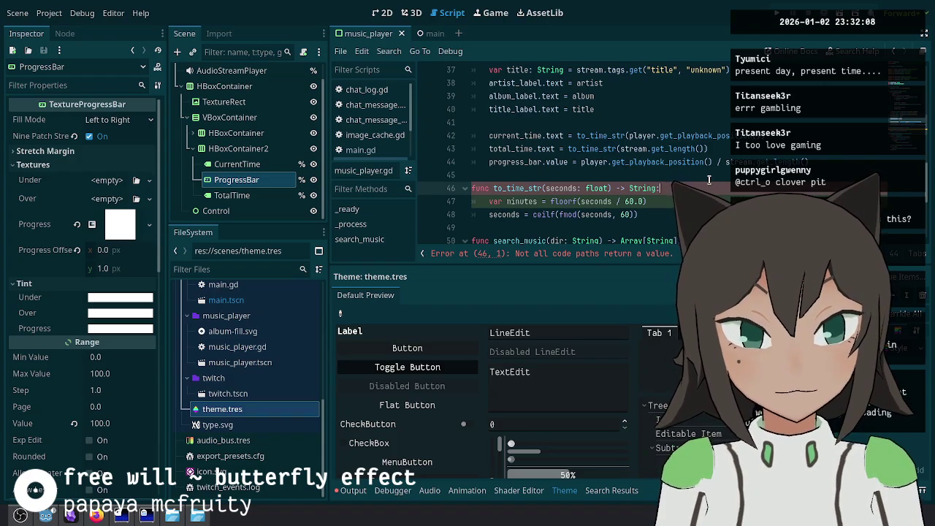
pyautogui.press('Down')
pyautogui.press('Return')
pyautogui.write('return')
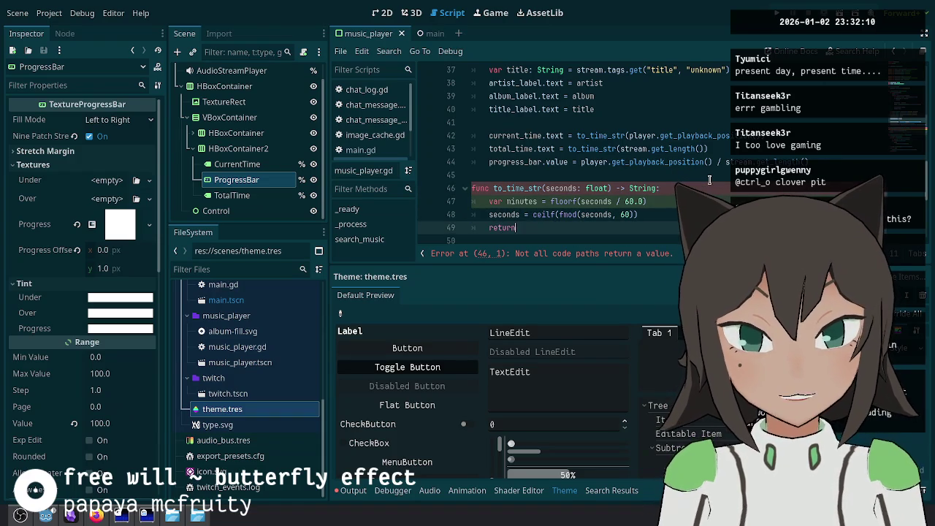
pyautogui.write(' "%d:%02d')
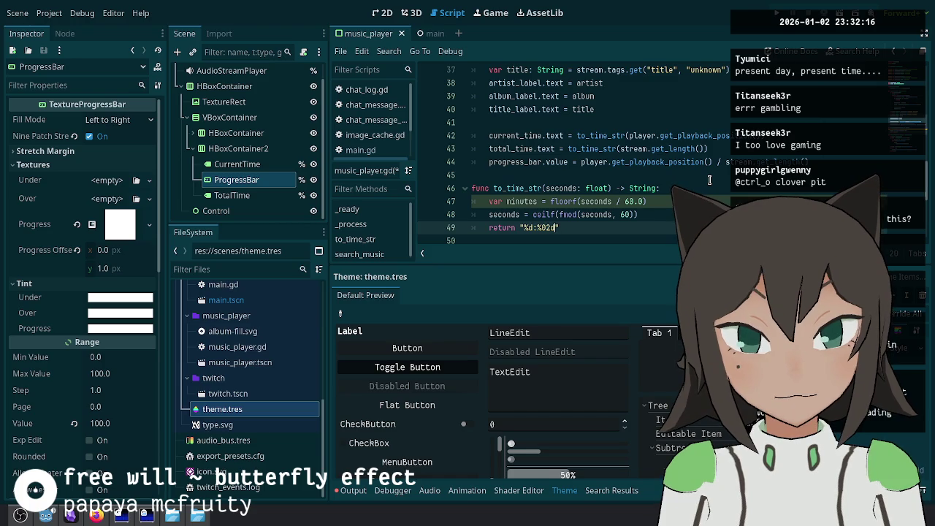
pyautogui.write('% ')
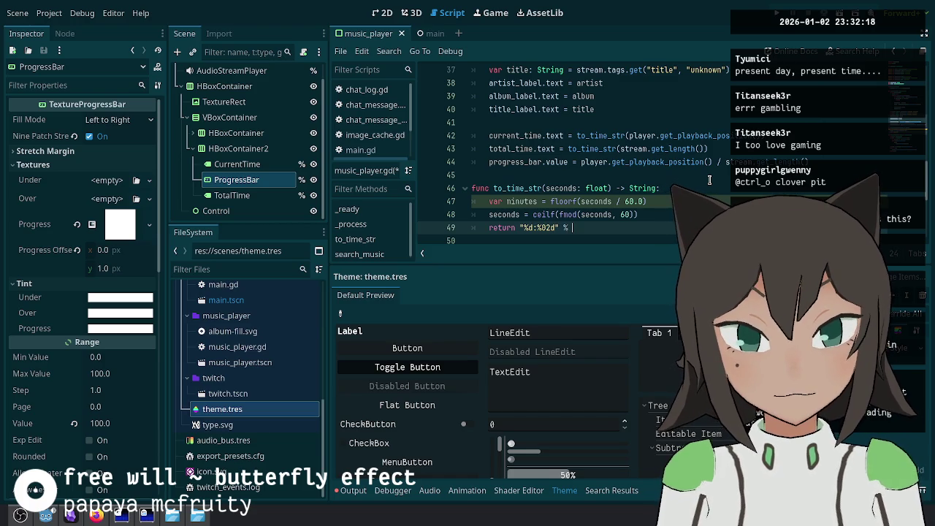
pyautogui.write('[minutes:seconds')
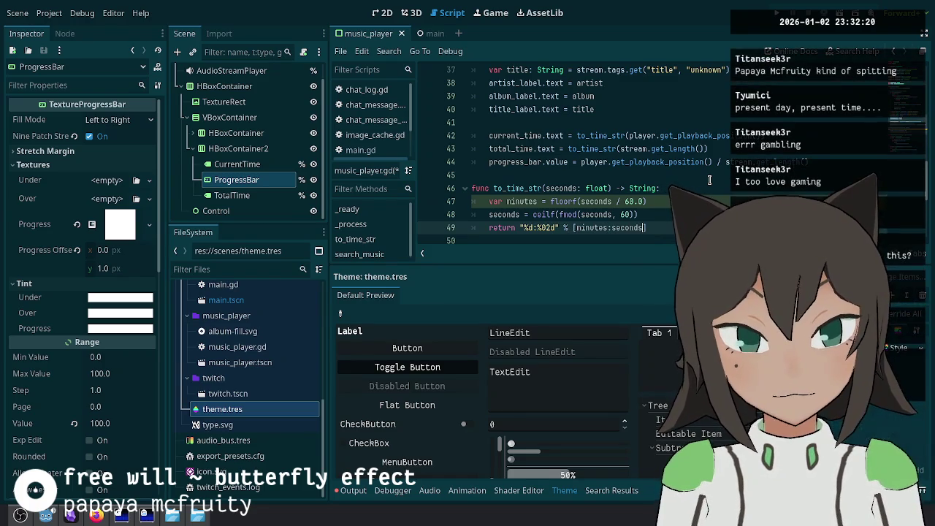
pyautogui.hotkey('ctrl', 's')
pyautogui.scroll(-1, 536, 213)
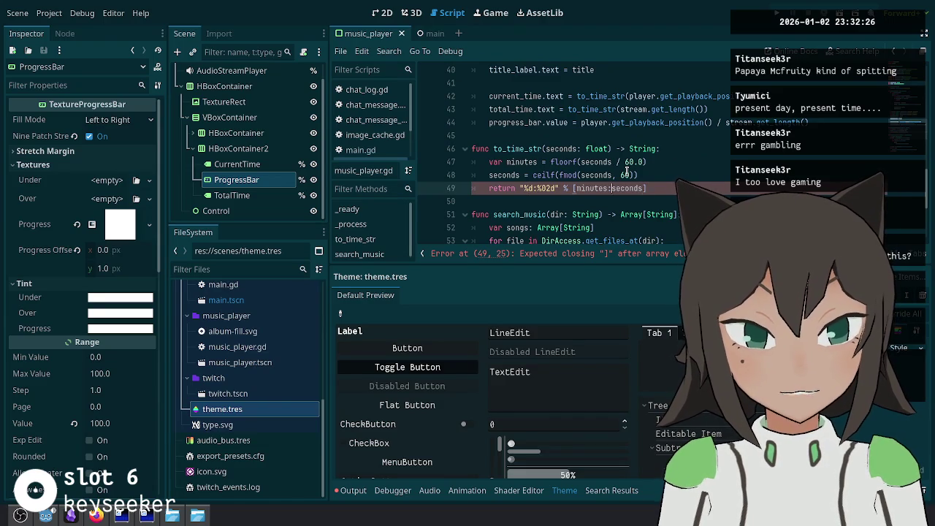
pyautogui.hotkey('ctrl', 'Left')
pyautogui.hotkey('ctrl', 'Left')
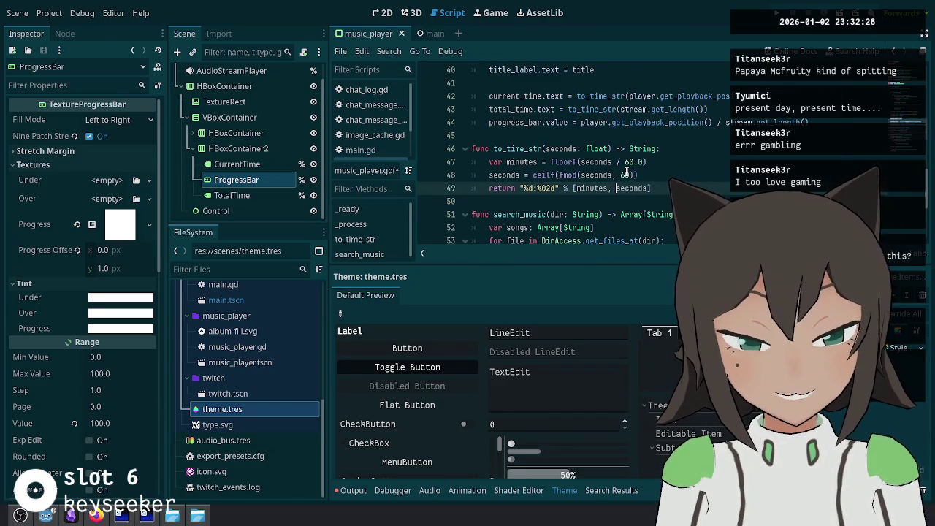
pyautogui.hotkey('ctrl', 'Right')
pyautogui.hotkey('ctrl', 'Right')
pyautogui.press('Escape')
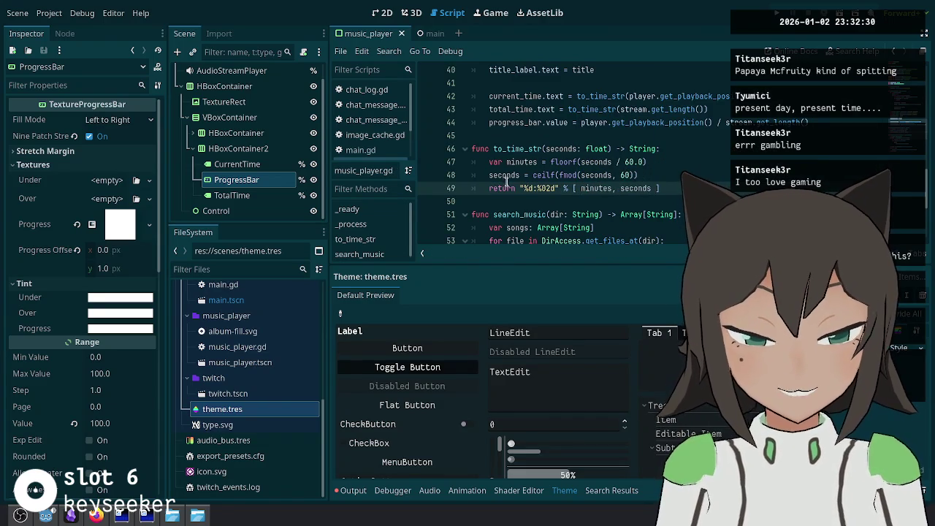
pyautogui.write('0')
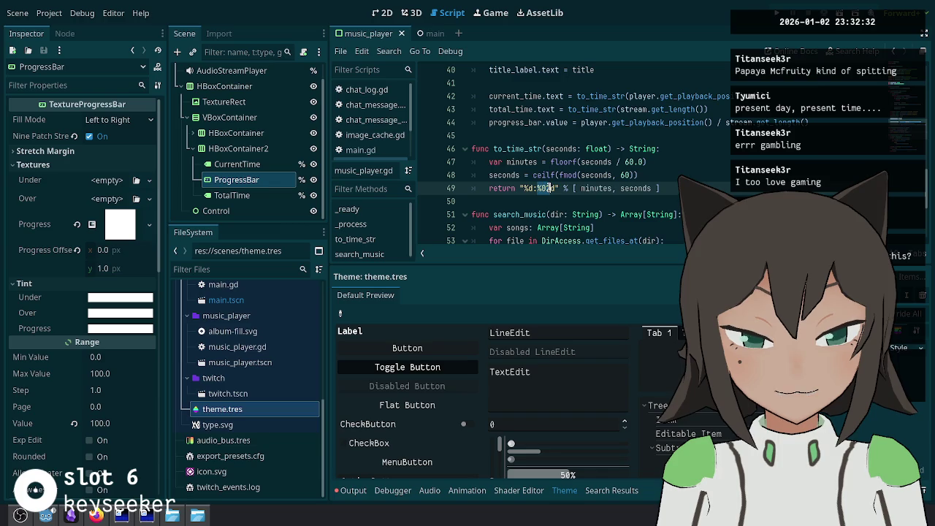
pyautogui.press('Up')
pyautogui.press('Up')
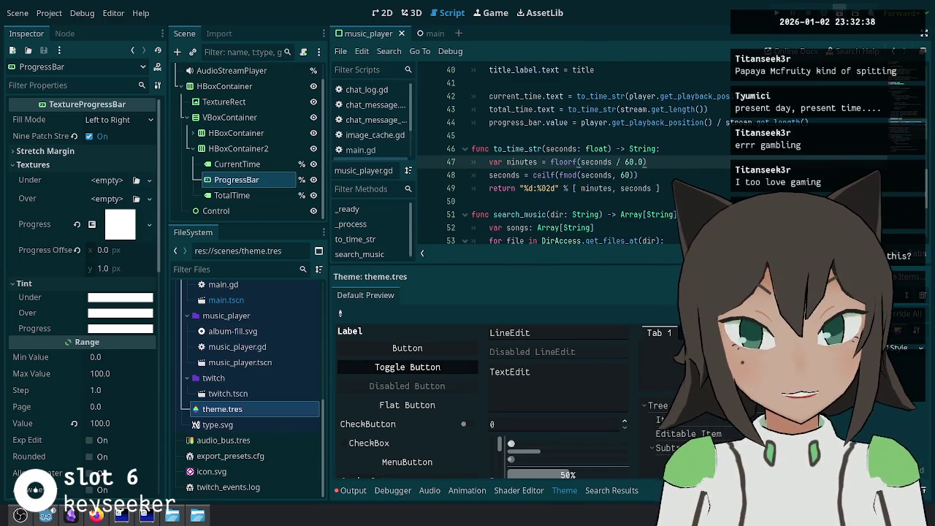
pyautogui.click(383, 12)
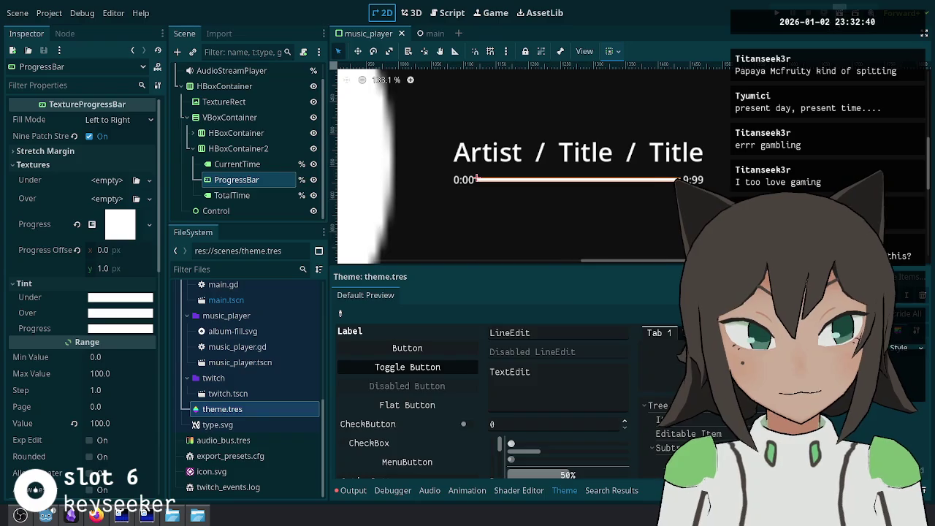
# Step: Run the project with F5 to test the music player overlay
pyautogui.press('F5')
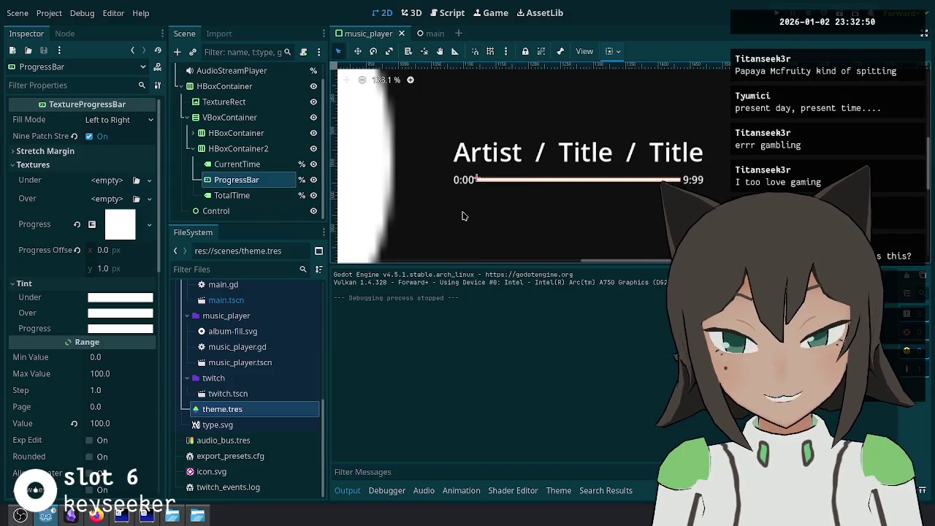
pyautogui.scroll(-18, 455, 140)
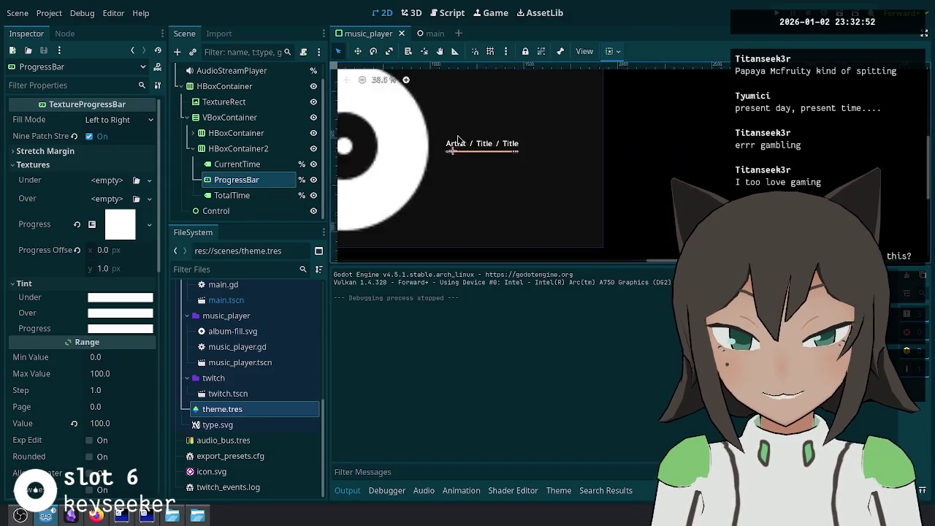
pyautogui.scroll(2, 248, 80)
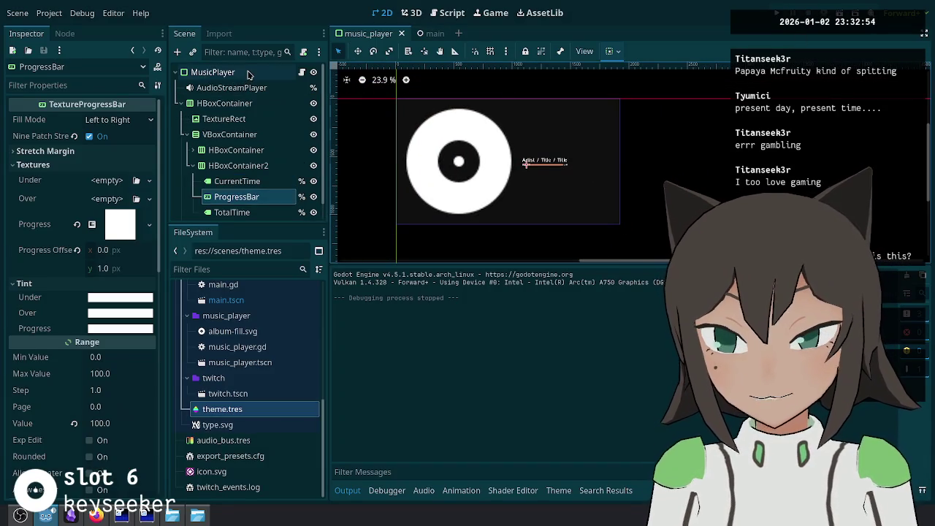
# Step: Set the MusicPlayer root's anchors preset to Top Left and run the current scene
pyautogui.click(213, 71)
pyautogui.click(121, 120)
pyautogui.click(139, 261)
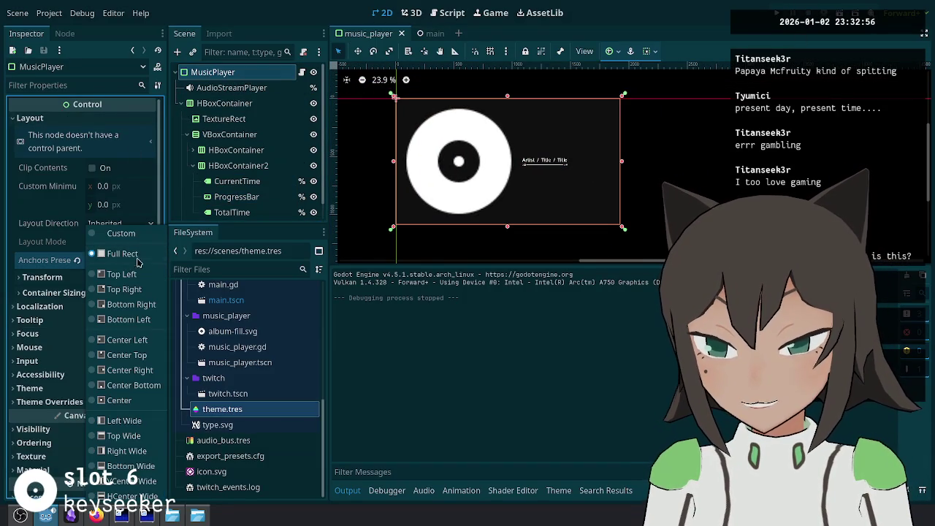
pyautogui.click(140, 274)
pyautogui.scroll(5, 382, 109)
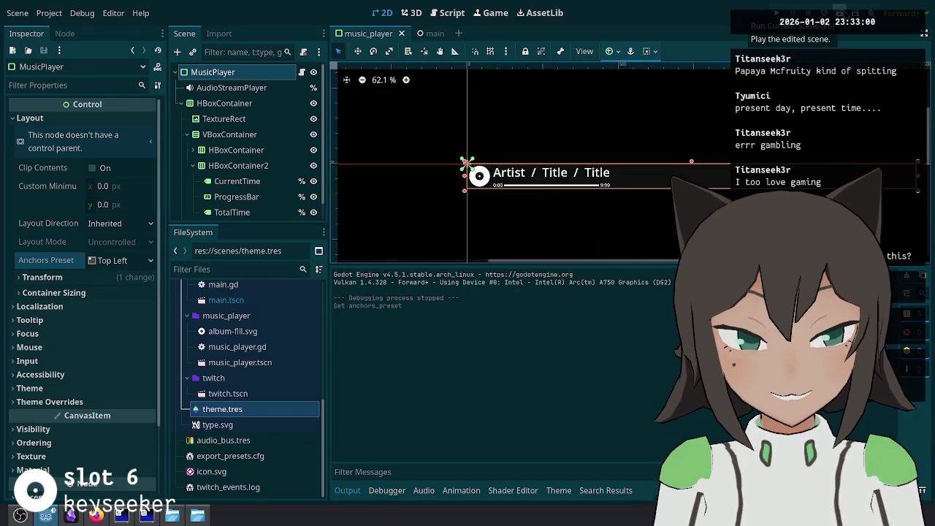
pyautogui.click(846, 15)
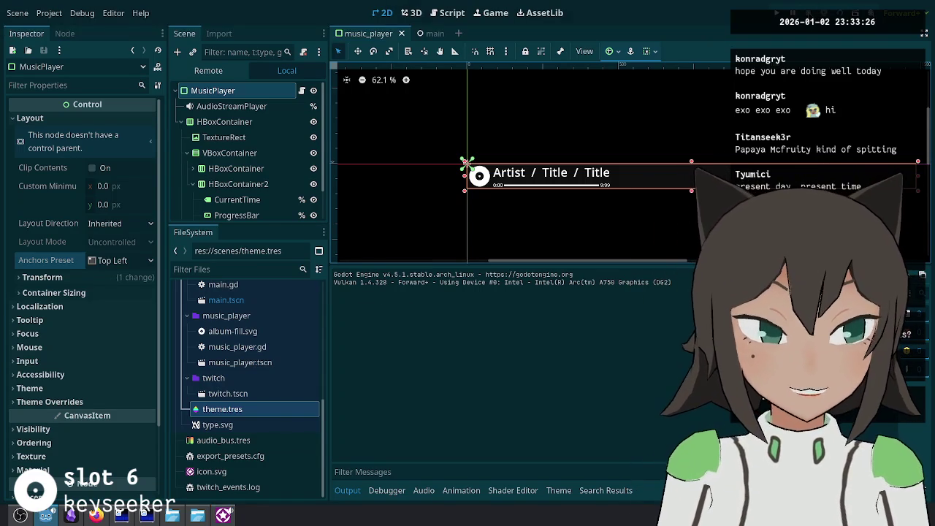
# Step: Add a print(progress_bar.value) debug line below the progress bar line and test-run it
pyautogui.click(447, 12)
pyautogui.click(634, 178)
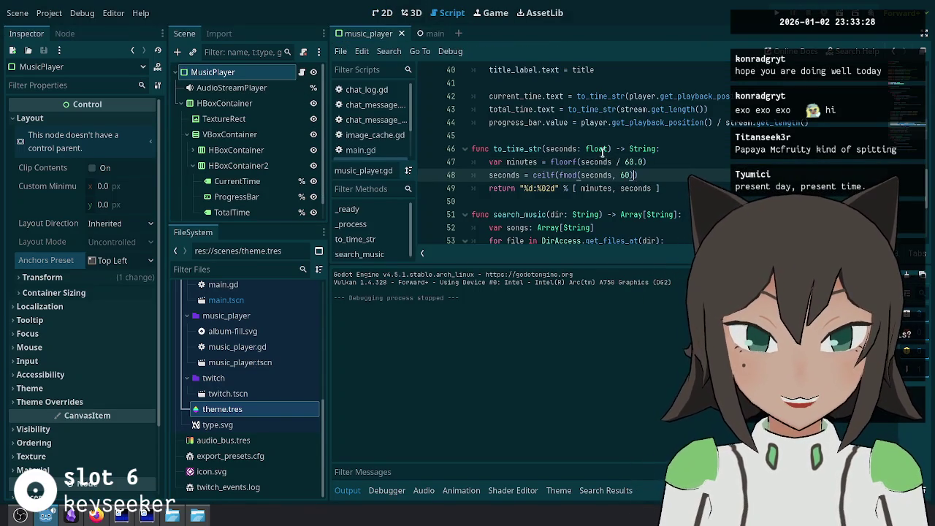
pyautogui.click(598, 122)
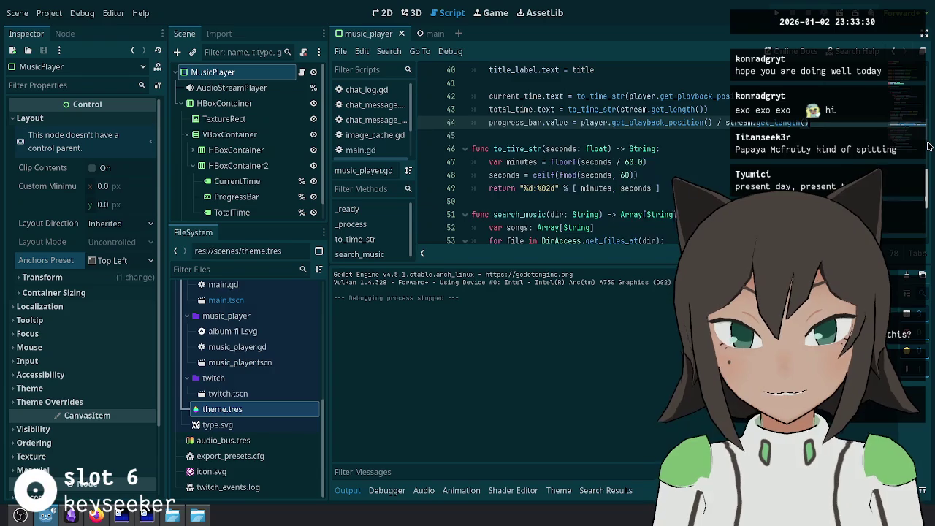
pyautogui.press('End')
pyautogui.press('Return')
pyautogui.write('print(progress_bar.value')
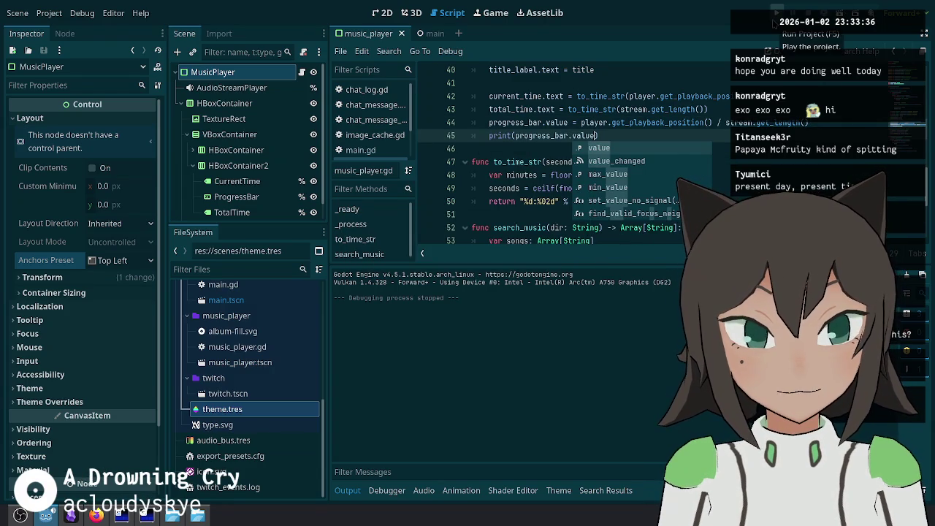
pyautogui.click(775, 14)
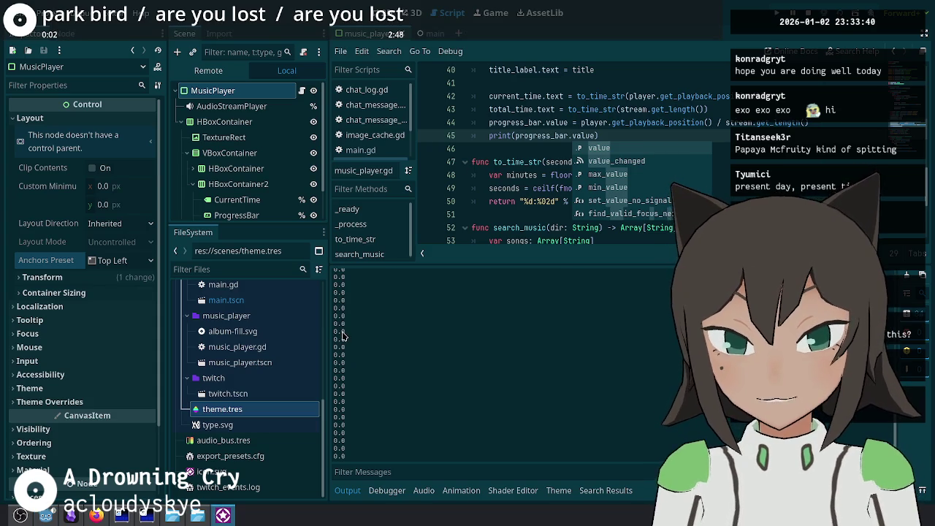
pyautogui.click(227, 513)
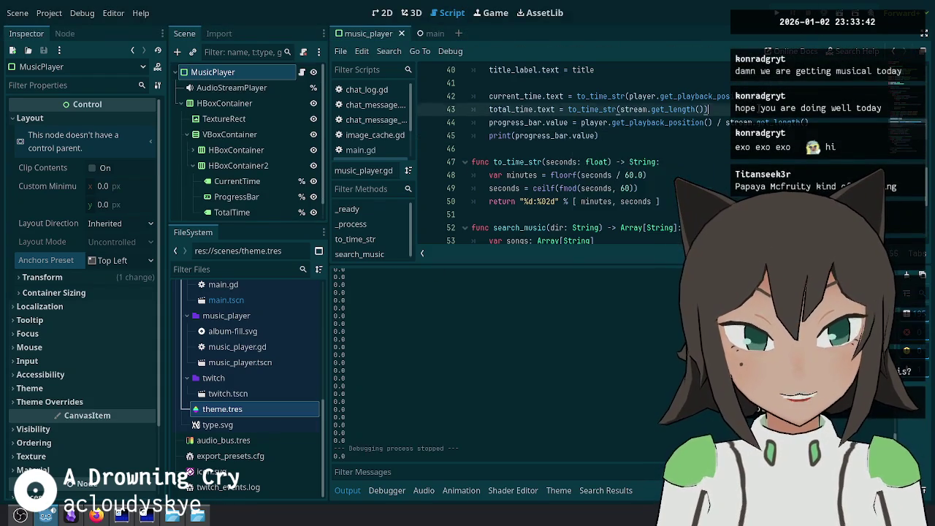
pyautogui.keyDown('ctrl'); pyautogui.click(679, 109); pyautogui.keyUp('ctrl')
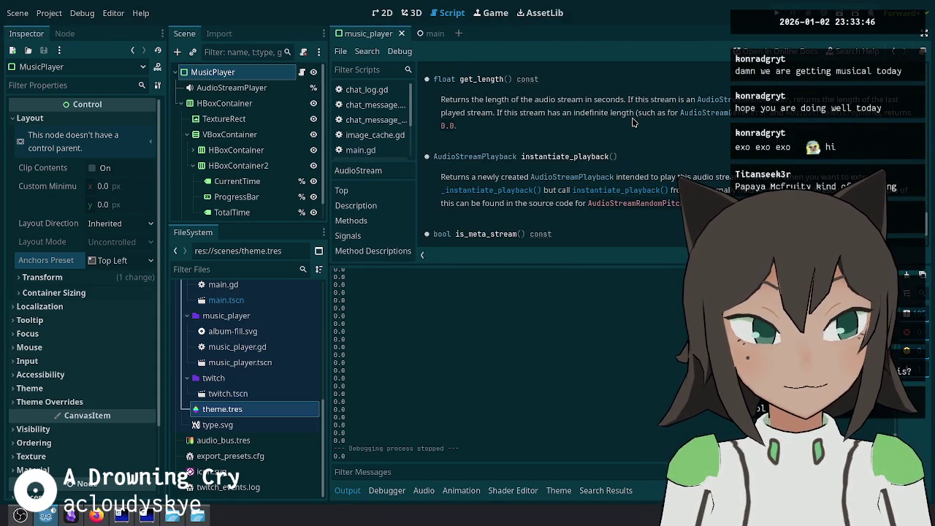
# Step: Change the print to output playback position, "/", and stream length, save, and run
pyautogui.hotkey('alt', 'Left')
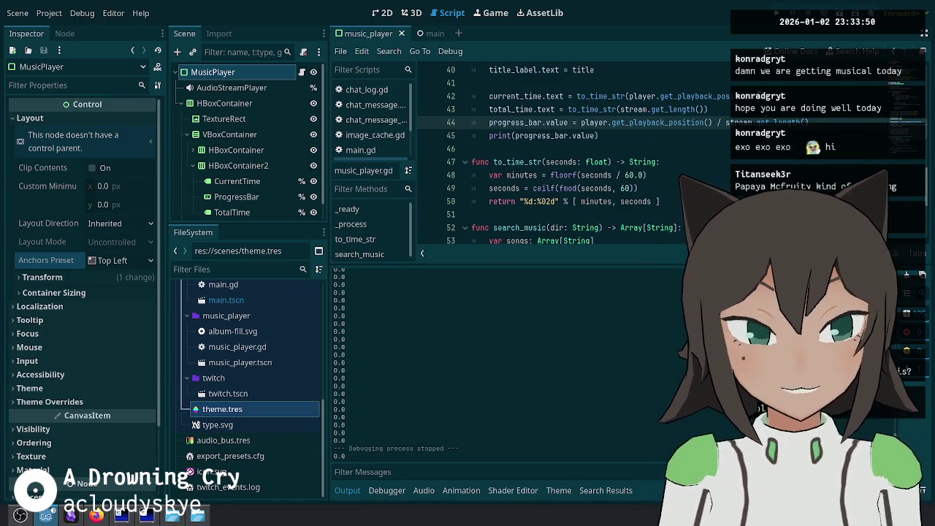
pyautogui.click(630, 135)
pyautogui.moveTo(583, 122); pyautogui.dragTo(846, 122)
pyautogui.hotkey('ctrl', 'c')
pyautogui.click(612, 108)
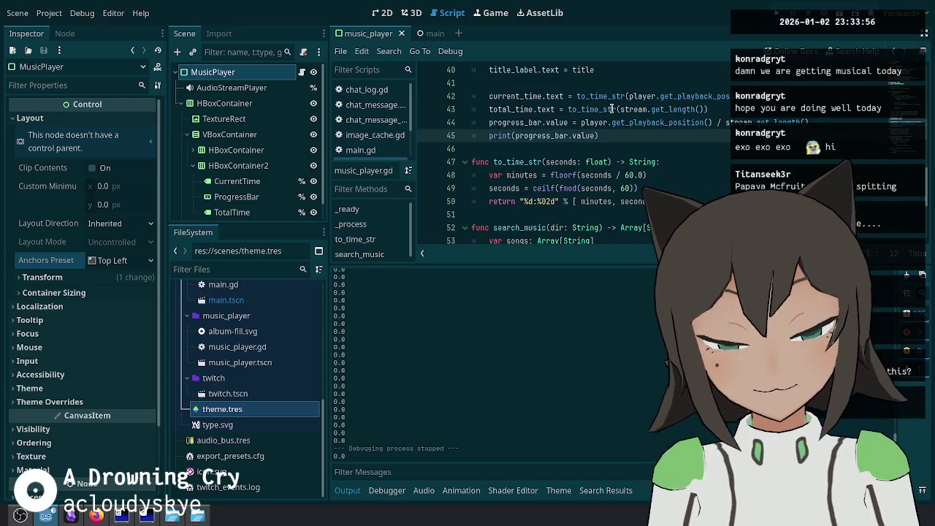
pyautogui.hotkey('ctrl', 'v')
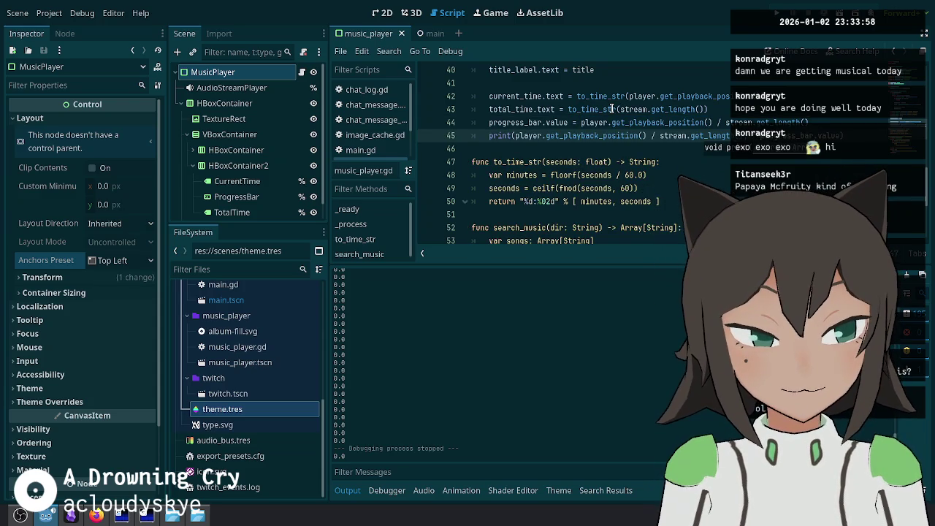
pyautogui.press('Escape')
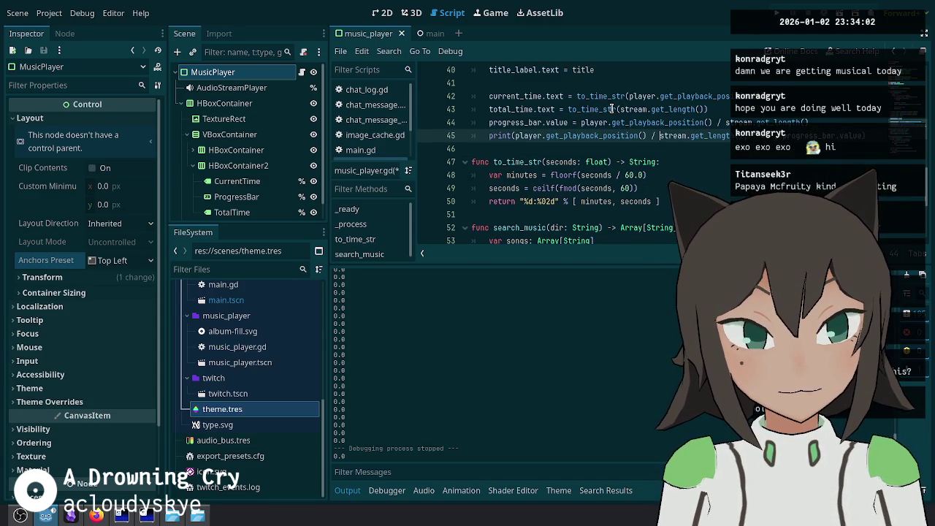
pyautogui.press('Left')
pyautogui.press('Left')
pyautogui.press('Left')
pyautogui.write(', "/",')
pyautogui.press('Delete')
pyautogui.hotkey('ctrl', 's')
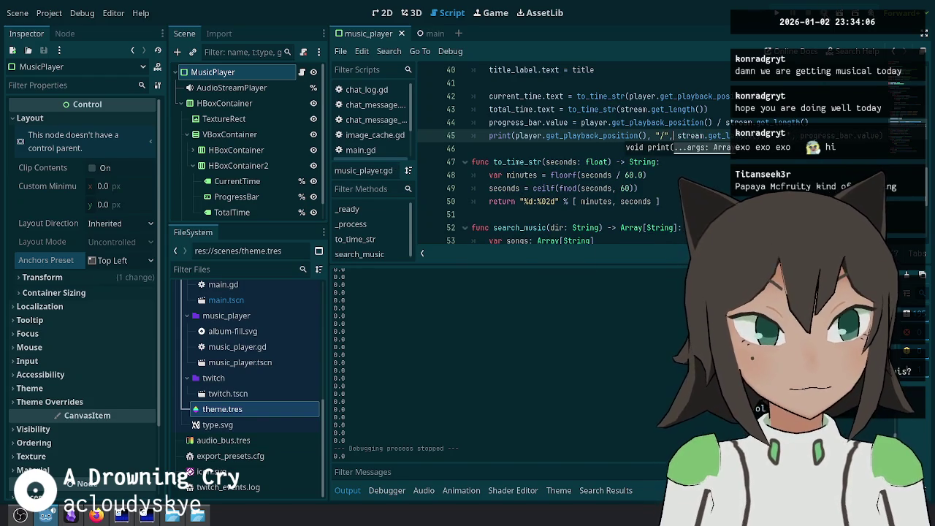
pyautogui.press('F6')
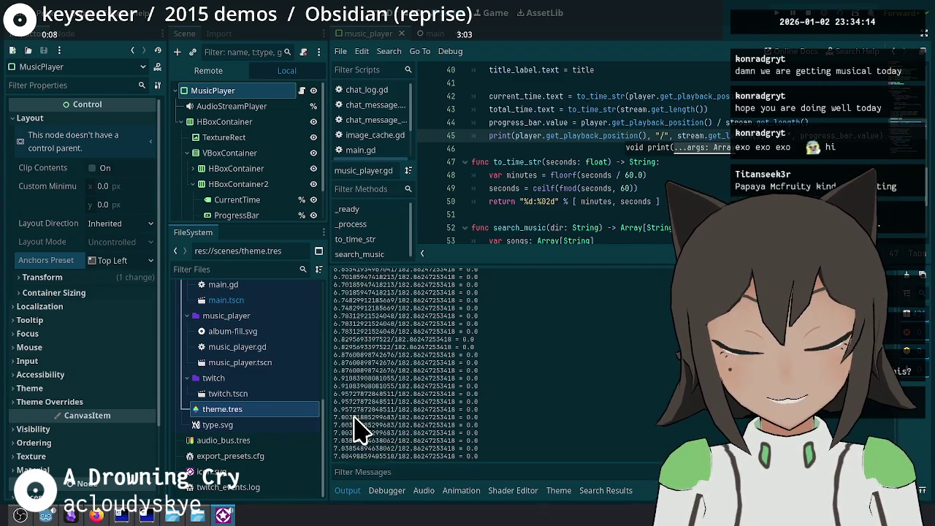
# Step: Extend the debug print with " = " followed by the copied position/length ratio
pyautogui.press('F8')
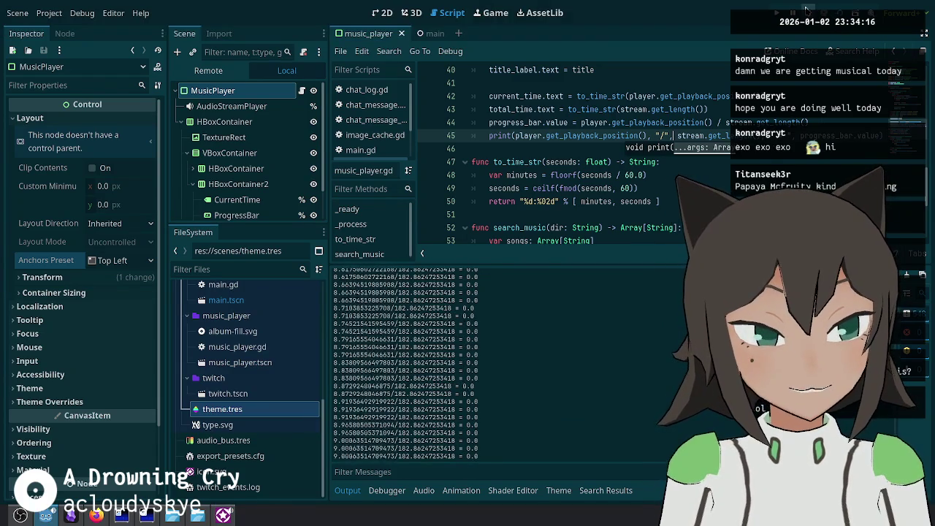
pyautogui.keyDown('ctrl'); pyautogui.click(556, 122); pyautogui.keyUp('ctrl')
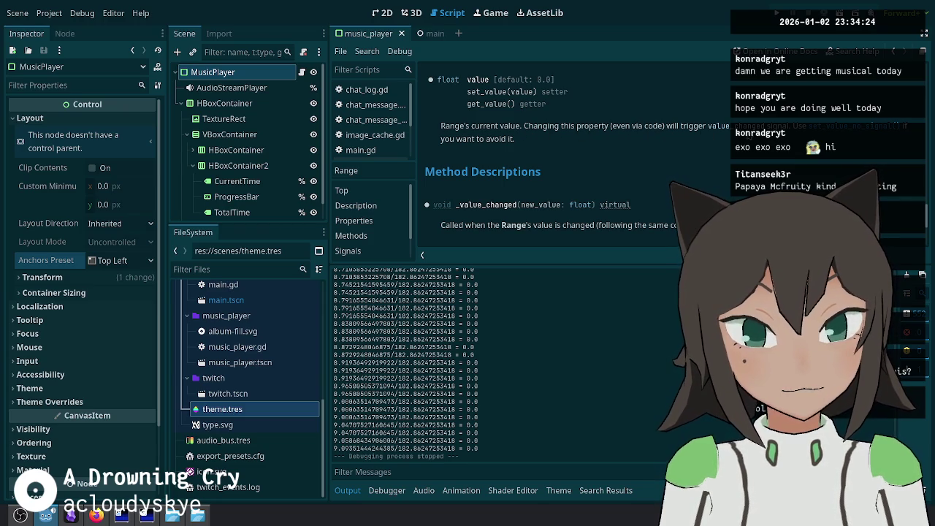
pyautogui.hotkey('alt', 'Left')
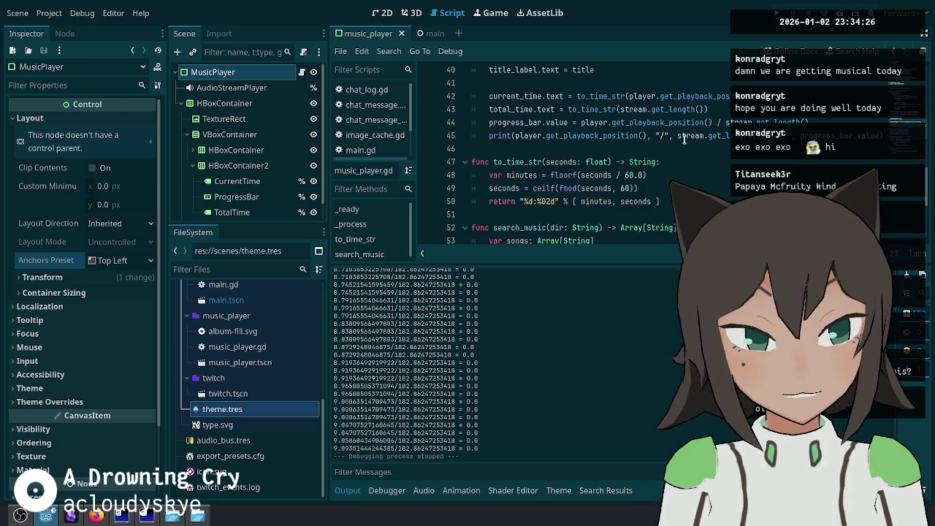
pyautogui.click(685, 137)
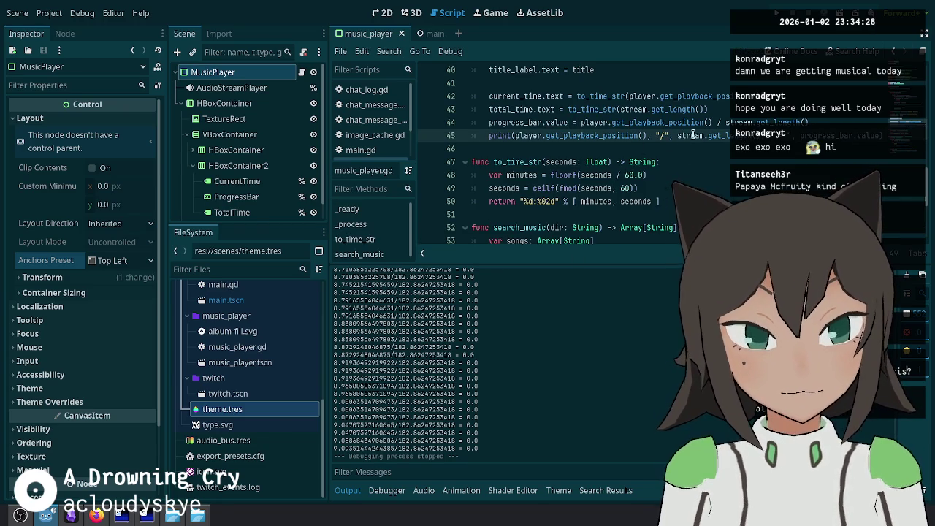
pyautogui.moveTo(808, 122); pyautogui.dragTo(581, 122)
pyautogui.hotkey('ctrl', 'c')
pyautogui.click(800, 136)
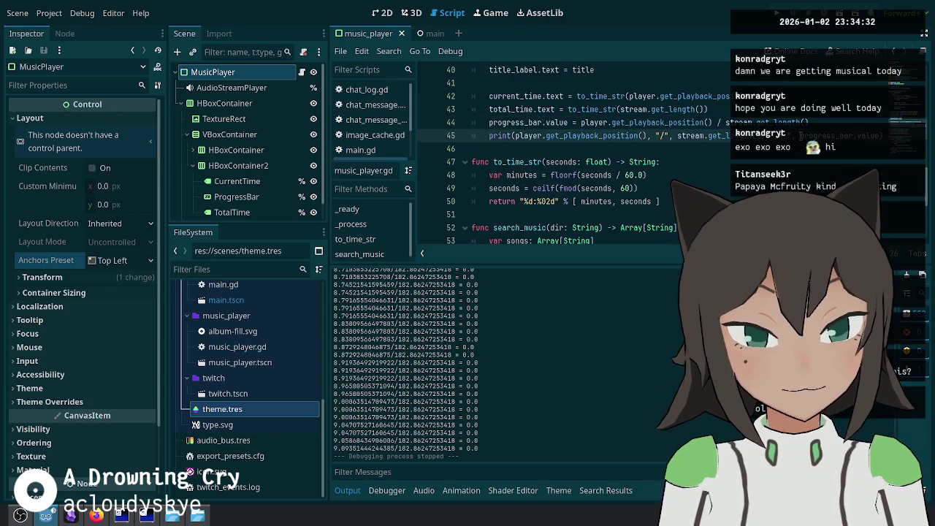
pyautogui.write(', " = ",')
pyautogui.hotkey('ctrl', 'v')
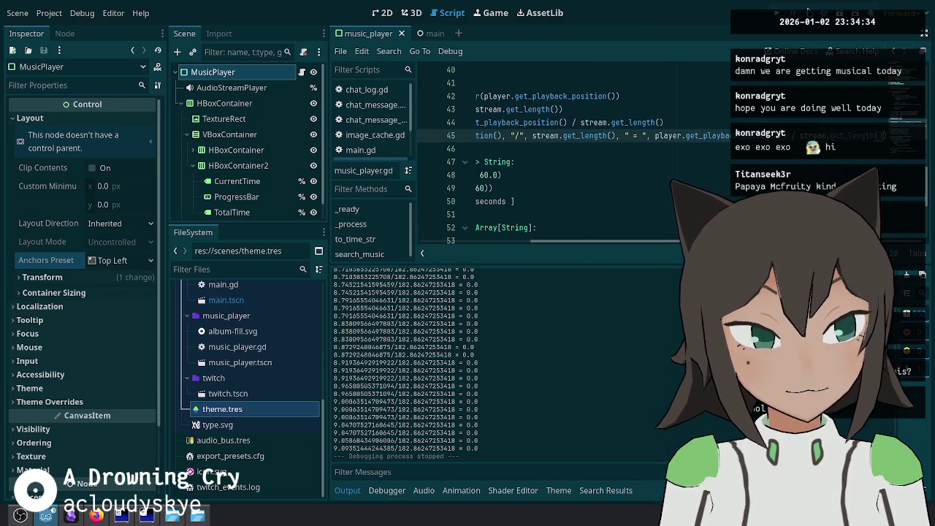
pyautogui.keyDown('ctrl'); pyautogui.click(862, 139); pyautogui.keyUp('ctrl')
pyautogui.hotkey('alt', 'Left')
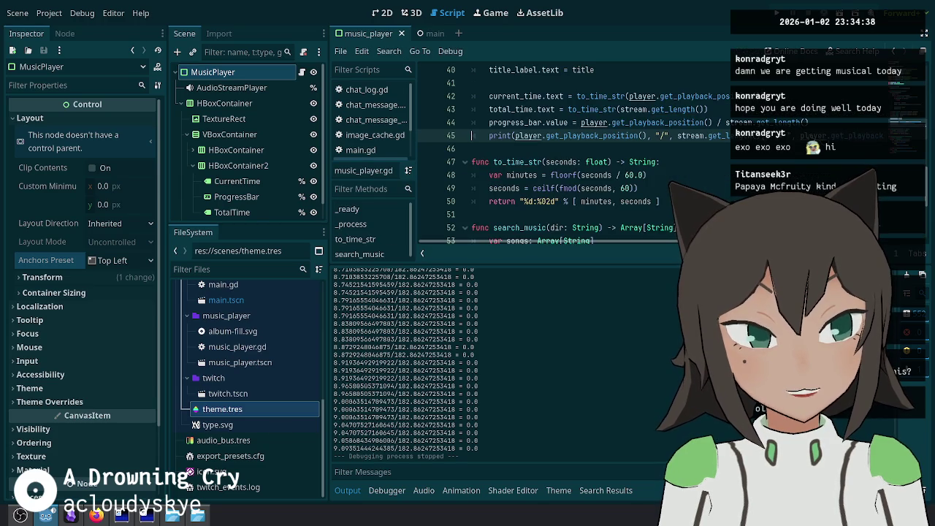
# Step: Rerun the project to check the printed ratio, then stop it
pyautogui.press('Down')
pyautogui.press('Up')
pyautogui.press('Up')
pyautogui.press('Up')
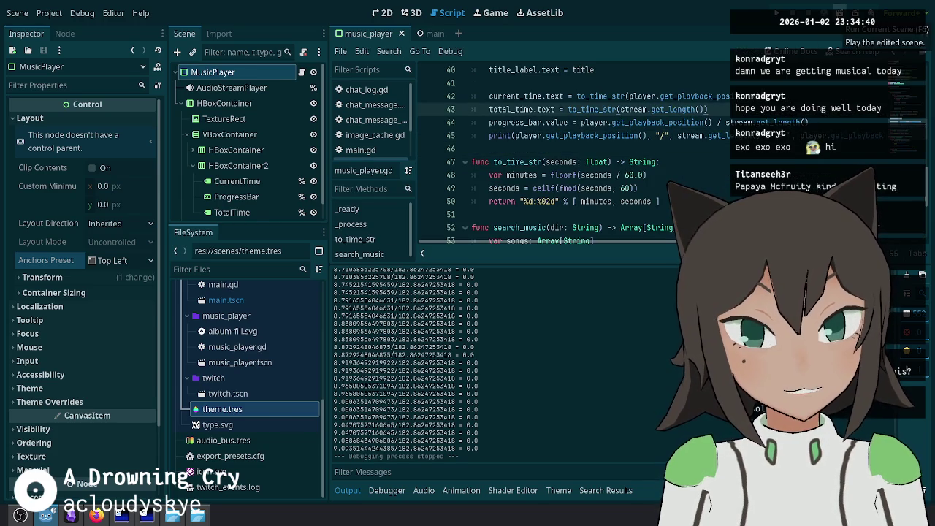
pyautogui.press('F5')
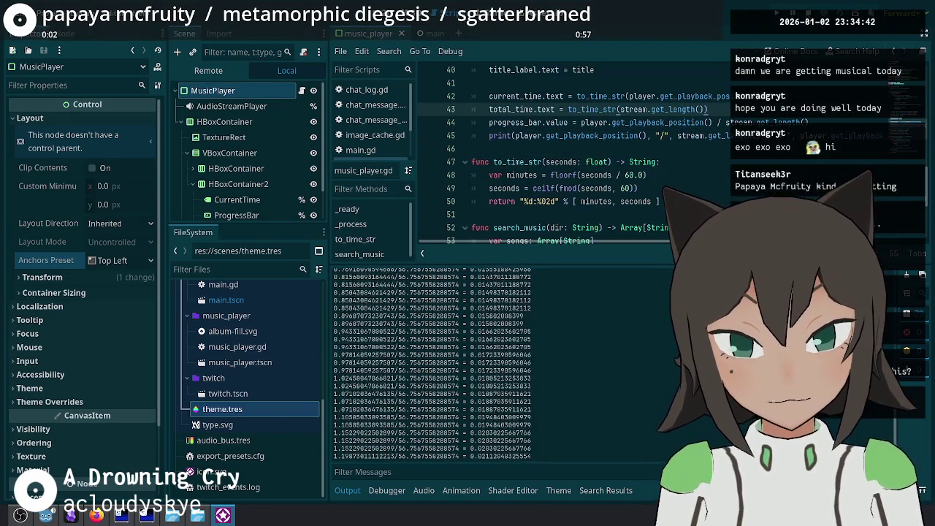
pyautogui.click(225, 514)
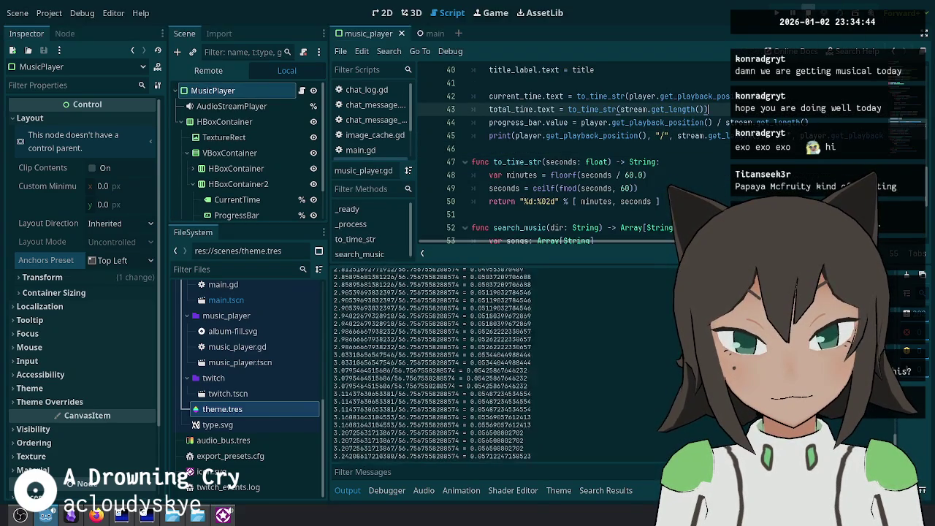
pyautogui.click(804, 12)
pyautogui.press('Down')
pyautogui.press('Down')
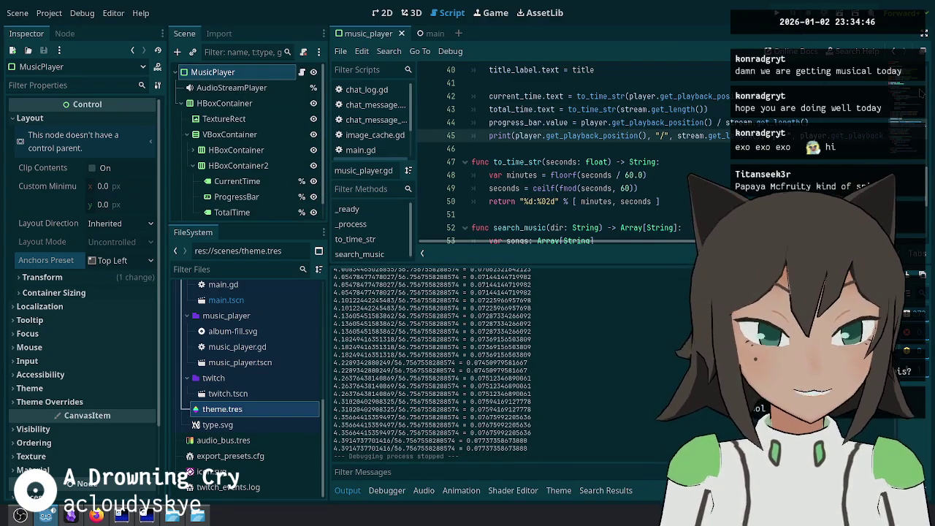
# Step: Append * 100 to the progress value line 44 and delete the debug print line
pyautogui.click(569, 122)
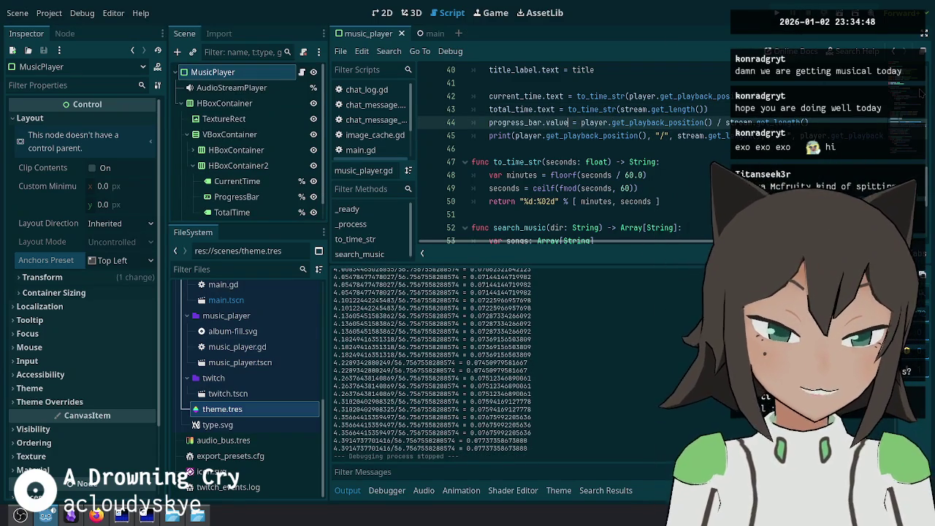
pyautogui.press('End')
pyautogui.write('* 100')
pyautogui.hotkey('shift', 'Down')
pyautogui.hotkey('shift', 'End')
pyautogui.press('Delete')
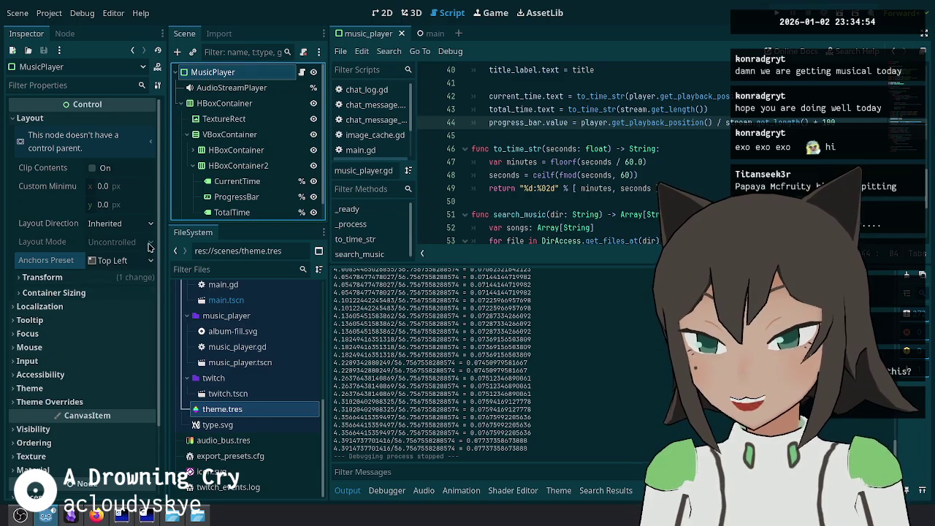
# Step: Set the ProgressBar's Value to 1, Max Value to 1 and Step to 0.001, then save
pyautogui.click(264, 91)
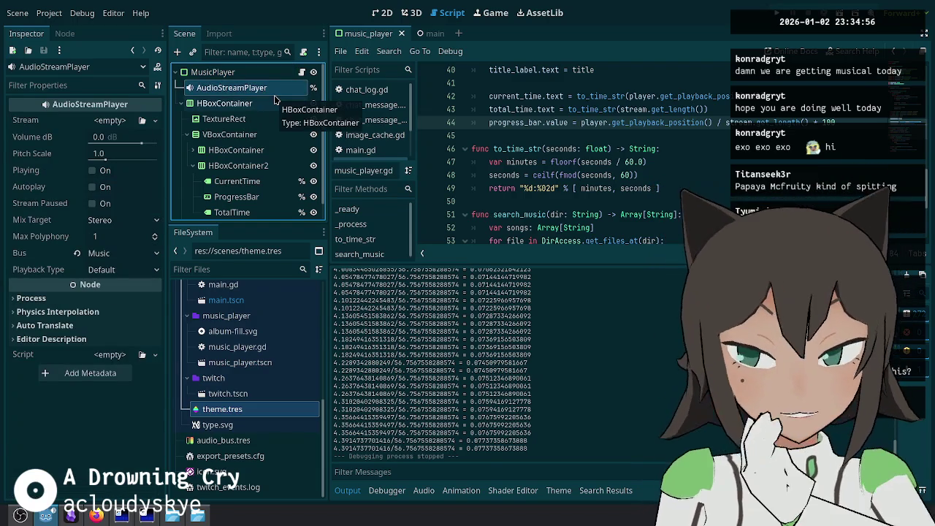
pyautogui.scroll(-1, 241, 198)
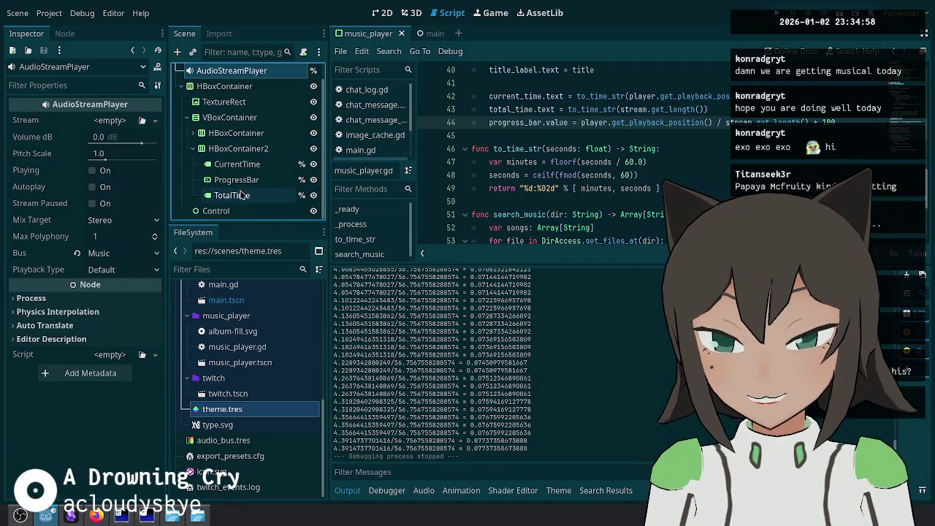
pyautogui.click(236, 180)
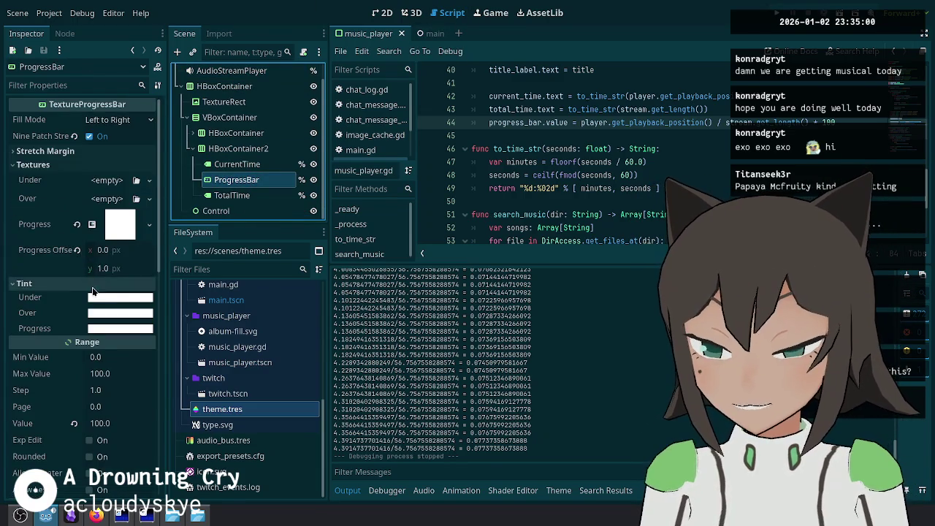
pyautogui.scroll(-5, 95, 282)
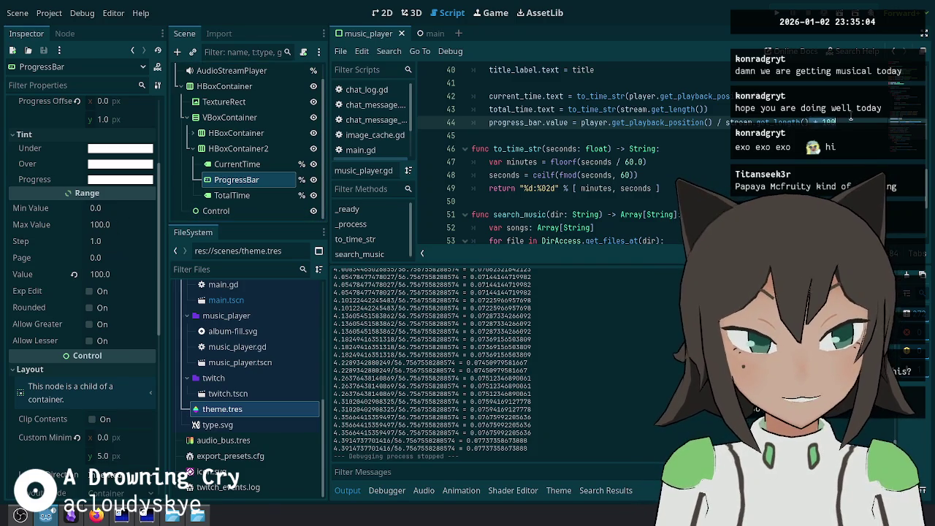
pyautogui.click(99, 275)
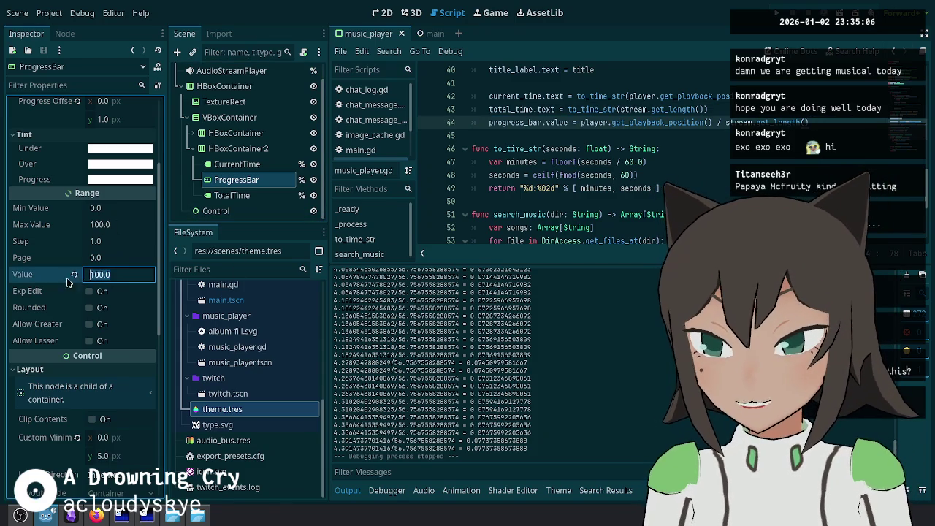
pyautogui.write('1')
pyautogui.press('Return')
pyautogui.click(120, 225)
pyautogui.write('1')
pyautogui.press('Return')
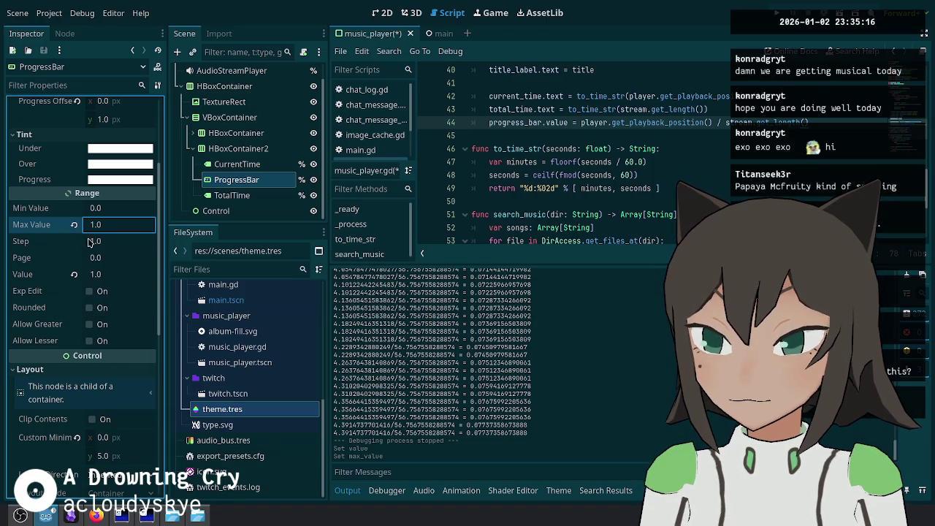
pyautogui.click(114, 242)
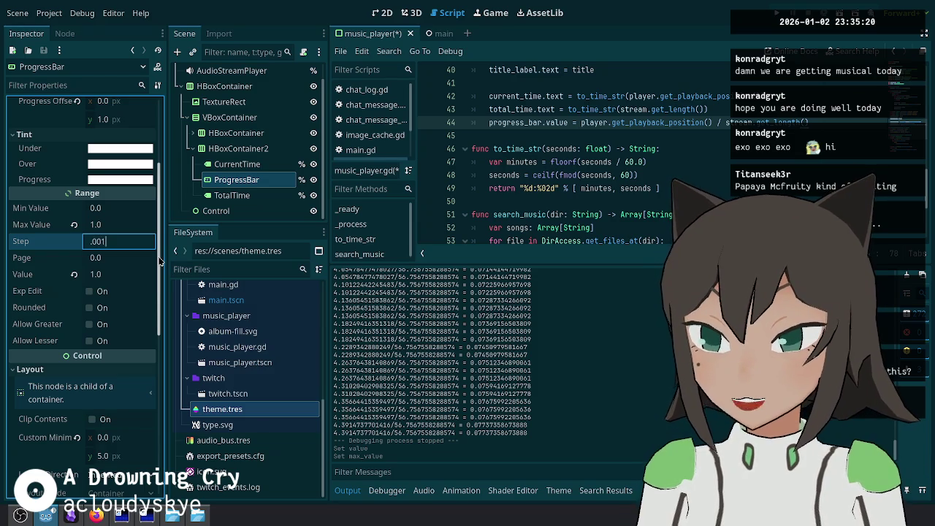
pyautogui.press('Return')
pyautogui.hotkey('ctrl', 's')
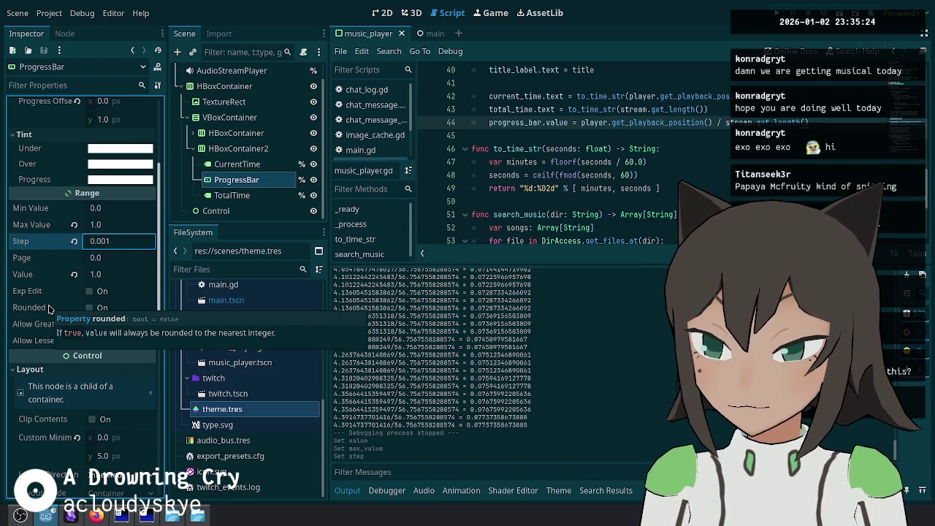
# Step: Run the project to preview the overlay, then stop it
pyautogui.click(641, 176)
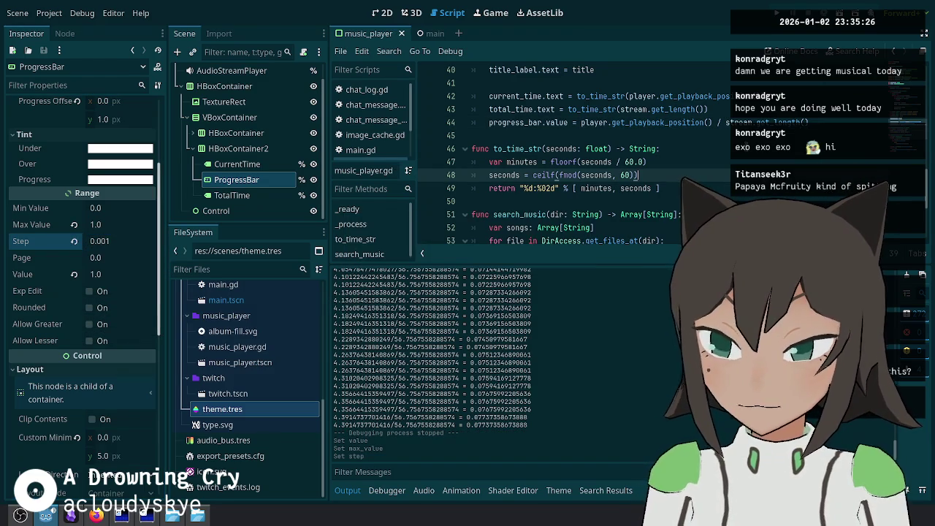
pyautogui.press('Up')
pyautogui.press('Up')
pyautogui.press('Up')
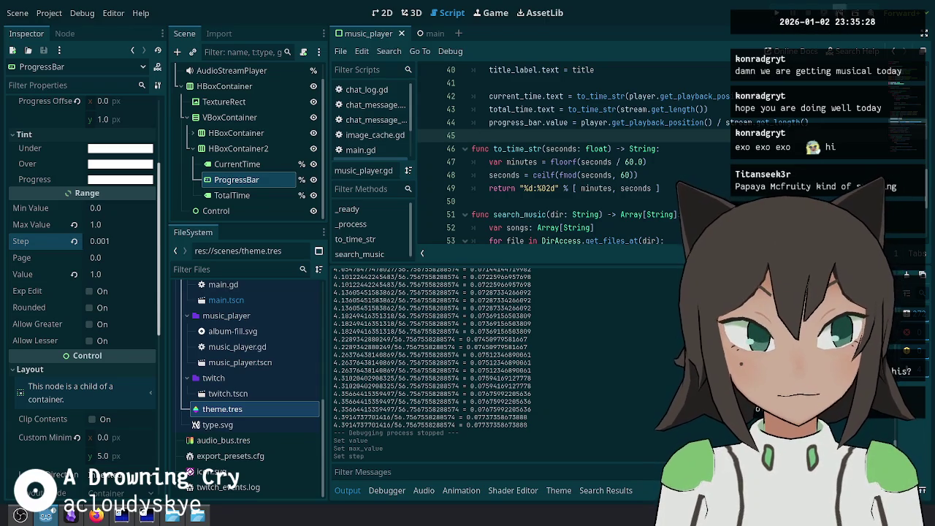
pyautogui.press('F5')
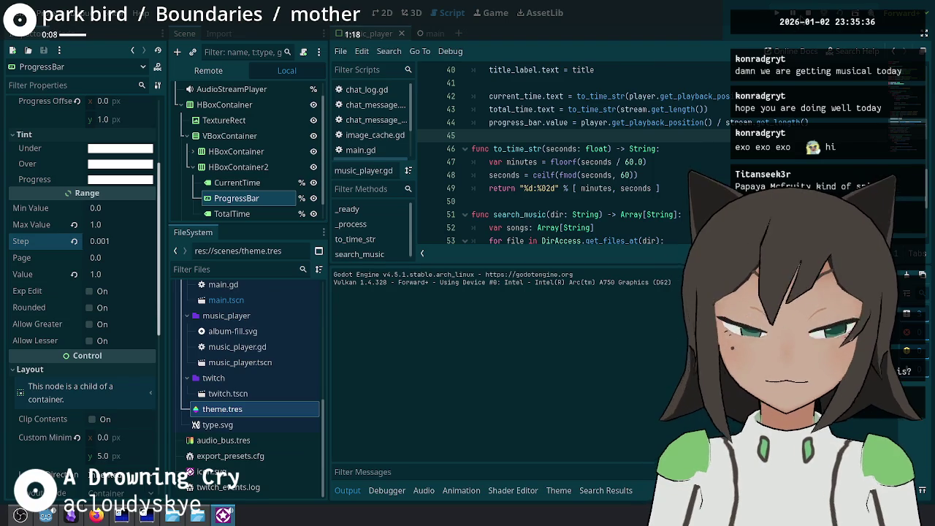
pyautogui.press('F8')
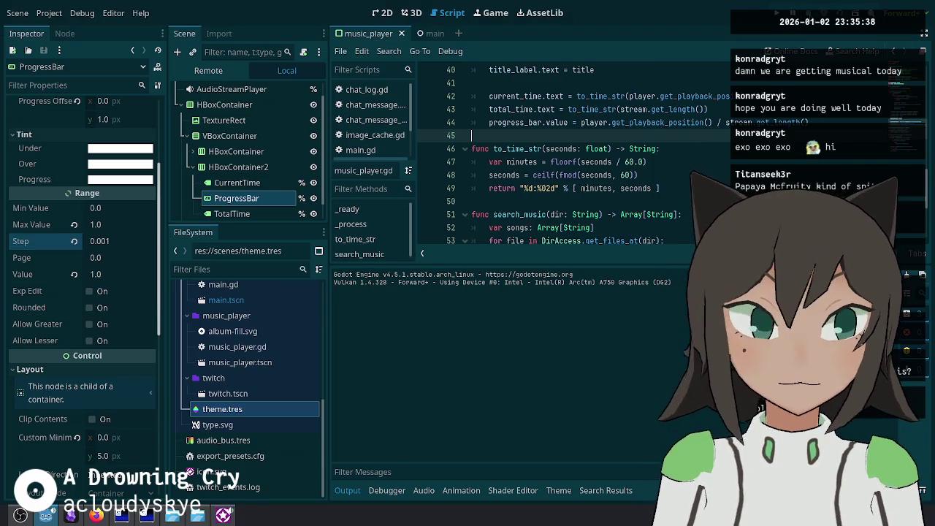
pyautogui.scroll(2, 570, 146)
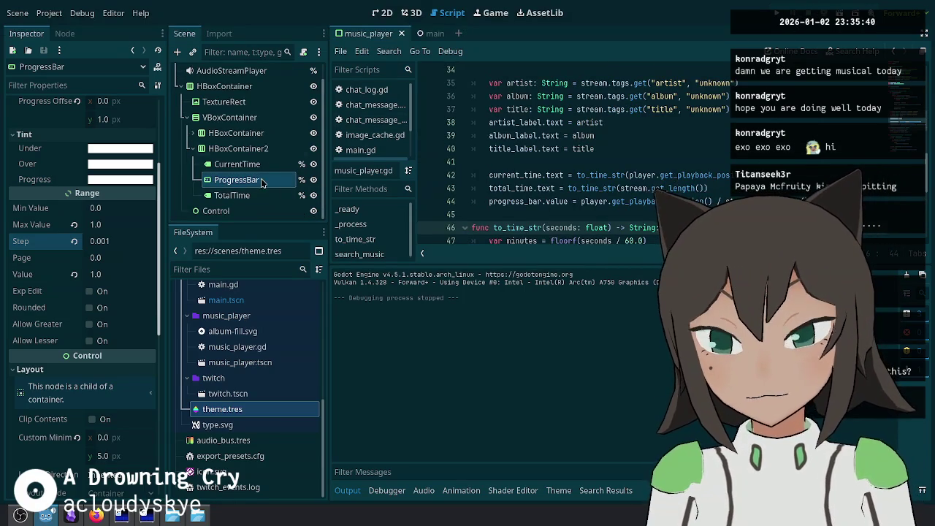
pyautogui.click(192, 133)
# Step: Clear the album, artist and title "unknown" defaults, then undo that and save
pyautogui.scroll(-1, 241, 154)
pyautogui.click(248, 141)
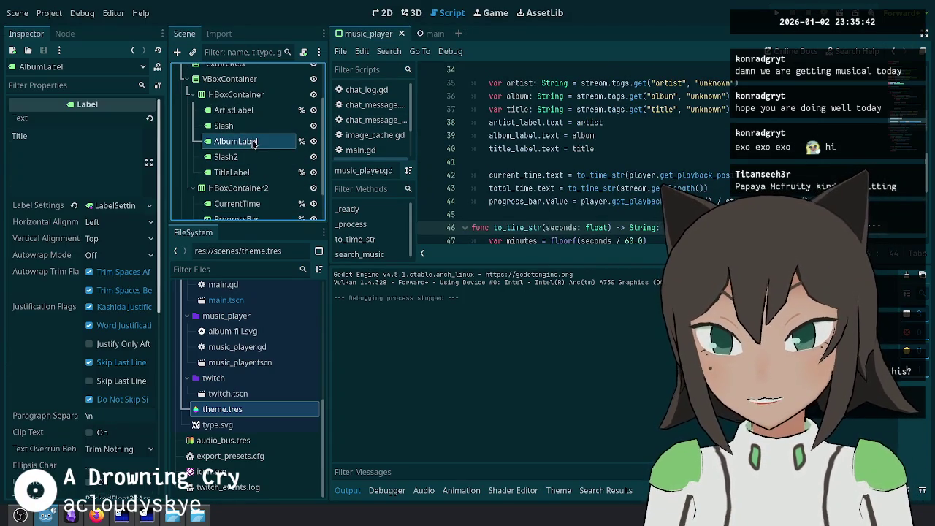
pyautogui.scroll(1, 750, 156)
pyautogui.click(708, 135)
pyautogui.doubleClick(708, 135)
pyautogui.press('BackSpace')
pyautogui.doubleClick(717, 122)
pyautogui.press('BackSpace')
pyautogui.doubleClick(709, 149)
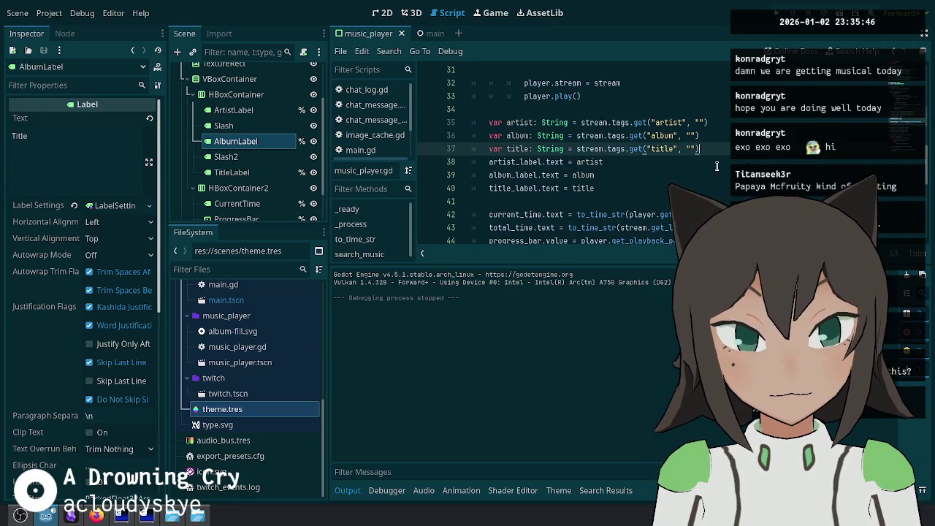
pyautogui.press('BackSpace')
pyautogui.click(666, 164)
pyautogui.hotkey('ctrl', 'z')
pyautogui.hotkey('ctrl', 'z')
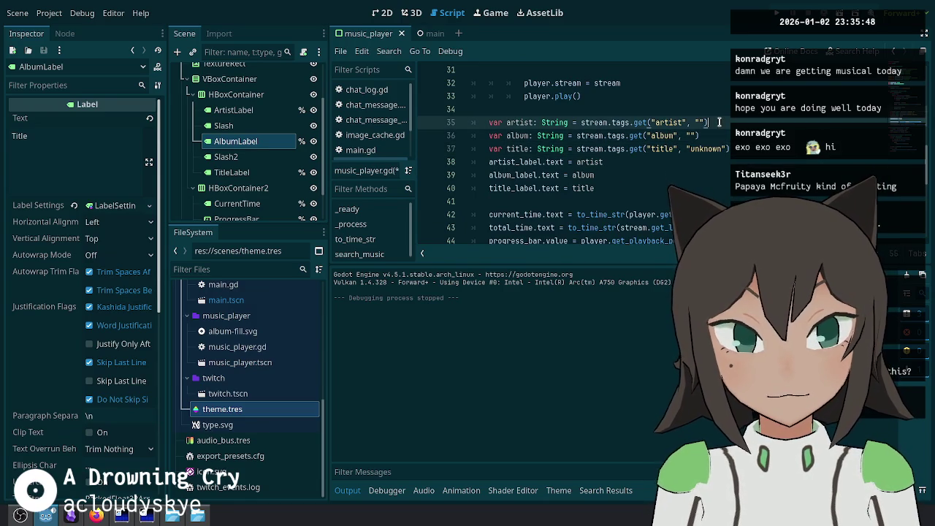
pyautogui.click(749, 149)
pyautogui.hotkey('ctrl', 's')
# Step: Try an "if album.is_empty():" check above the album assignment, then remove it again
pyautogui.hotkey('ctrl', 'shift', 'Return')
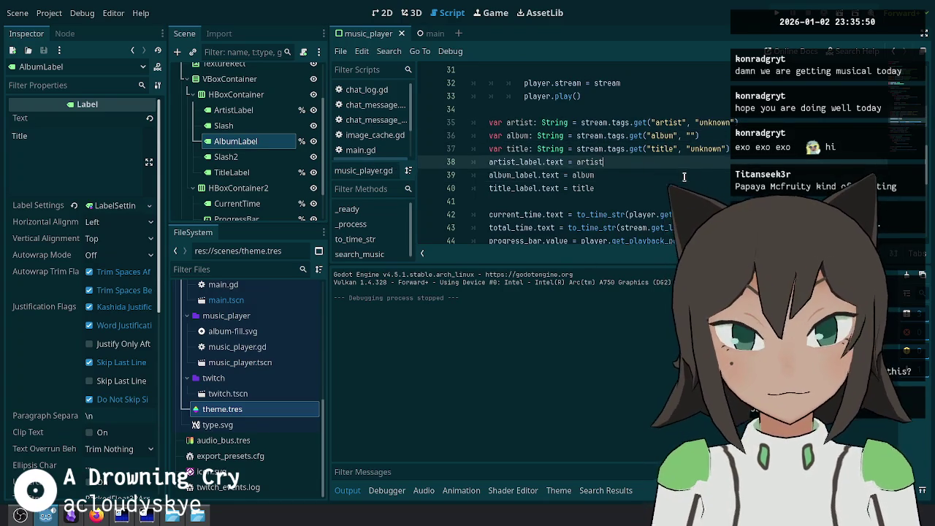
pyautogui.write('if album.emp')
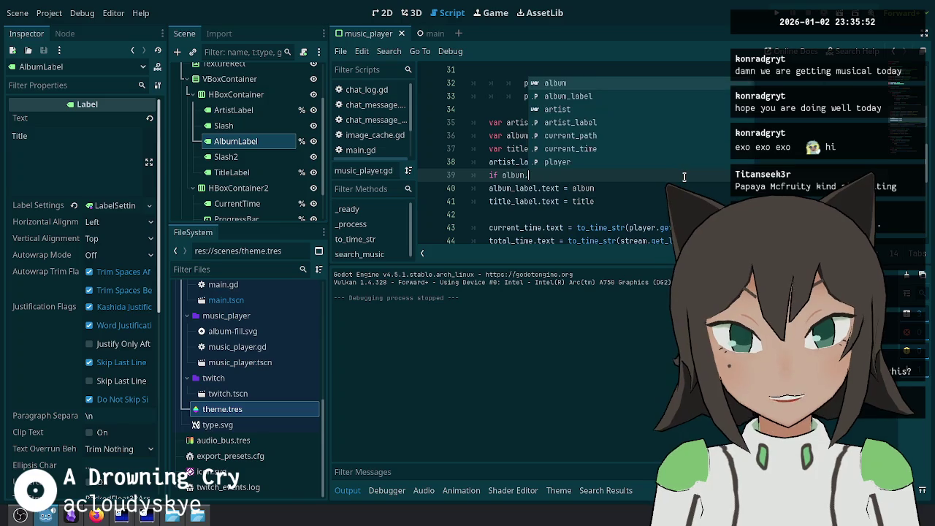
pyautogui.press('Return')
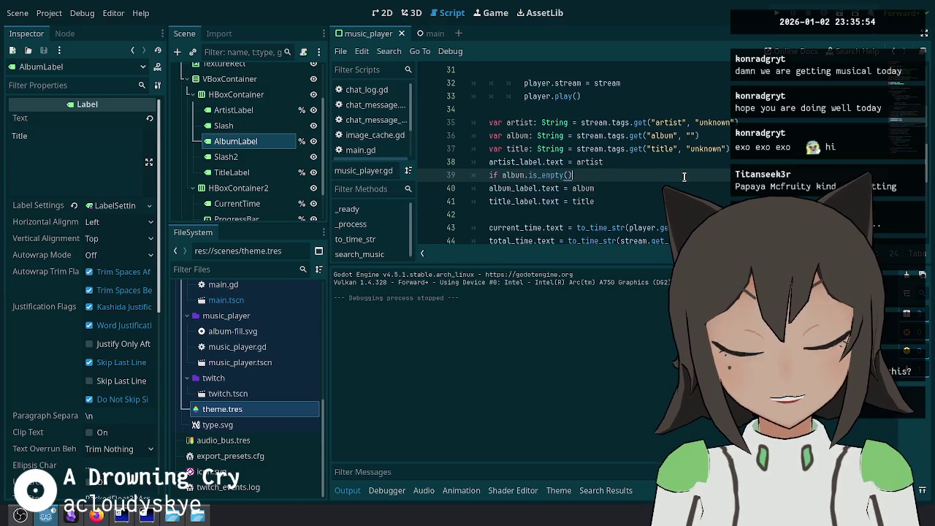
pyautogui.write(':')
pyautogui.press('Down')
pyautogui.press('Tab')
pyautogui.press('End')
pyautogui.press('Return')
pyautogui.press('BackSpace')
pyautogui.press('BackSpace')
pyautogui.press('BackSpace')
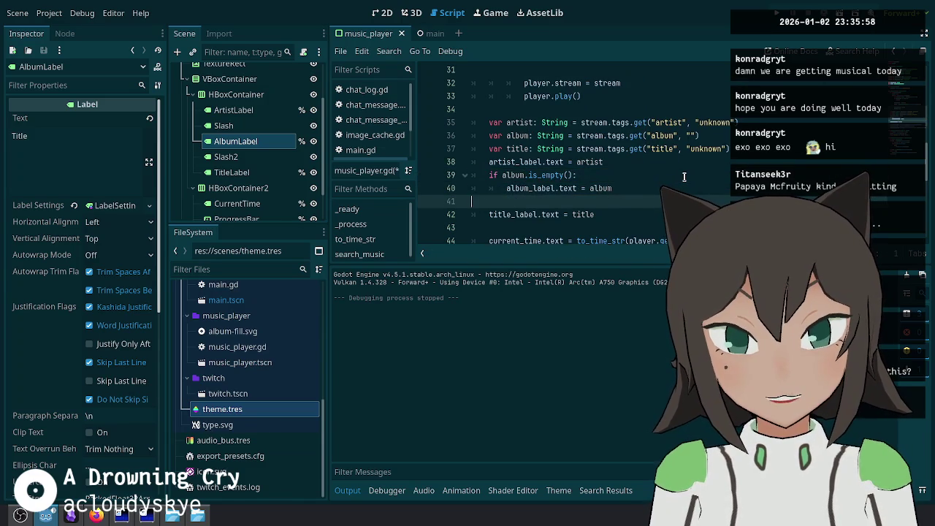
pyautogui.press('Up')
pyautogui.hotkey('ctrl', 'shift', 'k')
pyautogui.hotkey('shift', 'Tab')
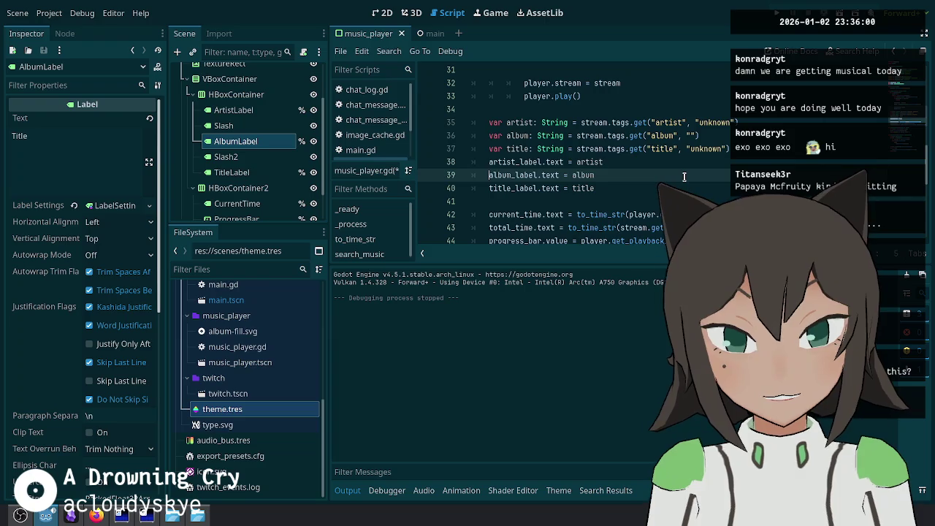
pyautogui.press('Up')
pyautogui.press('Up')
pyautogui.press('Up')
pyautogui.press('Home')
# Step: Replace the artist and title "unknown" defaults with "?", save, and run the project
pyautogui.press('Up')
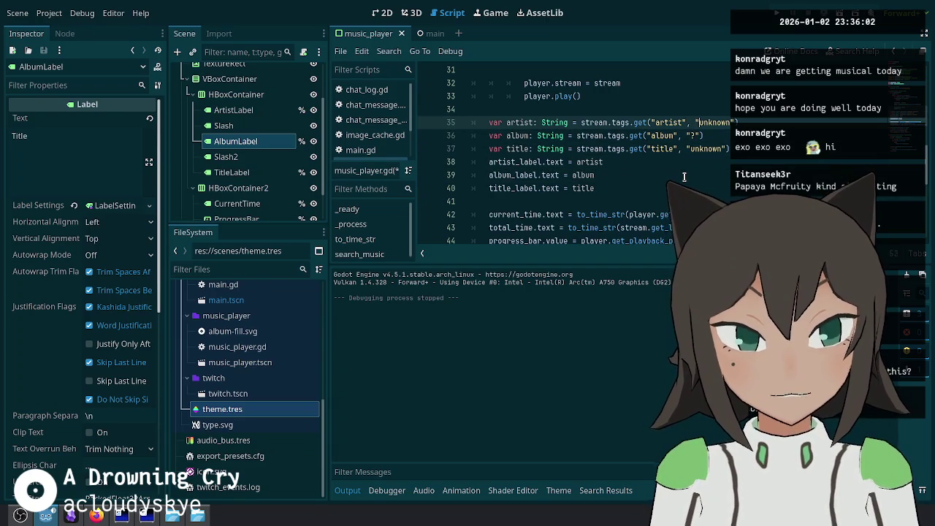
pyautogui.hotkey('ctrl', 'shift', 'Right')
pyautogui.write('?')
pyautogui.press('Down')
pyautogui.press('Down')
pyautogui.hotkey('ctrl', 'shift', 'Right')
pyautogui.write('?')
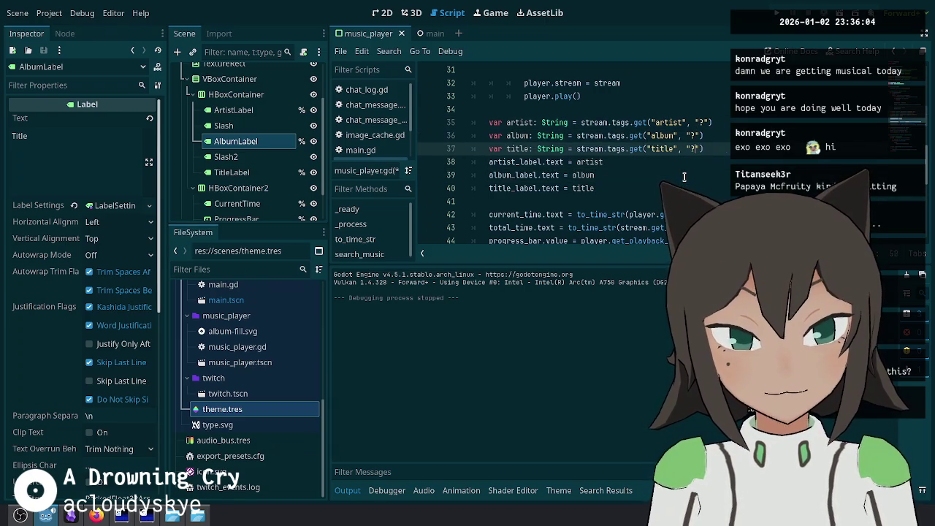
pyautogui.hotkey('ctrl', 's')
pyautogui.click(489, 109)
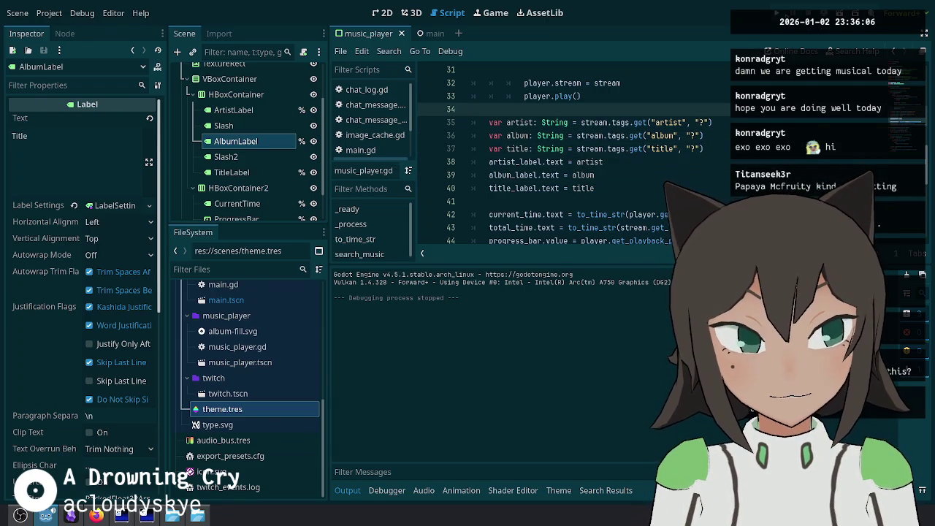
pyautogui.press('F5')
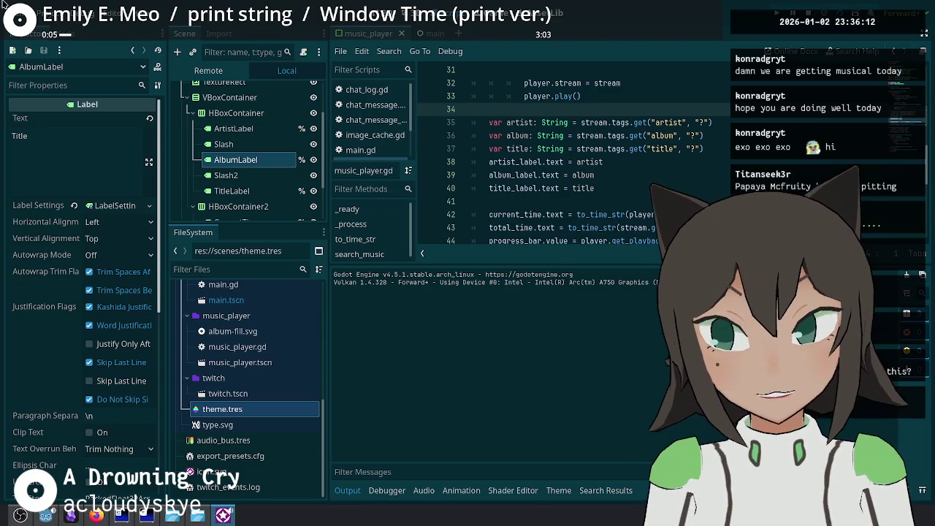
# Step: Set the ArtistLabel font size to 20 and test-run the overlay
pyautogui.click(849, 9)
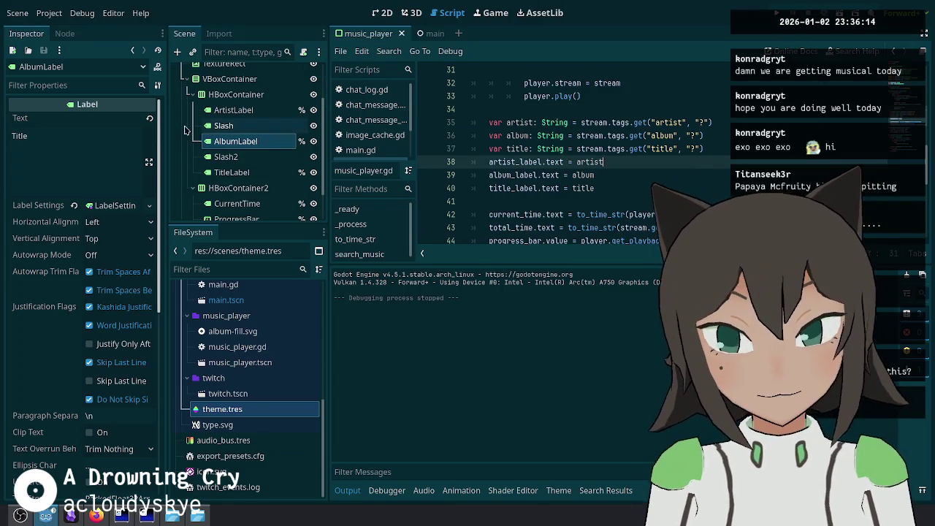
pyautogui.click(234, 110)
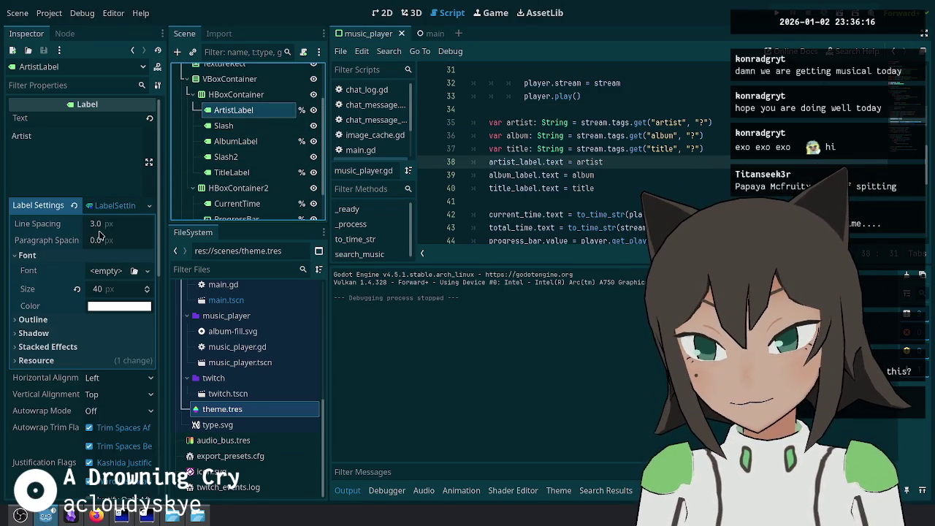
pyautogui.click(110, 289)
pyautogui.write('20')
pyautogui.press('Return')
pyautogui.press('F5')
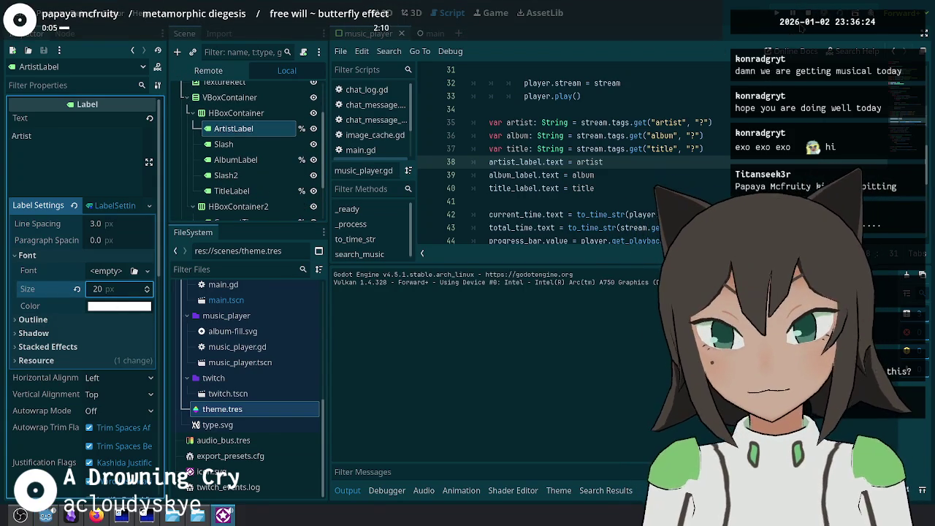
pyautogui.press('F8')
# Step: Save, change the ArtistLabel font size to 30, and select AlbumLabel with Slash2
pyautogui.press('Down')
pyautogui.hotkey('ctrl', 's')
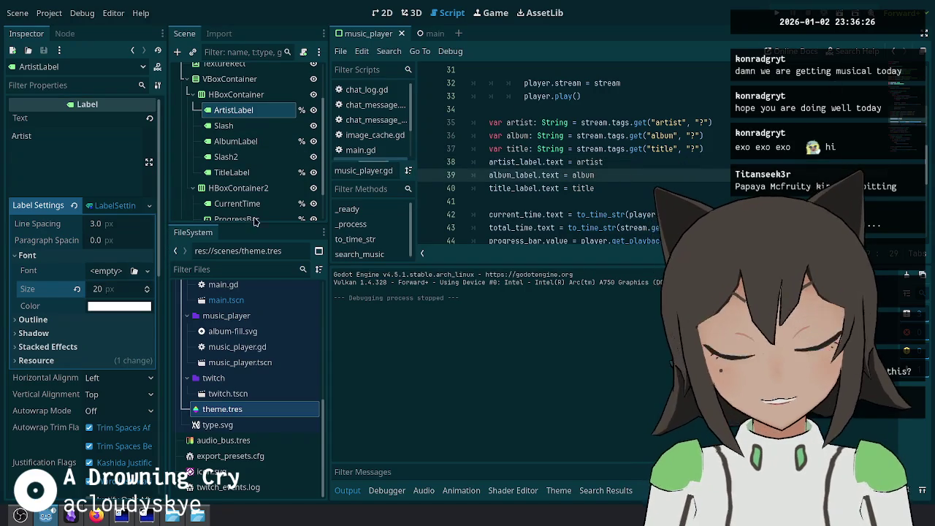
pyautogui.click(107, 290)
pyautogui.press('Return')
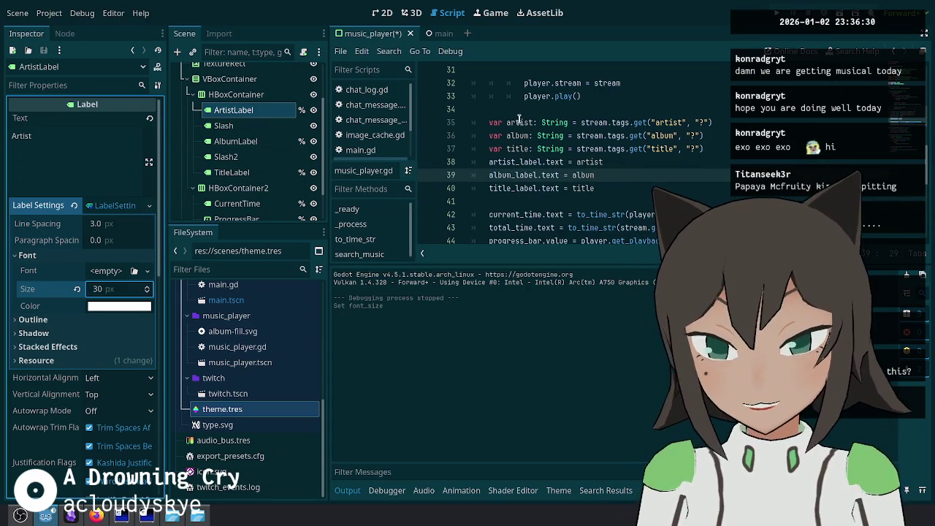
pyautogui.click(472, 110)
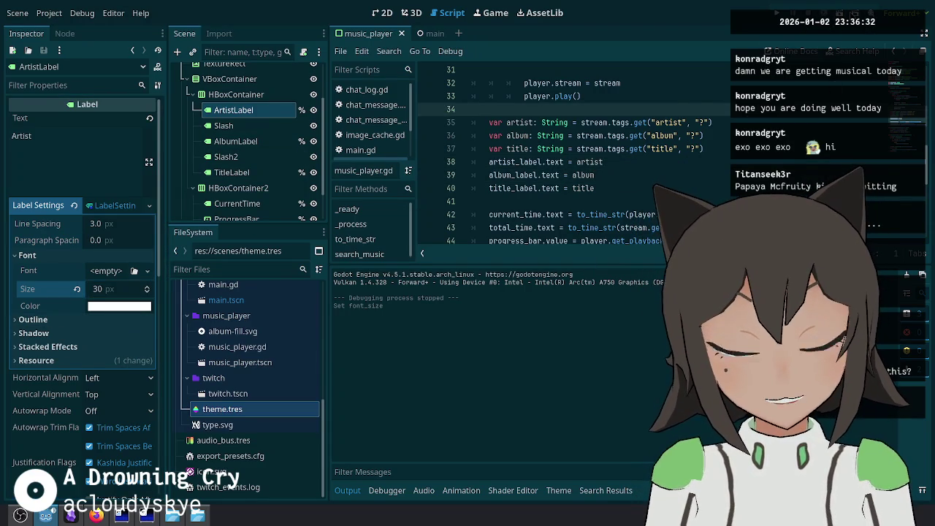
pyautogui.click(694, 136)
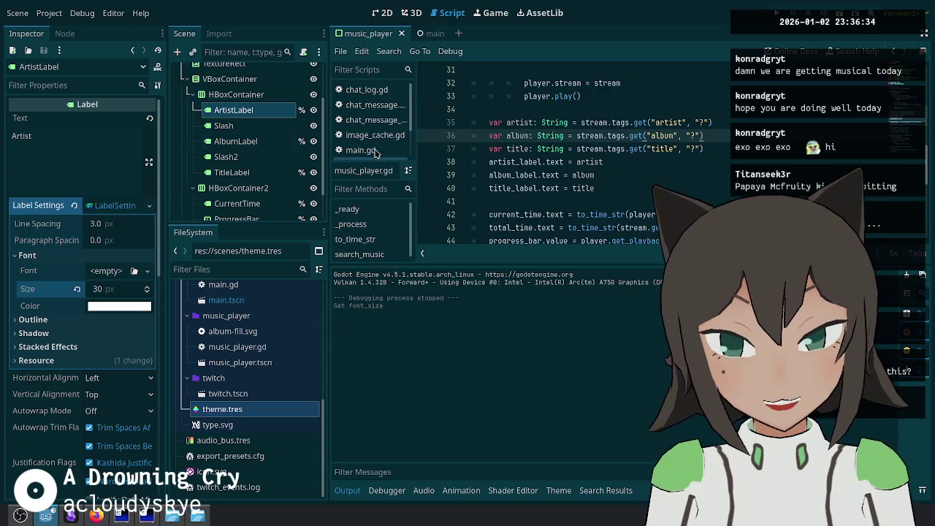
pyautogui.click(235, 141)
pyautogui.keyDown('shift'); pyautogui.click(226, 156); pyautogui.keyUp('shift')
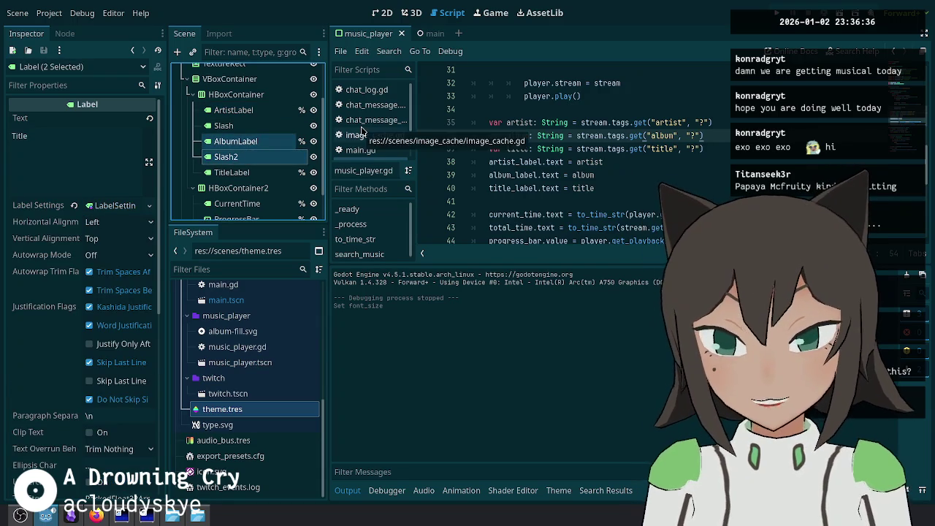
# Step: Delete the AlbumLabel and Slash2 nodes and remove all album lines from the script, then save
pyautogui.press('Delete')
pyautogui.press('Return')
pyautogui.click(671, 156)
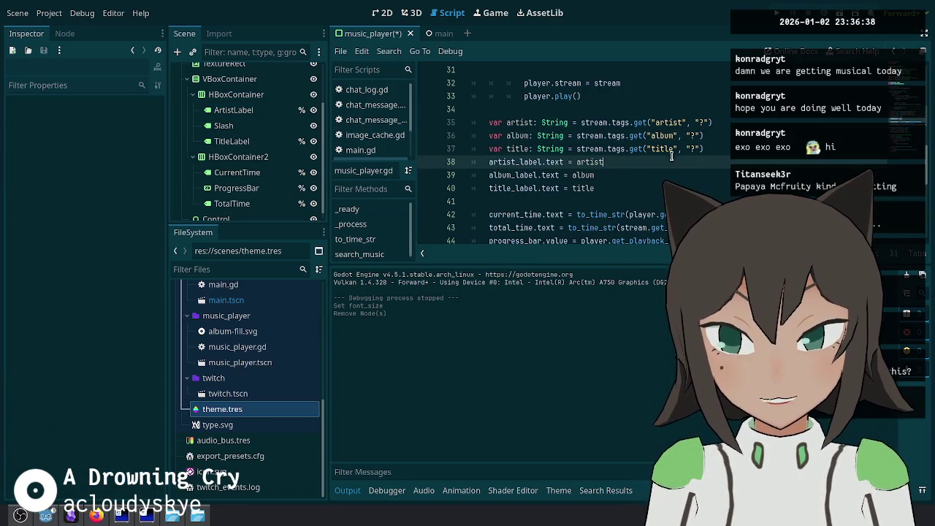
pyautogui.click(728, 131)
pyautogui.hotkey('ctrl', 'shift', 'k')
pyautogui.press('Down')
pyautogui.press('Down')
pyautogui.hotkey('ctrl', 'shift', 'k')
pyautogui.hotkey('ctrl', 'Home')
pyautogui.click(668, 161)
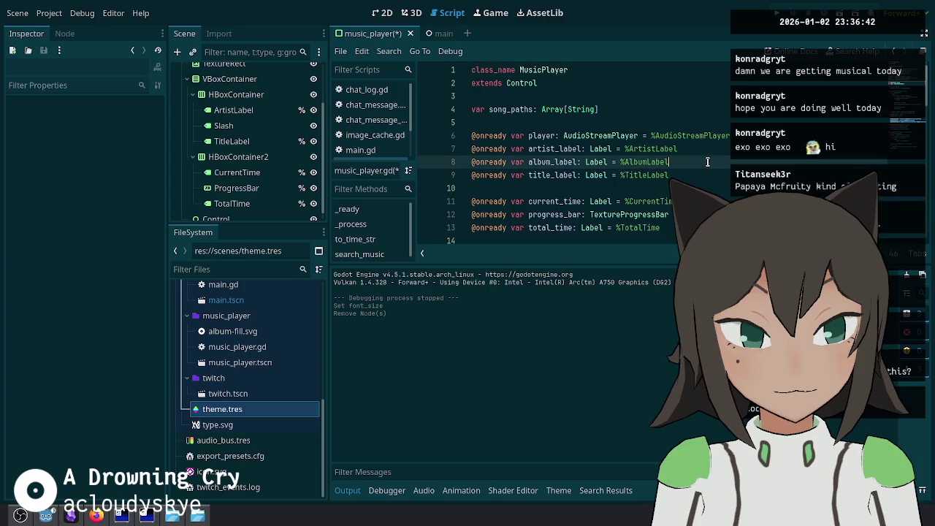
pyautogui.hotkey('ctrl', 'shift', 'k')
pyautogui.hotkey('ctrl', 's')
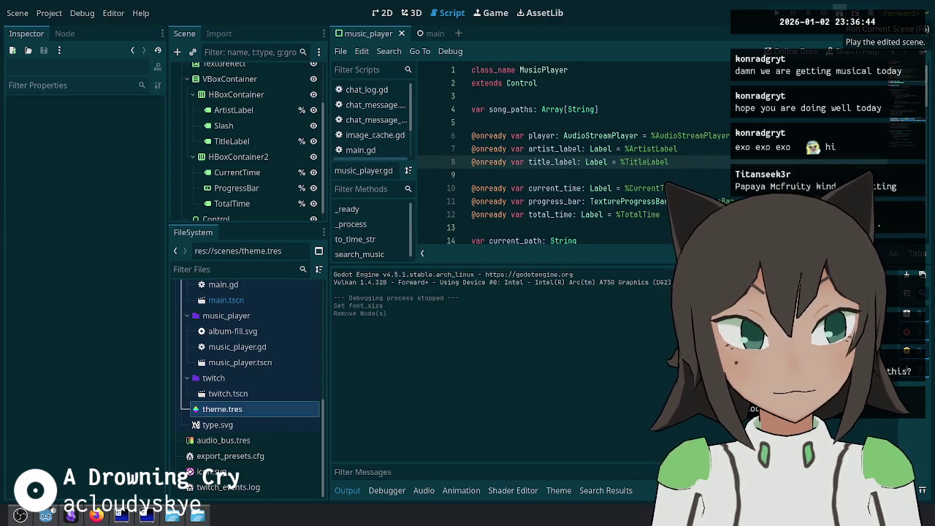
# Step: Run the scene, stop it, and bring up the terminal with the flac-to-ogg conversion log
pyautogui.click(840, 12)
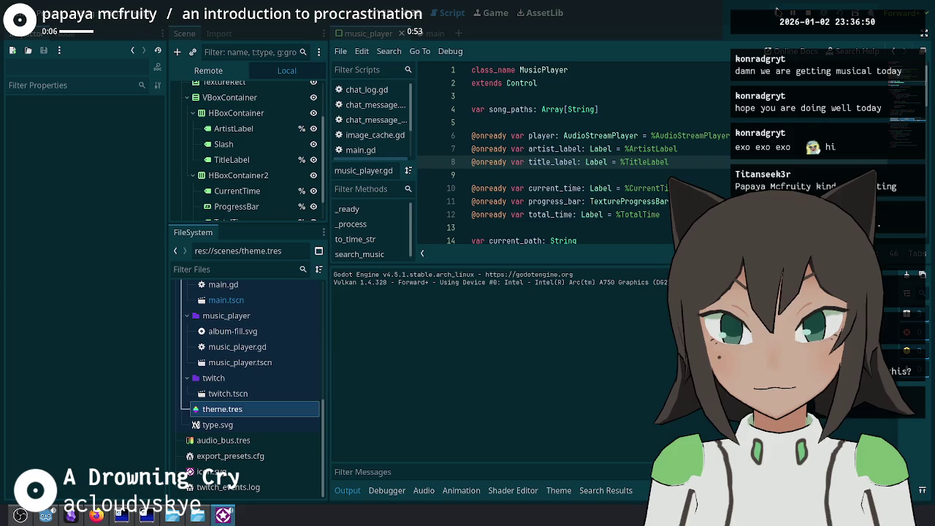
pyautogui.press('F8')
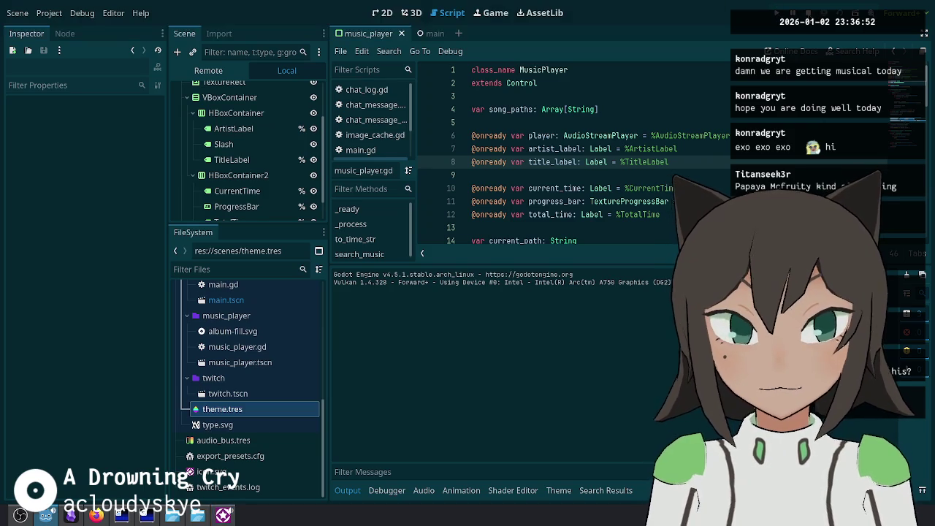
pyautogui.click(678, 149)
pyautogui.click(701, 174)
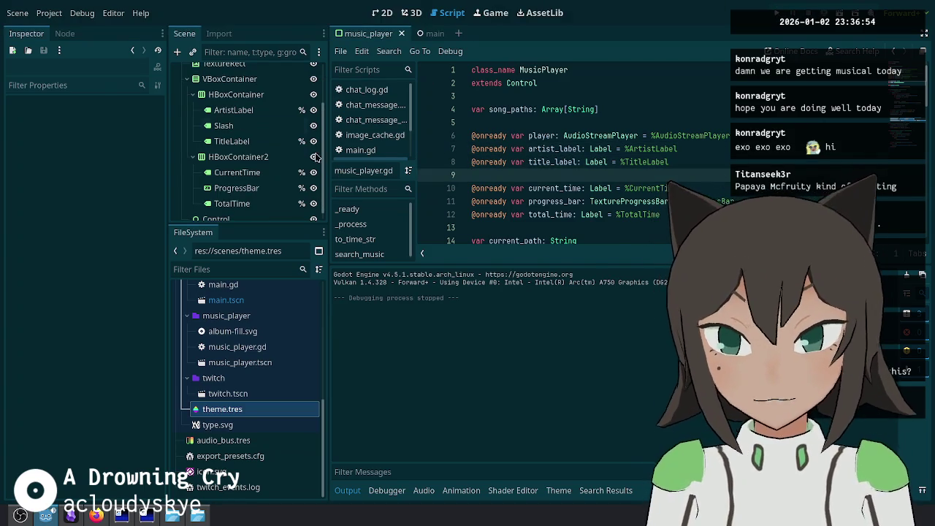
pyautogui.click(146, 516)
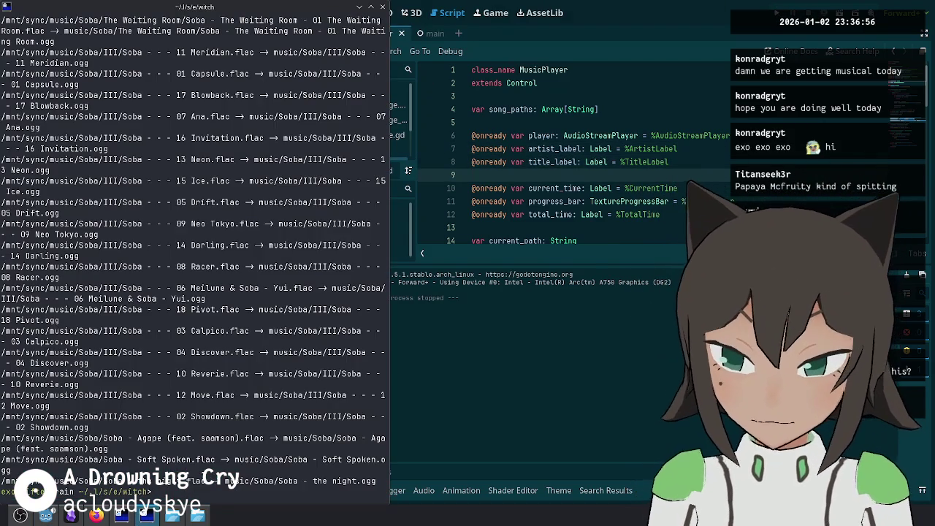
# Step: Check git status in the witch repo and the dosimeter repo, then return to witch
pyautogui.write('git status')
pyautogui.press('Return')
pyautogui.write('cd ~/workspace/exodrifter/dosimeter')
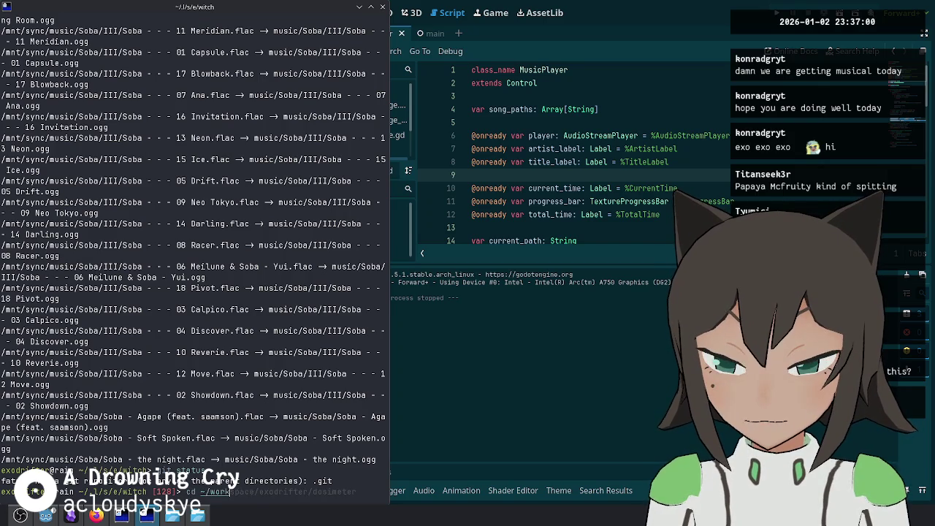
pyautogui.press('Return')
pyautogui.write('git statu')
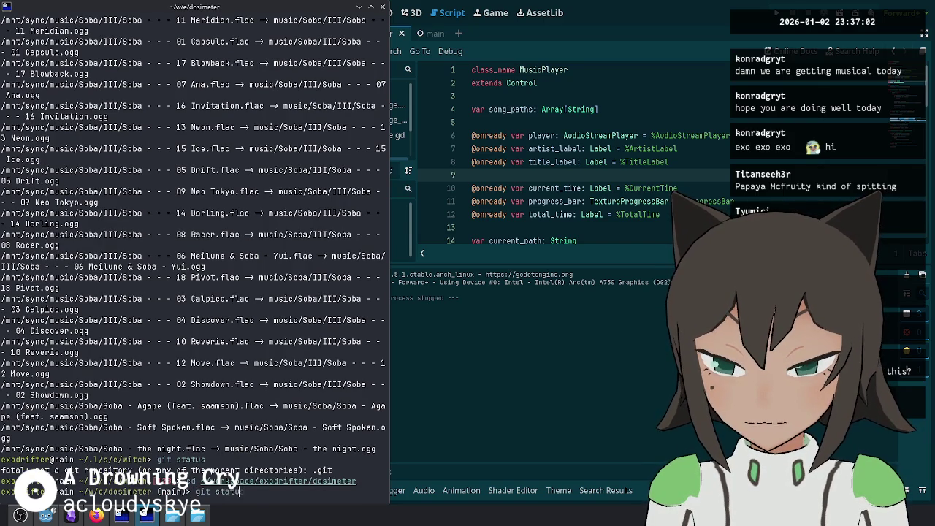
pyautogui.write('s')
pyautogui.press('Return')
pyautogui.write('cd -')
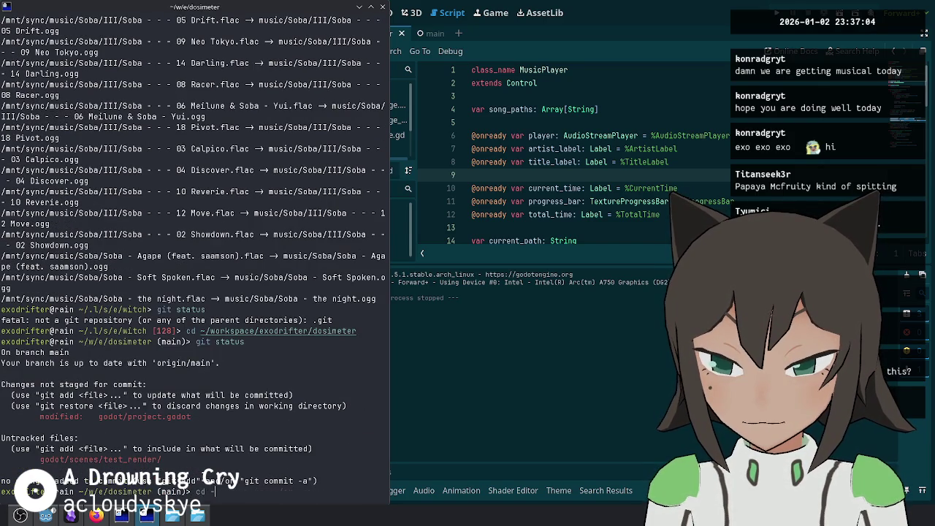
pyautogui.press('Return')
# Step: Copy convert.sh into witch/bin and list the witch repository's pending changes
pyautogui.write('cp')
pyautogui.press('Right')
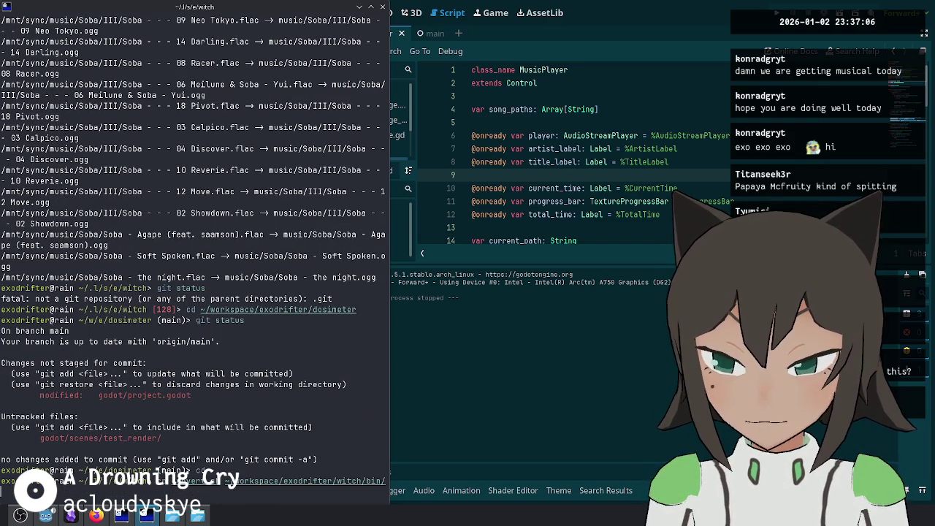
pyautogui.press('Return')
pyautogui.write('cd')
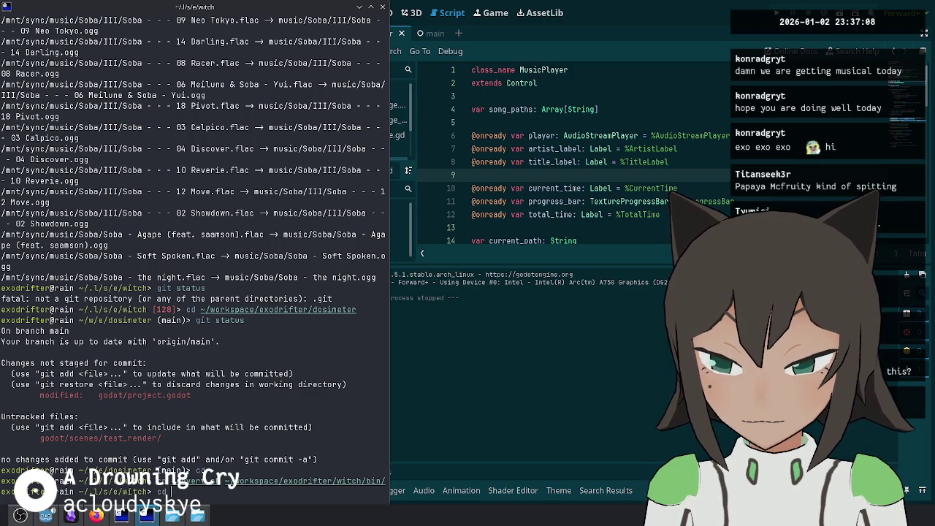
pyautogui.write(' -')
pyautogui.press('Return')
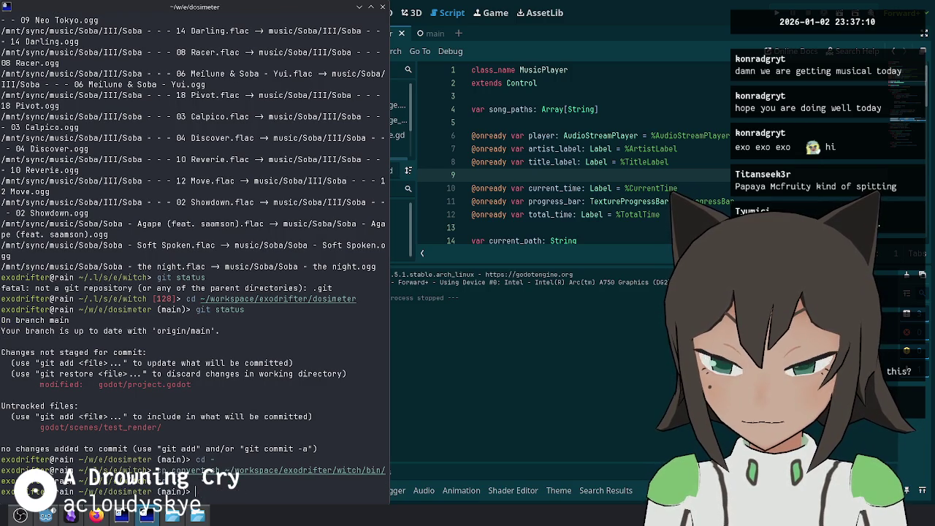
pyautogui.press('Return')
pyautogui.write('git status')
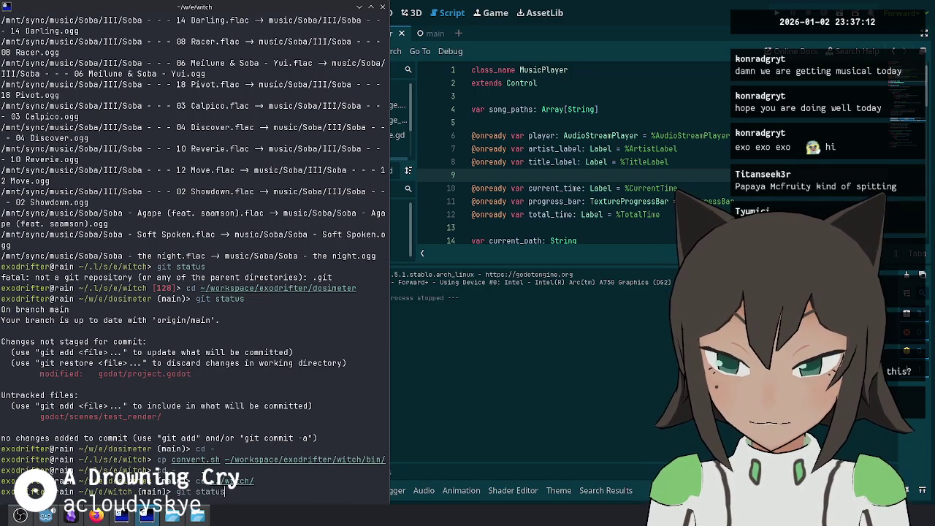
pyautogui.press('Return')
# Step: Stage the project.godot, main.tscn and theme.tres hunks with git add -p, then review the staged changes
pyautogui.write('dd godot/')
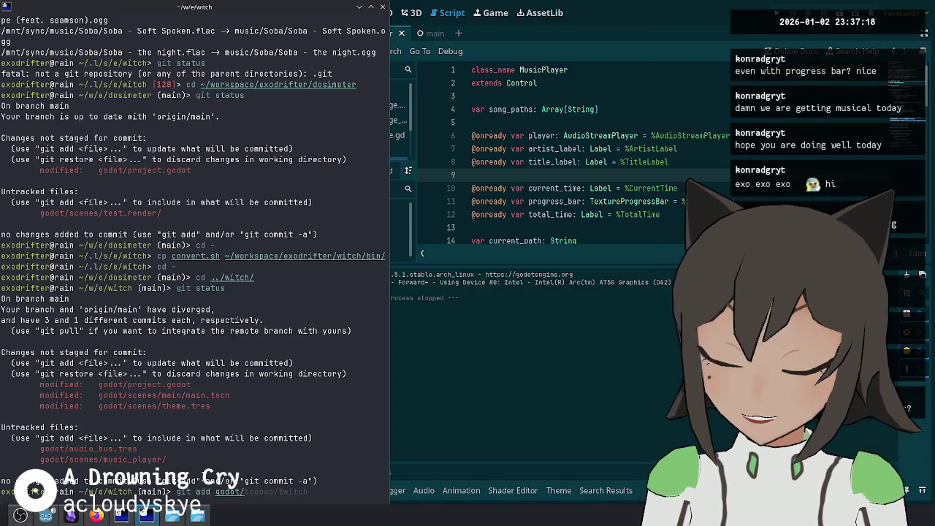
pyautogui.press('BackSpace')
pyautogui.press('BackSpace')
pyautogui.press('BackSpace')
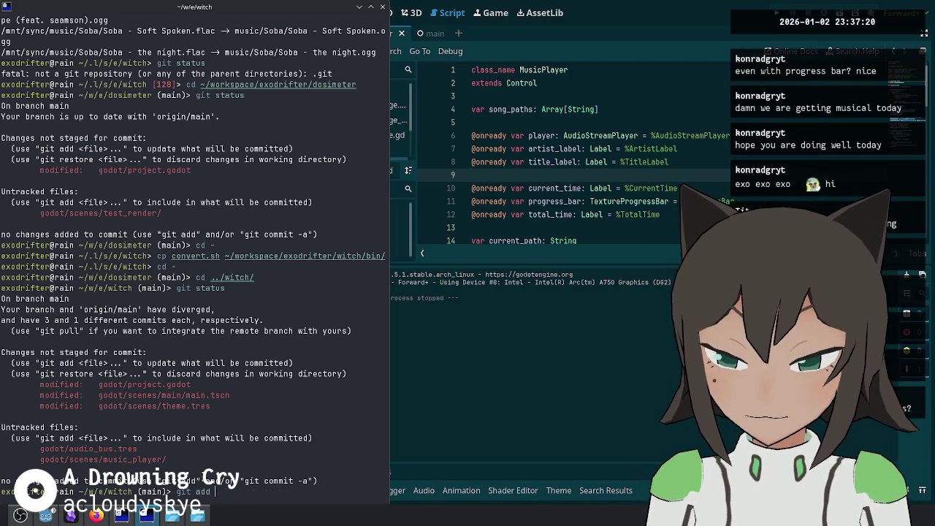
pyautogui.press('Return')
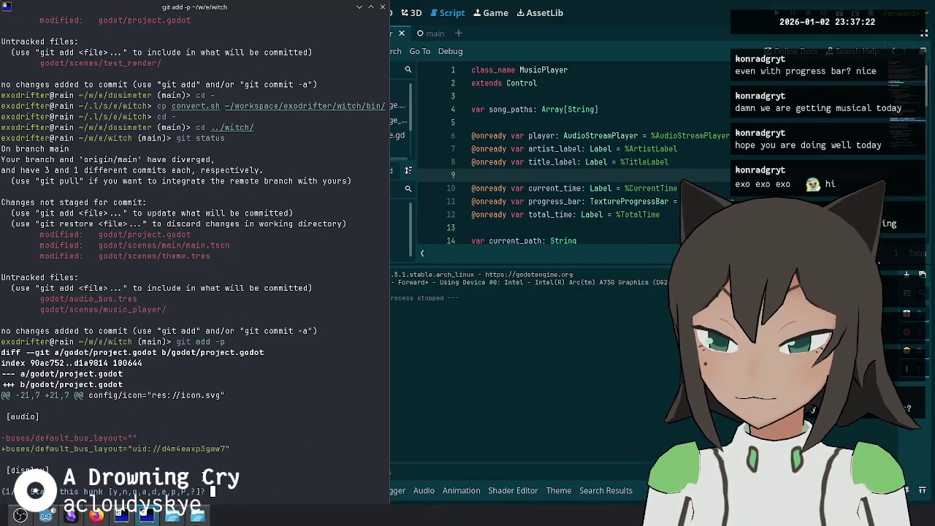
pyautogui.write('y')
pyautogui.press('Return')
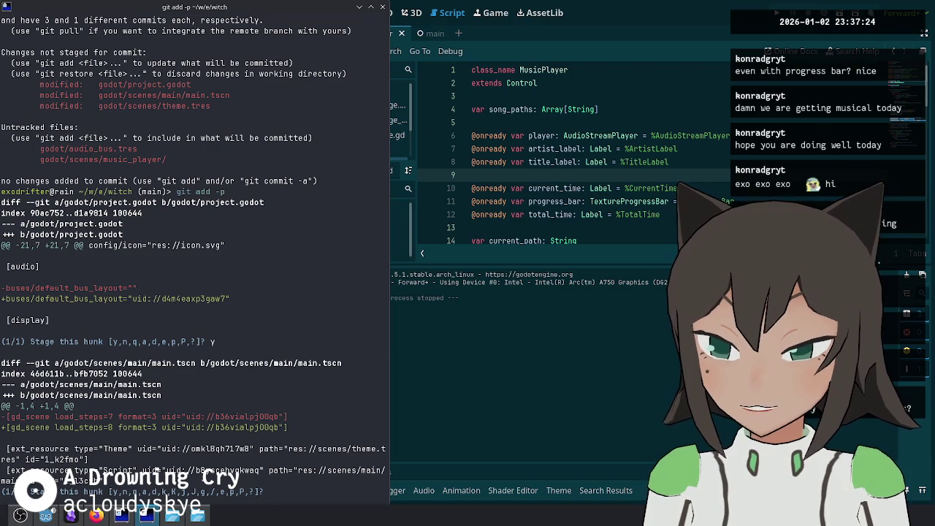
pyautogui.press('Down')
pyautogui.press('Escape')
pyautogui.press('BackSpace')
pyautogui.press('BackSpace')
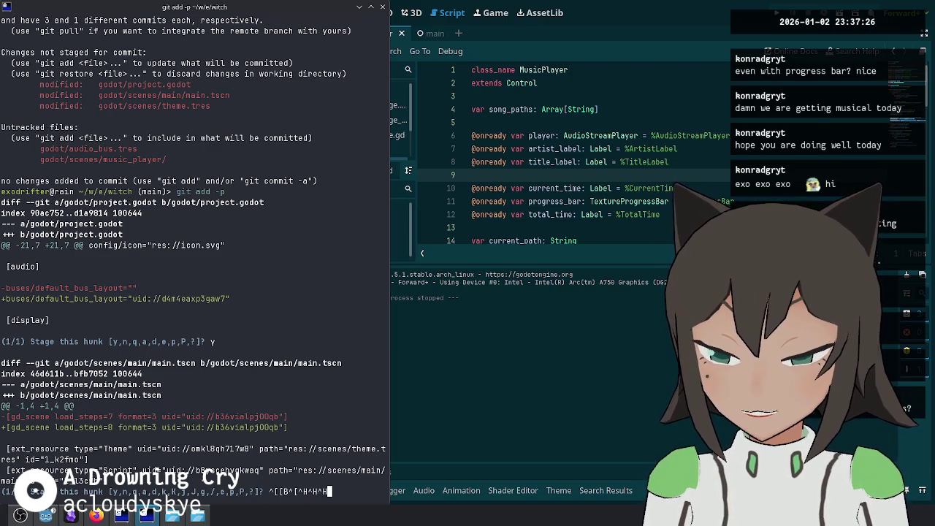
pyautogui.press('BackSpace')
pyautogui.press('BackSpace')
pyautogui.press('BackSpace')
pyautogui.write('a')
pyautogui.press('Return')
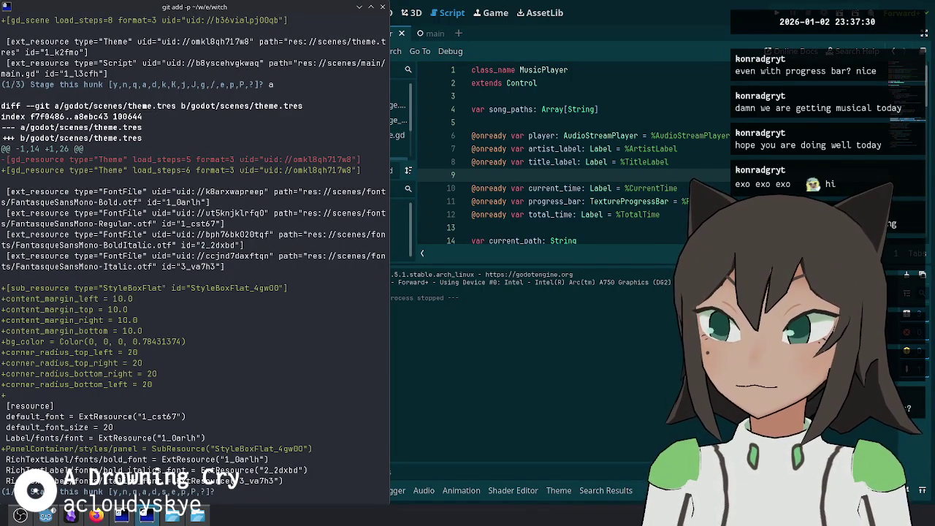
pyautogui.write('y')
pyautogui.press('Return')
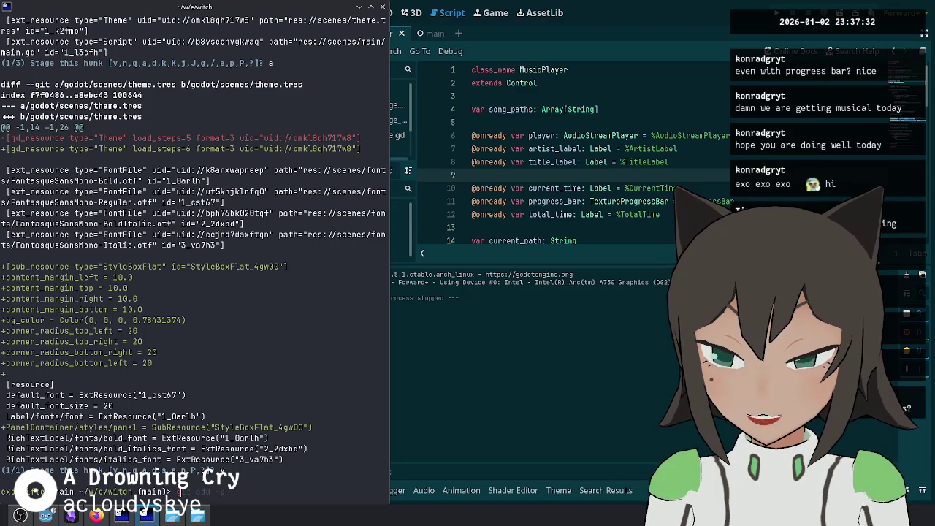
pyautogui.write('git status')
pyautogui.press('Return')
# Step: Stage all remaining files with git add -A and commit them as "Add music player"
pyautogui.write('dd -A')
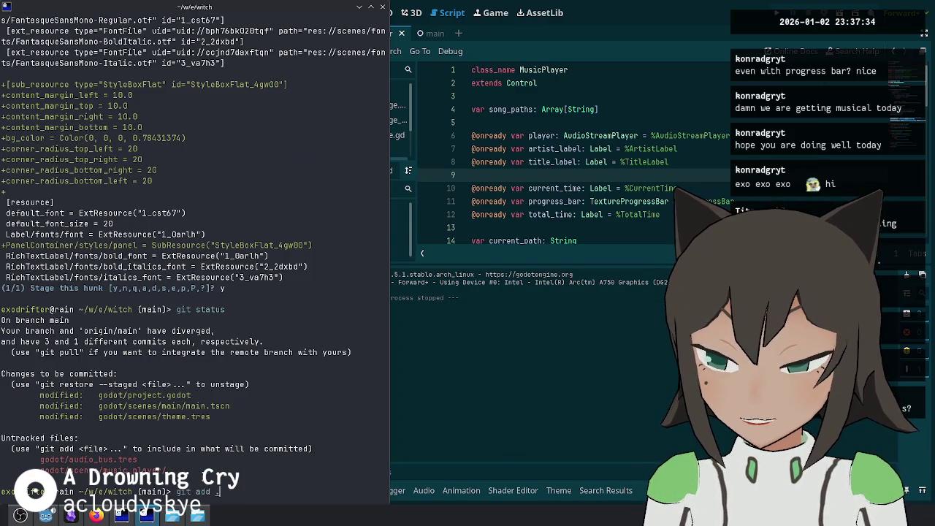
pyautogui.press('Return')
pyautogui.write('git co')
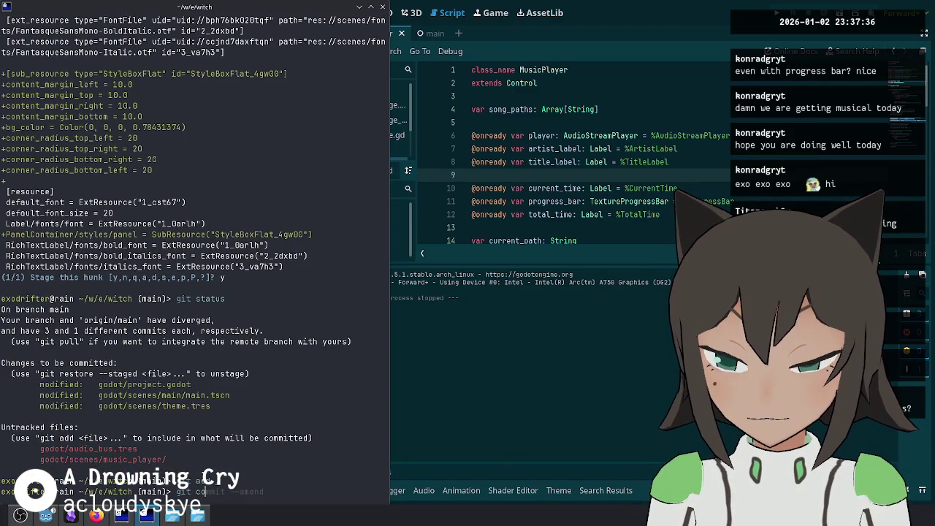
pyautogui.write('mmit -m "Add music player')
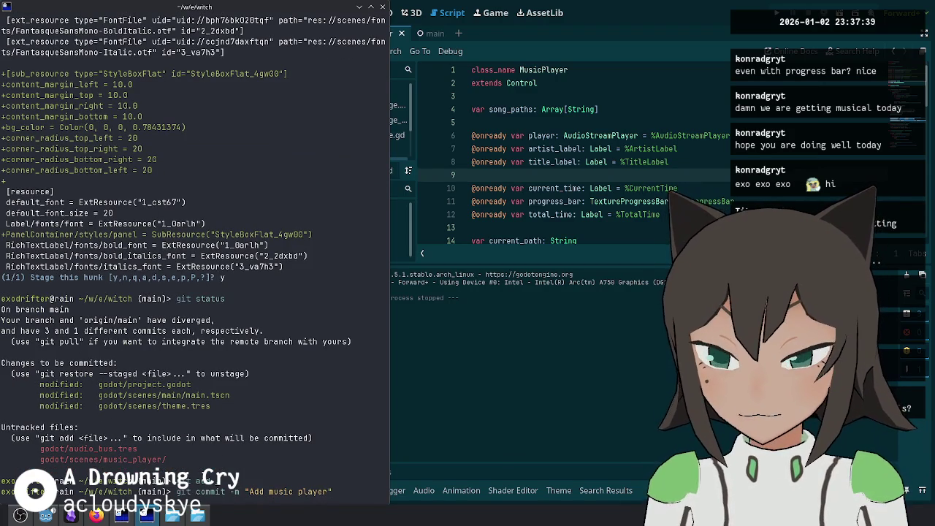
pyautogui.press('Return')
pyautogui.write('git status')
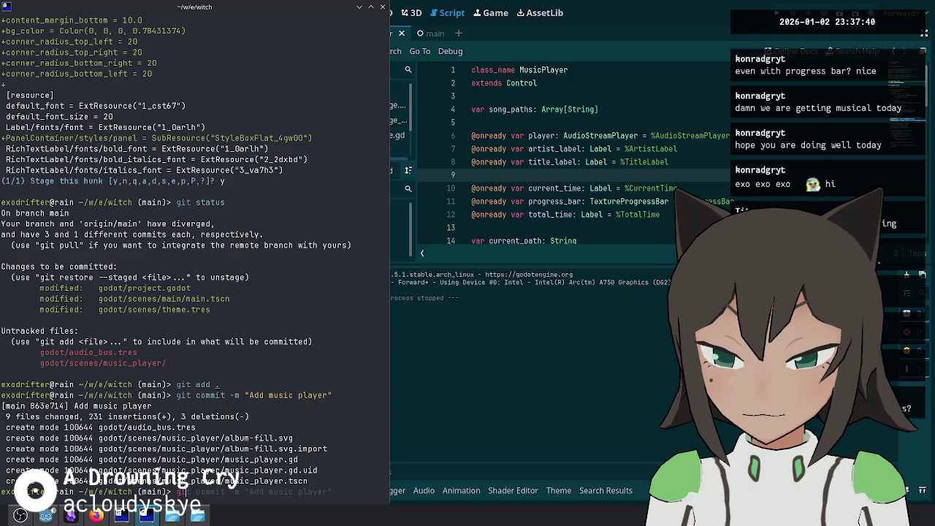
pyautogui.press('Return')
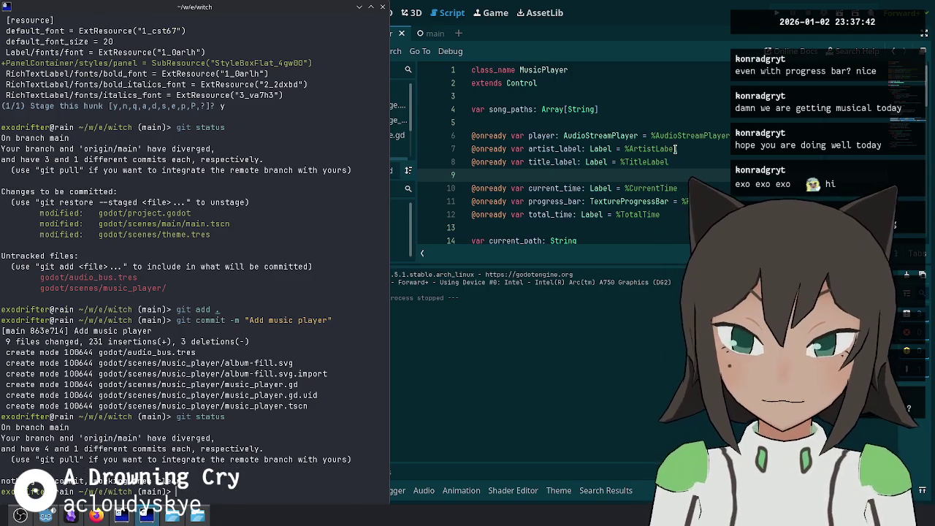
pyautogui.hotkey('alt', 'Tab')
pyautogui.click(49, 13)
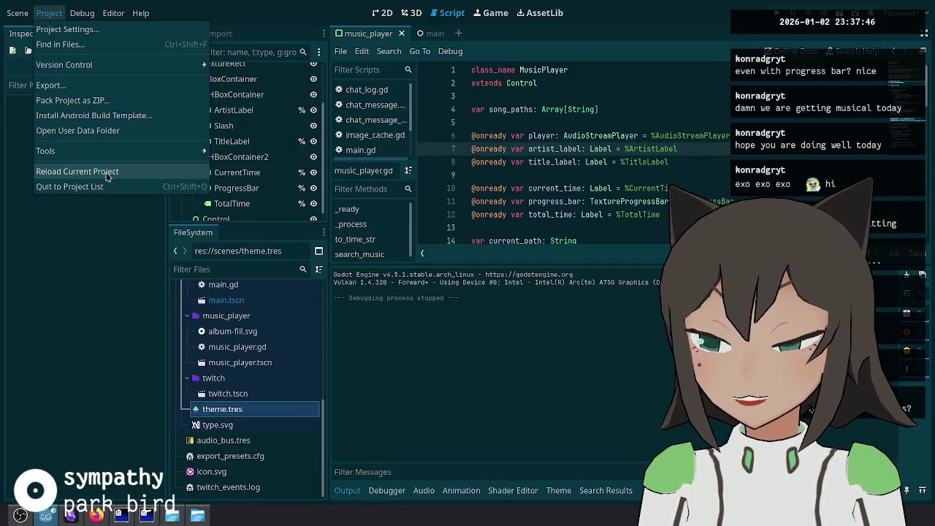
# Step: Export all presets as a Release build, including Linux/X11 to ../bin/witch.x86_64
pyautogui.moveTo(24, 14)
pyautogui.click(51, 85)
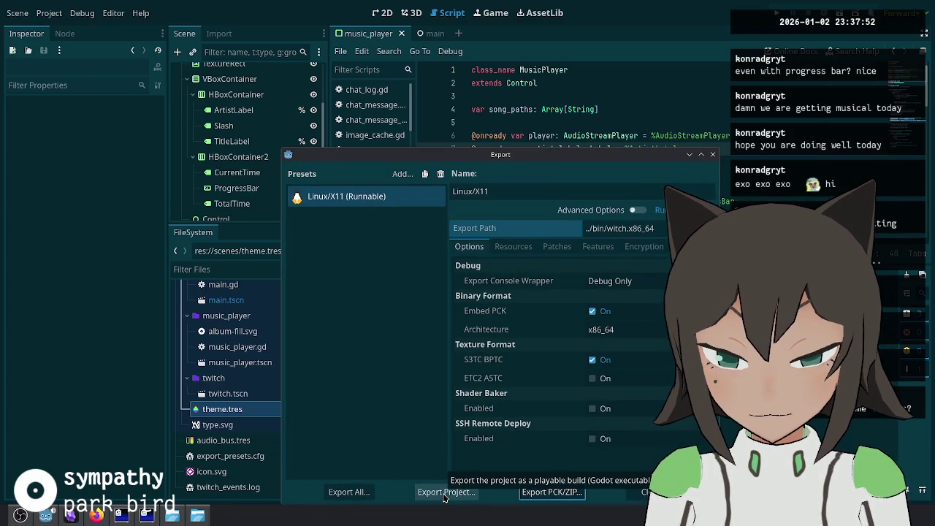
pyautogui.click(357, 494)
pyautogui.click(522, 286)
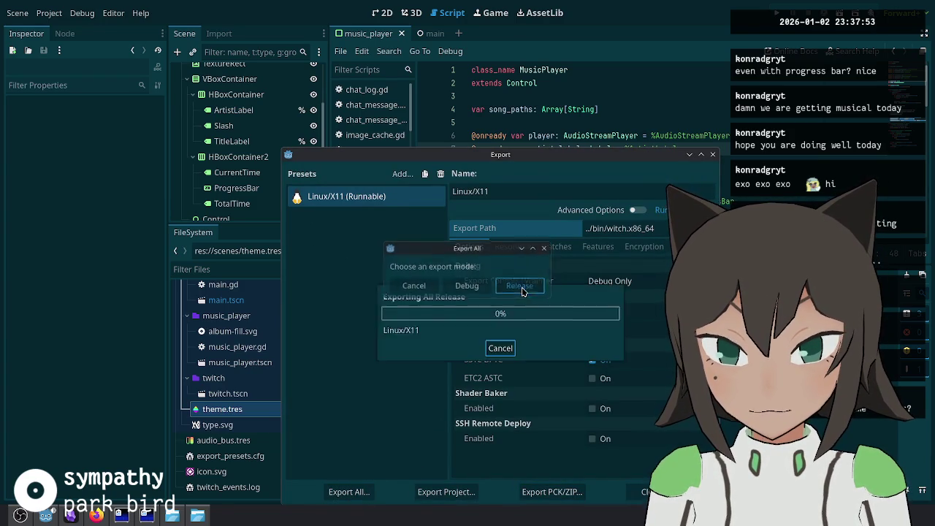
pyautogui.click(714, 156)
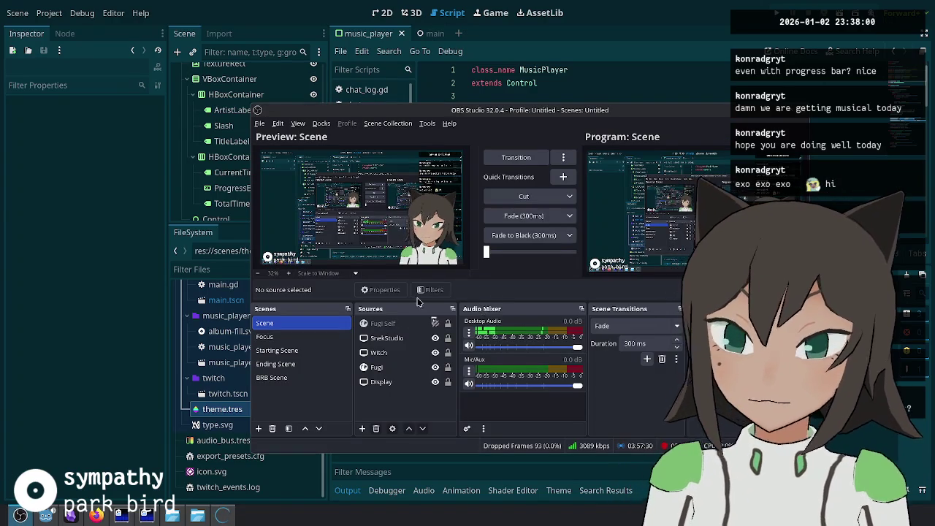
# Step: Point the Witch source's capture at the music player overlay window
pyautogui.doubleClick(380, 352)
pyautogui.click(371, 290)
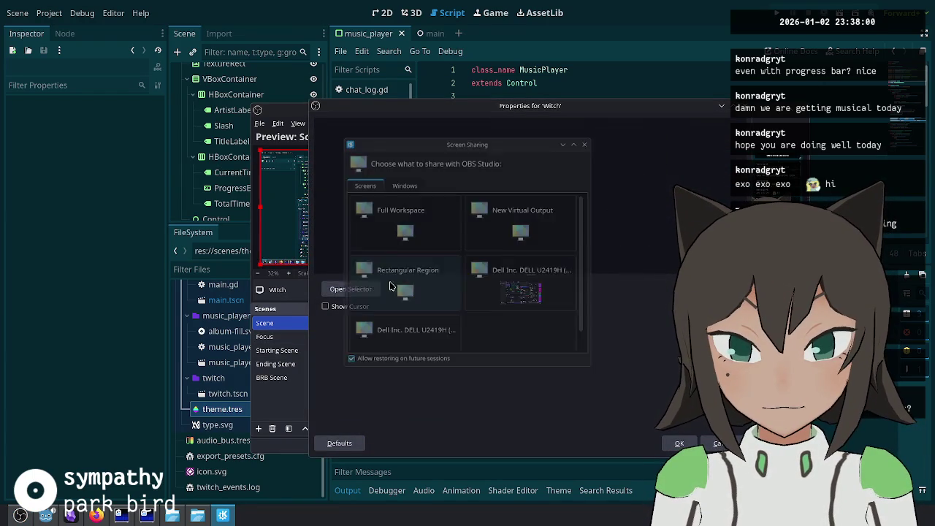
pyautogui.scroll(-1, 420, 215)
pyautogui.click(399, 180)
pyautogui.scroll(-10, 502, 292)
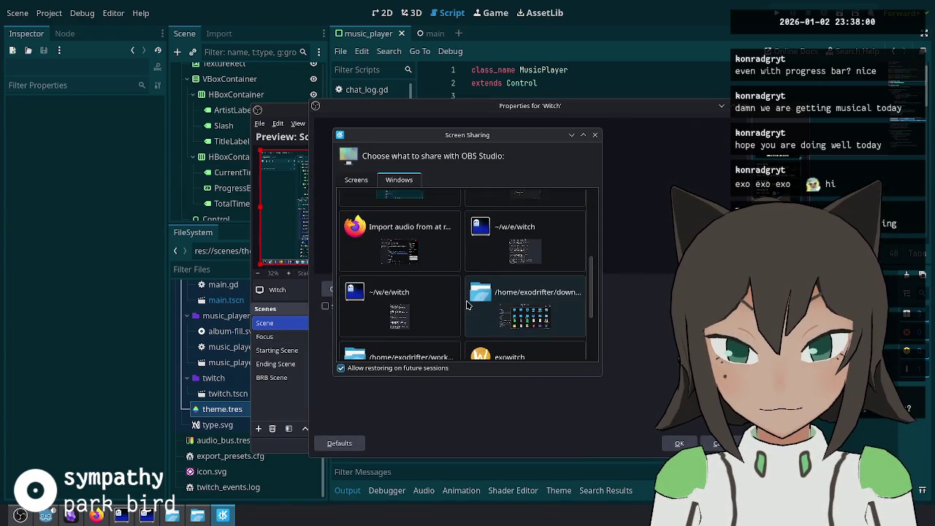
pyautogui.doubleClick(503, 292)
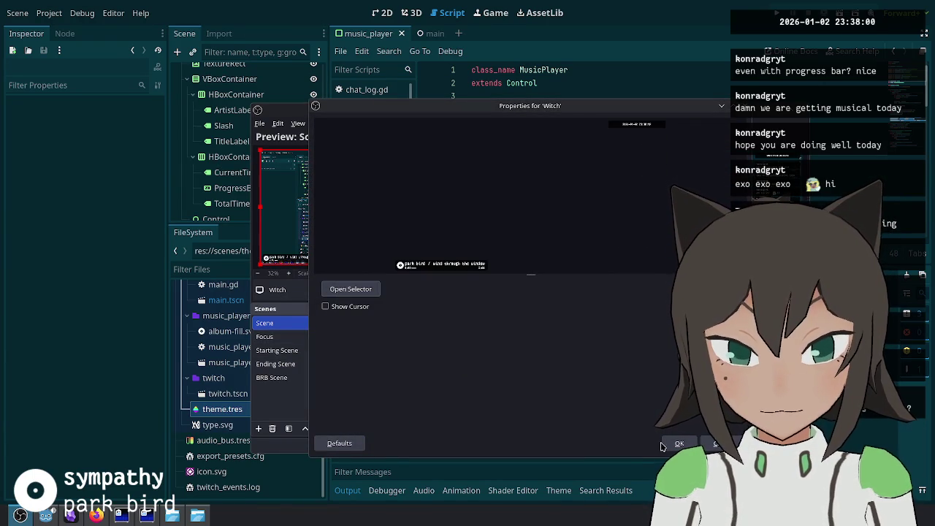
pyautogui.click(677, 443)
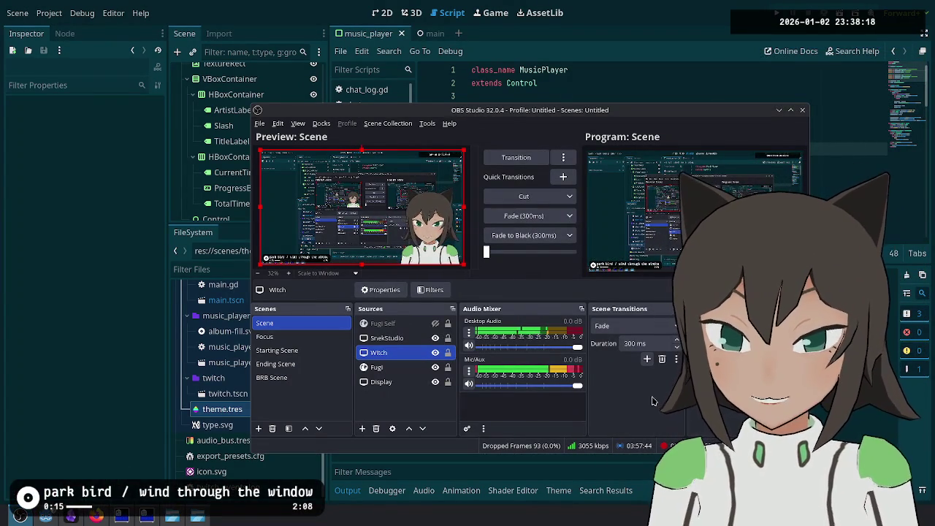
# Step: Preview the scene on a fullscreen projector on the second monitor, then select SnekStudio
pyautogui.rightClick(400, 217)
pyautogui.moveTo(512, 247)
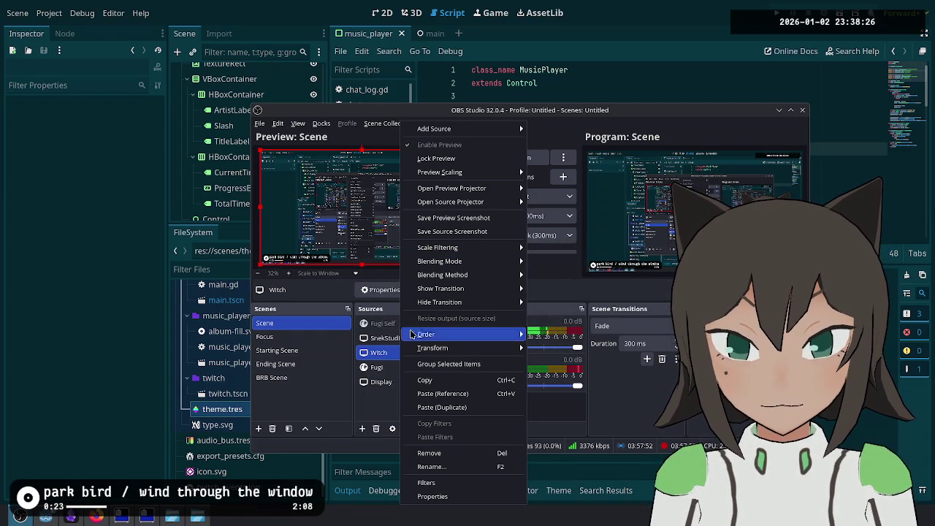
pyautogui.moveTo(443, 278)
pyautogui.click(401, 212)
pyautogui.rightClick(401, 212)
pyautogui.moveTo(460, 188)
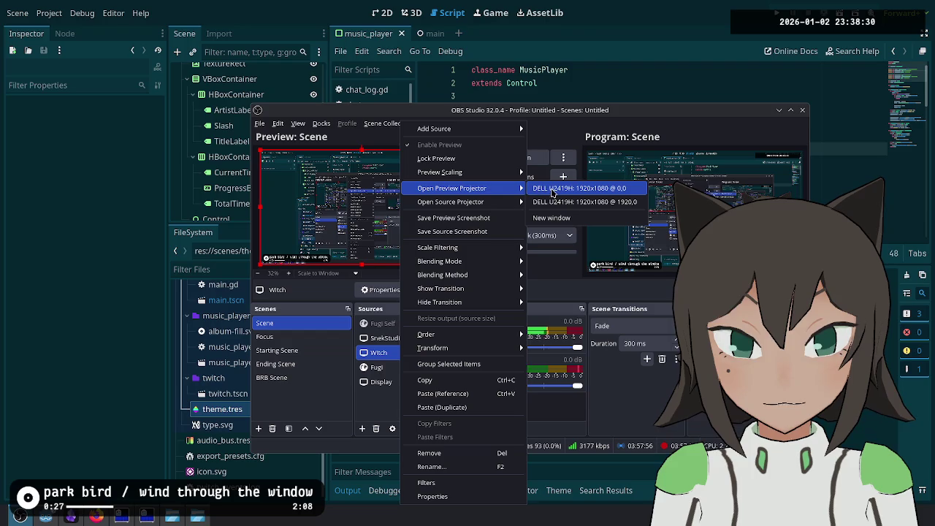
pyautogui.click(560, 203)
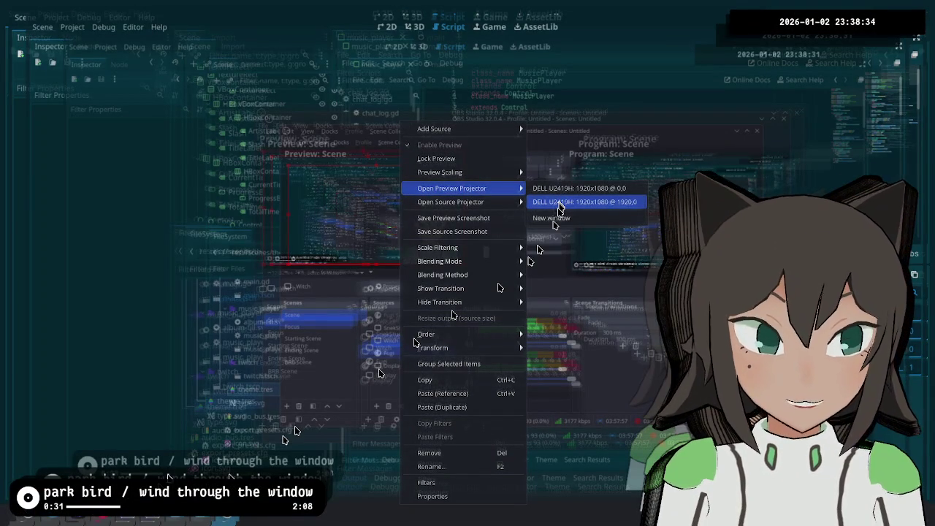
pyautogui.press('Escape')
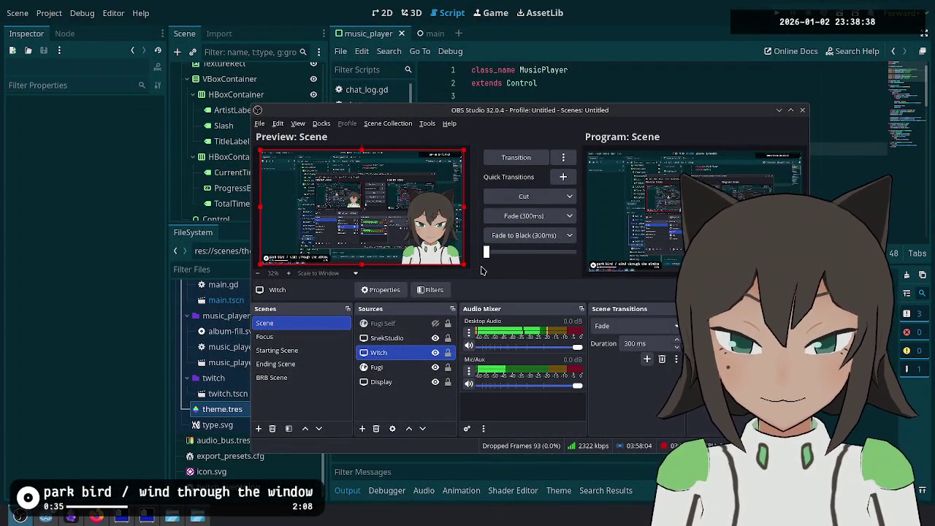
pyautogui.click(475, 264)
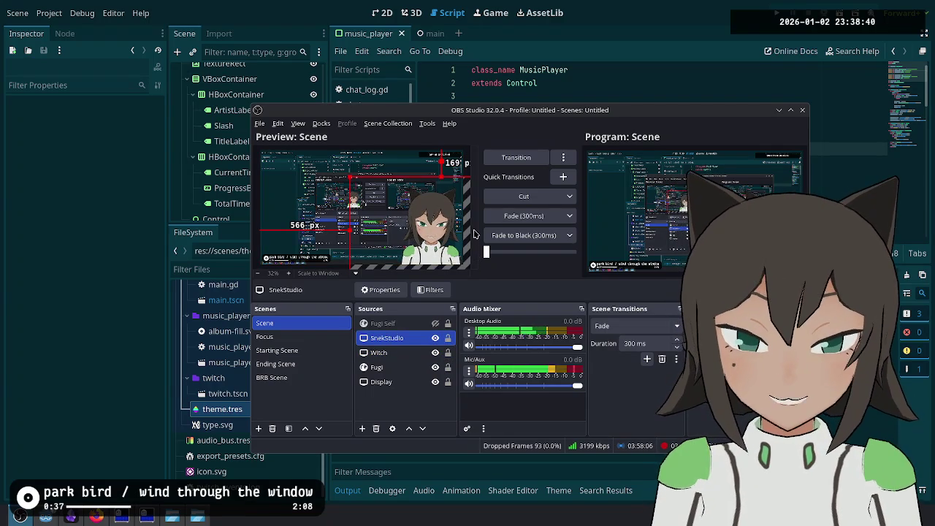
# Step: Project the preview fullscreen on the DELL U2419H monitor, then close the projector
pyautogui.click(393, 413)
pyautogui.rightClick(402, 220)
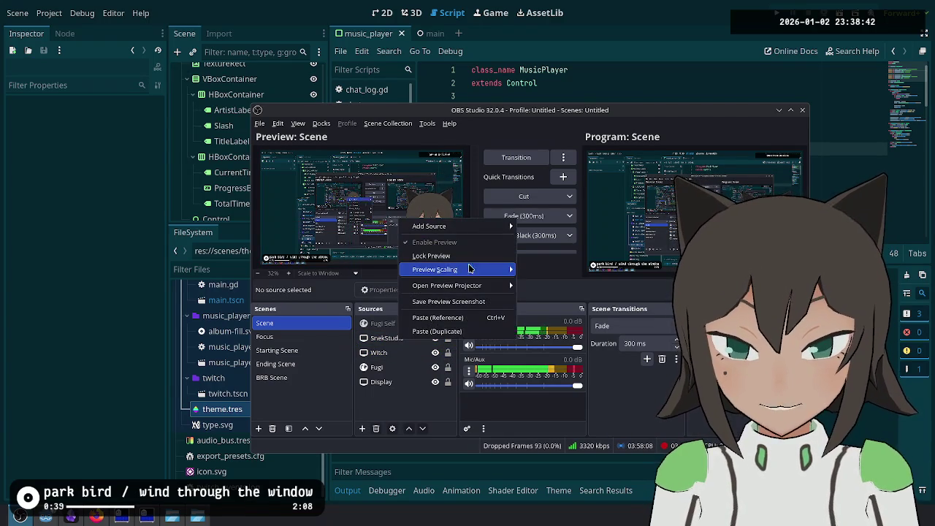
pyautogui.moveTo(483, 285)
pyautogui.click(545, 299)
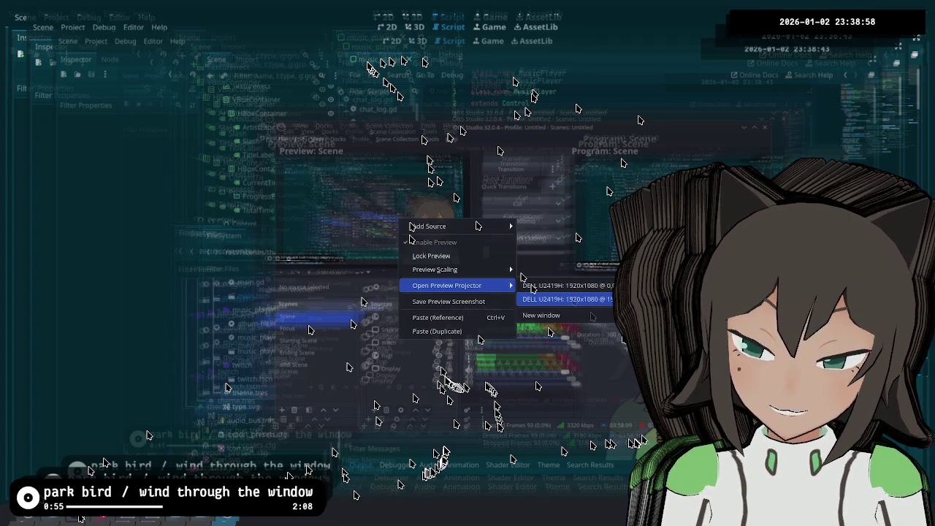
pyautogui.click(567, 299)
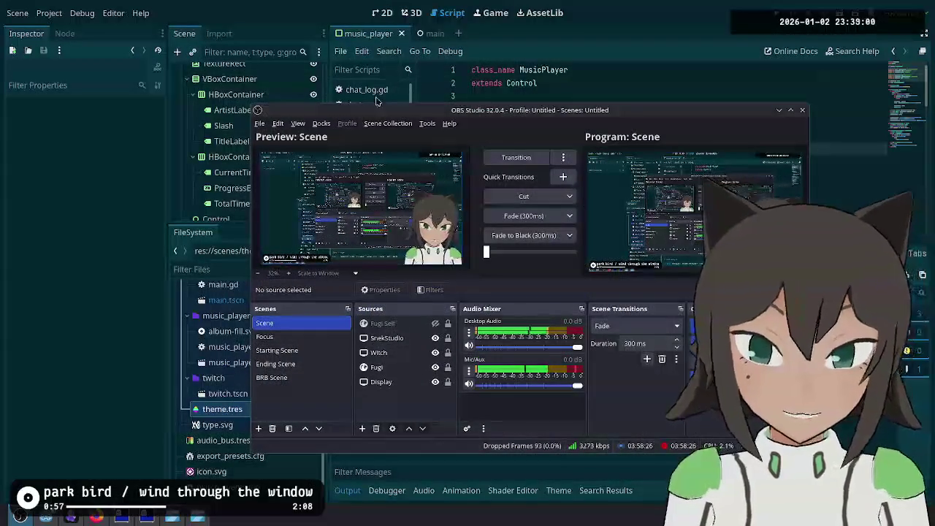
# Step: Return to Godot's music_player.gd script and scroll further down it
pyautogui.click(643, 136)
pyautogui.click(622, 162)
pyautogui.click(612, 214)
pyautogui.scroll(-2, 596, 219)
pyautogui.scroll(-1, 597, 220)
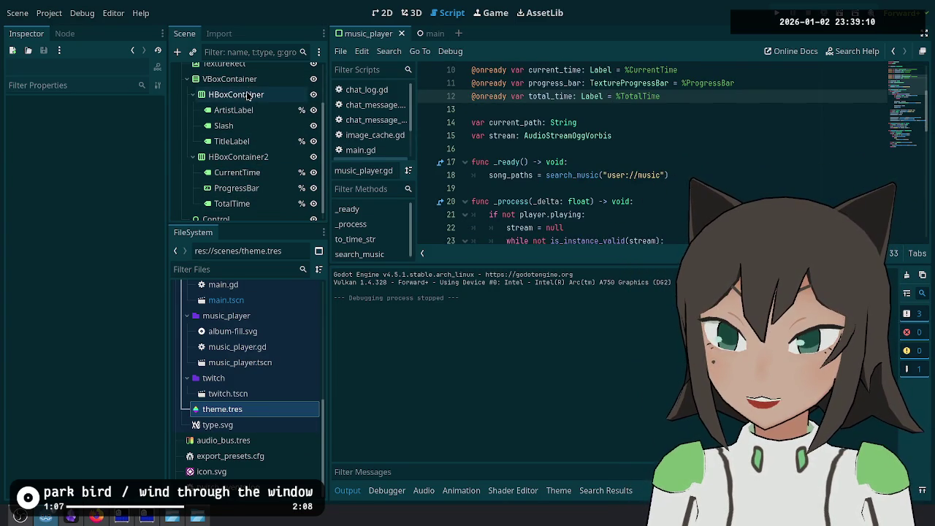
# Step: Give the top-level HBoxContainer a Separation theme override of 10, after trying 20
pyautogui.scroll(3, 248, 102)
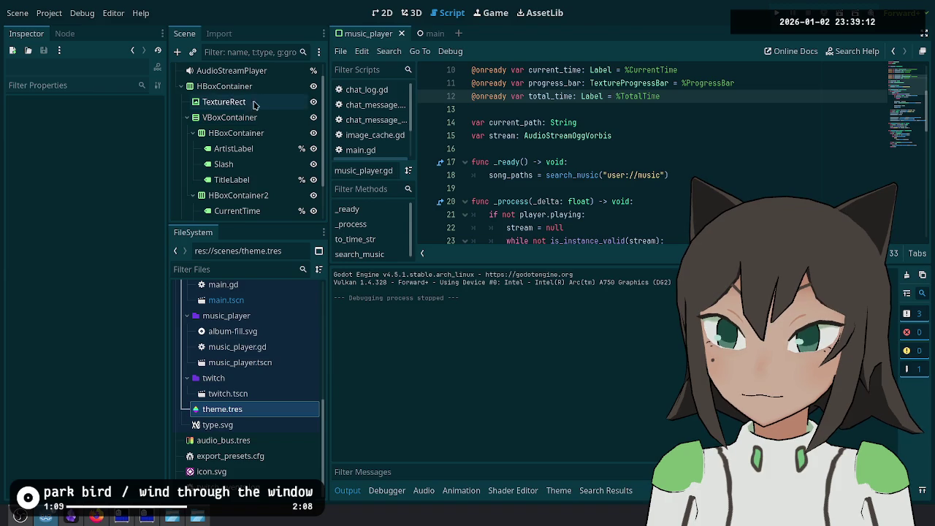
pyautogui.click(259, 88)
pyautogui.click(119, 259)
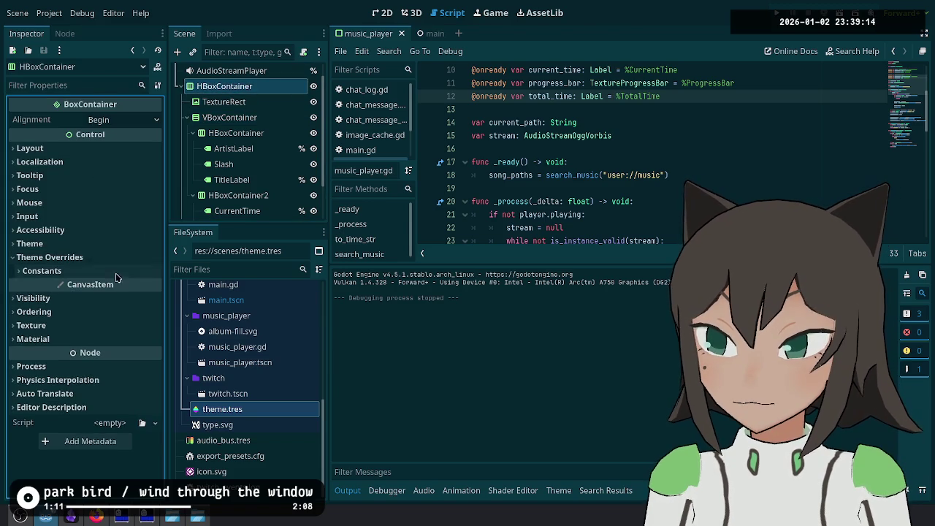
pyautogui.click(114, 278)
pyautogui.click(126, 285)
pyautogui.write('20')
pyautogui.press('Return')
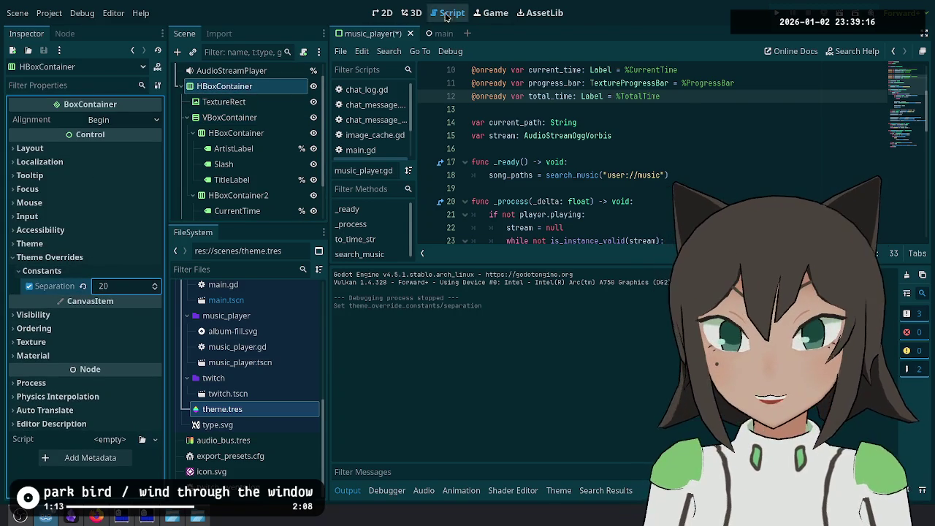
pyautogui.click(391, 13)
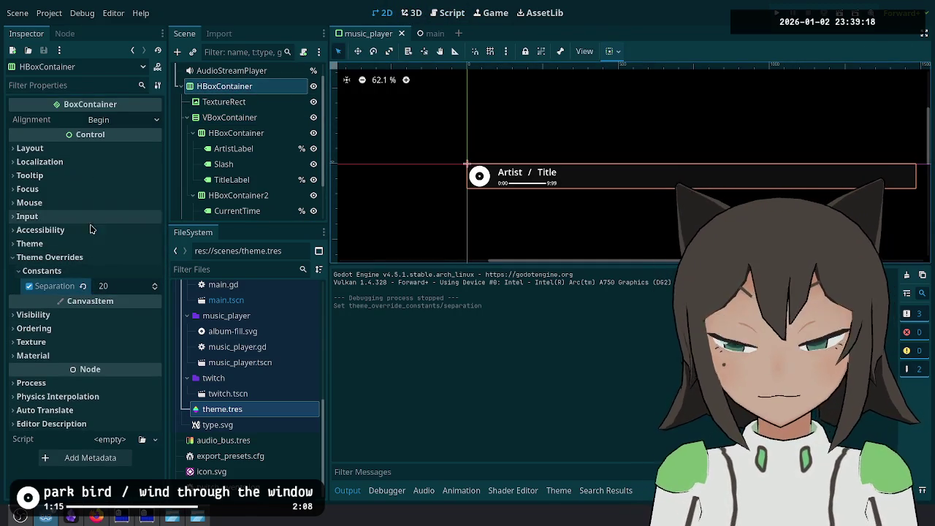
pyautogui.click(109, 286)
pyautogui.write('10')
pyautogui.press('Return')
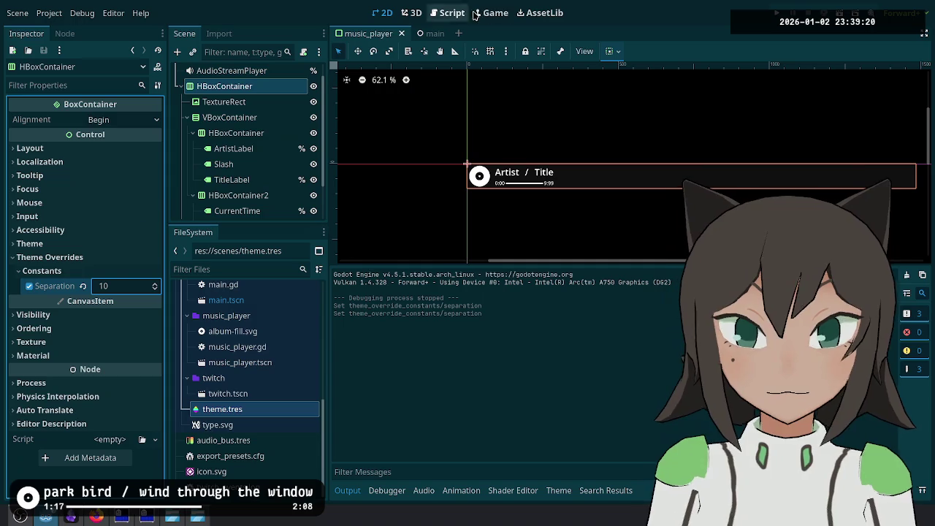
# Step: Re-export all presets as a Release build and search the app launcher for 'witch'
pyautogui.click(48, 13)
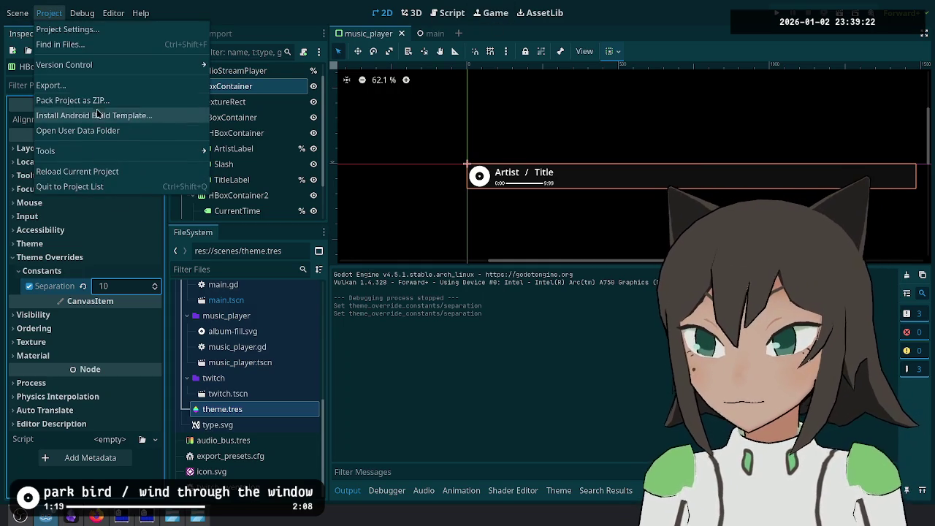
pyautogui.click(43, 87)
pyautogui.click(350, 492)
pyautogui.click(521, 286)
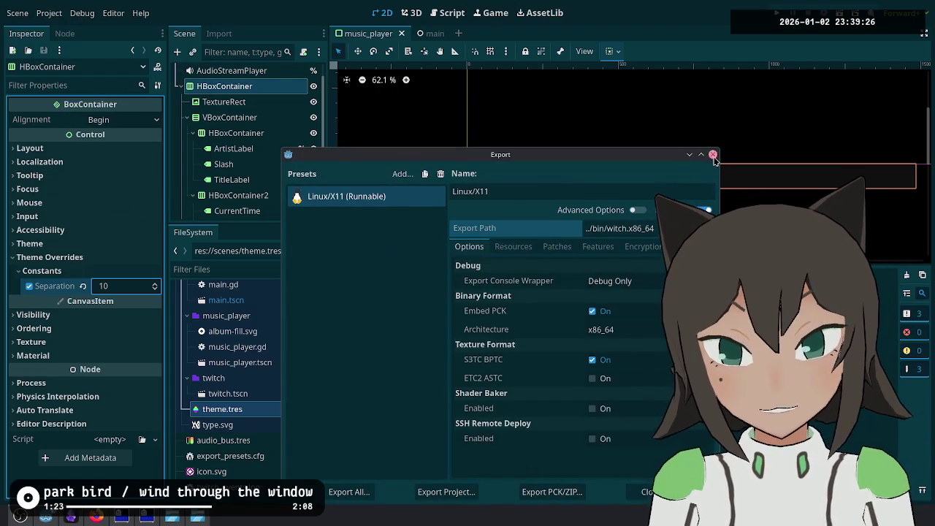
pyautogui.click(713, 155)
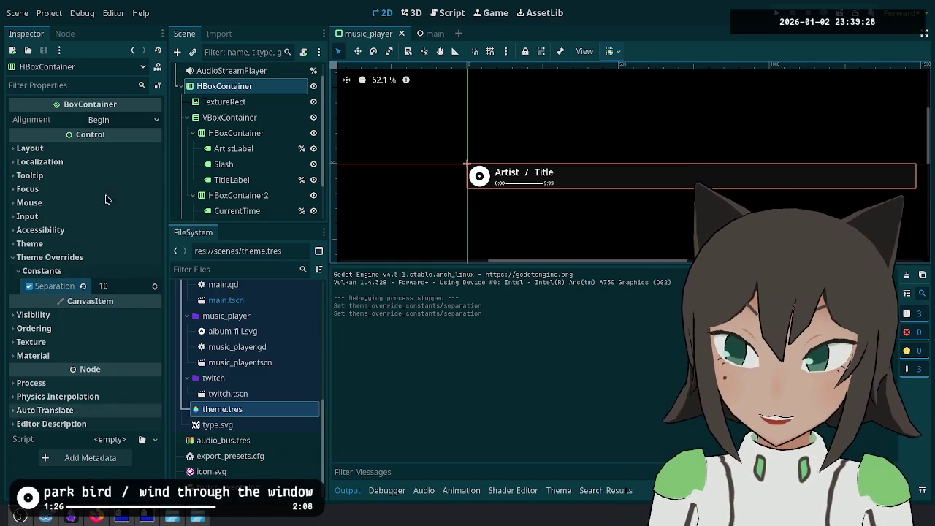
pyautogui.click(23, 11)
pyautogui.click(22, 11)
pyautogui.click(47, 12)
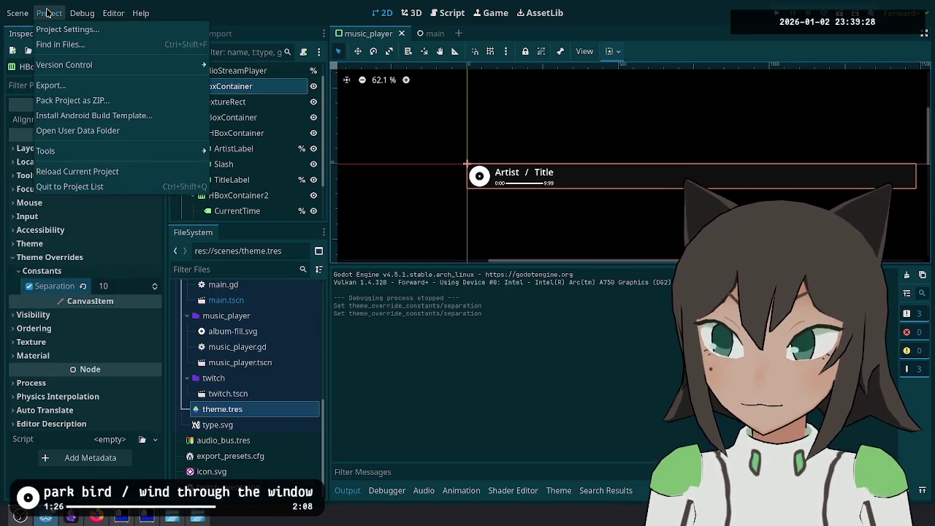
pyautogui.click(47, 13)
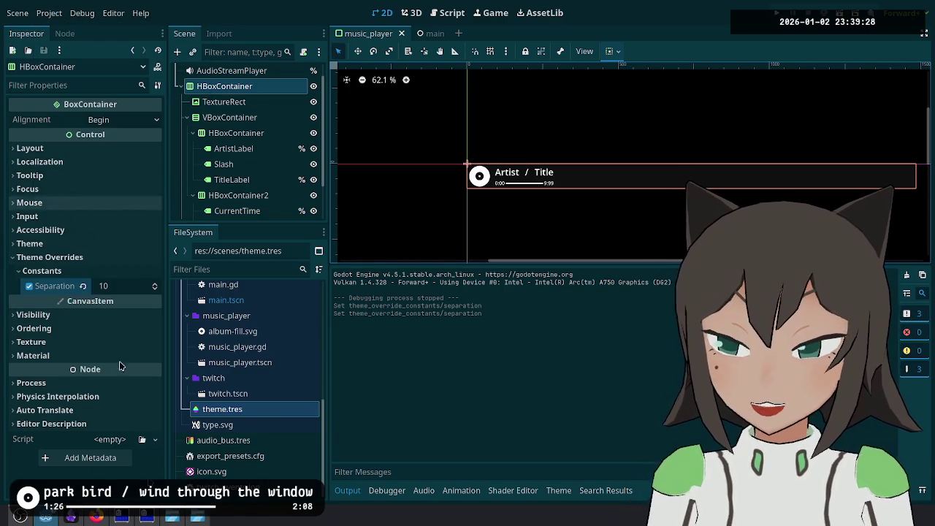
pyautogui.hotkey('alt', 'space')
pyautogui.write('wit')
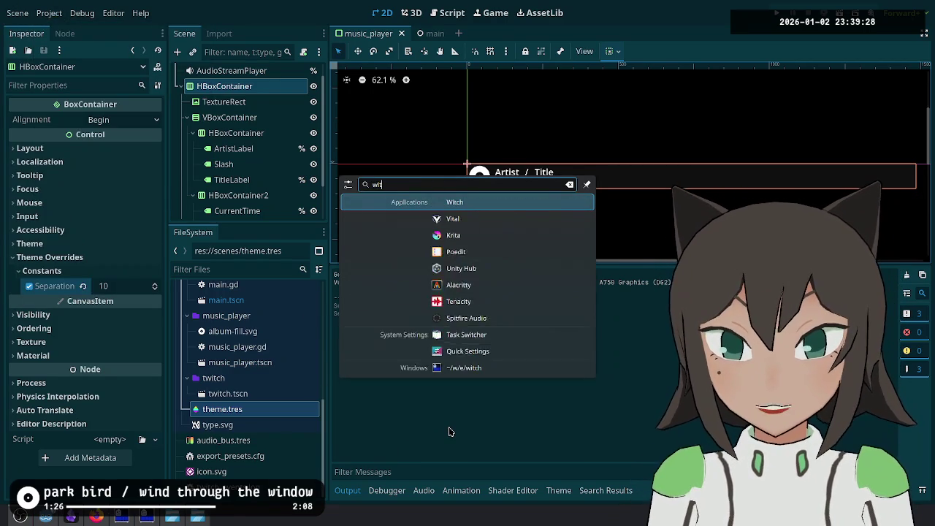
pyautogui.write('ch')
# Step: Launch the exported witch app and re-point the Witch source's window capture at it
pyautogui.press('Return')
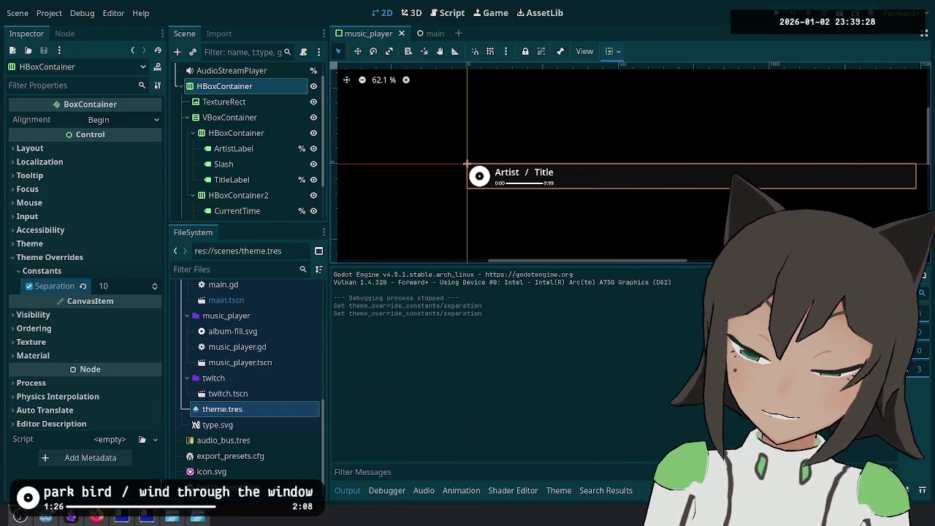
pyautogui.click(19, 520)
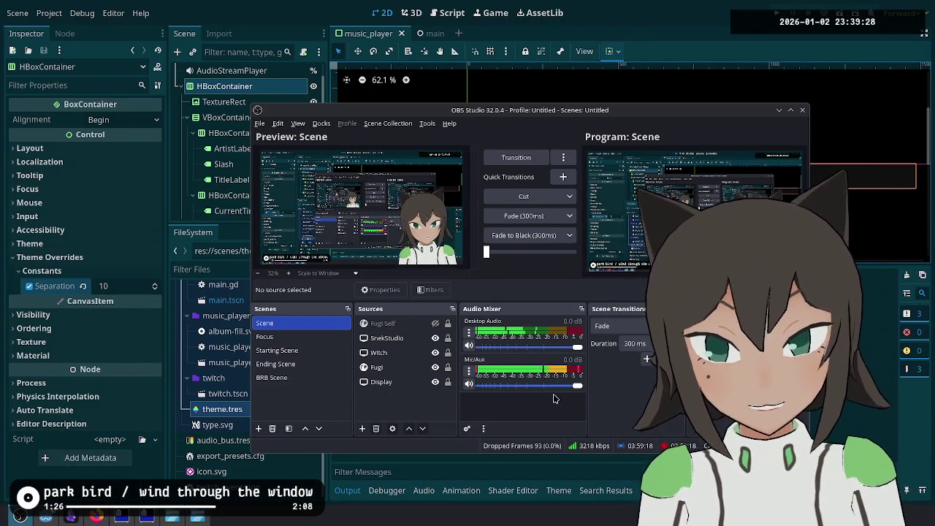
pyautogui.doubleClick(381, 353)
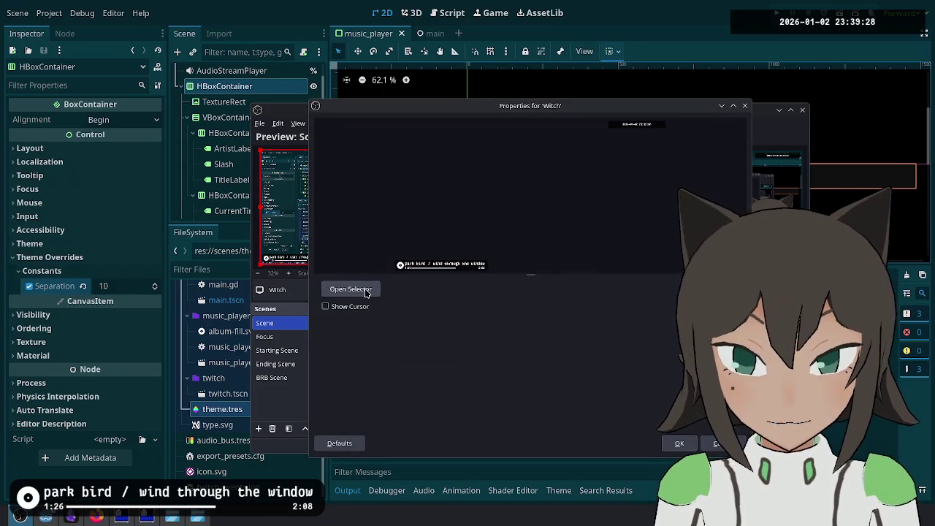
pyautogui.click(347, 291)
pyautogui.click(399, 180)
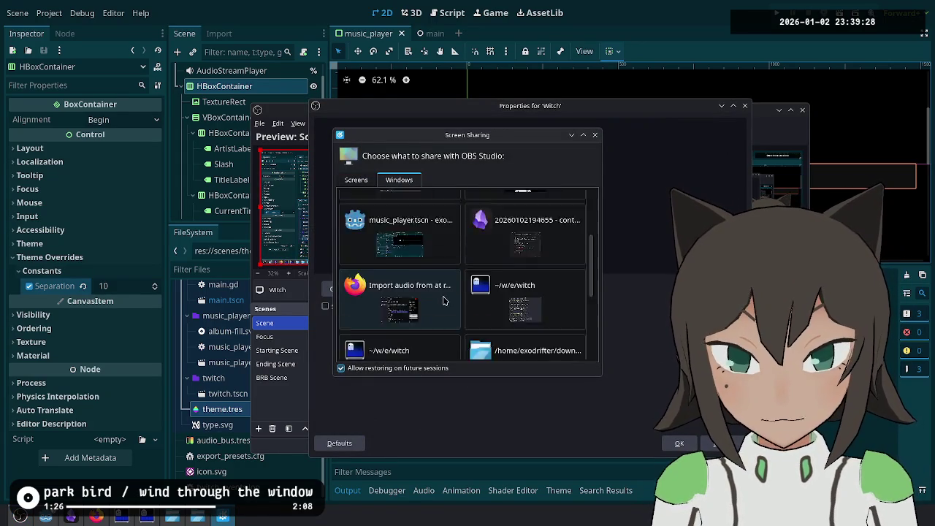
pyautogui.scroll(-3, 511, 305)
pyautogui.scroll(-1, 512, 306)
pyautogui.doubleClick(526, 282)
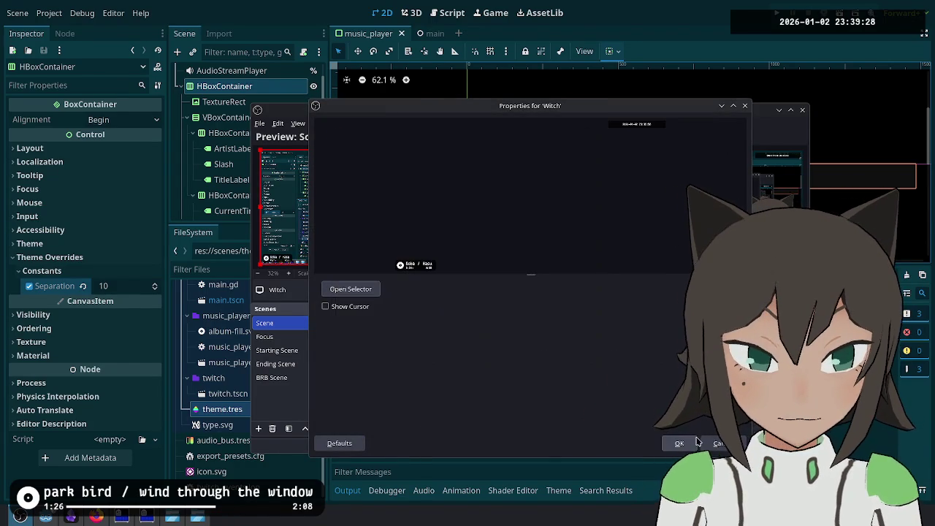
pyautogui.press('Return')
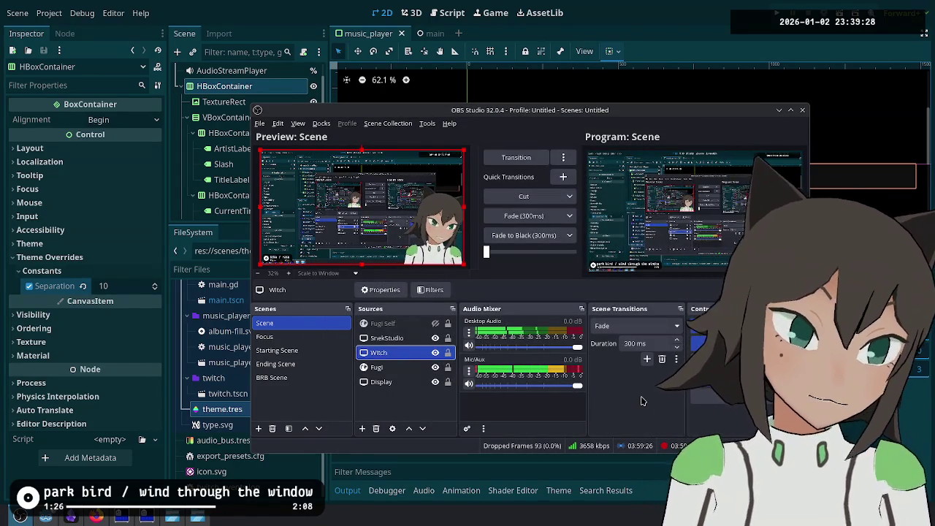
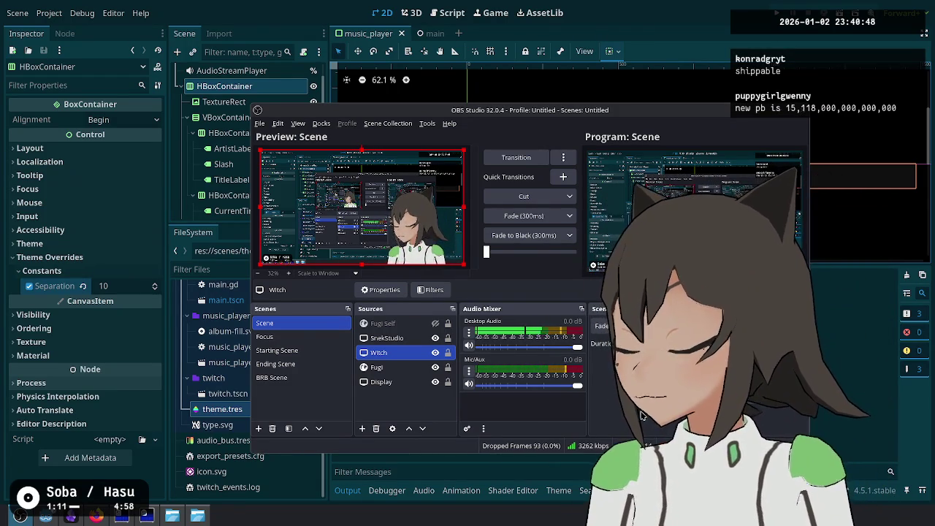
# Step: Change the artist/title HBoxContainer's Separation override from 20 to 10
pyautogui.hotkey('alt', 'Tab')
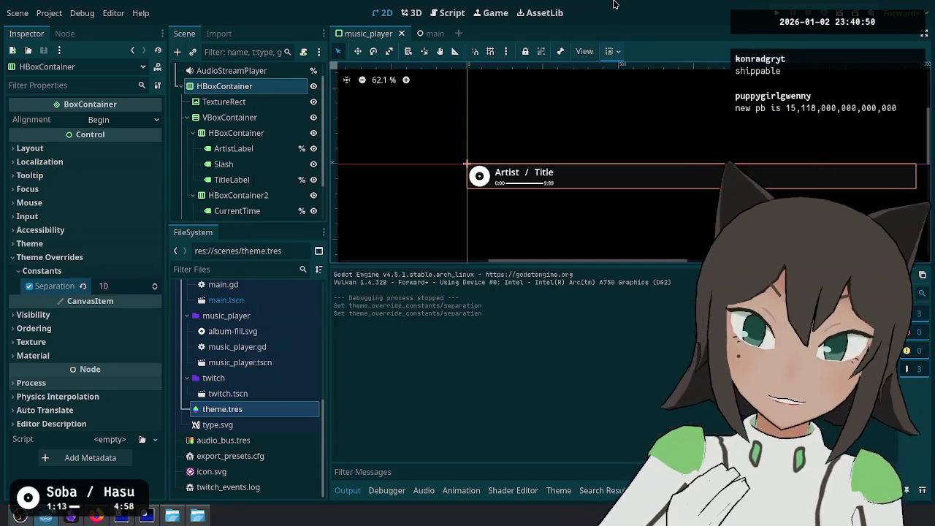
pyautogui.click(241, 195)
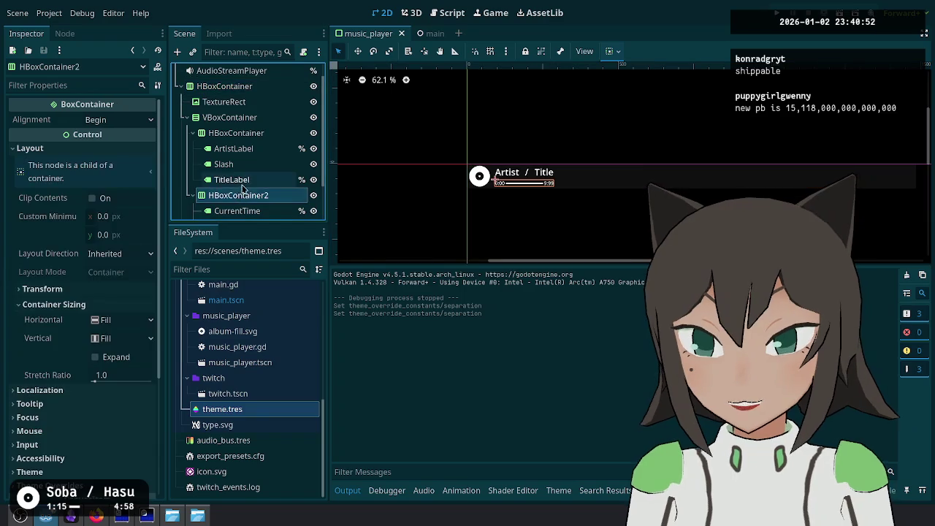
pyautogui.scroll(-2, 249, 175)
pyautogui.click(241, 97)
pyautogui.click(114, 285)
pyautogui.press('Return')
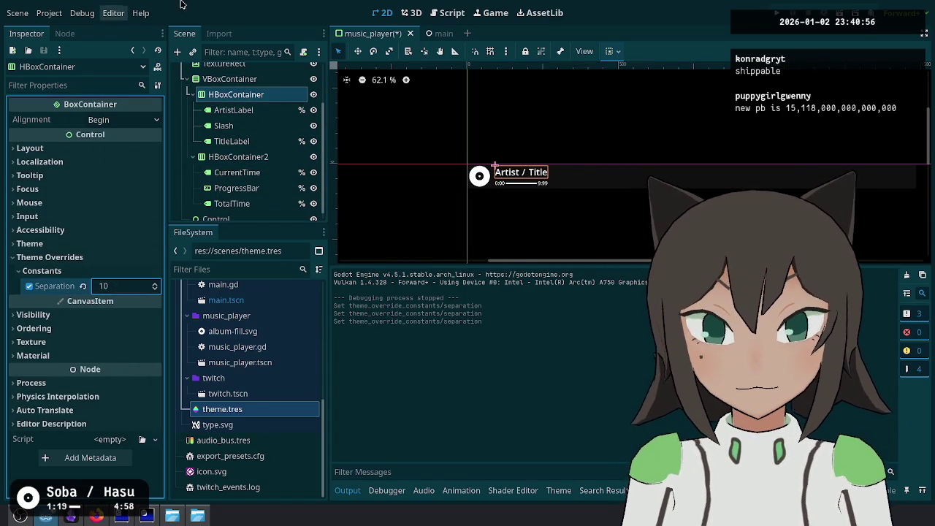
# Step: Save the music_player scene
pyautogui.scroll(7, 555, 189)
pyautogui.hotkey('ctrl', 's')
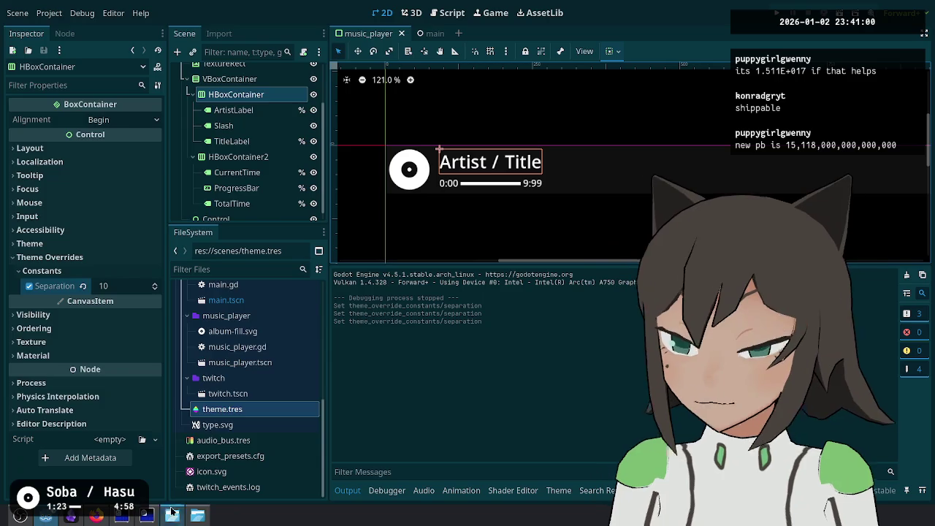
pyautogui.click(147, 516)
# Step: Check git status and stage both music_player.tscn separation hunks with git add -p
pyautogui.write('t status')
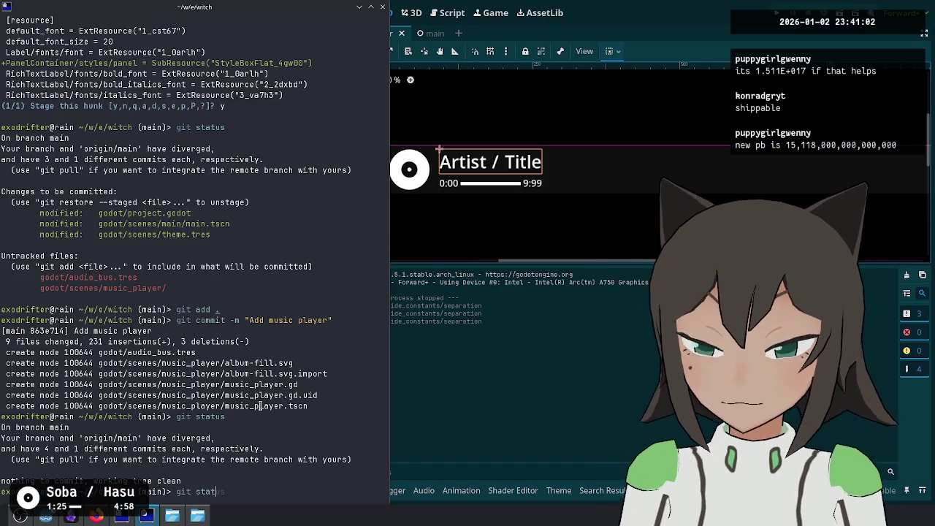
pyautogui.press('Return')
pyautogui.press('Return')
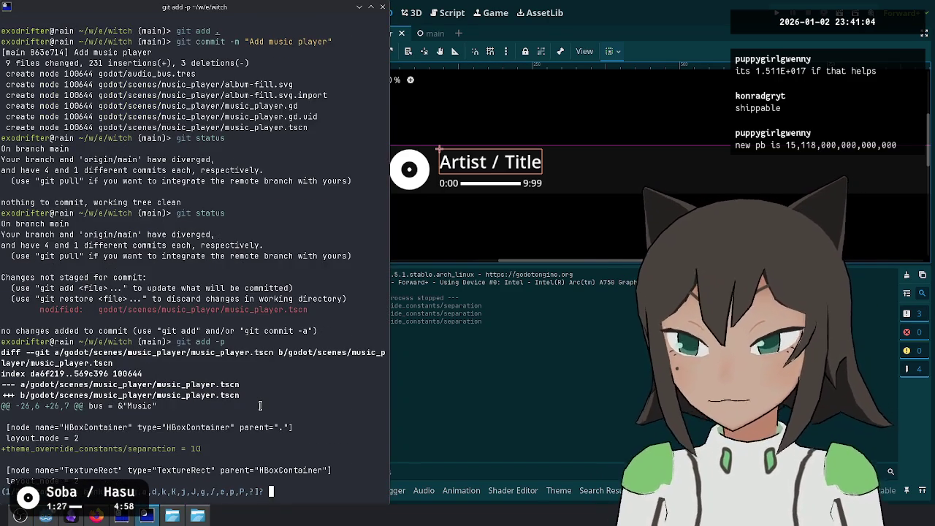
pyautogui.write('y')
pyautogui.press('Return')
pyautogui.write('y')
# Step: Amend the 'Add music player' commit with the staged hunks, saving with :wq
pyautogui.press('Return')
pyautogui.write('git co')
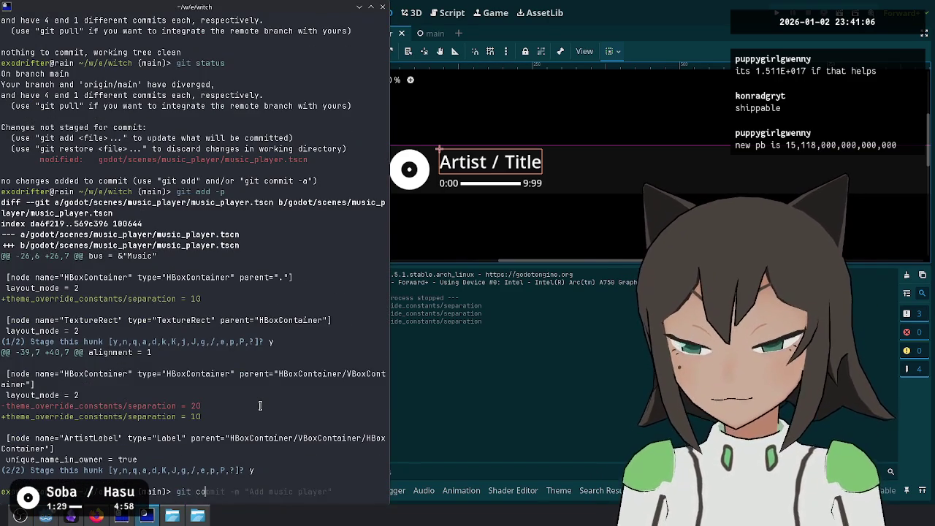
pyautogui.write('mmit --amend')
pyautogui.press('Return')
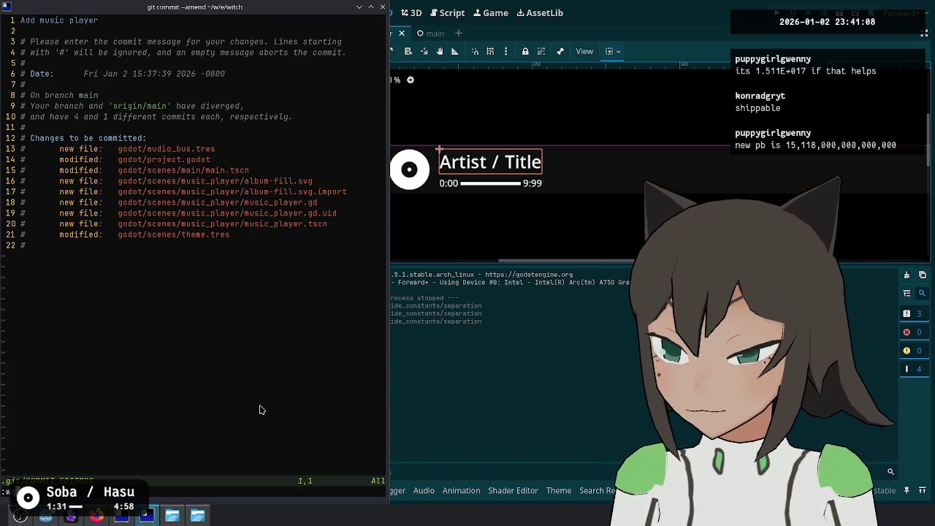
pyautogui.write(':wq')
pyautogui.press('Return')
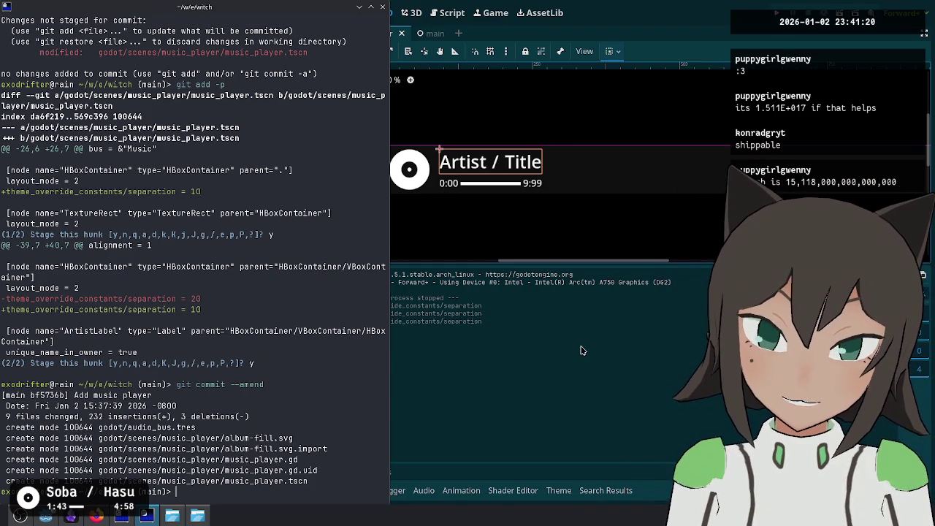
pyautogui.click(492, 366)
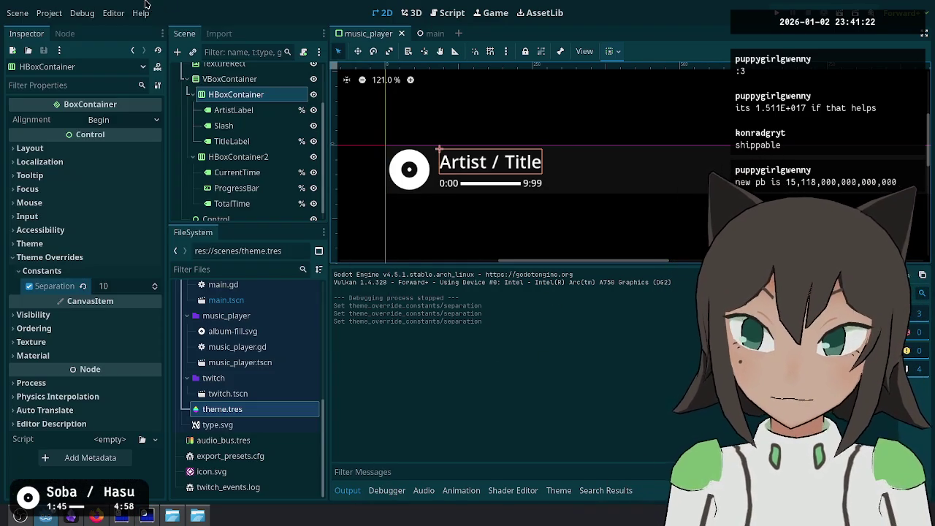
# Step: Open Project > Export to show the Linux/X11 (Runnable) preset targeting ../bin/witch.x86_64
pyautogui.click(82, 13)
pyautogui.moveTo(49, 14)
pyautogui.click(108, 90)
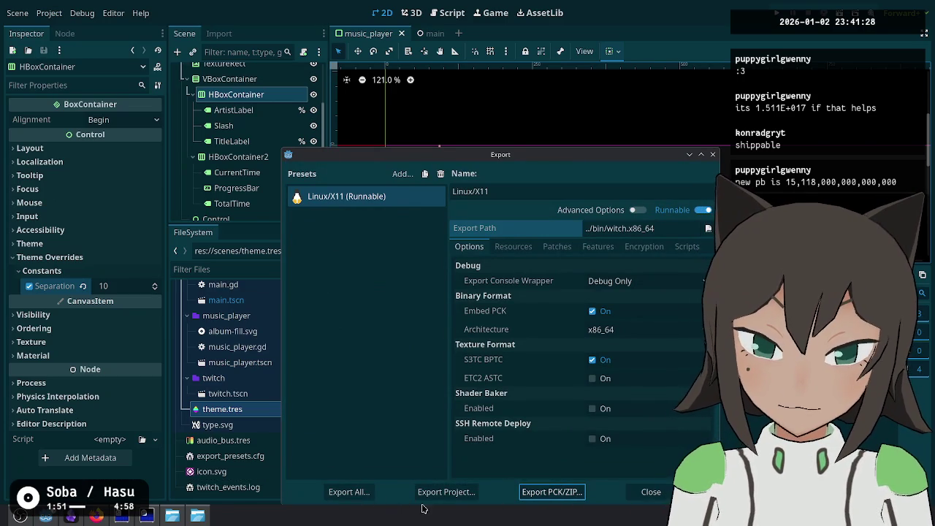
# Step: Export all presets as a Release build, then close the Export dialog
pyautogui.click(367, 495)
pyautogui.click(522, 286)
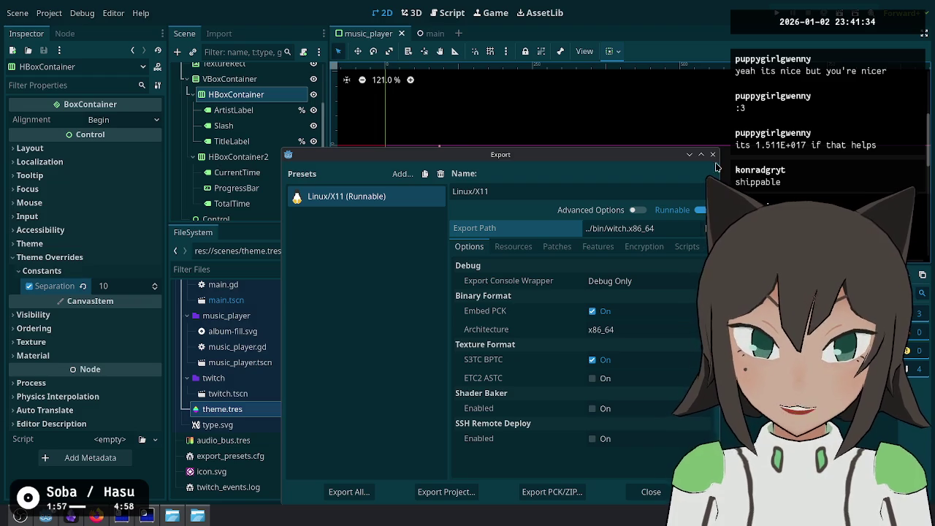
pyautogui.click(713, 155)
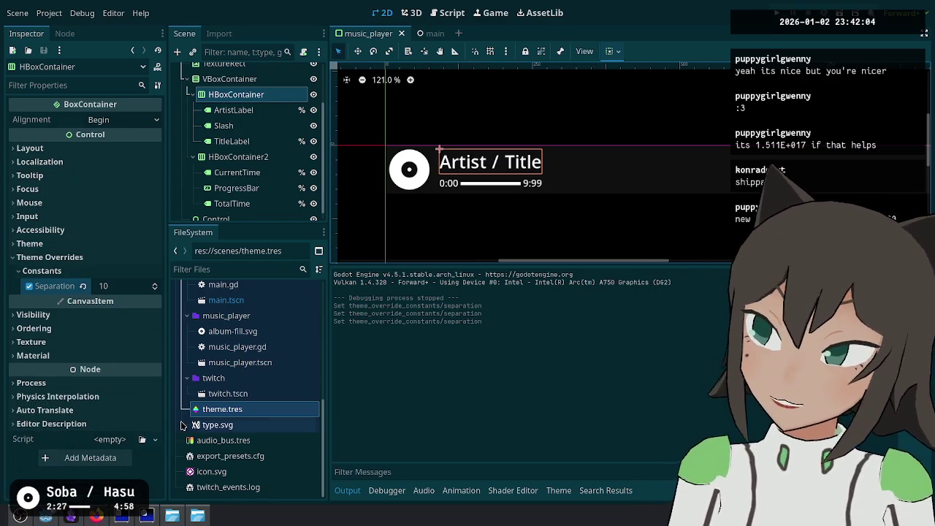
pyautogui.moveTo(182, 426)
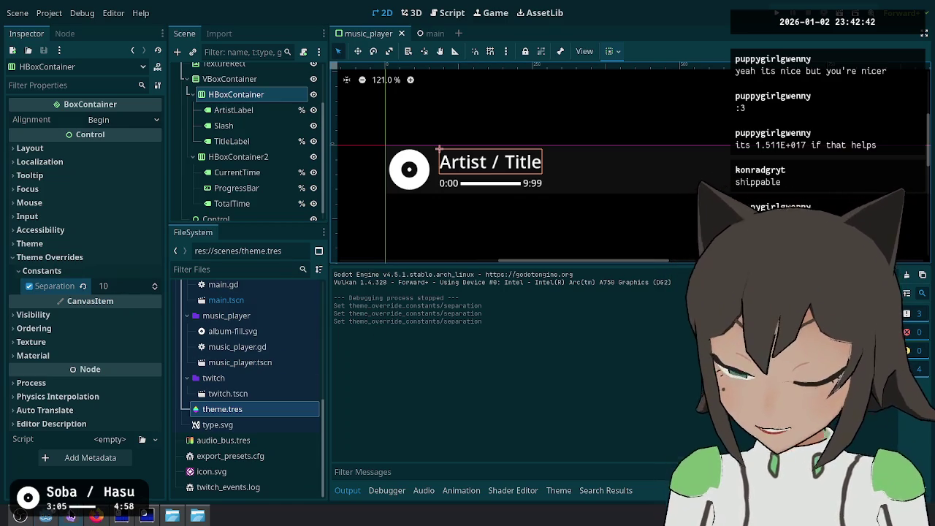
pyautogui.moveTo(71, 516)
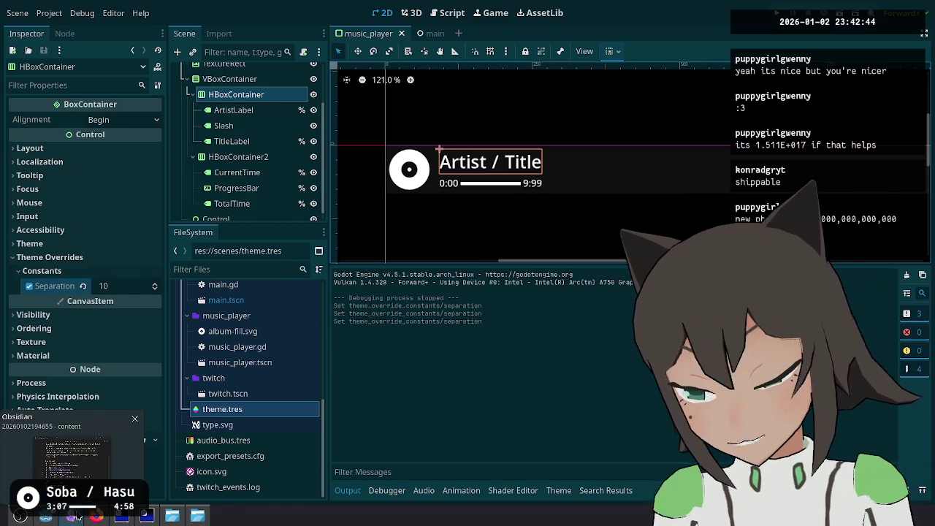
pyautogui.click(71, 457)
# Step: Select the checked 'Show the currently playing music' line in the note, then deselect it
pyautogui.click(367, 376)
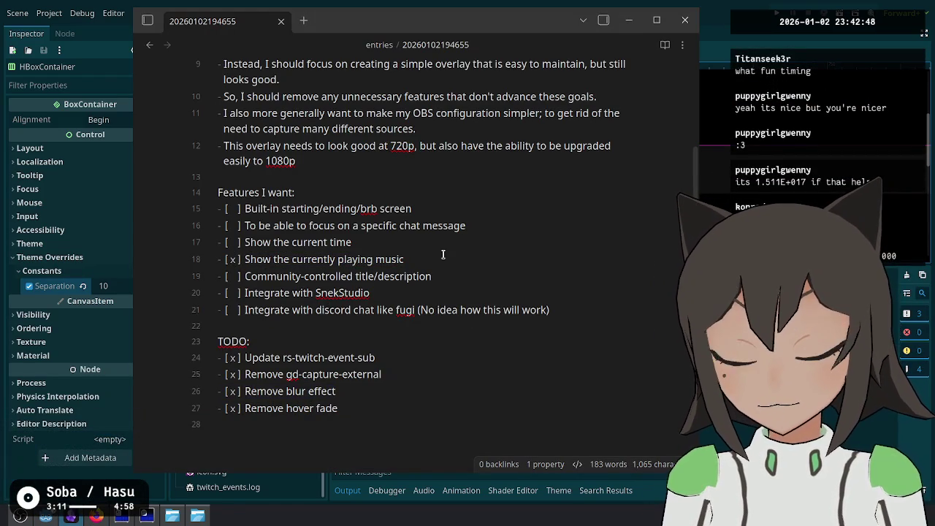
pyautogui.hotkey('shift', 'Home')
pyautogui.press('Right')
pyautogui.hotkey('ctrl', 'shift', 'Left')
pyautogui.hotkey('ctrl', 'shift', 'Left')
pyautogui.hotkey('ctrl', 'shift', 'Left')
pyautogui.hotkey('shift', 'Home')
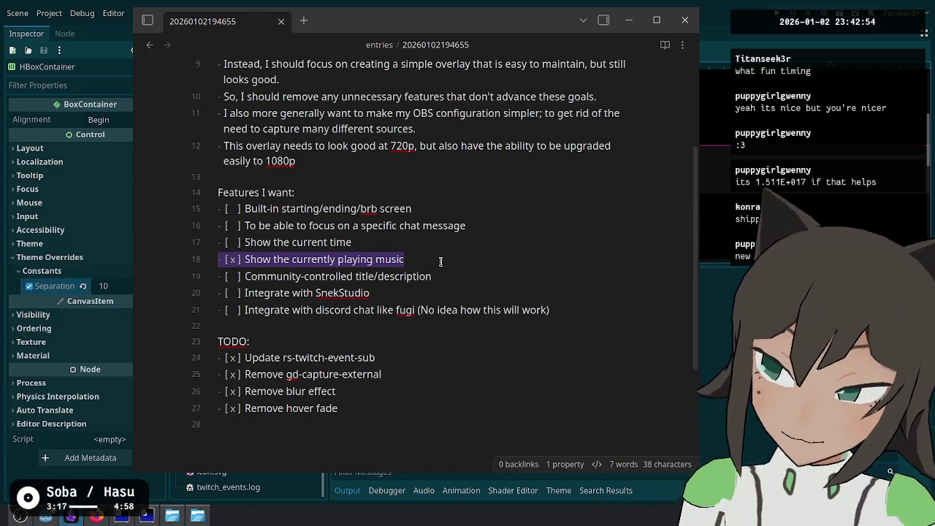
pyautogui.click(448, 257)
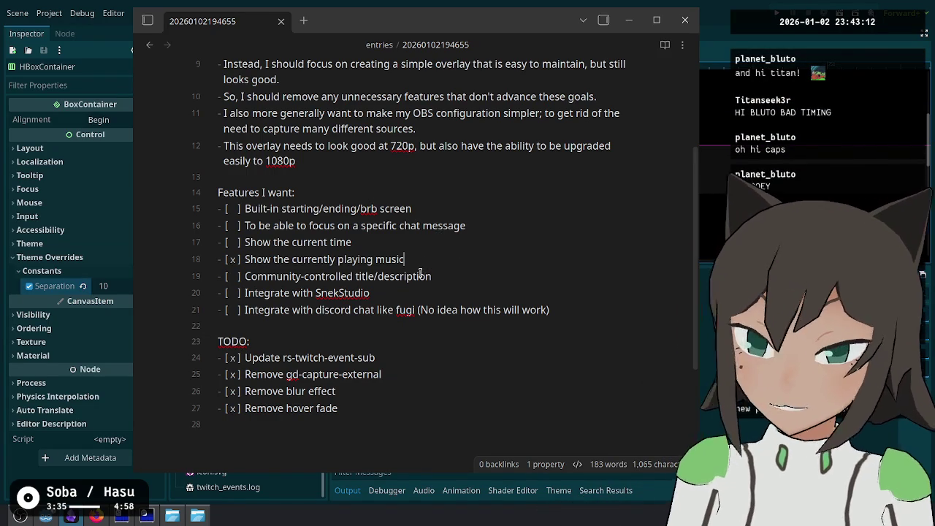
# Step: Run git status, git push --force-with-lease to update main, then git status again
pyautogui.hotkey('alt', 'Tab')
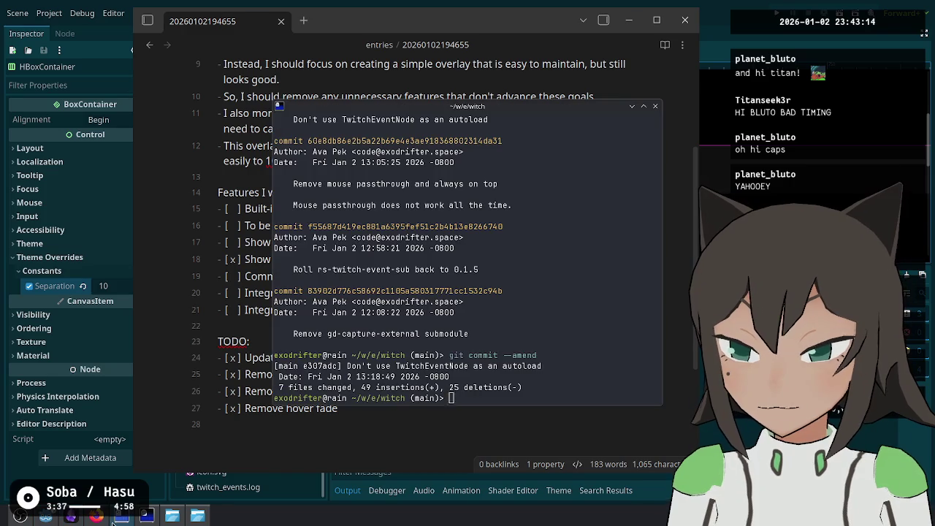
pyautogui.write('git status')
pyautogui.press('Return')
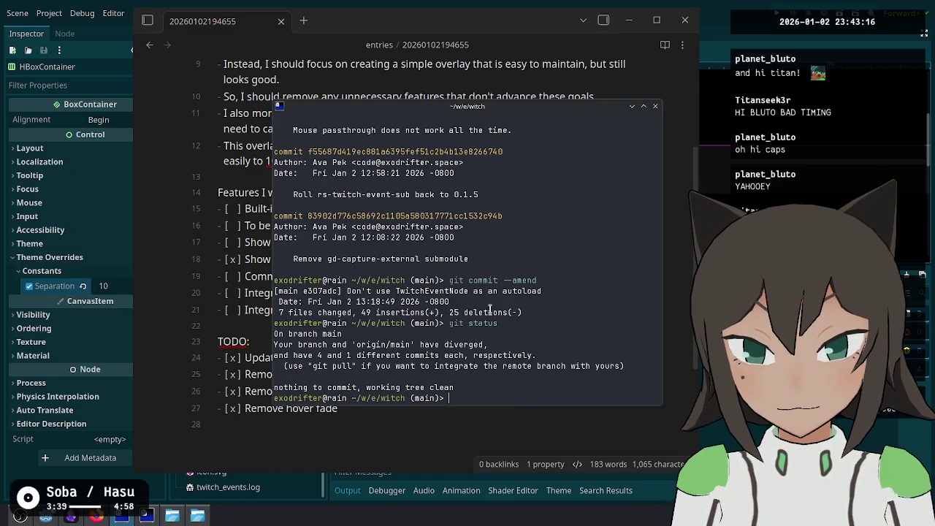
pyautogui.write('git ')
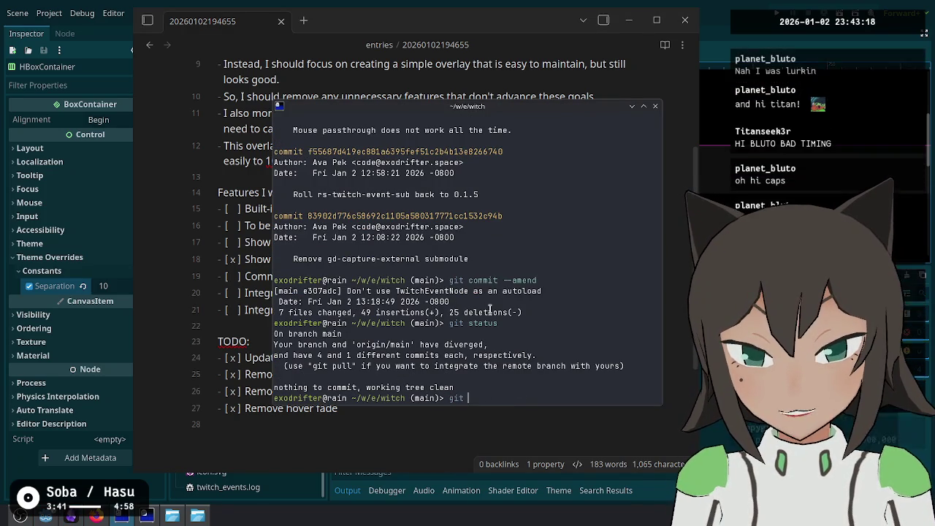
pyautogui.write('push --force-with-lease')
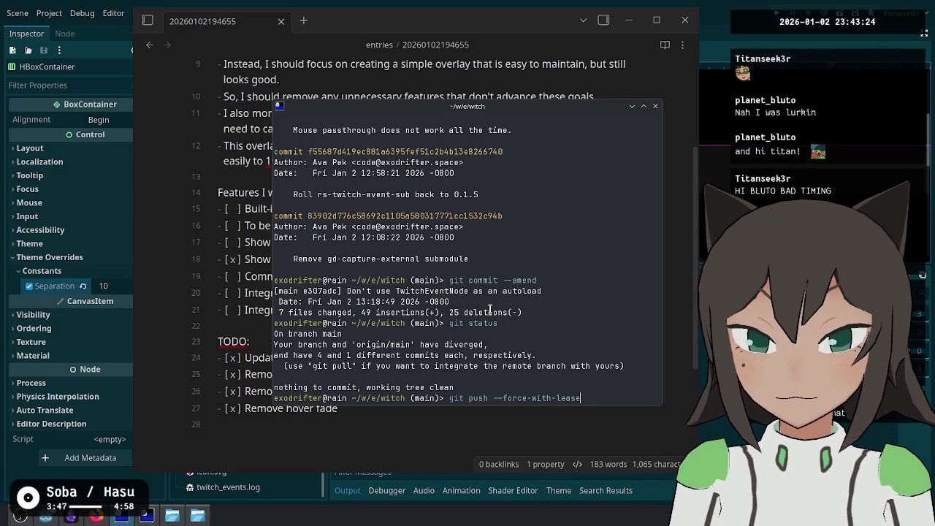
pyautogui.press('Return')
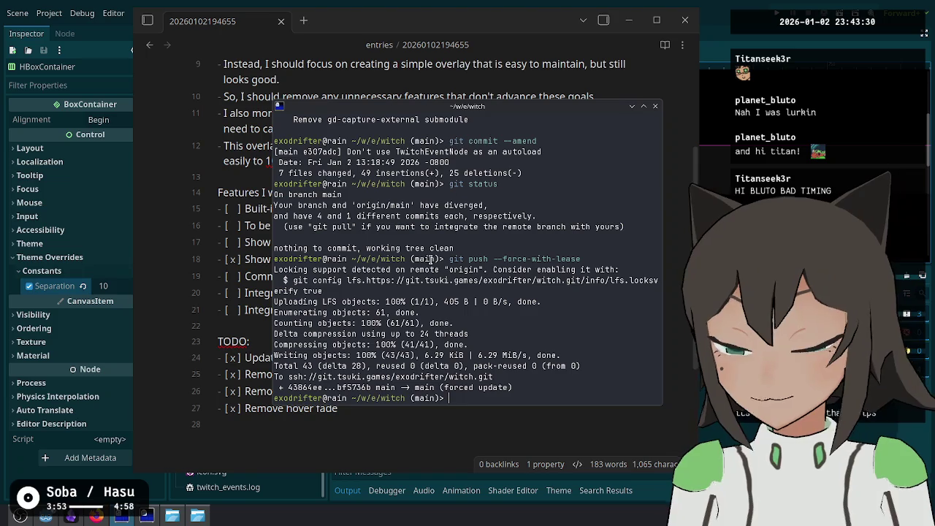
pyautogui.write('git status')
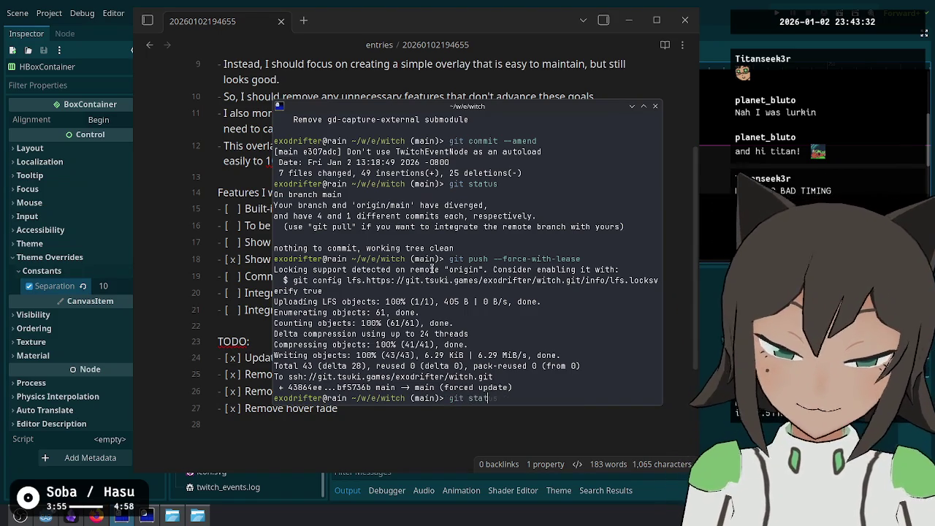
pyautogui.press('Return')
pyautogui.press('Return')
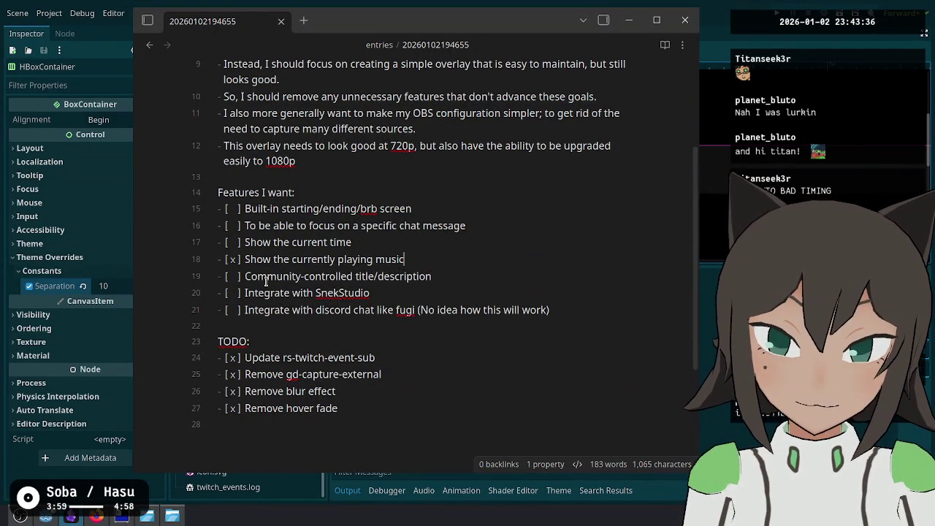
# Step: Select and deselect the feature checklist, then close the Obsidian notes window
pyautogui.moveTo(290, 207)
pyautogui.mouseDown()
pyautogui.moveTo(594, 308)
pyautogui.moveTo(289, 208)
pyautogui.moveTo(513, 193)
pyautogui.mouseUp()
pyautogui.click(482, 209)
pyautogui.scroll(3, 503, 211)
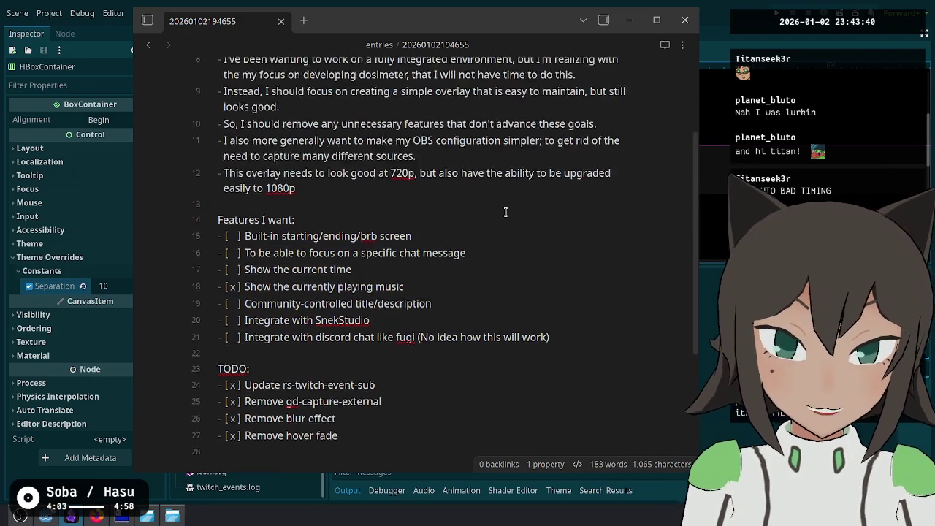
pyautogui.click(684, 20)
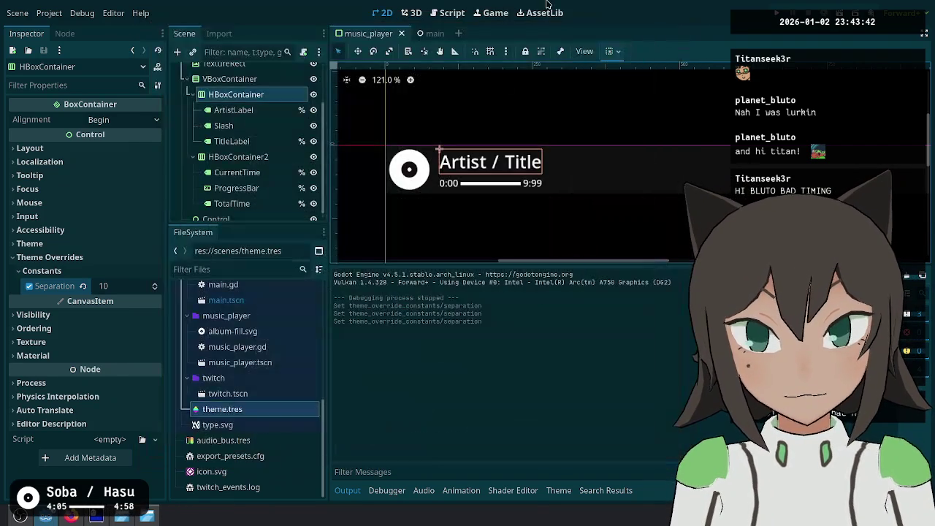
# Step: Raise OBS from the taskbar, then toggle Super+D twice to bring the browser up
pyautogui.rightClick(46, 516)
pyautogui.click(109, 462)
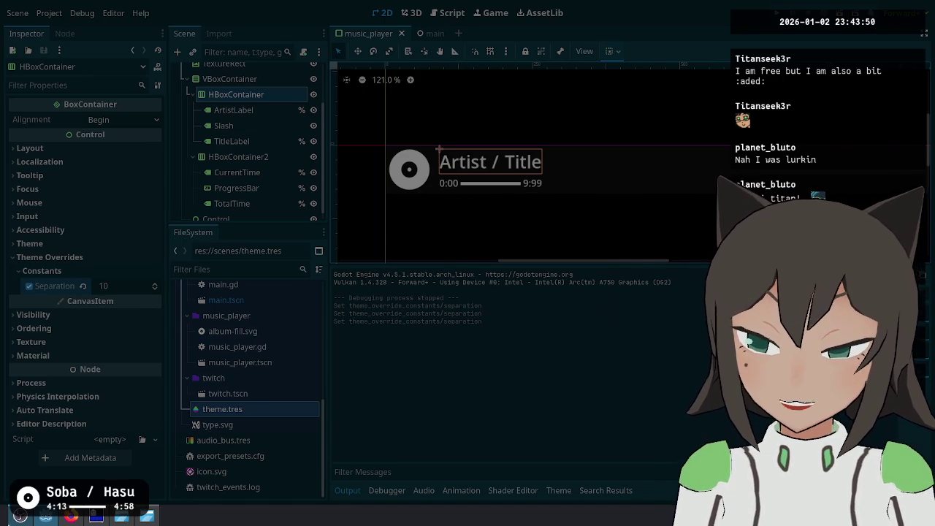
pyautogui.click(18, 519)
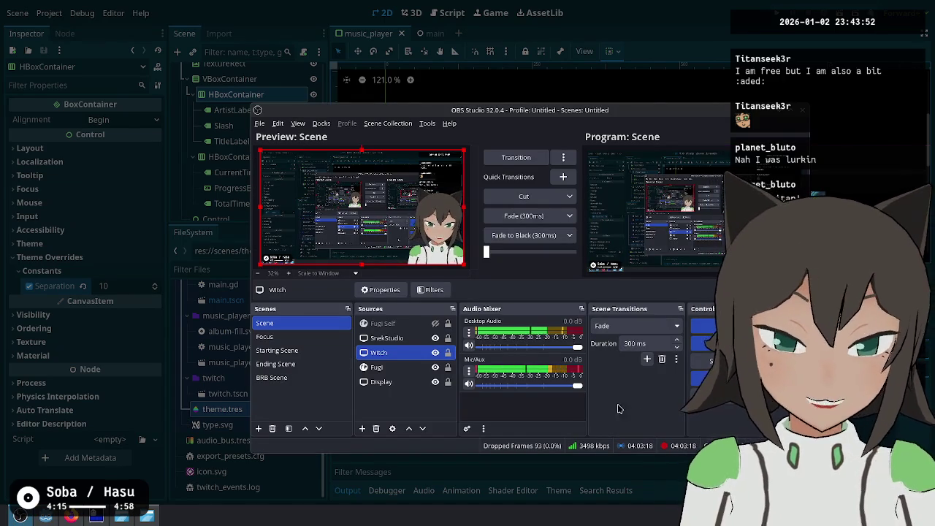
pyautogui.press('super+d')
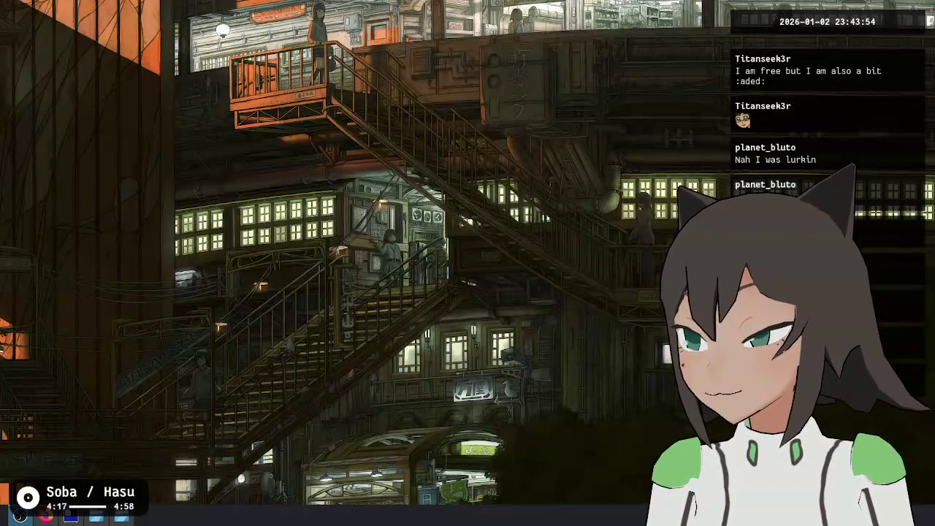
pyautogui.press('super+d')
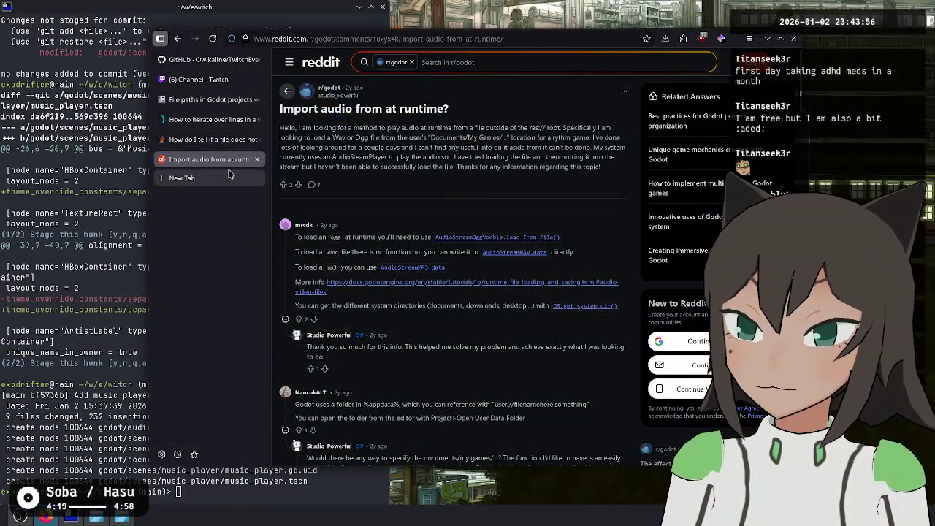
# Step: Close the Reddit thread and GitHub tabs, then go to the Stream Manager dashboard
pyautogui.hotkey('ctrl', 'w')
pyautogui.hotkey('ctrl', 'w')
pyautogui.hotkey('ctrl', 'w')
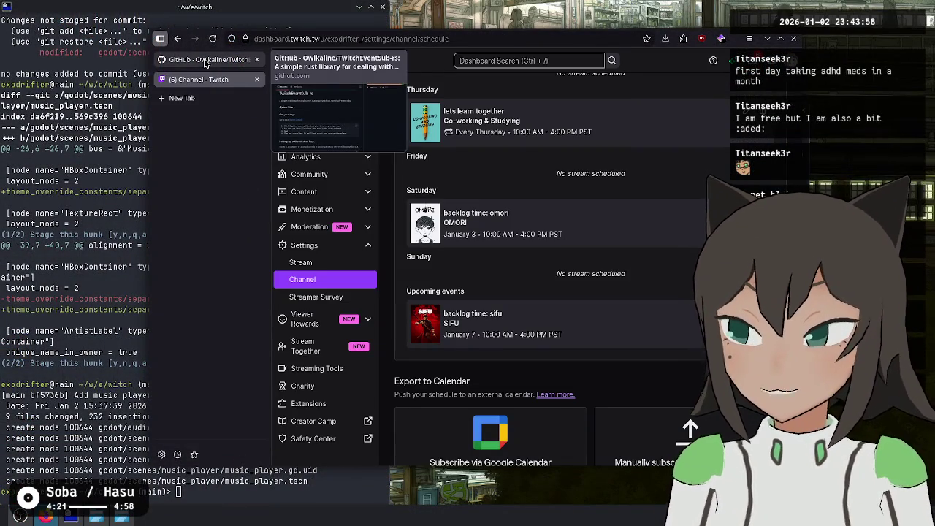
pyautogui.middleClick(206, 61)
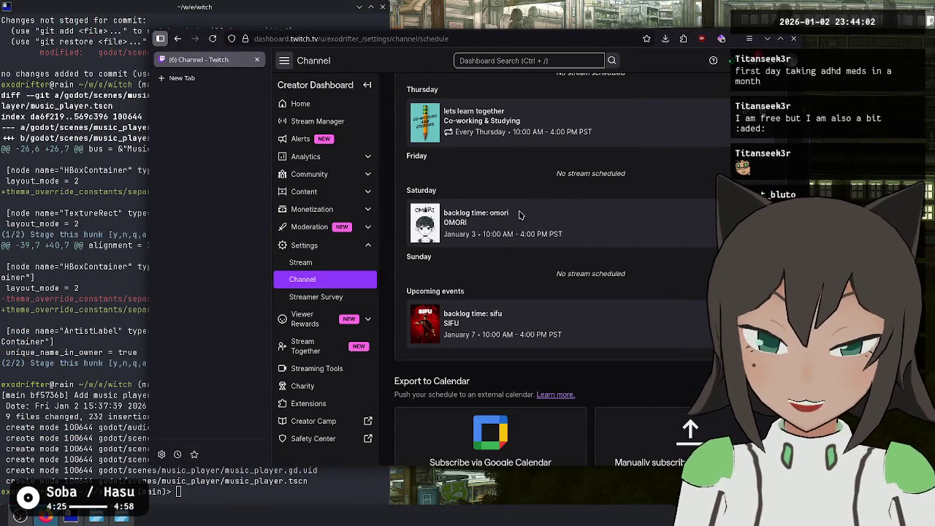
pyautogui.scroll(3, 519, 183)
pyautogui.scroll(-2, 537, 206)
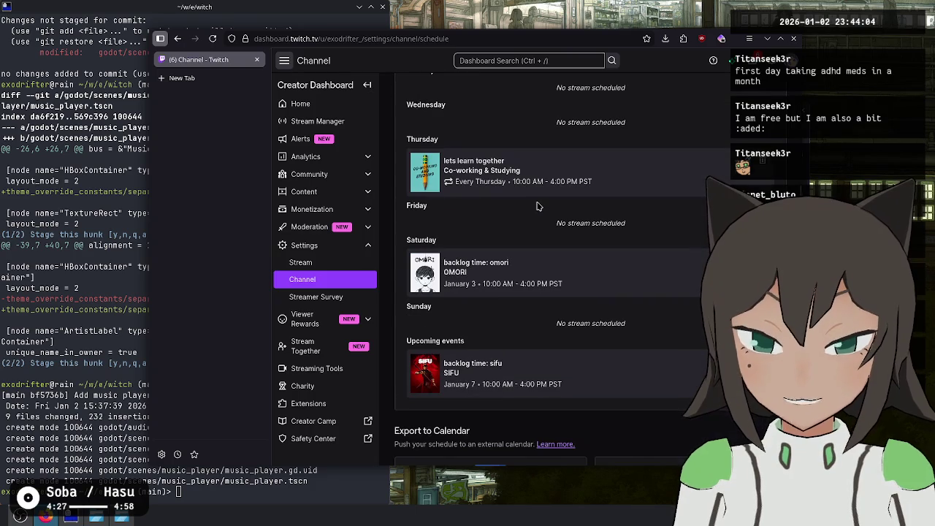
pyautogui.scroll(5, 537, 206)
pyautogui.click(318, 121)
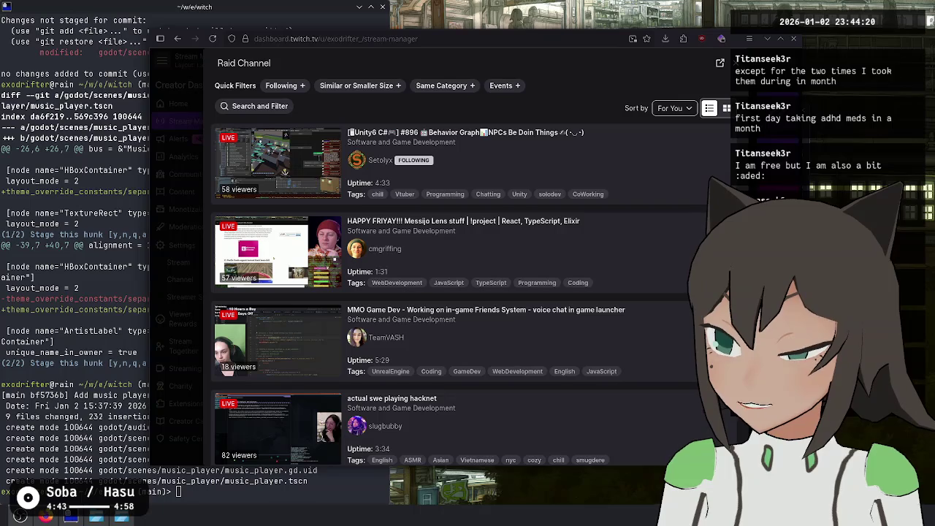
# Step: Toggle the Following filter on the raid targets list and scroll through the results
pyautogui.click(298, 88)
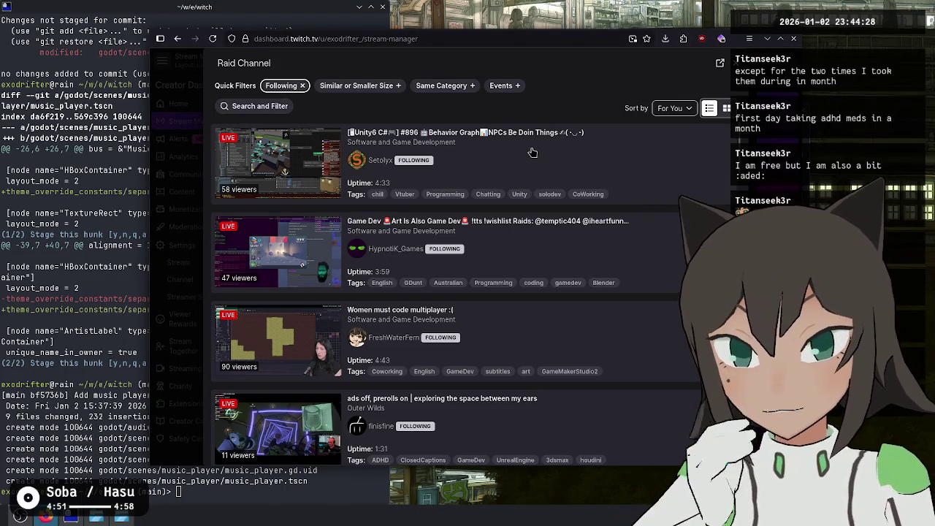
pyautogui.scroll(-1, 533, 152)
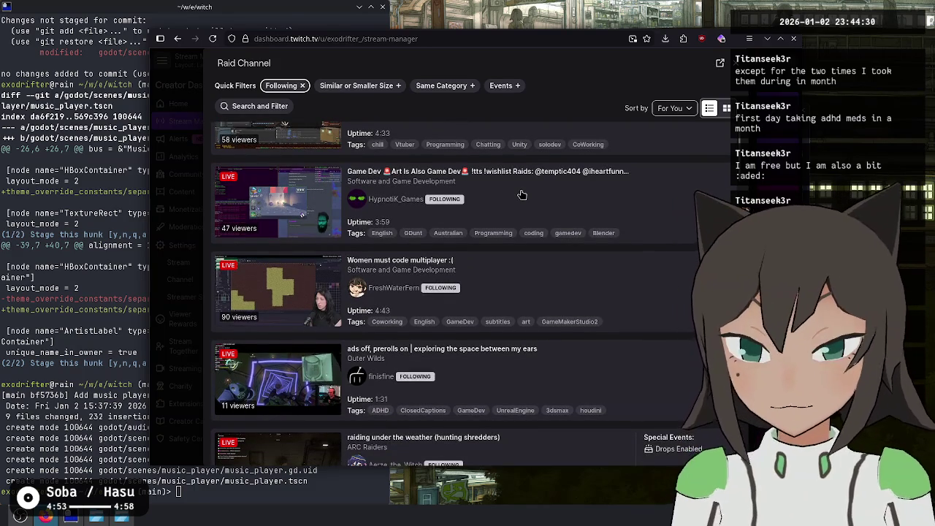
pyautogui.scroll(-5, 522, 195)
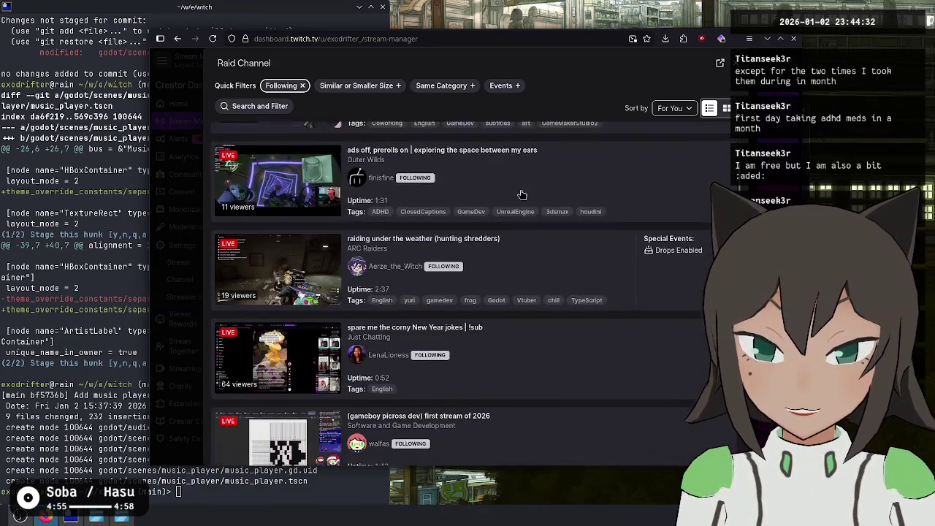
pyautogui.scroll(-1, 522, 194)
pyautogui.scroll(-1, 522, 195)
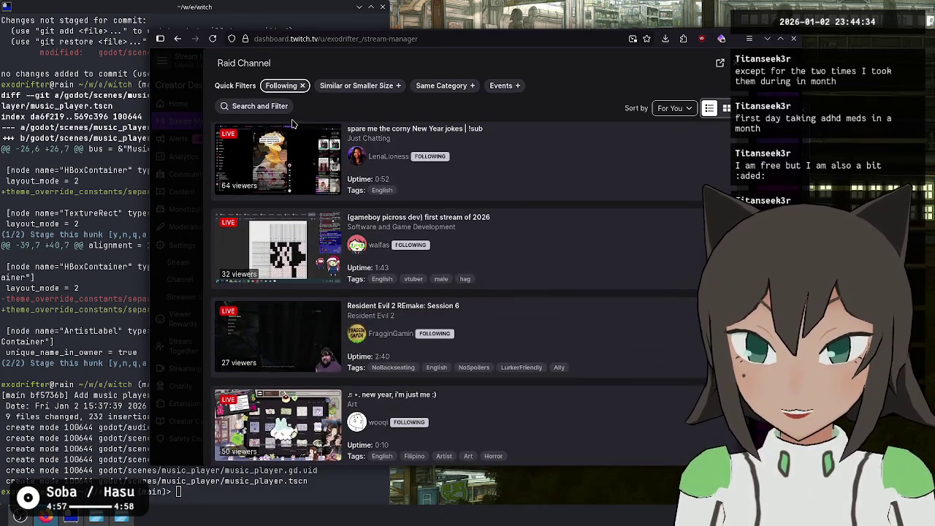
# Step: Filter raid targets to the Software and Game Development category and re-enable Following
pyautogui.click(284, 107)
pyautogui.write('sc')
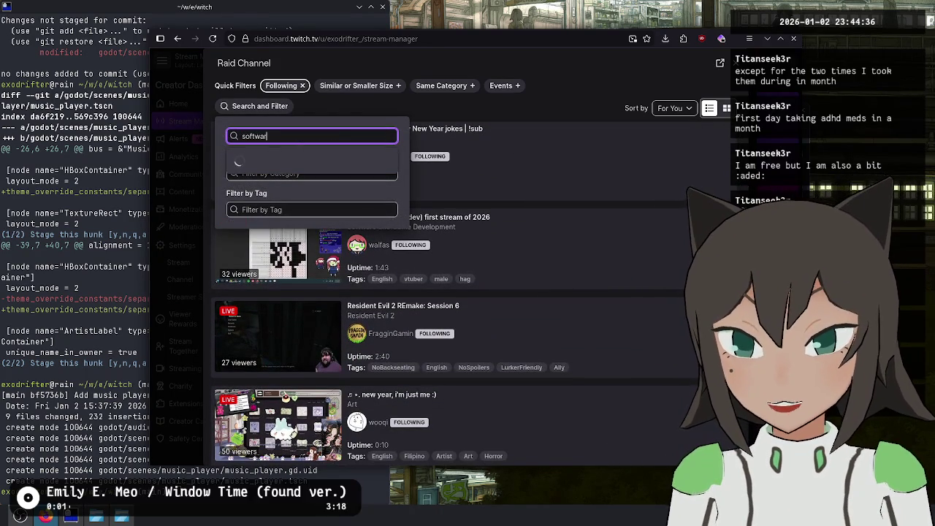
pyautogui.hotkey('ctrl', 'a')
pyautogui.press('BackSpace')
pyautogui.click(303, 172)
pyautogui.write('software')
pyautogui.click(315, 201)
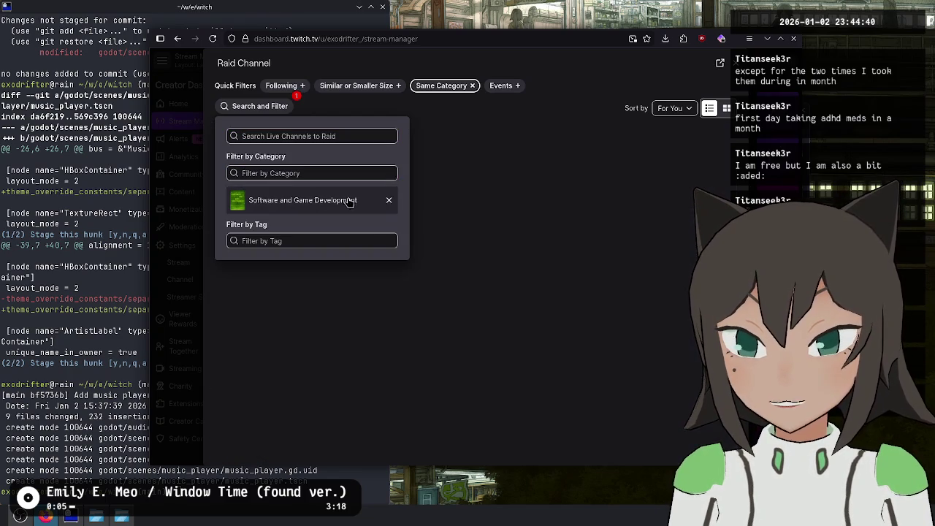
pyautogui.click(518, 119)
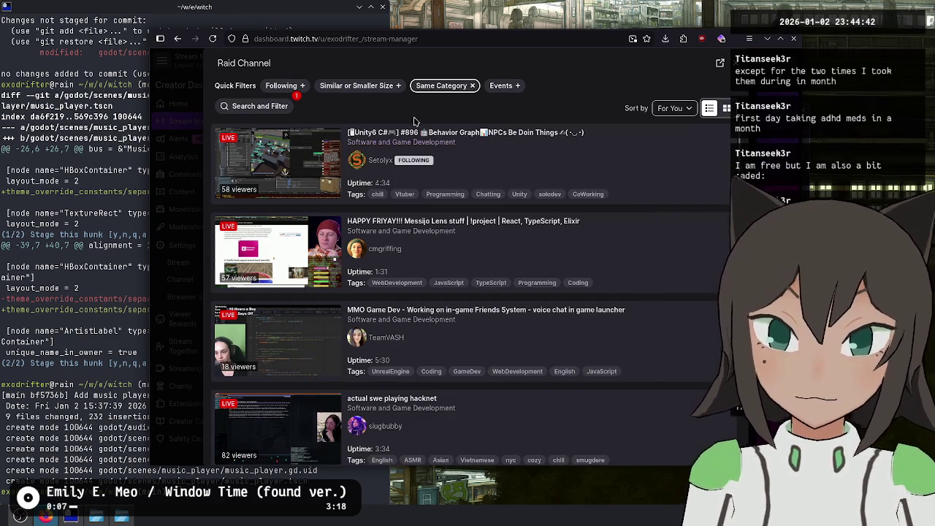
pyautogui.click(281, 85)
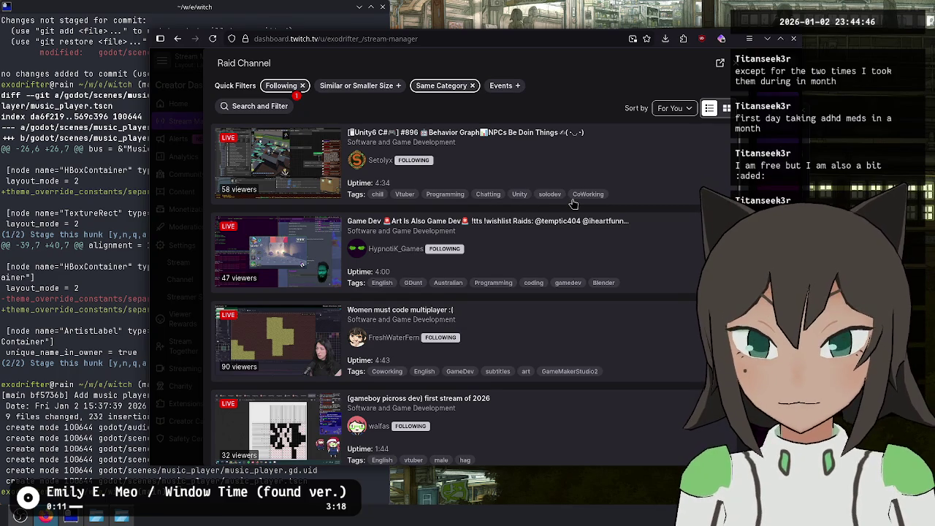
# Step: Preview the 'Dev stuff, finally! Redoing enemy AI' stream as a raid candidate
pyautogui.scroll(-2, 573, 203)
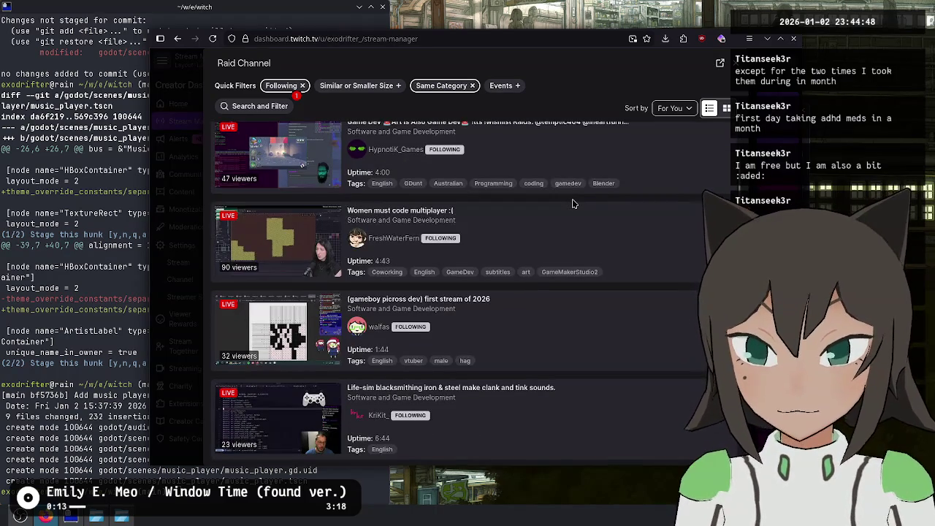
pyautogui.scroll(-1, 573, 203)
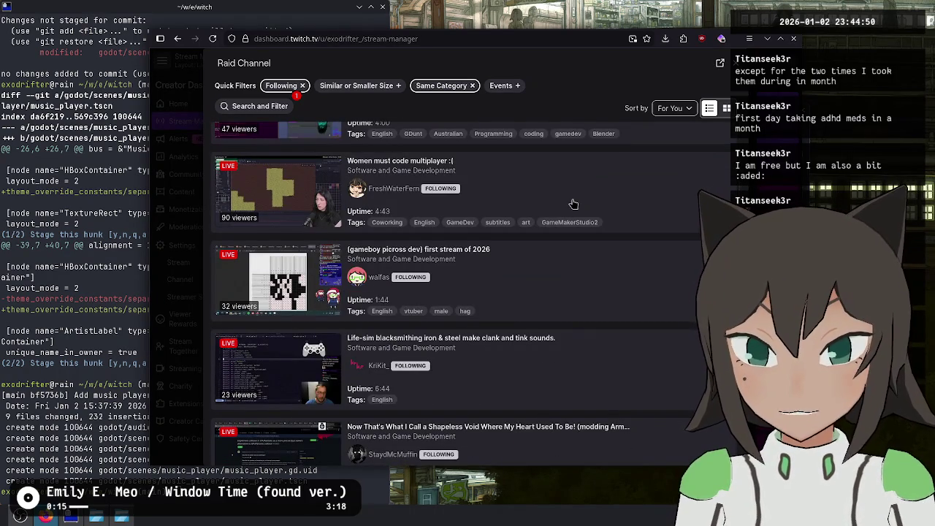
pyautogui.scroll(-1, 574, 203)
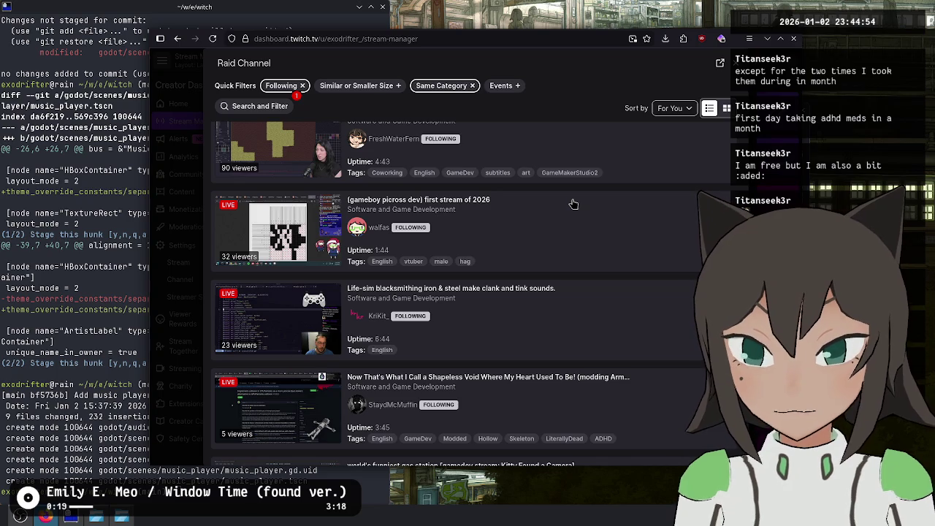
pyautogui.scroll(-3, 574, 203)
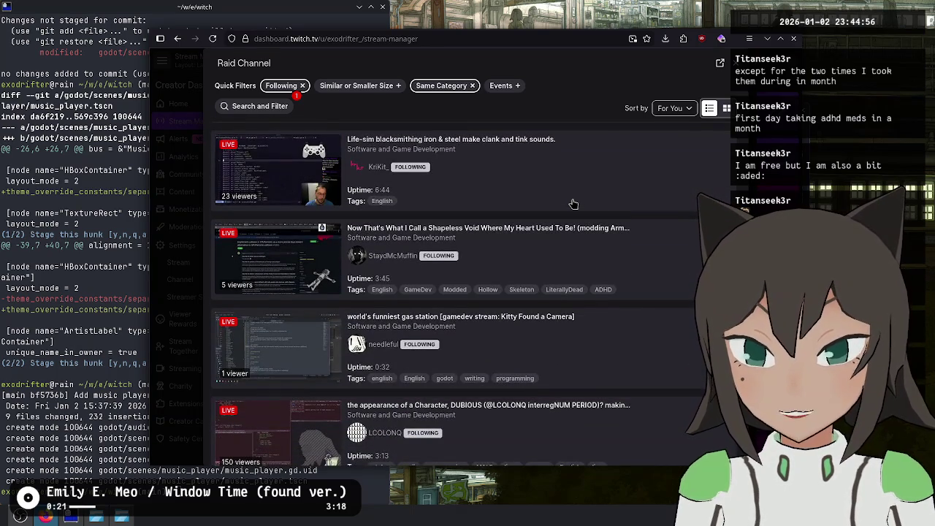
pyautogui.scroll(-2, 574, 203)
pyautogui.scroll(-2, 574, 203)
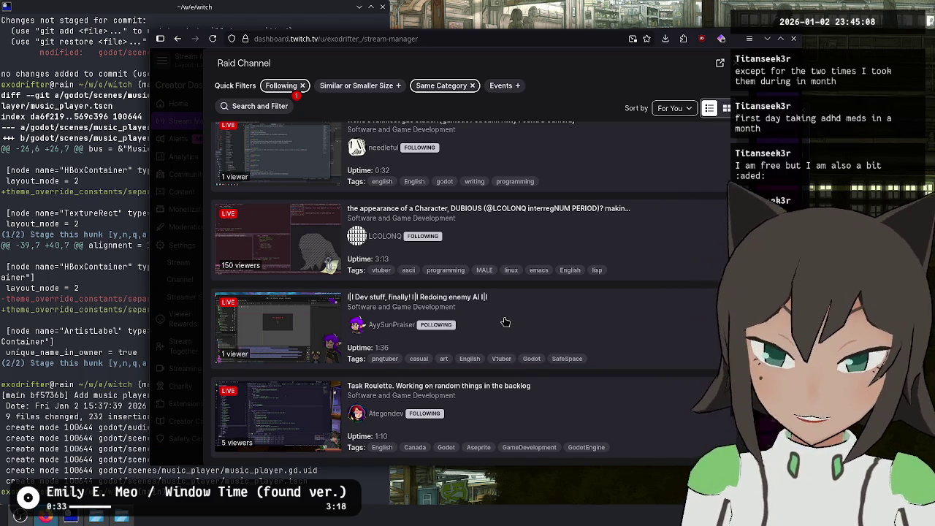
pyautogui.click(522, 326)
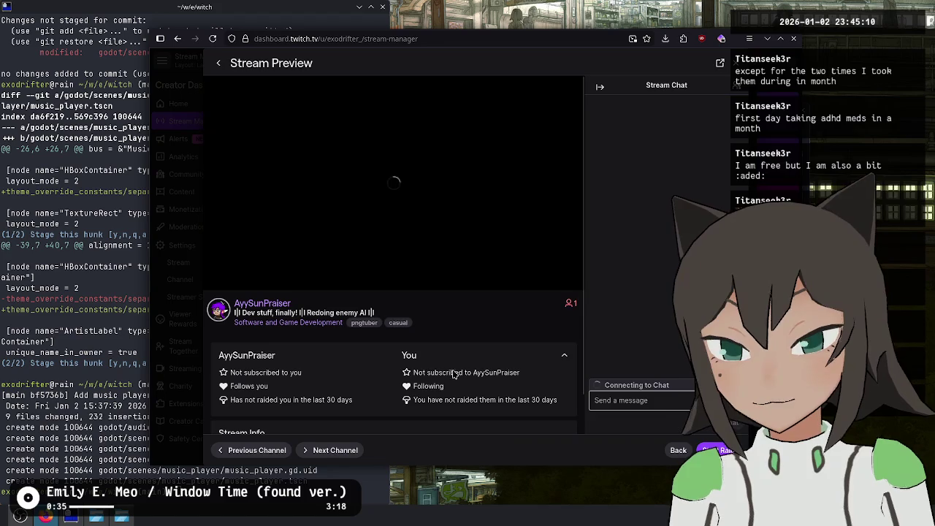